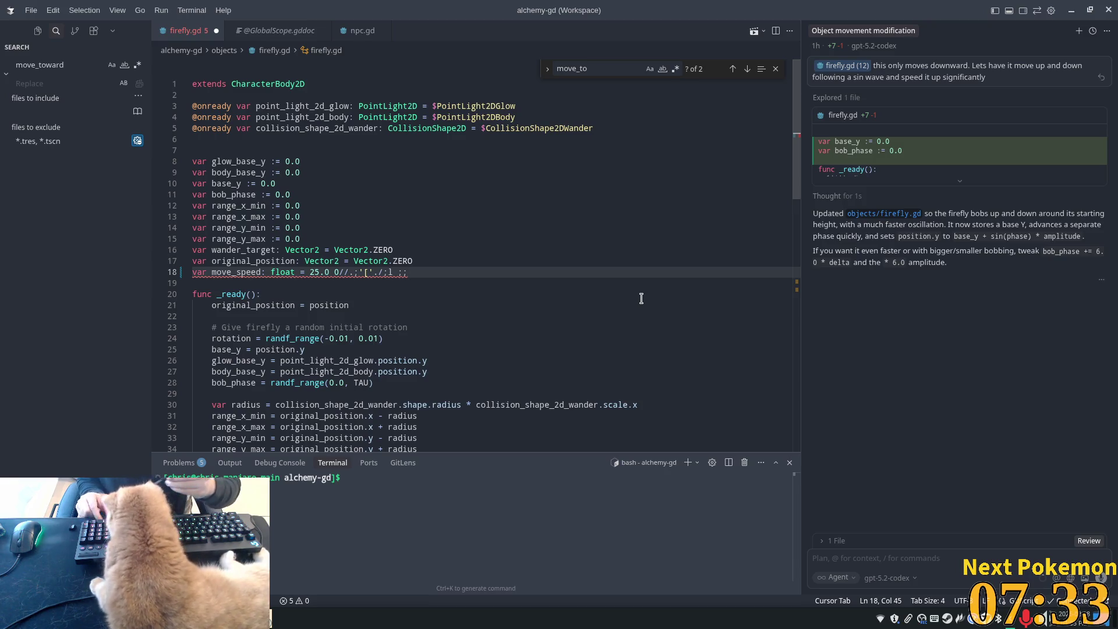
- Strip the stray characters typed onto line 18 of firefly.gd and save the file
text(;)
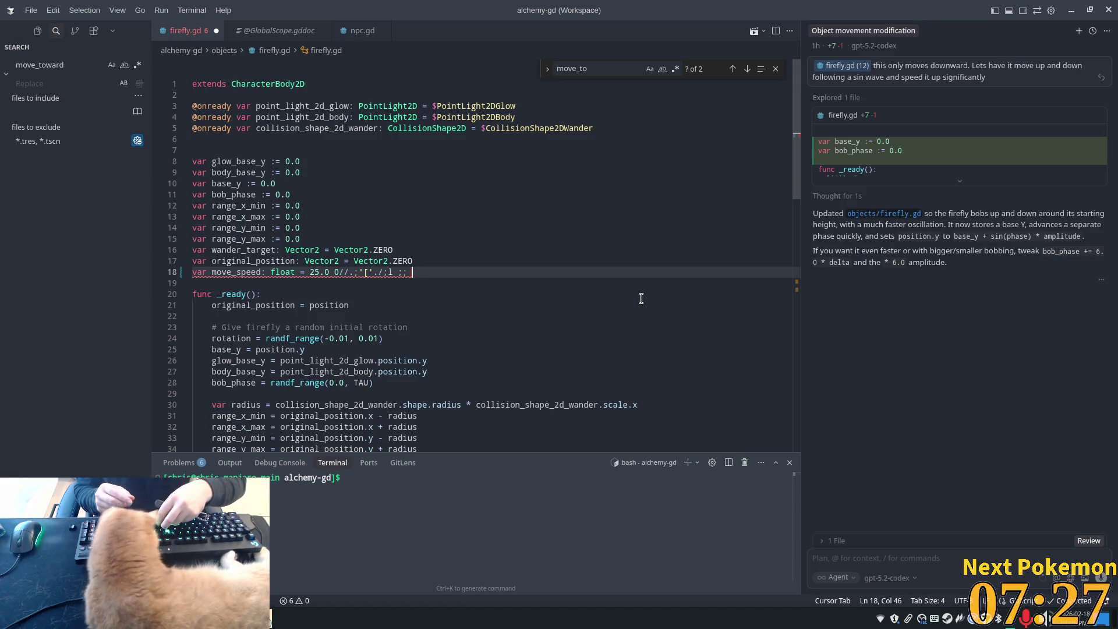
text(')
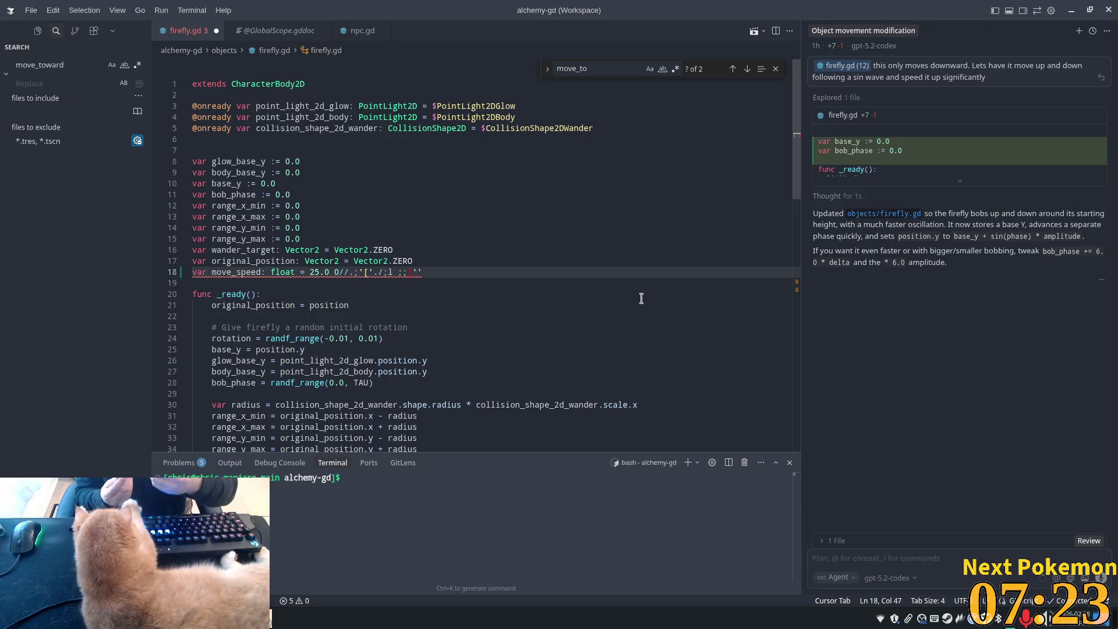
text(])
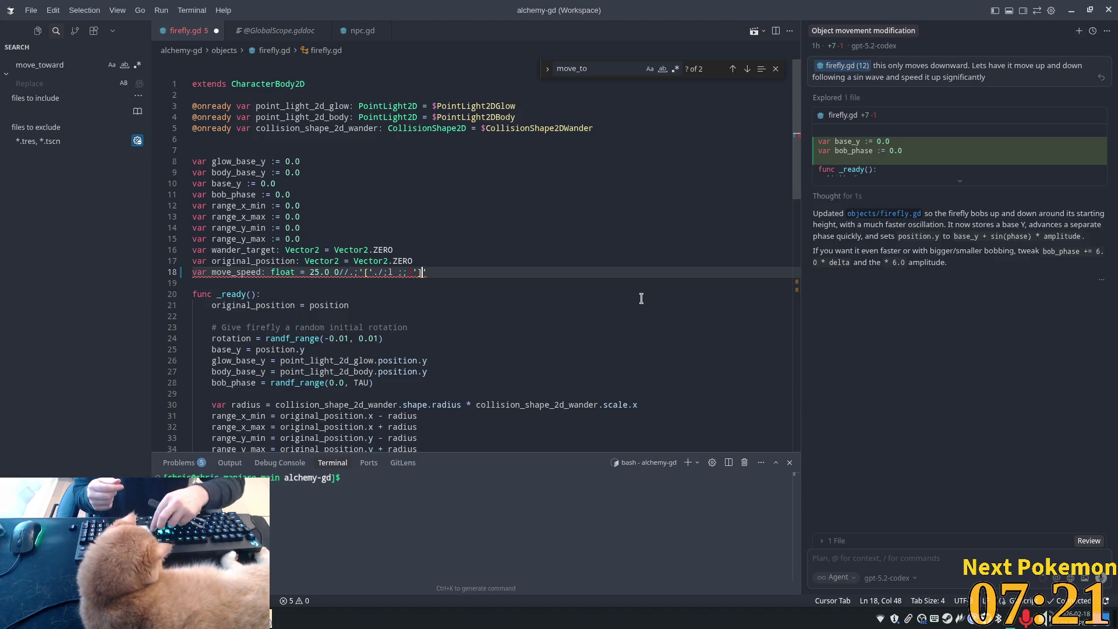
text(])
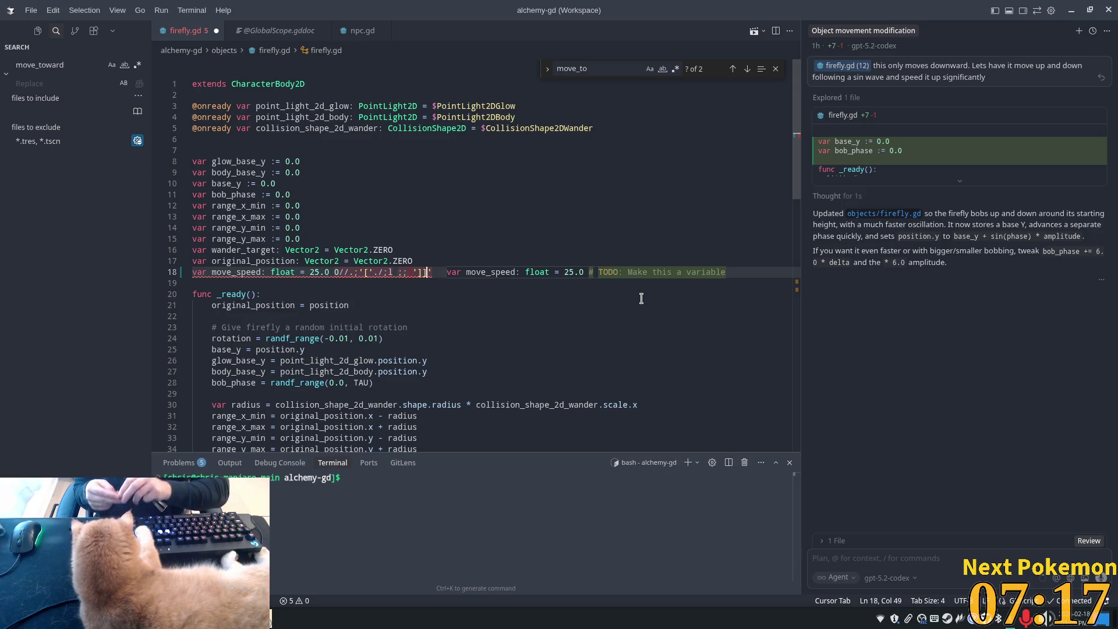
text([[[[[)
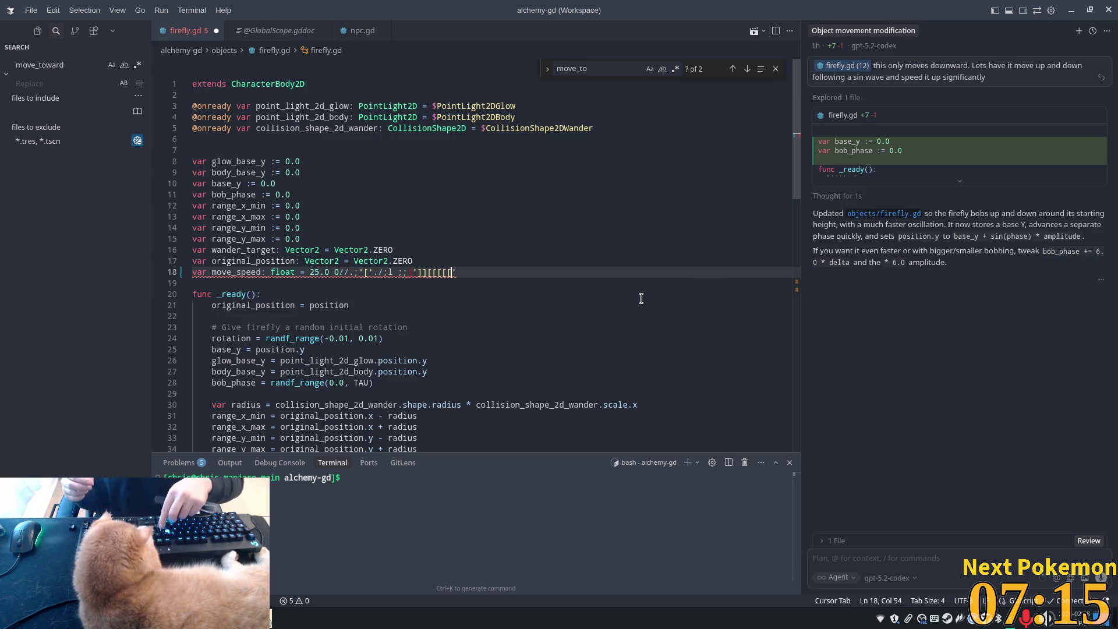
text([)
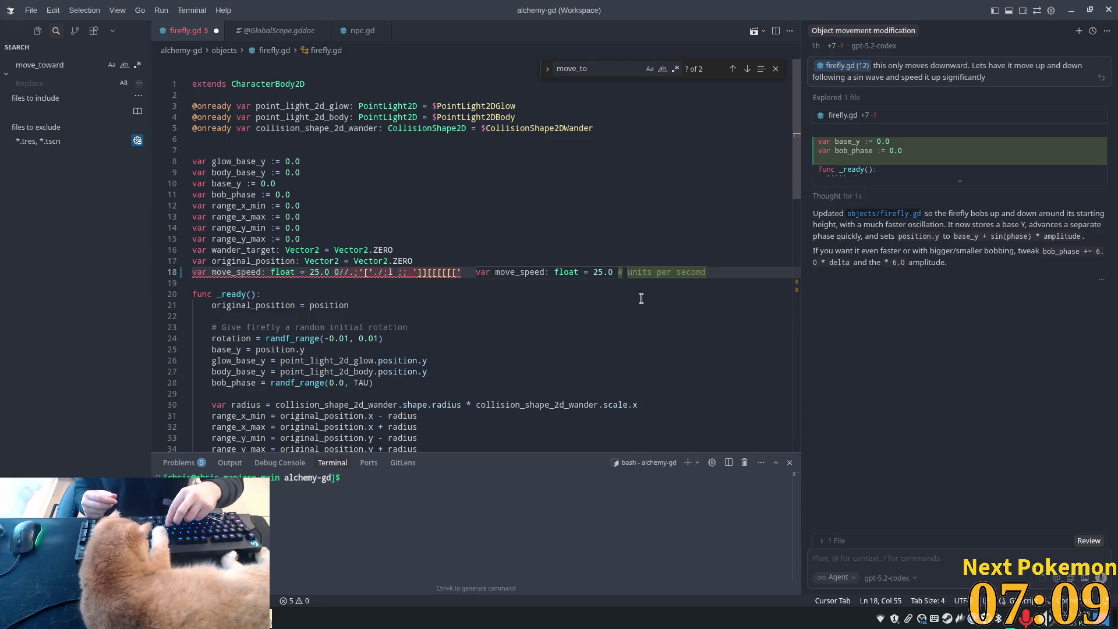
text(pp)
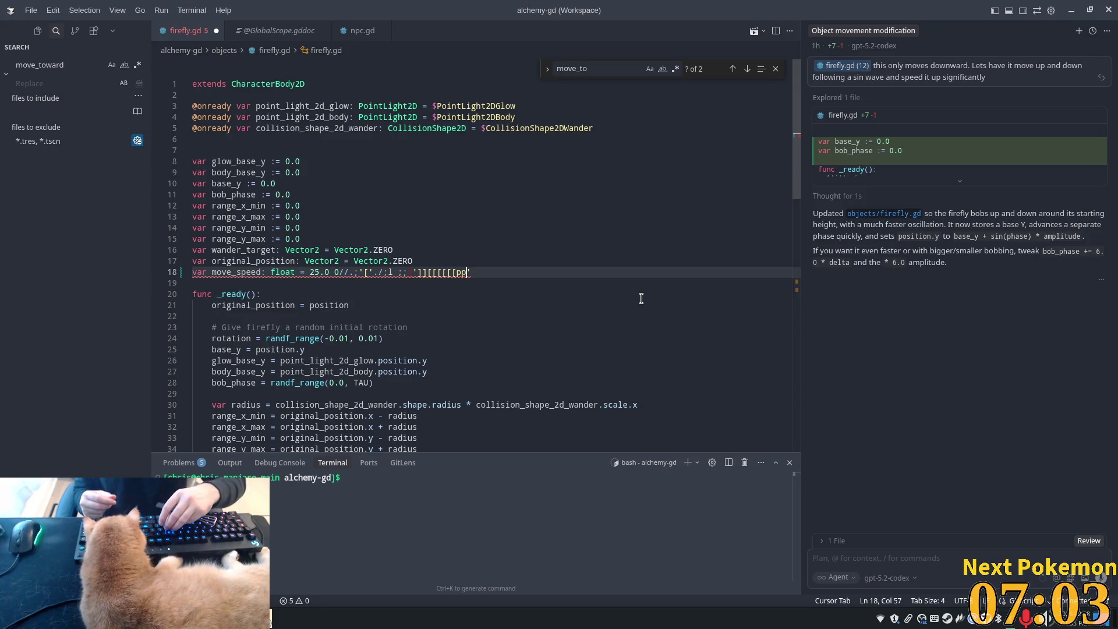
text(p)
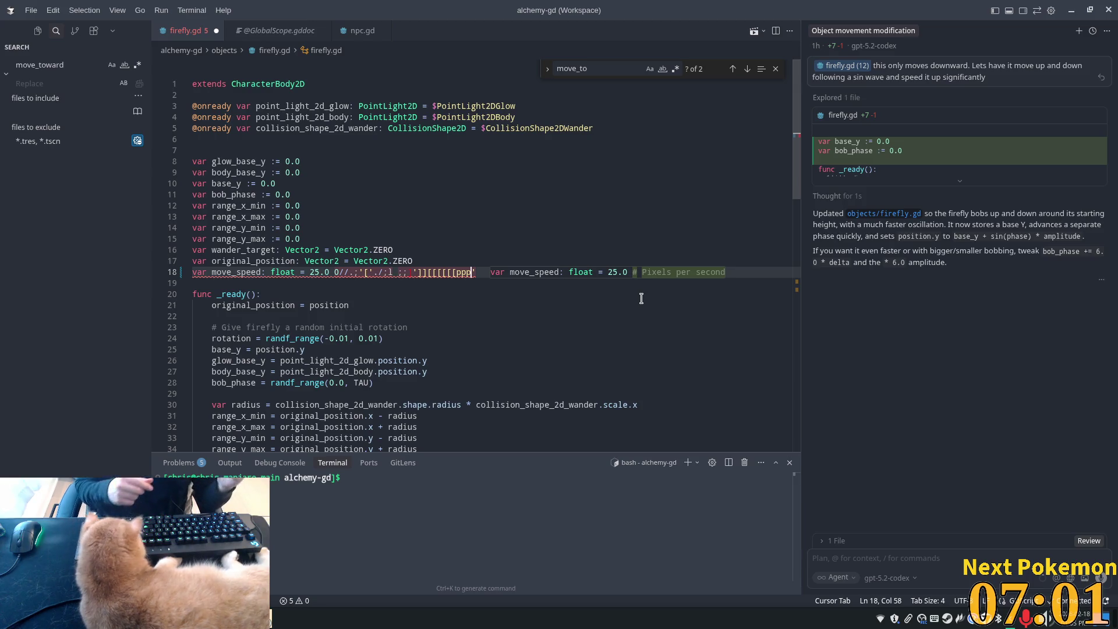
text(ppp)
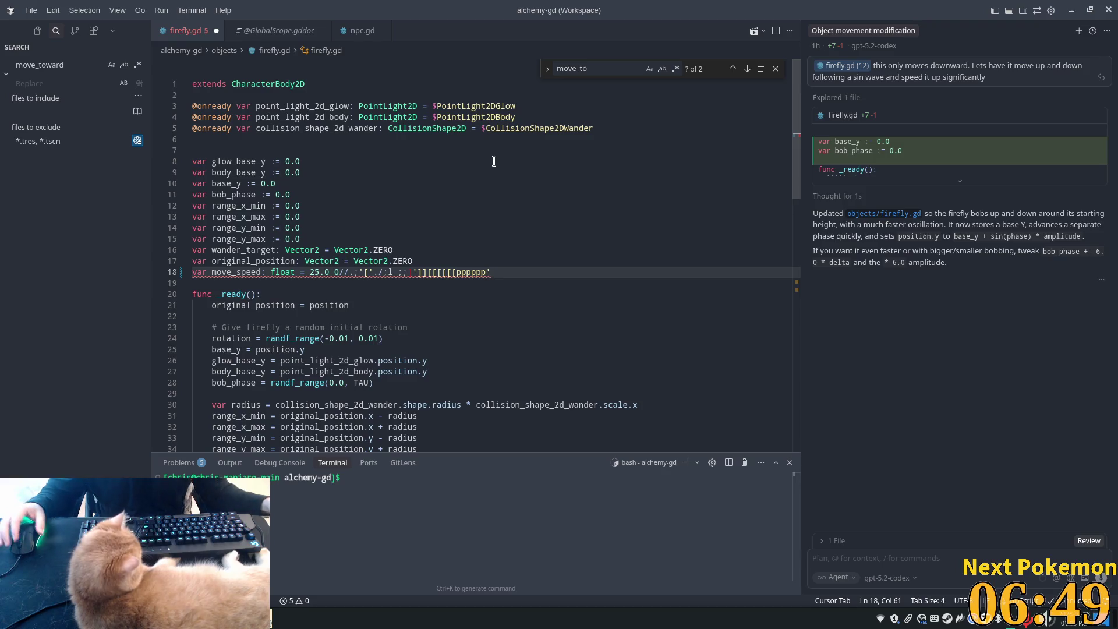
mouse_move(524, 270)
mouse_down()
mouse_move(353, 262)
mouse_move(348, 272)
mouse_up()
key(BackSpace)
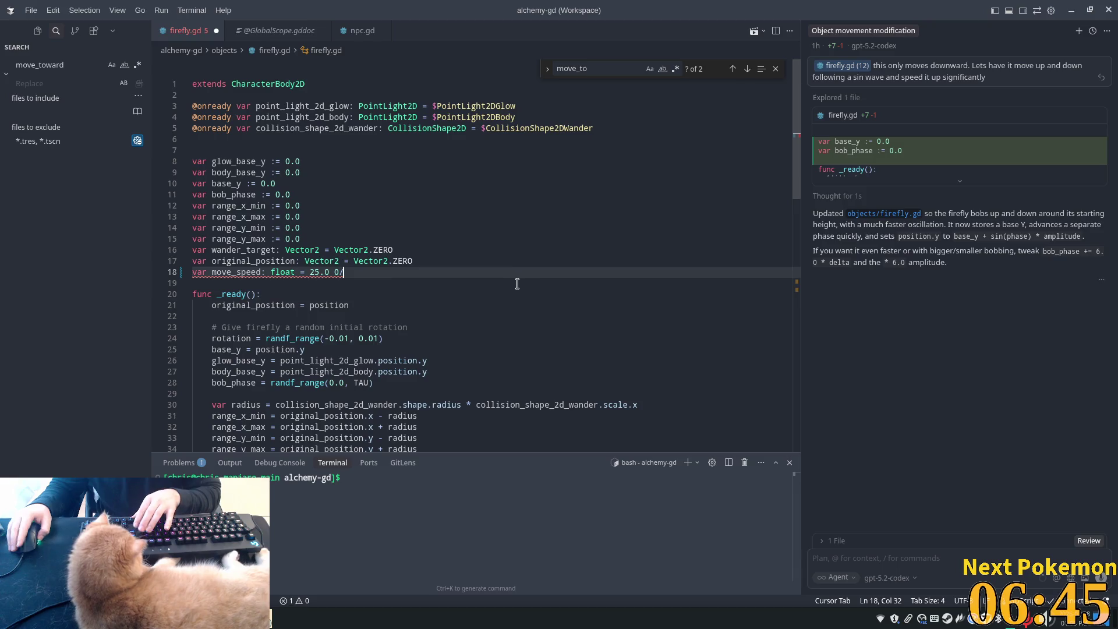
click(331, 282)
key(ctrl+s)
- Delete the two leftover characters so move_speed reads 25.0, save again, and return to Godot
drag(331, 282, 430, 275)
key(BackSpace)
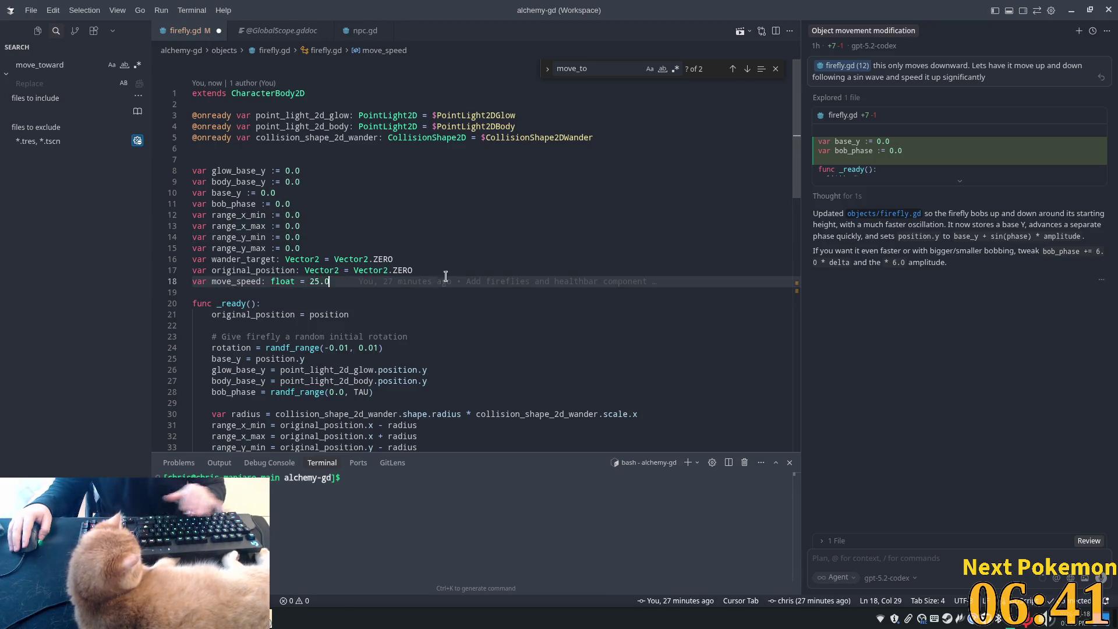
click(511, 248)
key(ctrl+s)
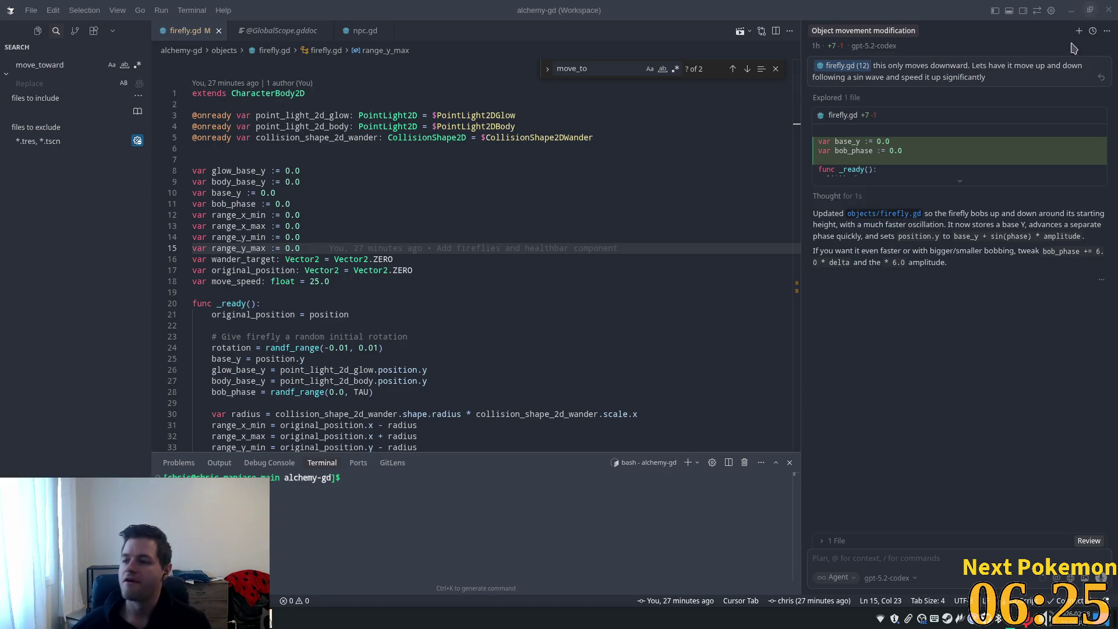
key(alt+Tab)
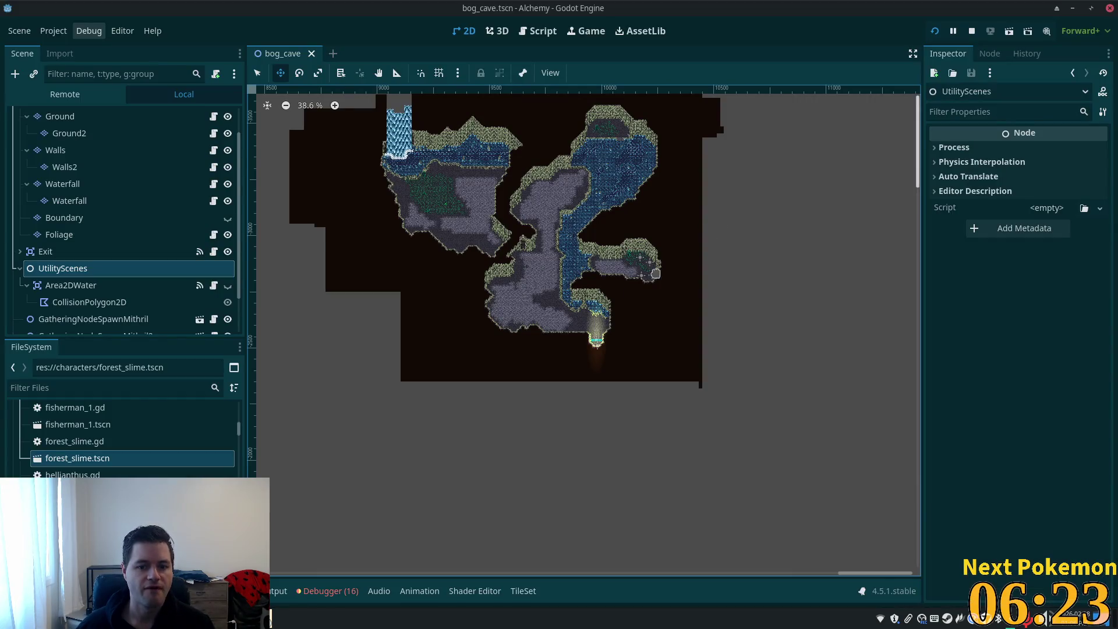
- Zoom and pan the bog_cave map, select chicken.gd, and bring up the Select Resource quick-open
scroll(603, 265, down, 4)
scroll(508, 215, up, 8)
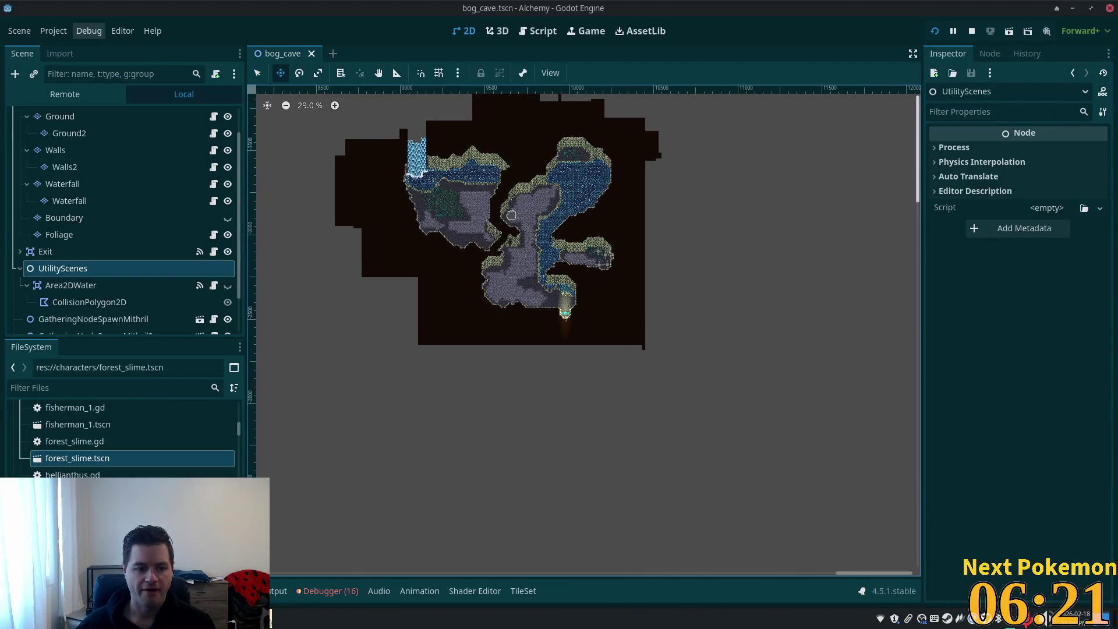
drag(507, 215, 539, 304)
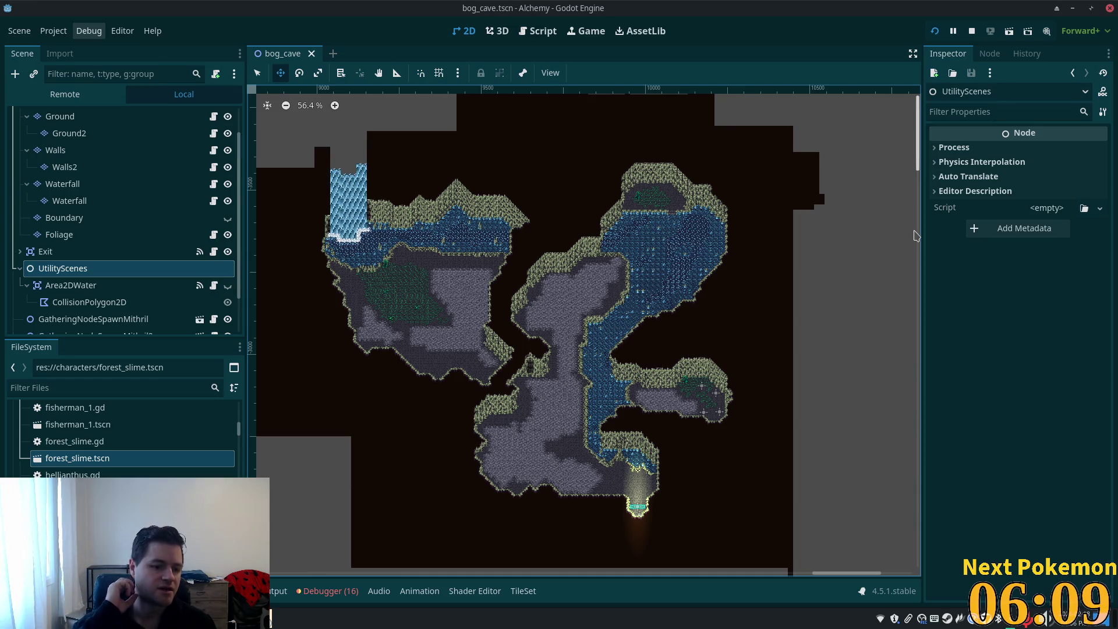
scroll(122, 437, up, 5)
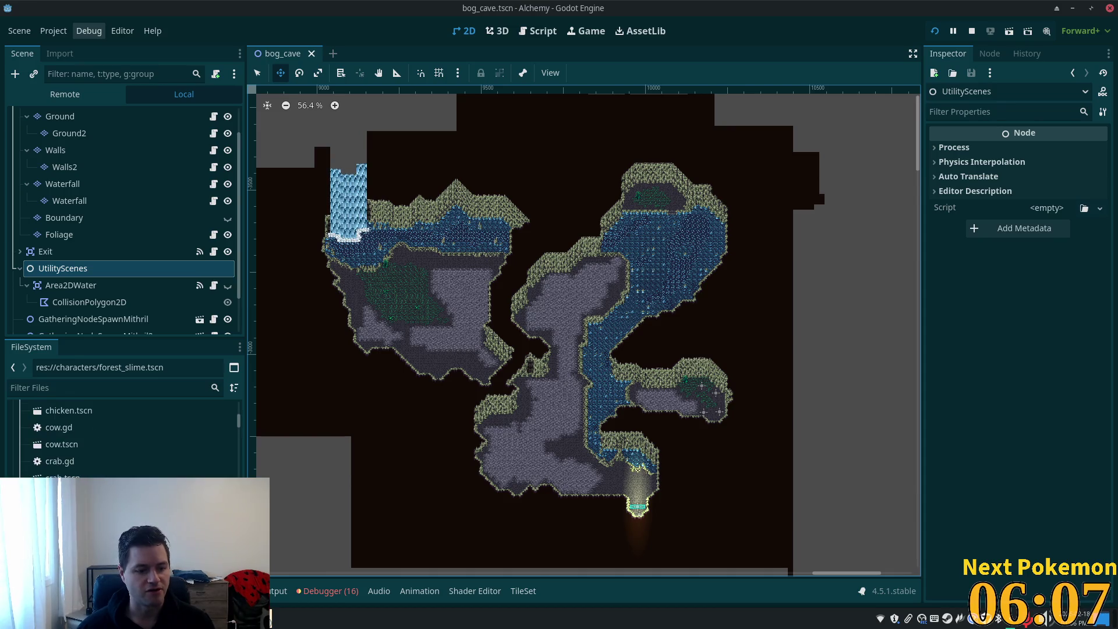
scroll(122, 437, up, 5)
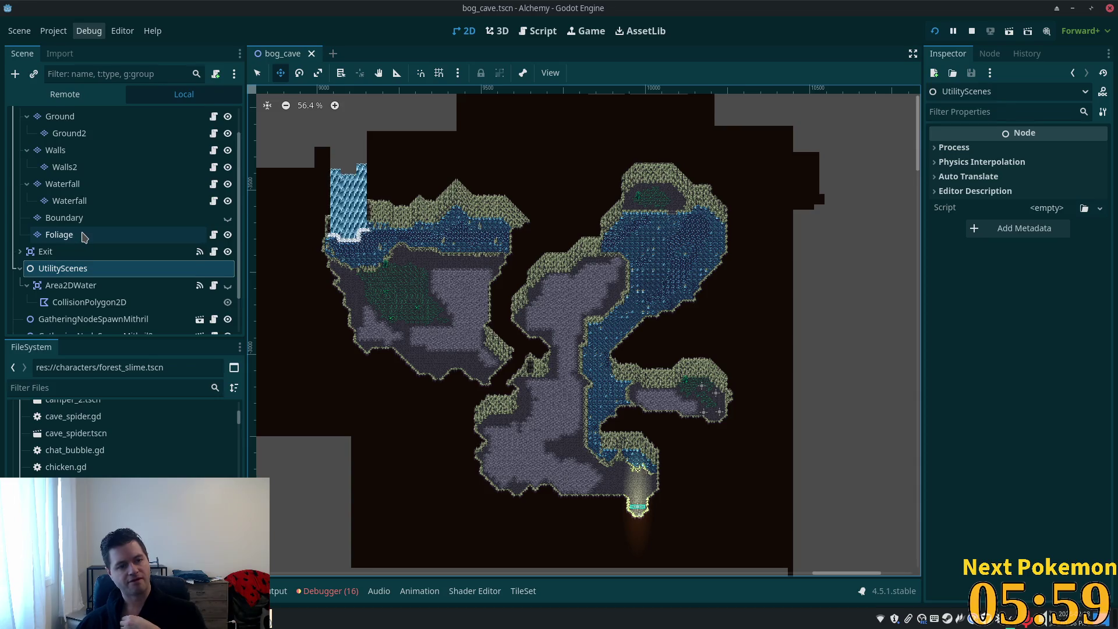
scroll(85, 238, up, 2)
scroll(289, 316, up, 1)
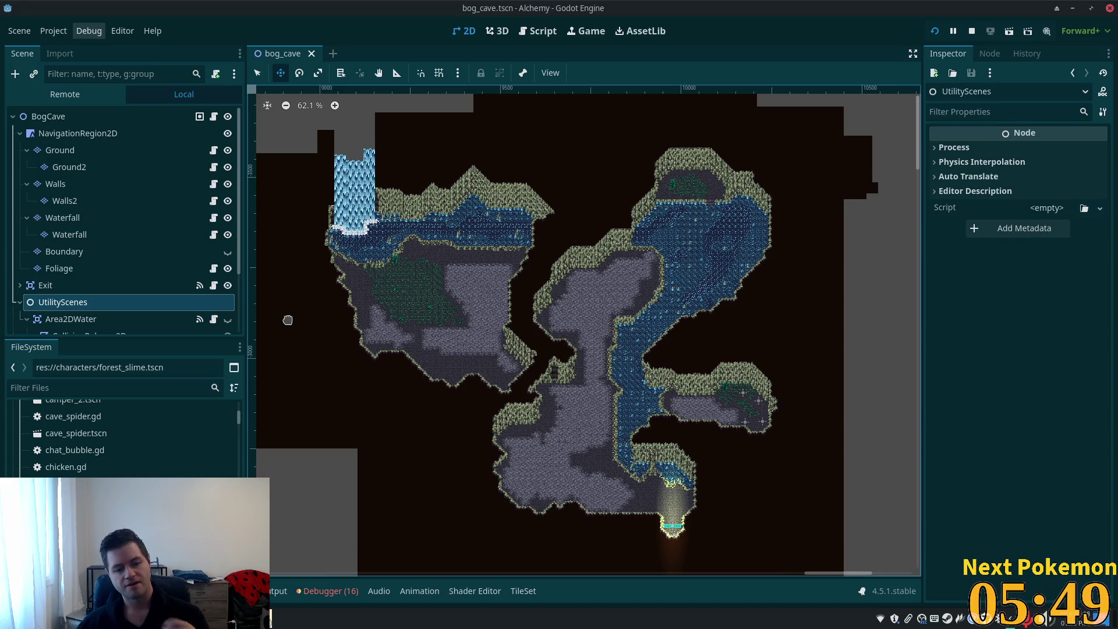
scroll(614, 297, down, 2)
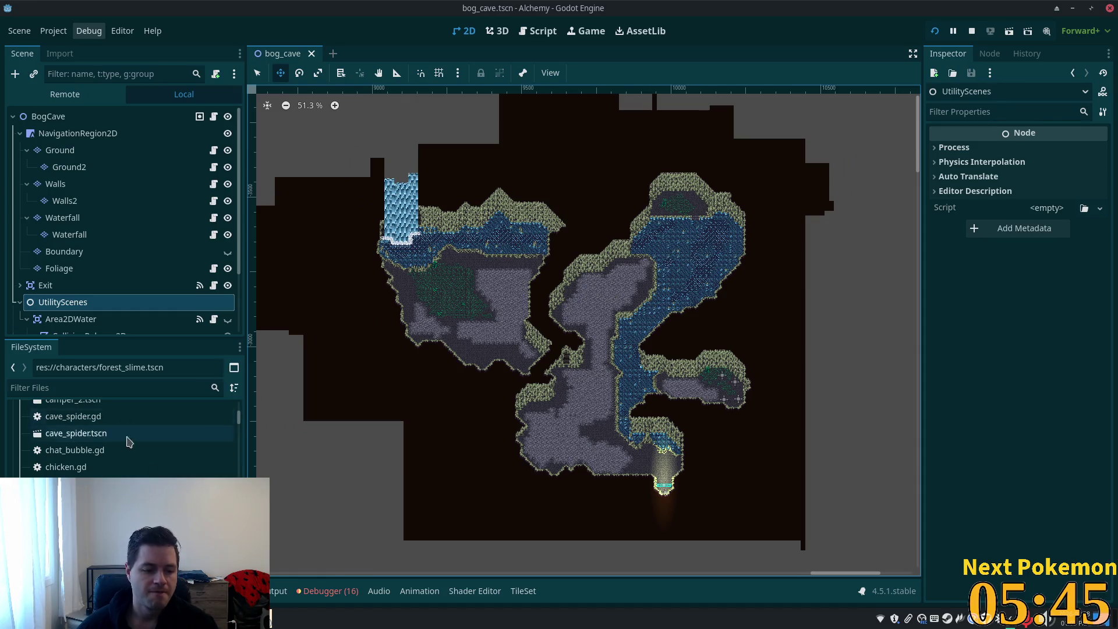
click(120, 466)
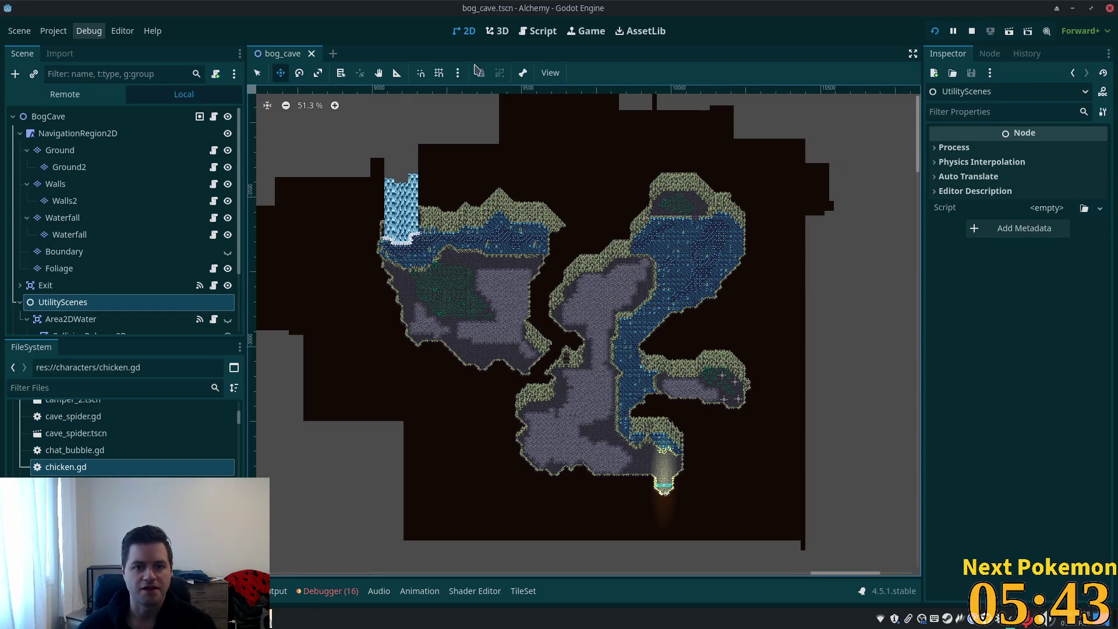
key(shift+alt+o)
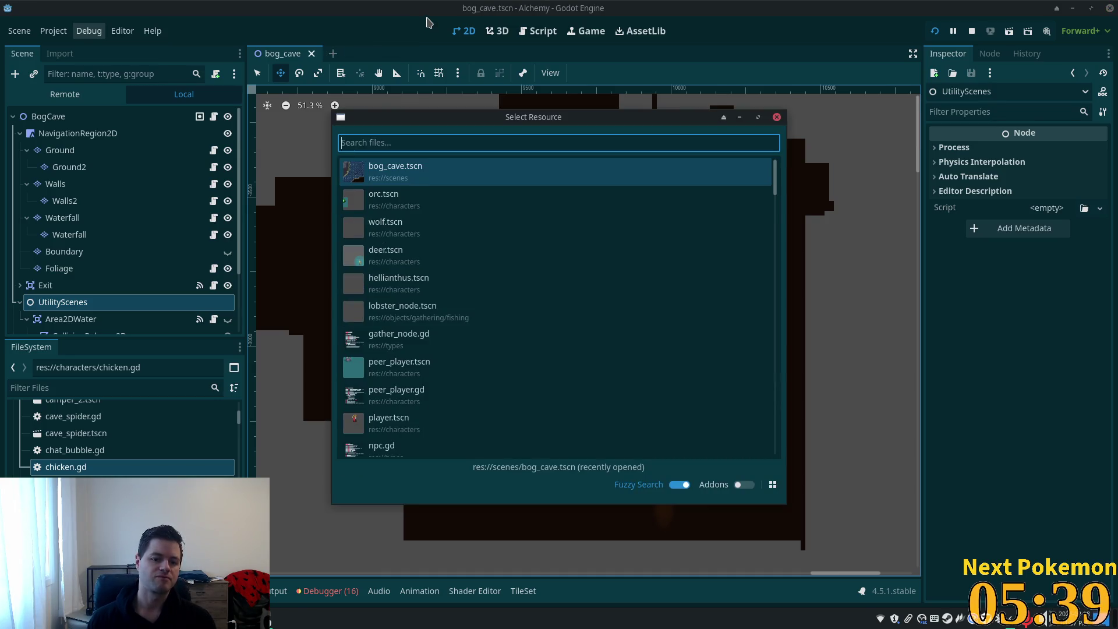
- Search 'verdigr' in quick-open and open verdigris_meadows.tscn
text(v)
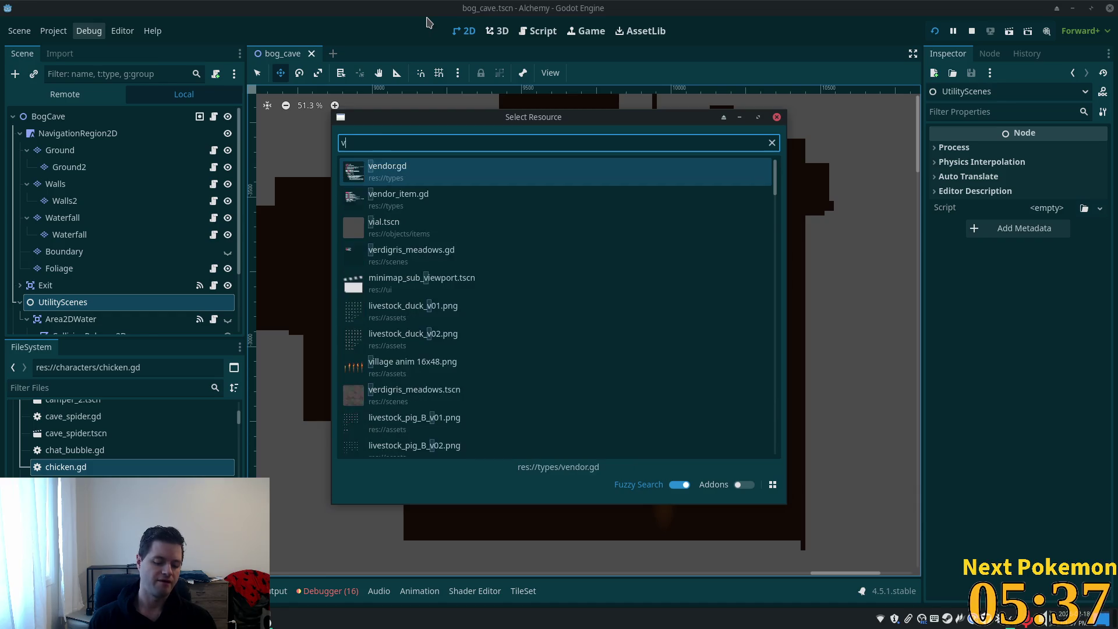
text(erdigr)
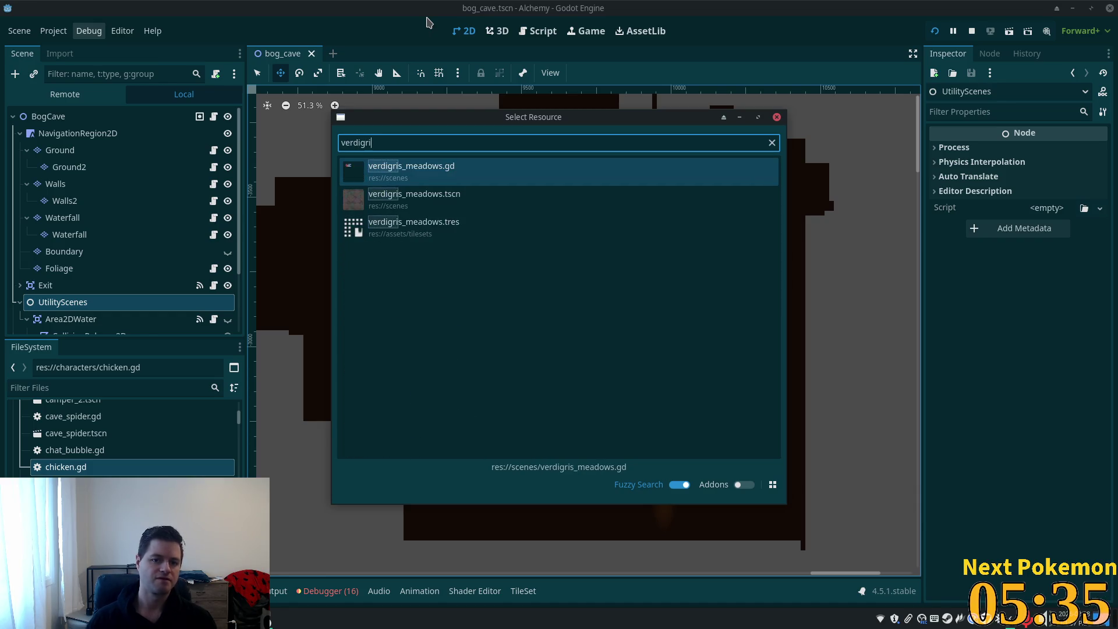
double_click(467, 192)
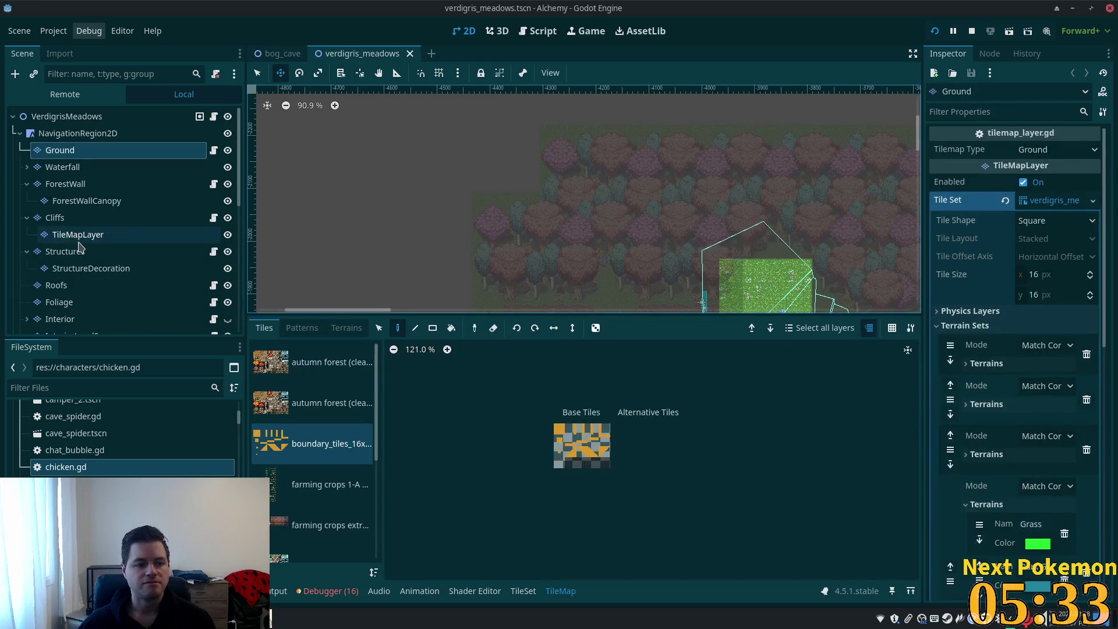
scroll(128, 245, down, 3)
scroll(128, 233, down, 6)
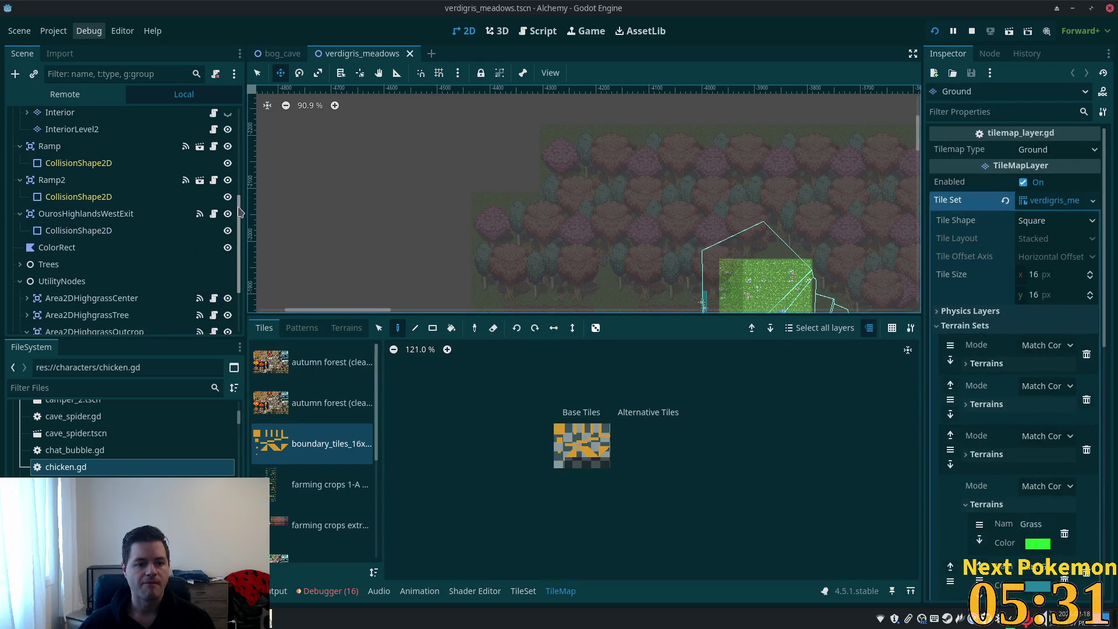
- Expand Hellianthussss, inspect the first NpcSpawnHellianthus spawner, then return to bog_cave
click(114, 273)
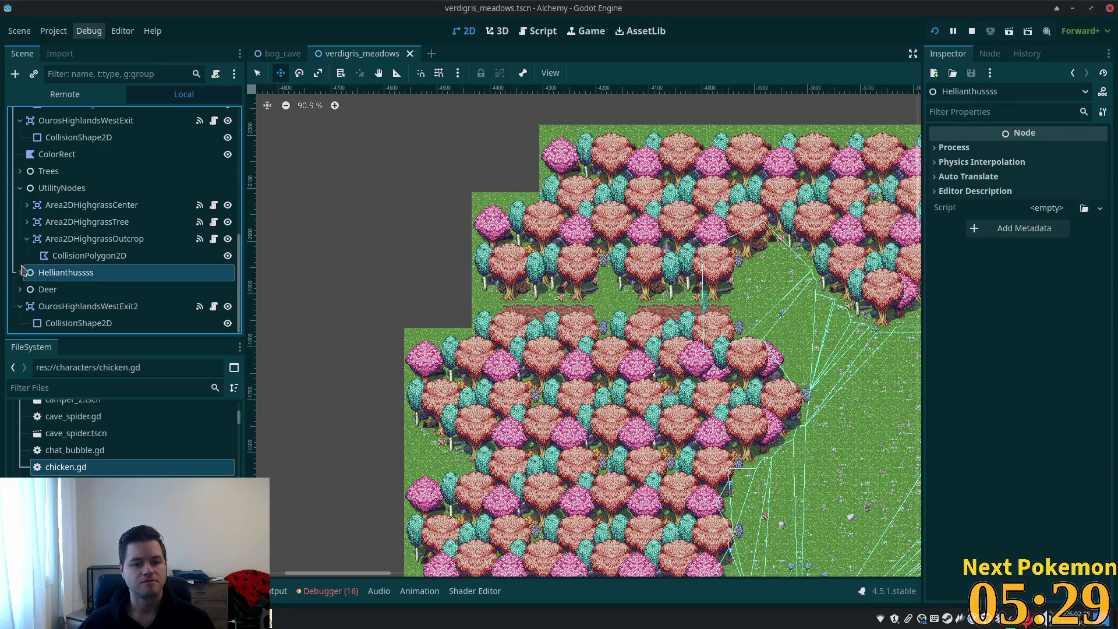
click(20, 273)
click(99, 292)
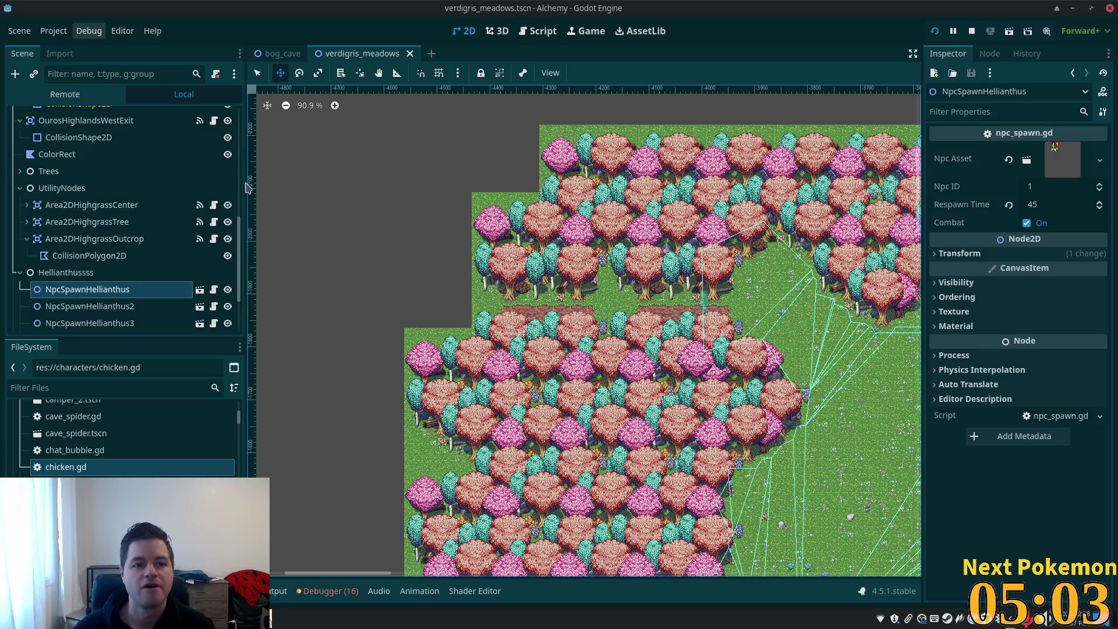
click(277, 53)
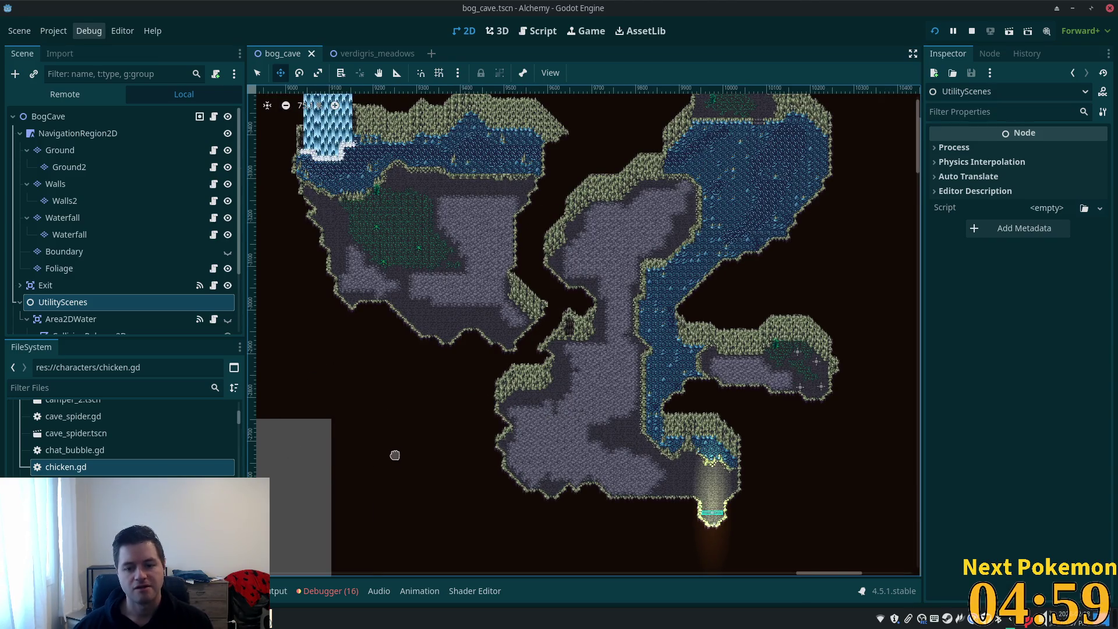
- Undo an accidental duplicate of the UtilityScenes node made while selecting bat.tscn
scroll(167, 466, up, 5)
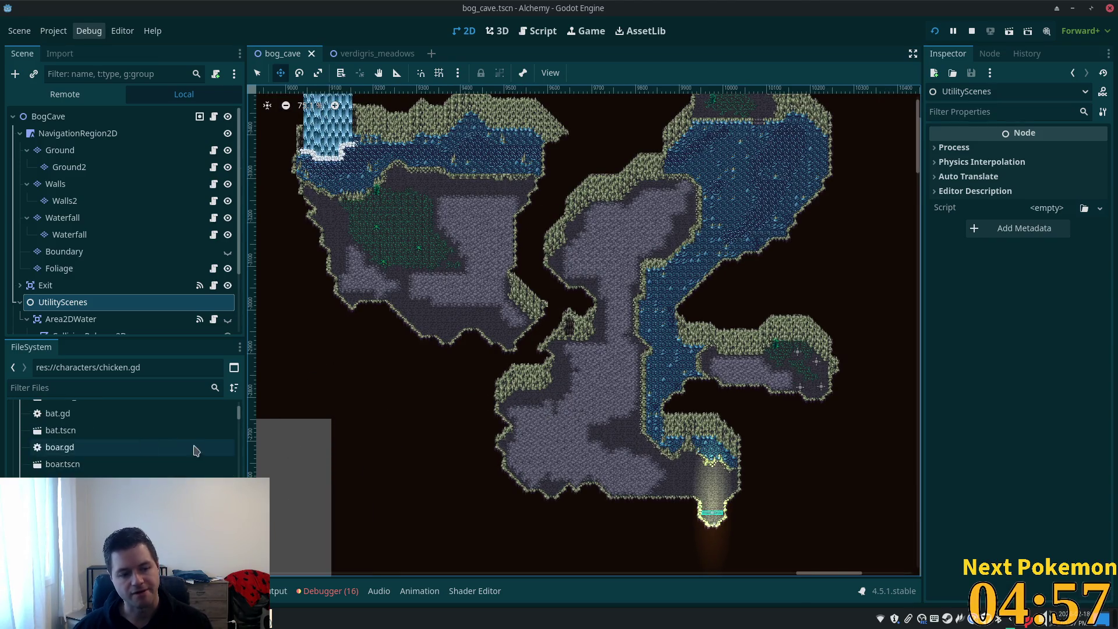
click(155, 450)
drag(158, 477, 490, 504)
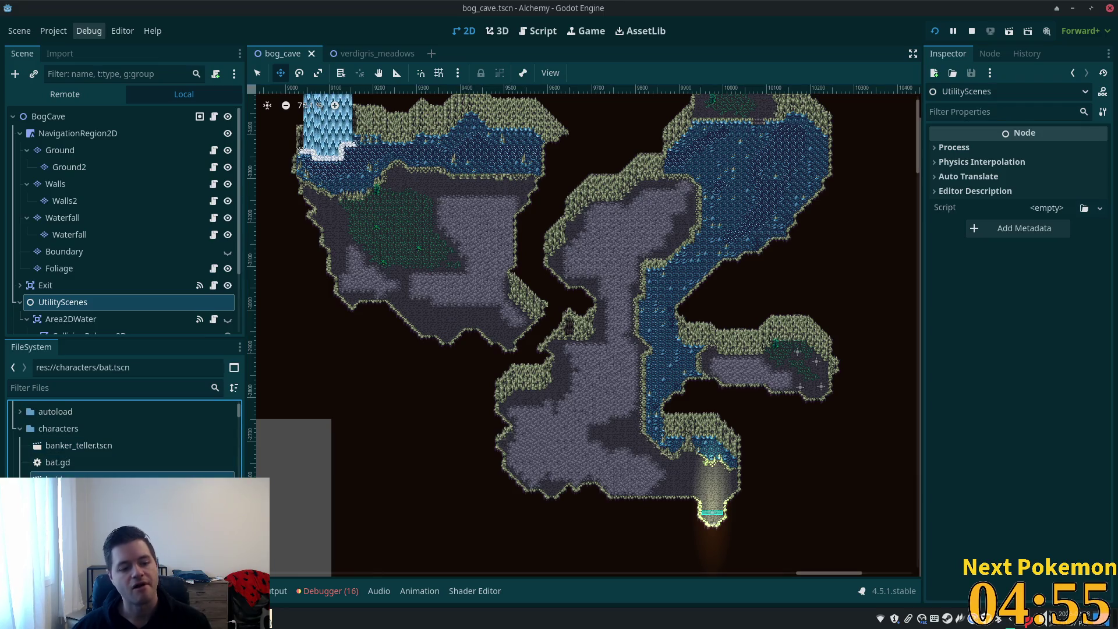
key(ctrl+d)
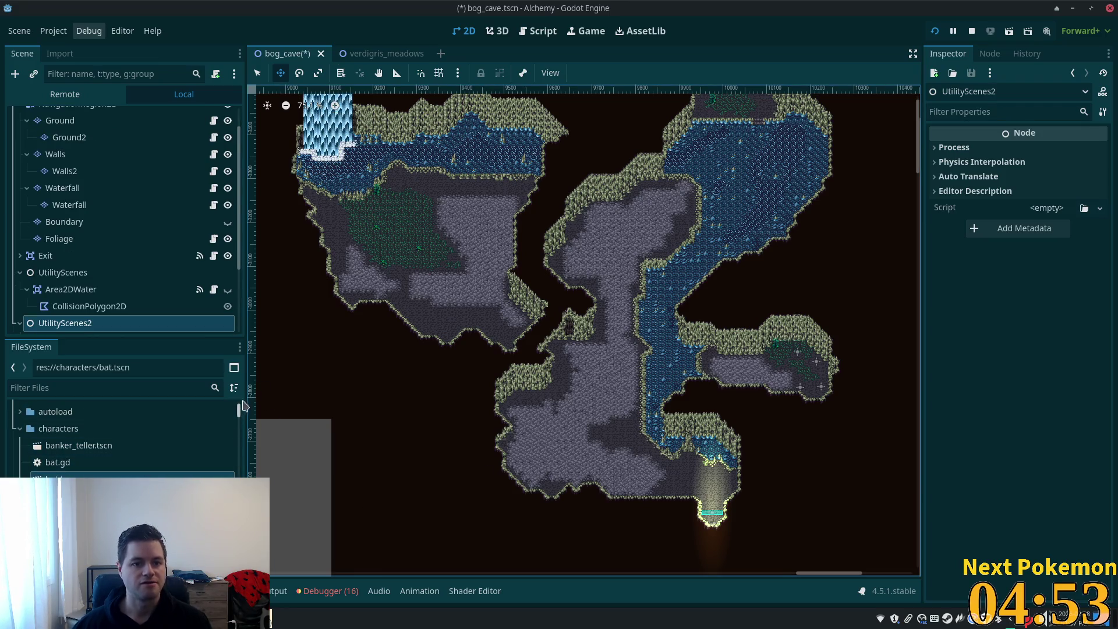
key(ctrl+z)
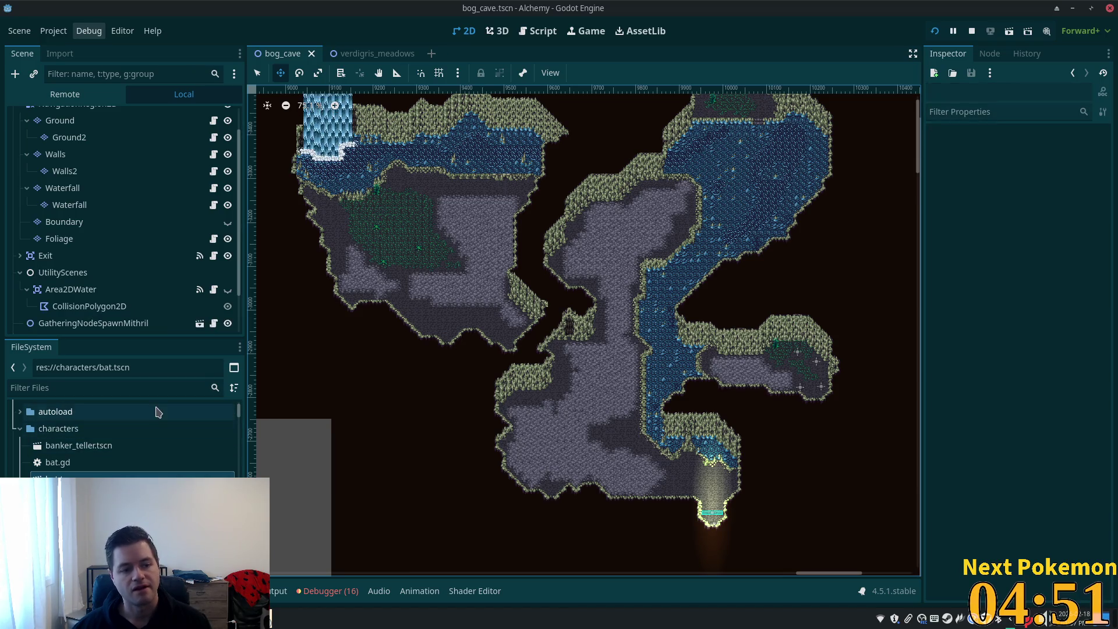
- Close the verdigris_meadows tab and open bat.tscn from the FileSystem dock
click(145, 450)
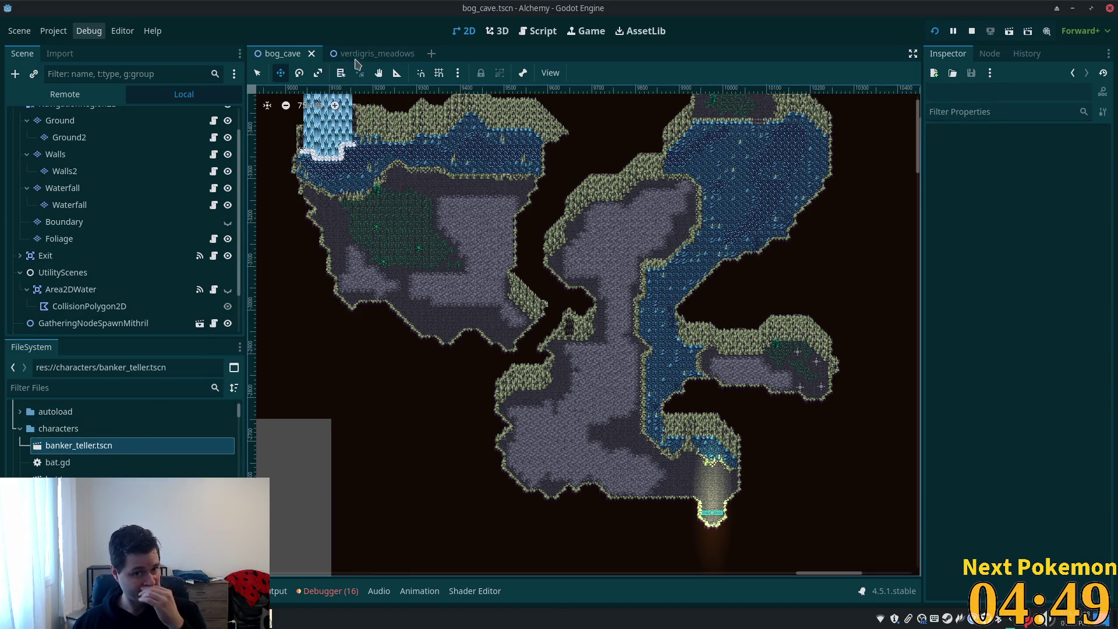
click(419, 59)
click(426, 53)
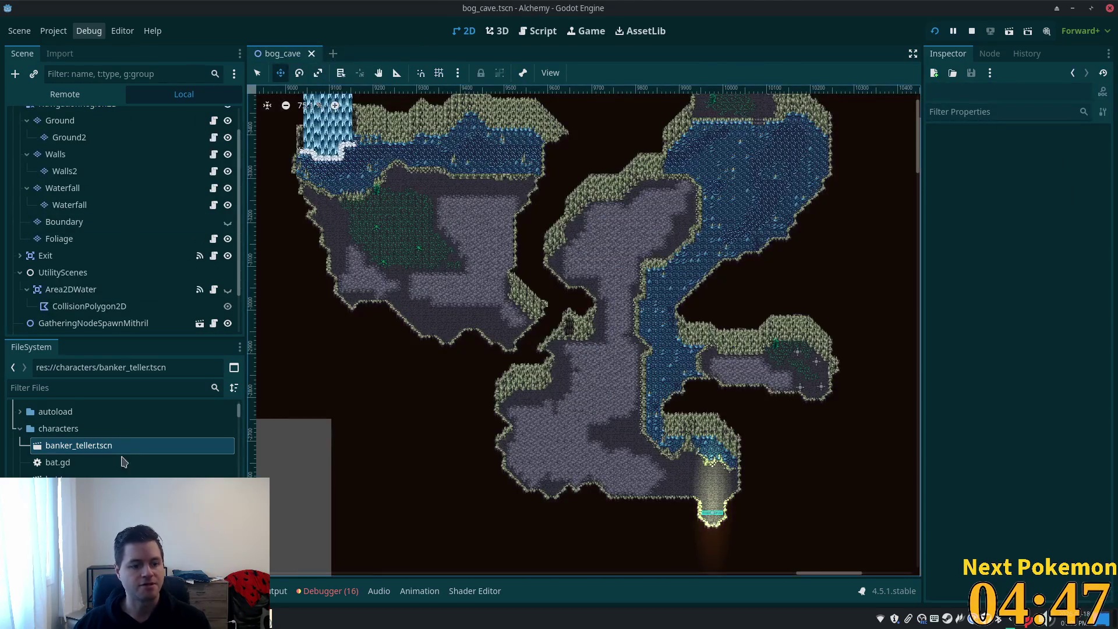
click(84, 463)
double_click(84, 479)
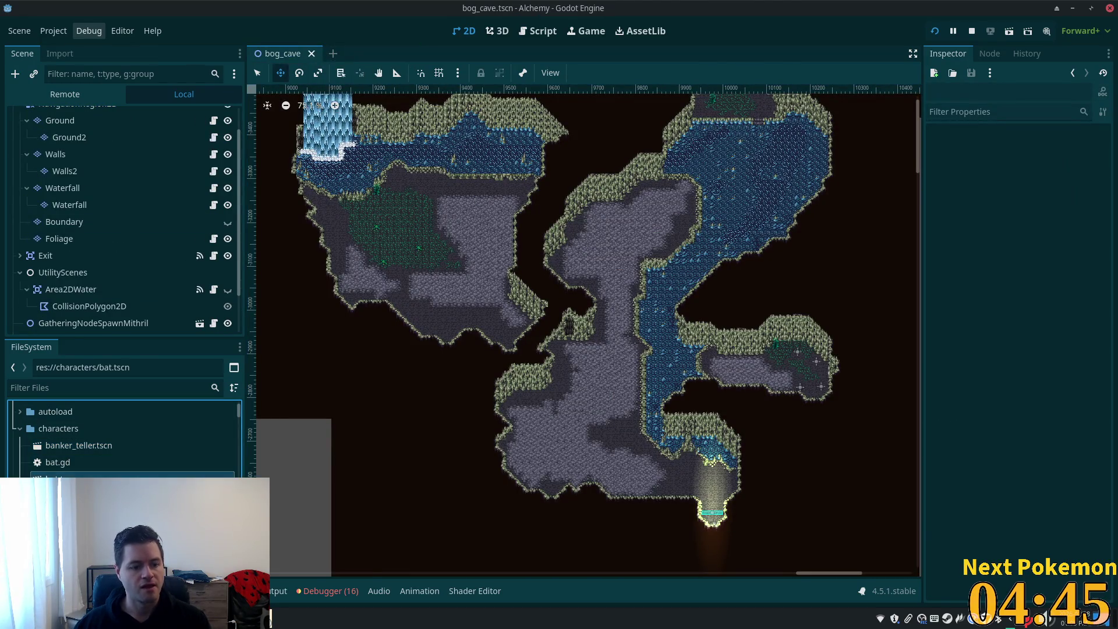
- Duplicate bat.tscn as bog_bat.tscn, open it, and close the original bat tab
key(ctrl+d)
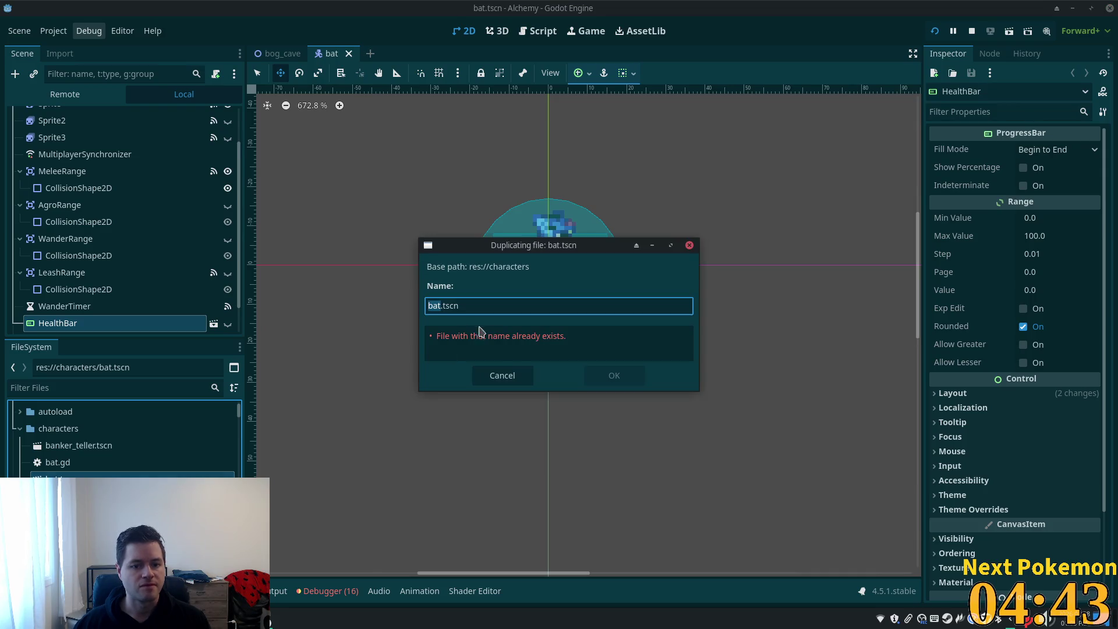
text(bog_bat)
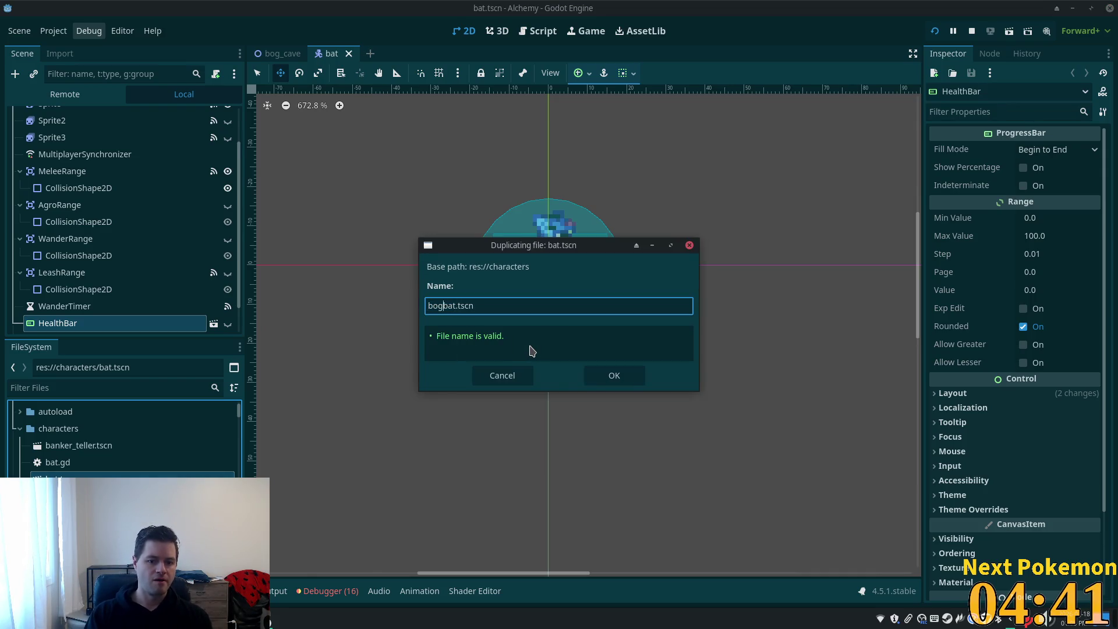
key(Return)
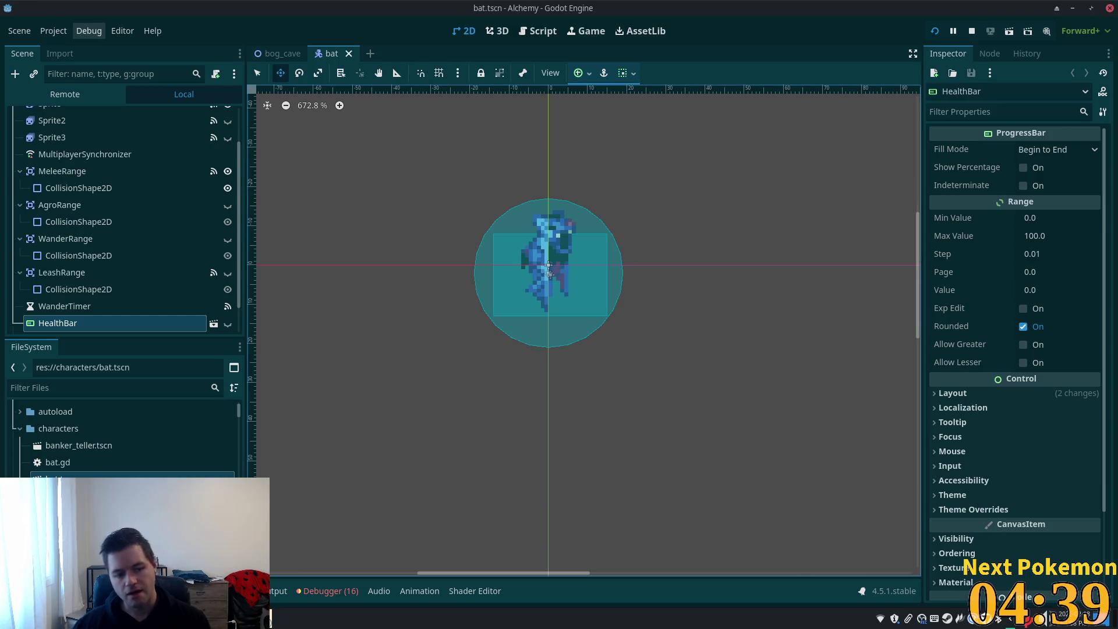
key(Return)
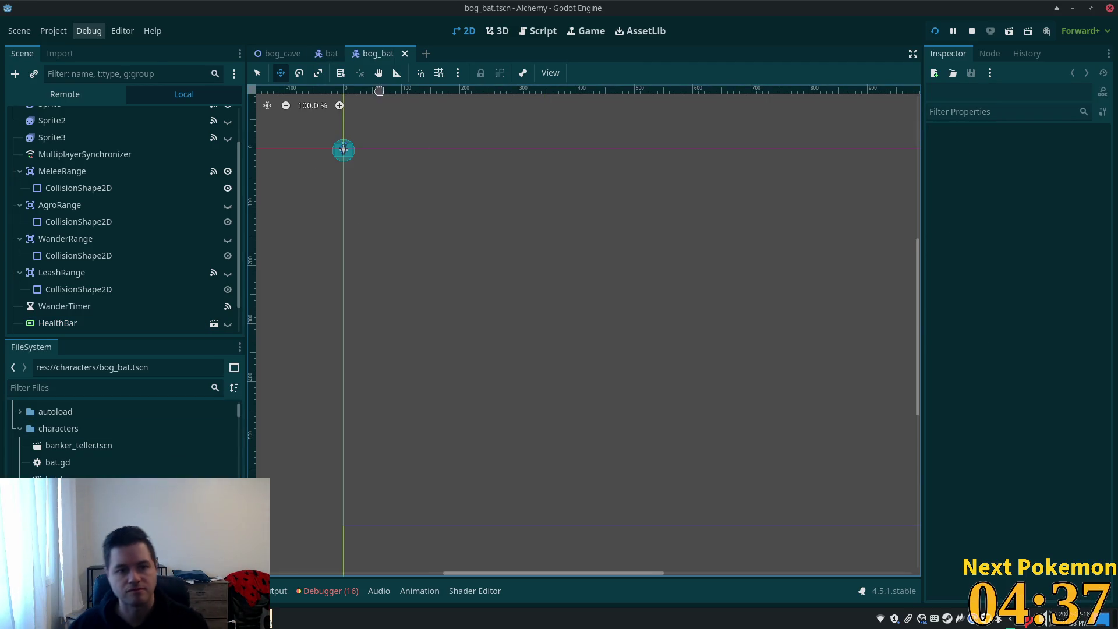
click(330, 53)
click(349, 54)
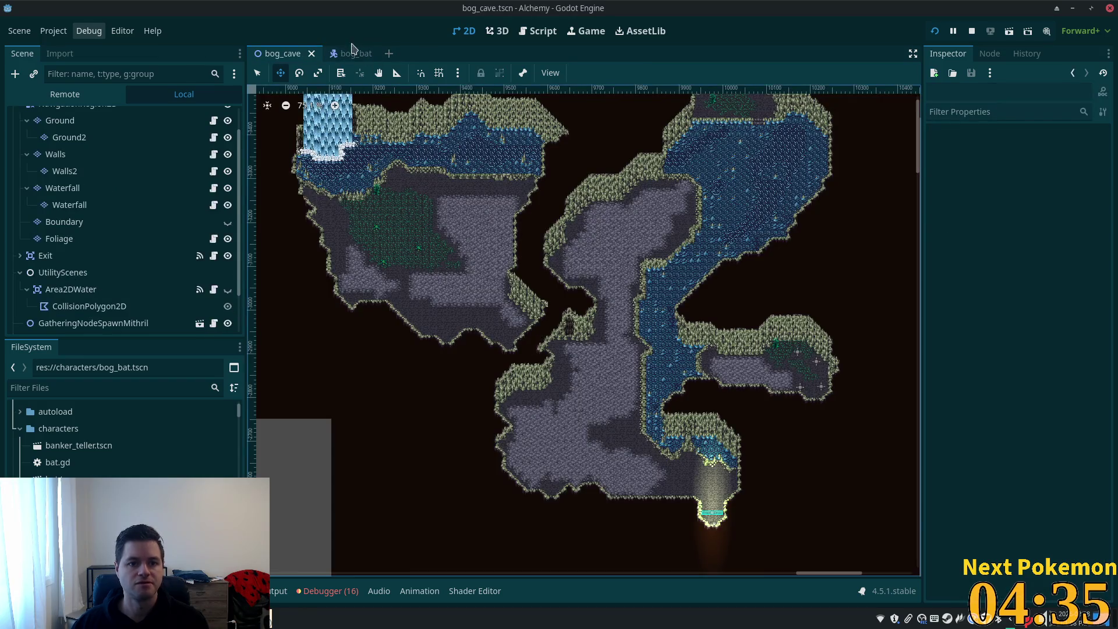
click(343, 52)
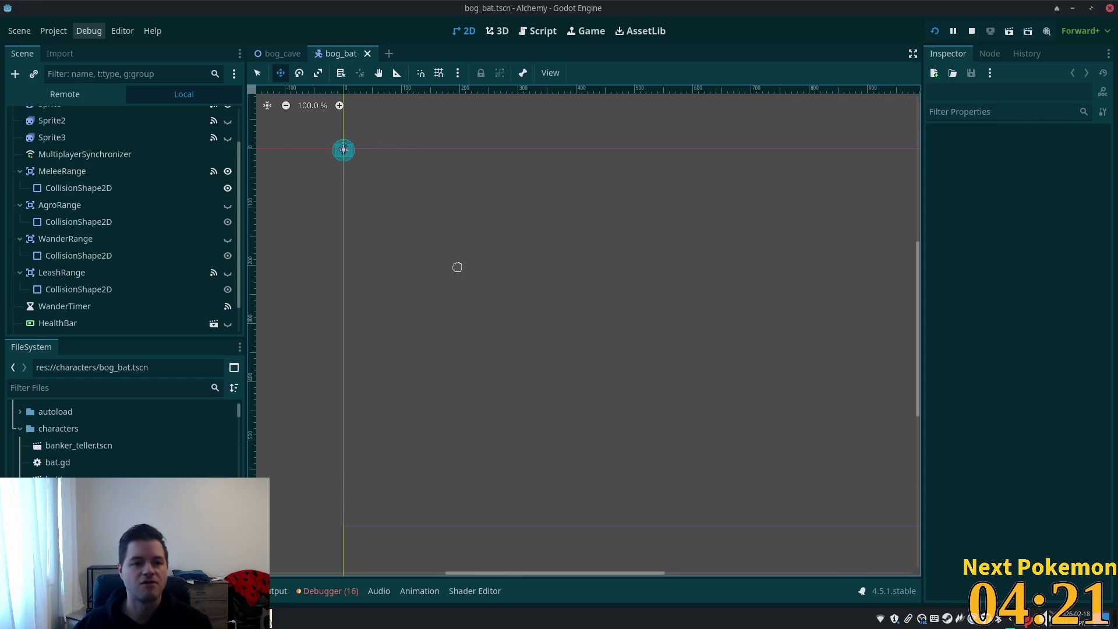
- Zoom in and pan to centre the enlarged bat sprite in the viewport
scroll(374, 217, up, 4)
mouse_move(347, 210)
mouse_down()
mouse_move(621, 332)
mouse_move(586, 412)
mouse_move(586, 395)
mouse_up()
scroll(653, 299, up, 4)
scroll(487, 387, up, 3)
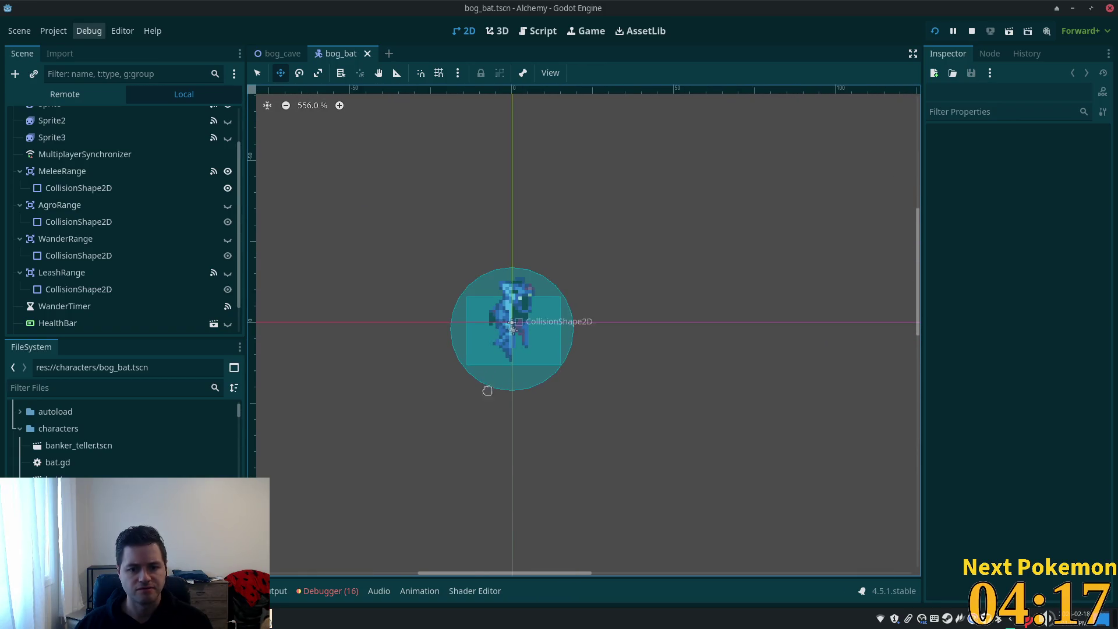
drag(487, 387, 549, 400)
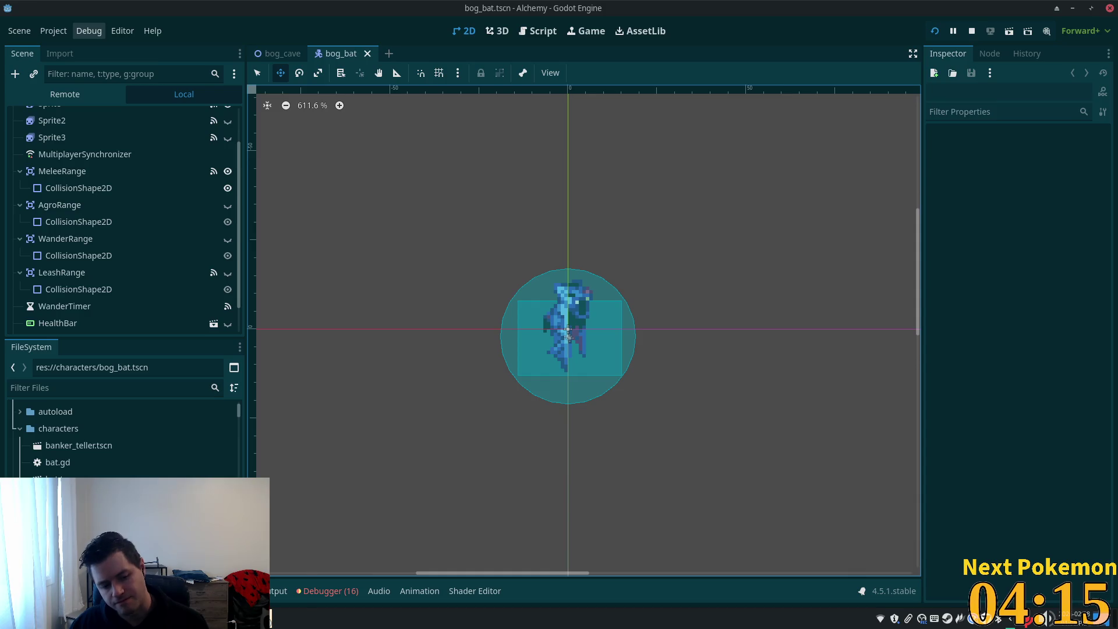
click(270, 616)
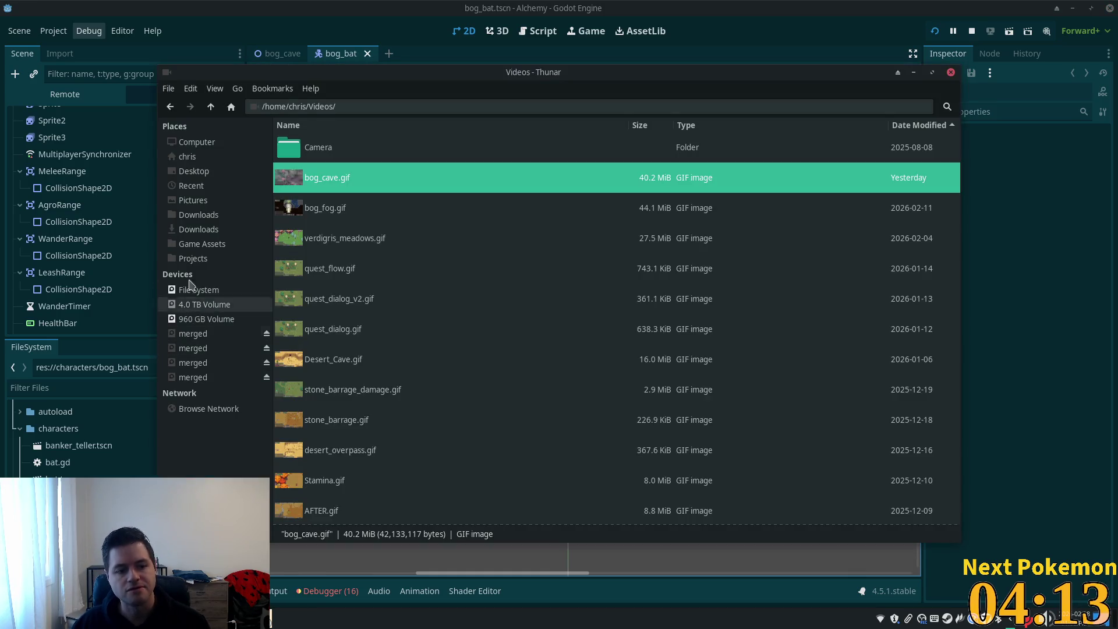
click(198, 244)
scroll(429, 237, down, 2)
scroll(431, 240, up, 6)
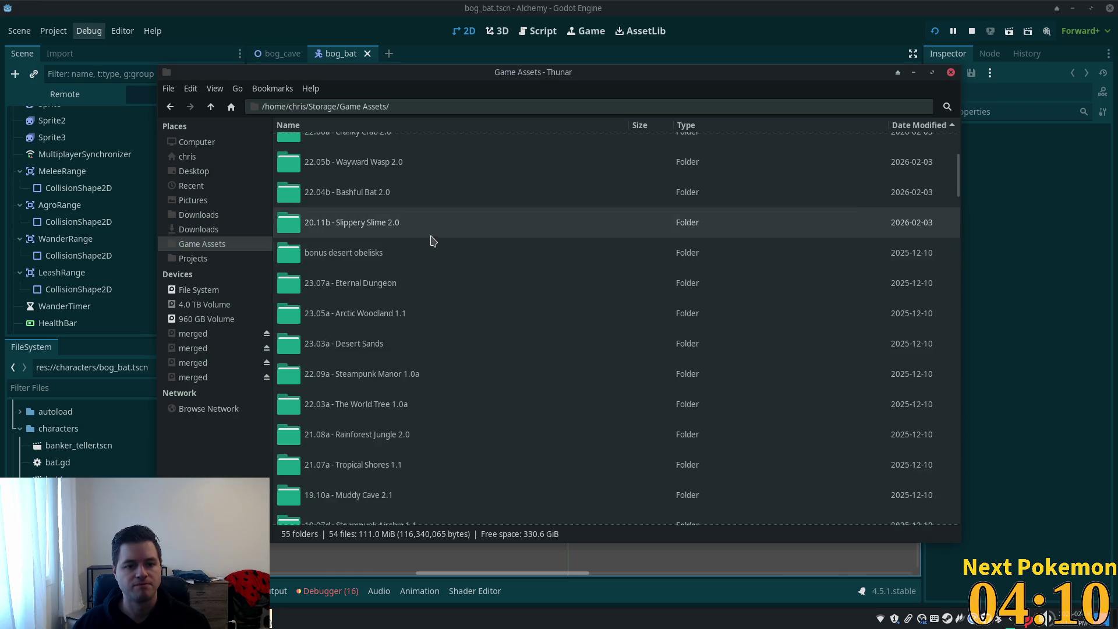
click(487, 278)
double_click(433, 358)
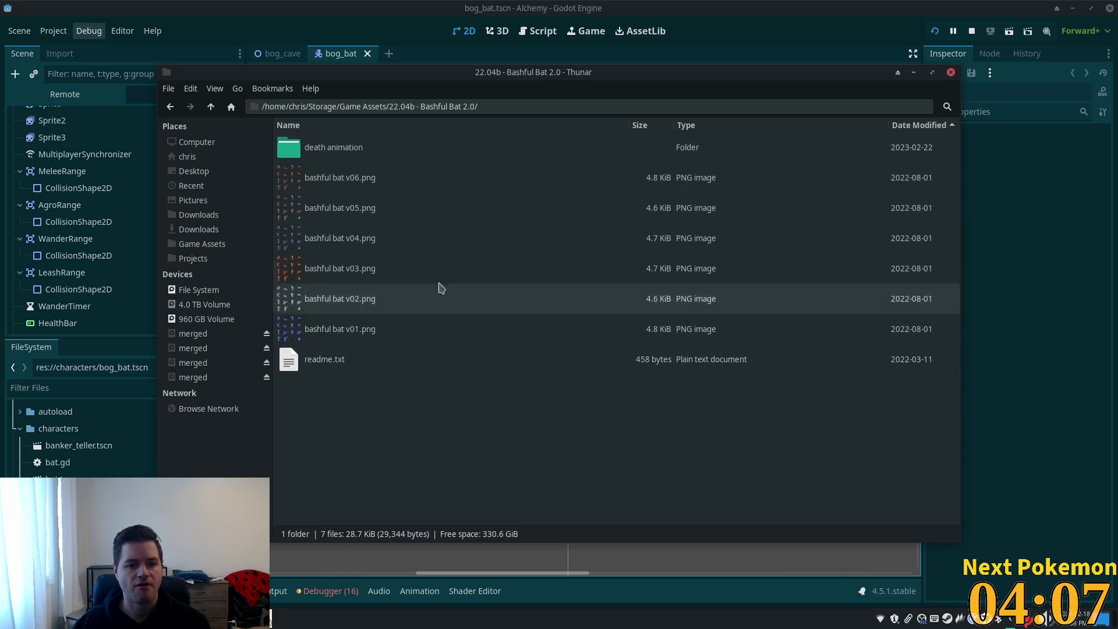
click(358, 268)
click(344, 307)
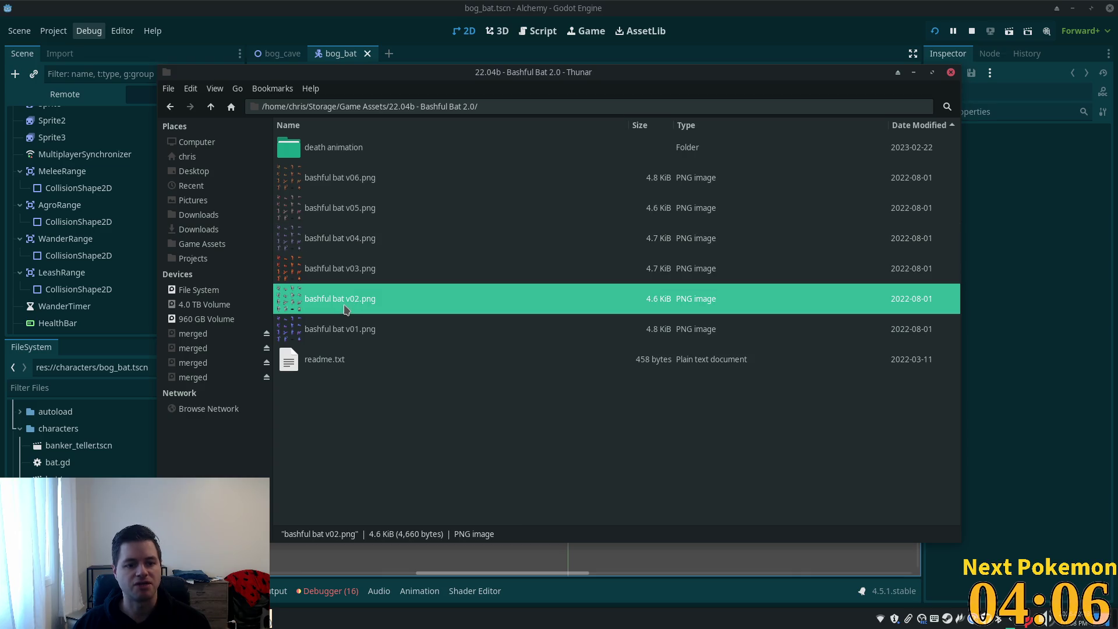
double_click(329, 174)
scroll(687, 291, up, 10)
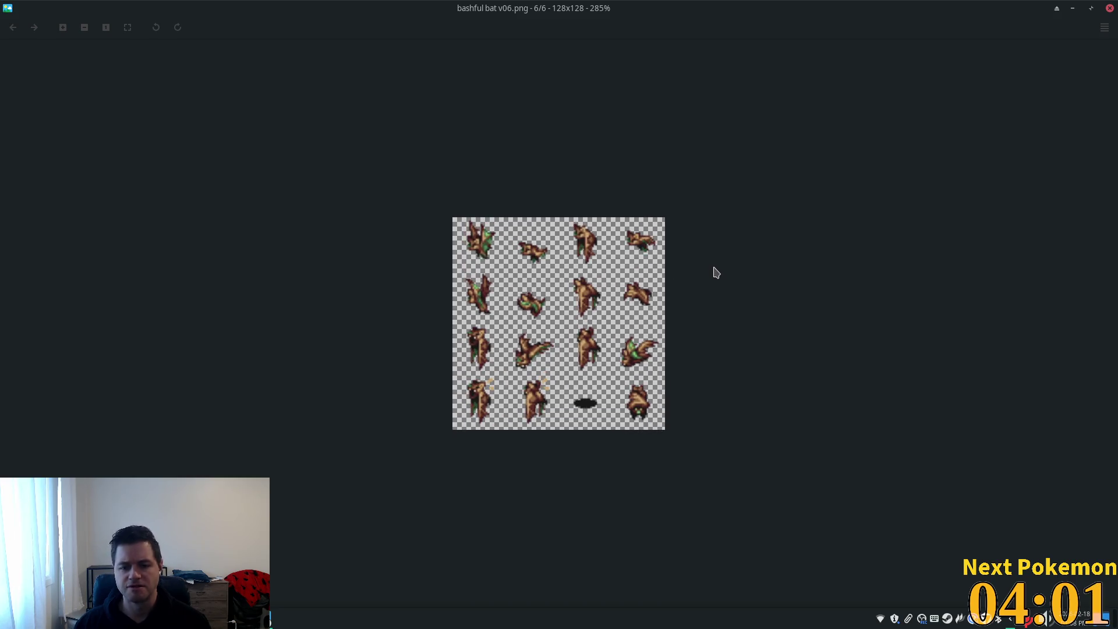
key(Right)
key(Right)
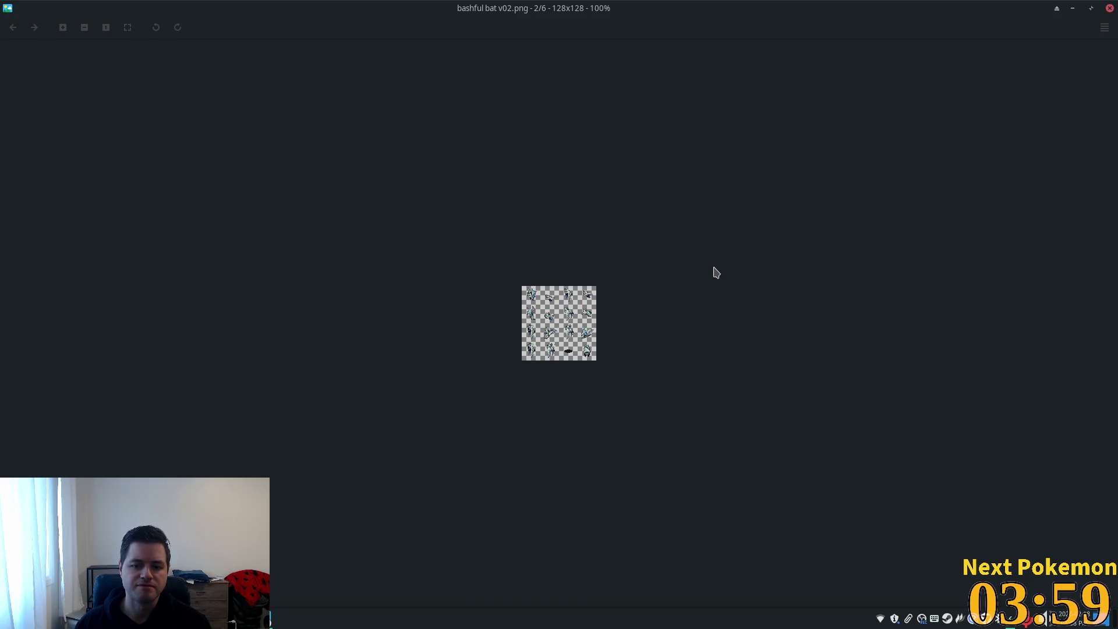
key(Right)
key(Right)
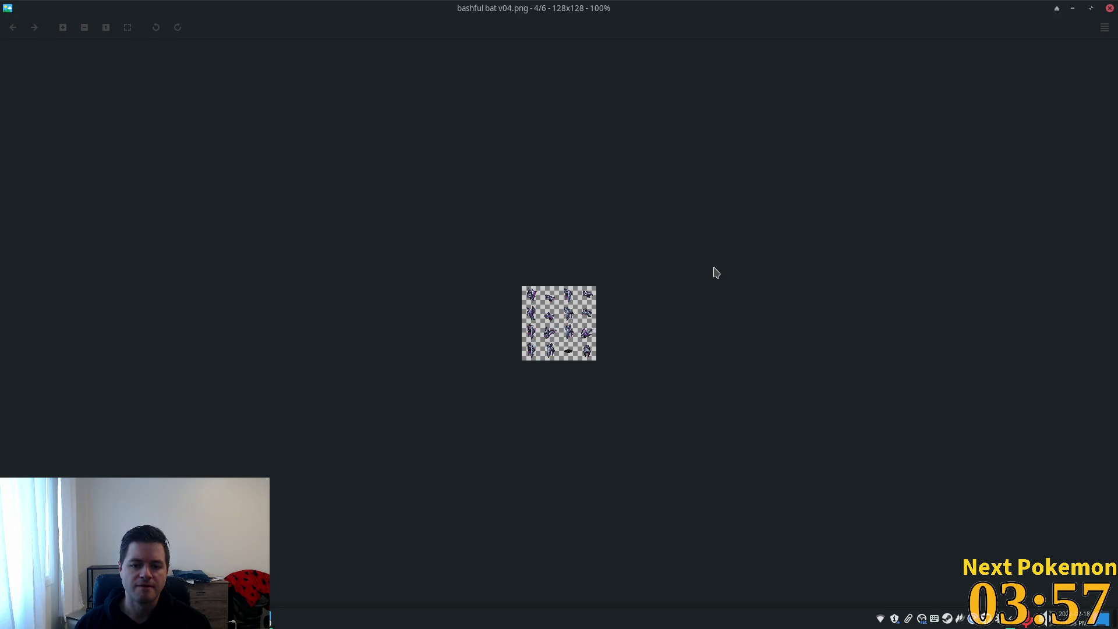
scroll(640, 335, up, 5)
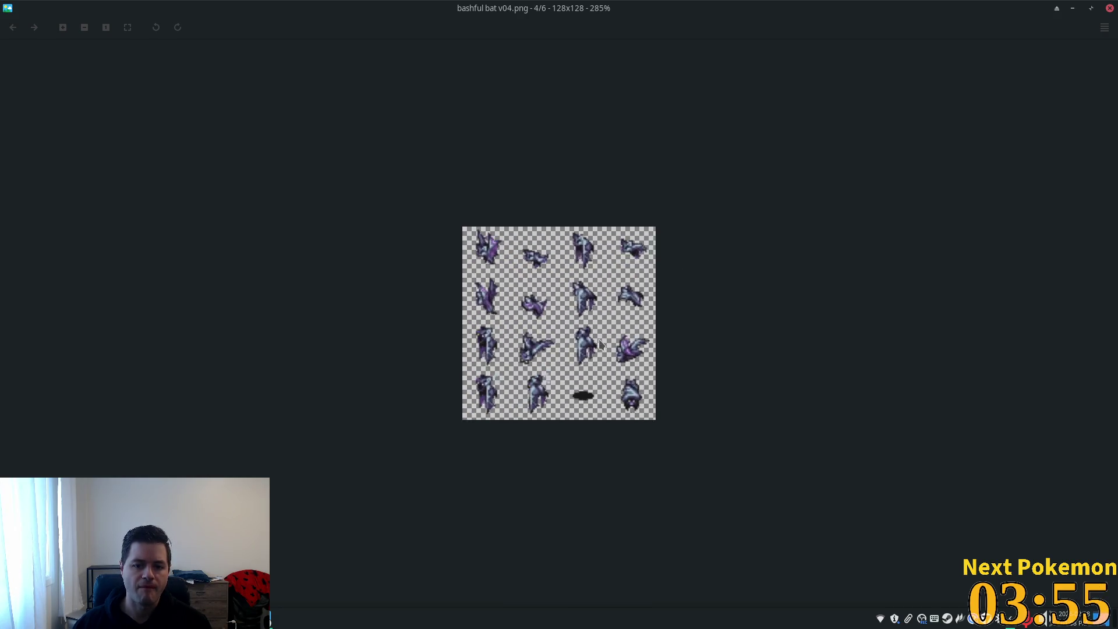
key(Right)
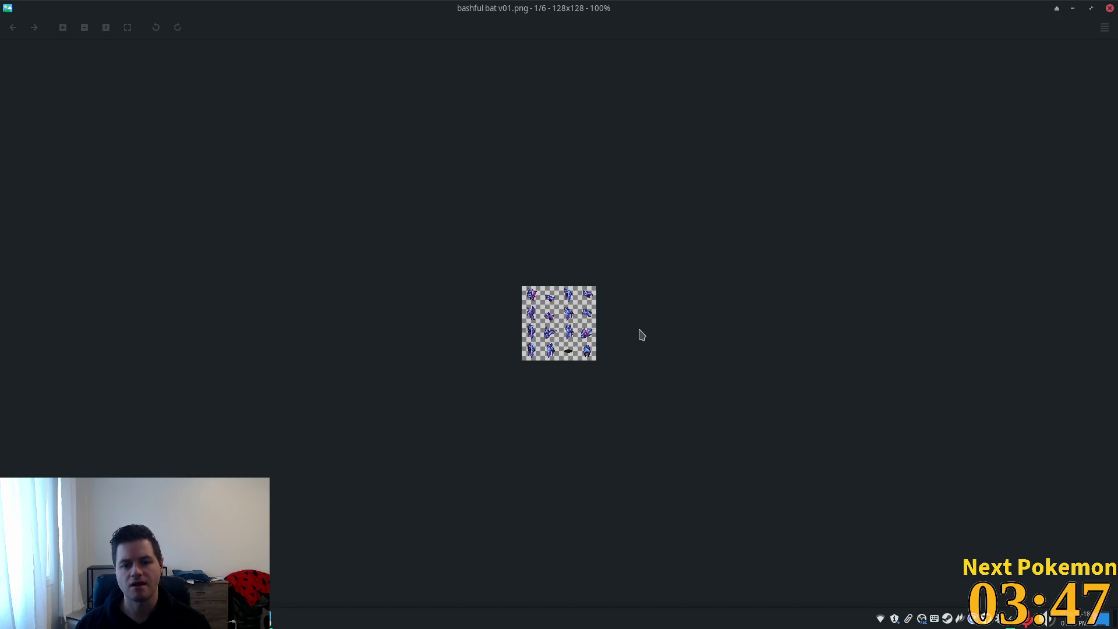
key(super+e)
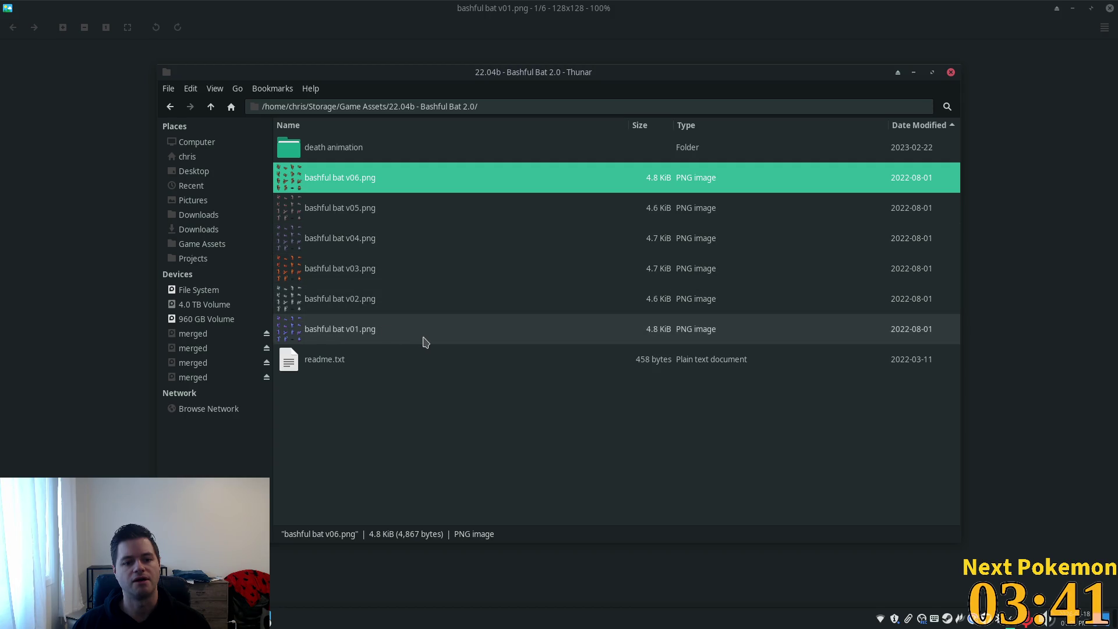
key(alt+Tab)
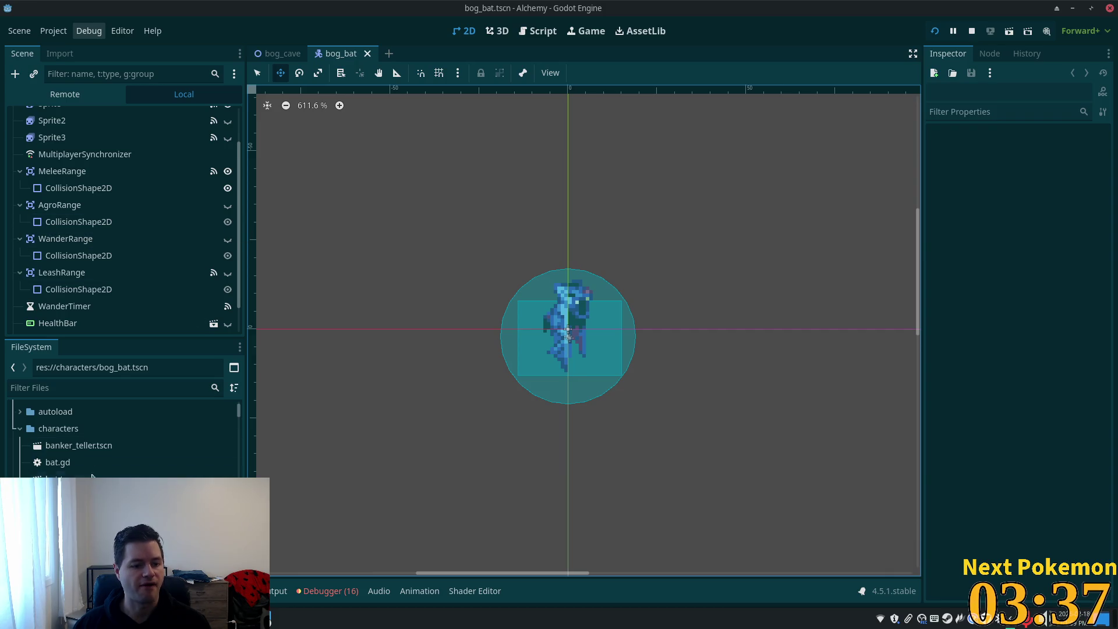
- Filter the FileSystem dock to 'bat' and bring Thunar's Bashful Bat 2.0 folder to front
click(116, 381)
text(bat)
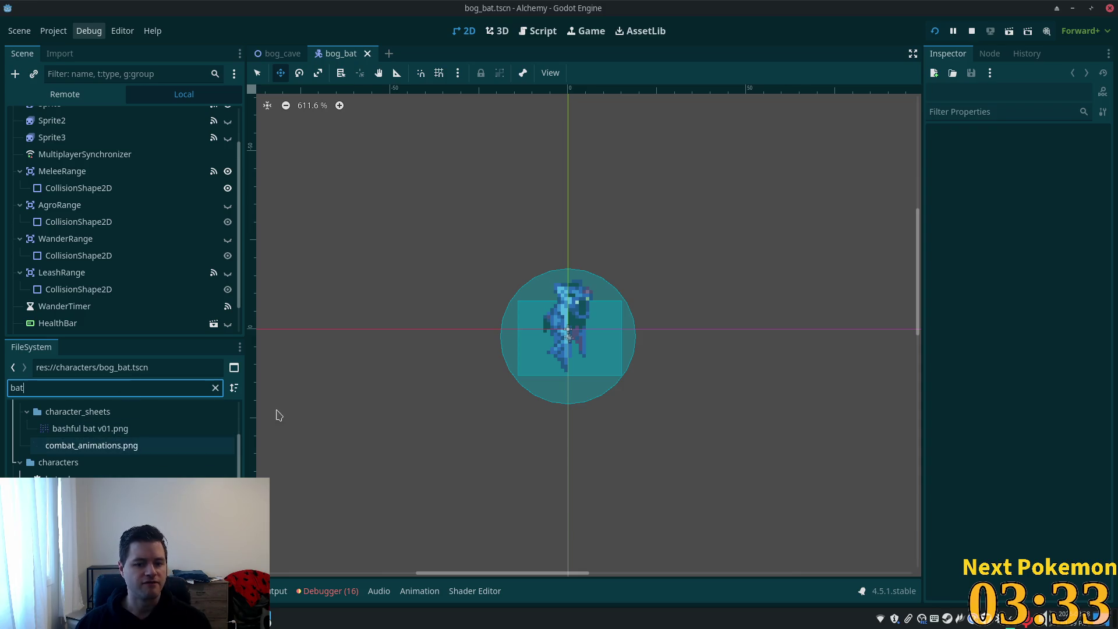
click(272, 616)
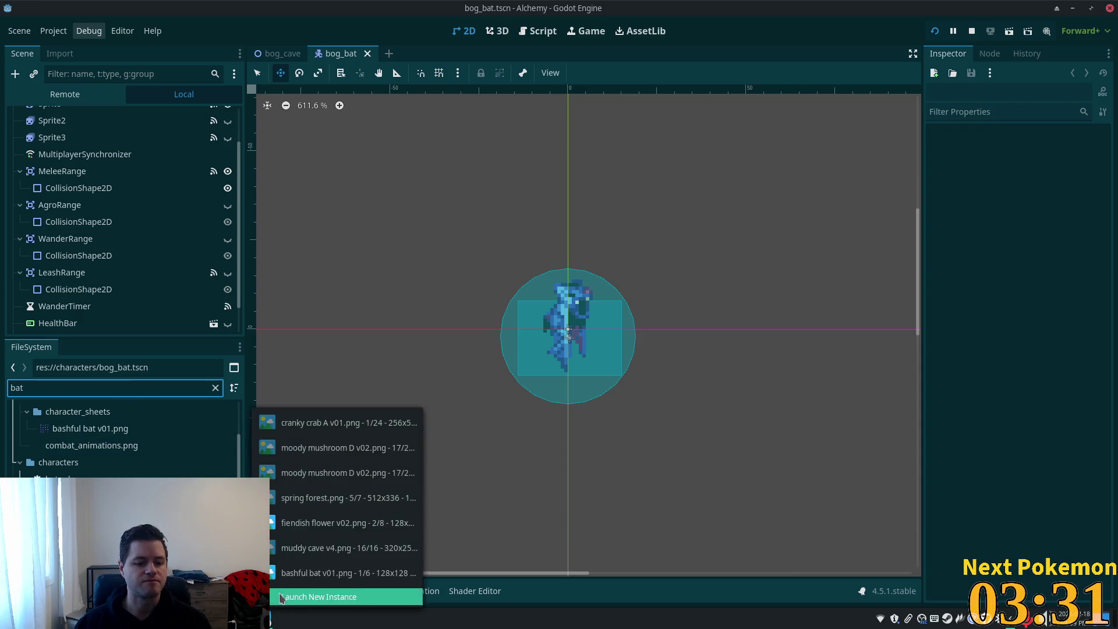
key(Escape)
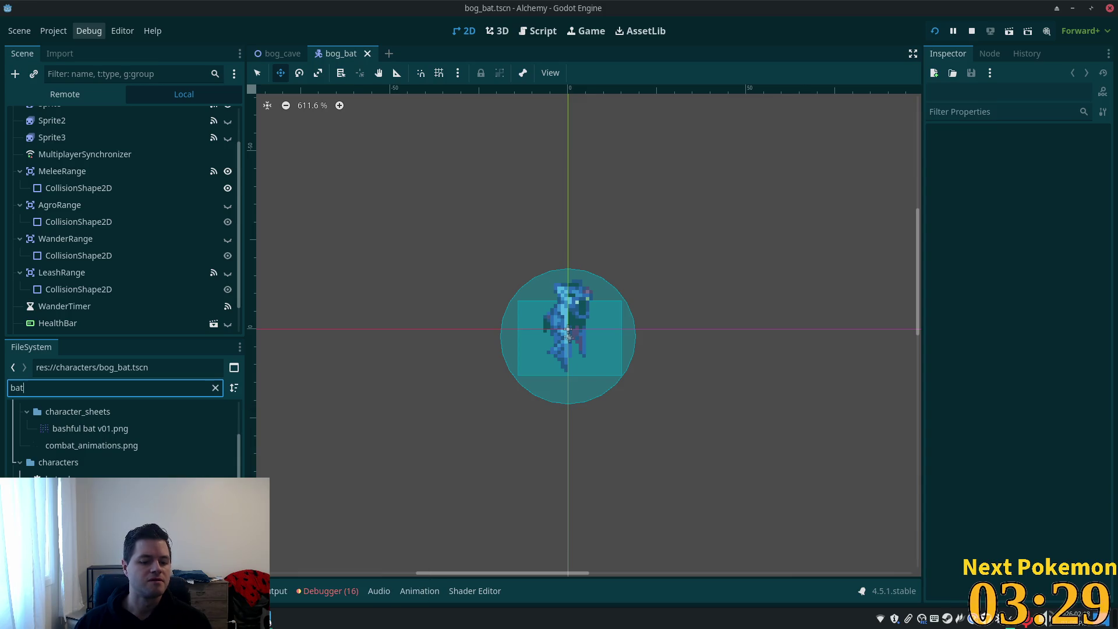
click(271, 619)
click(271, 619)
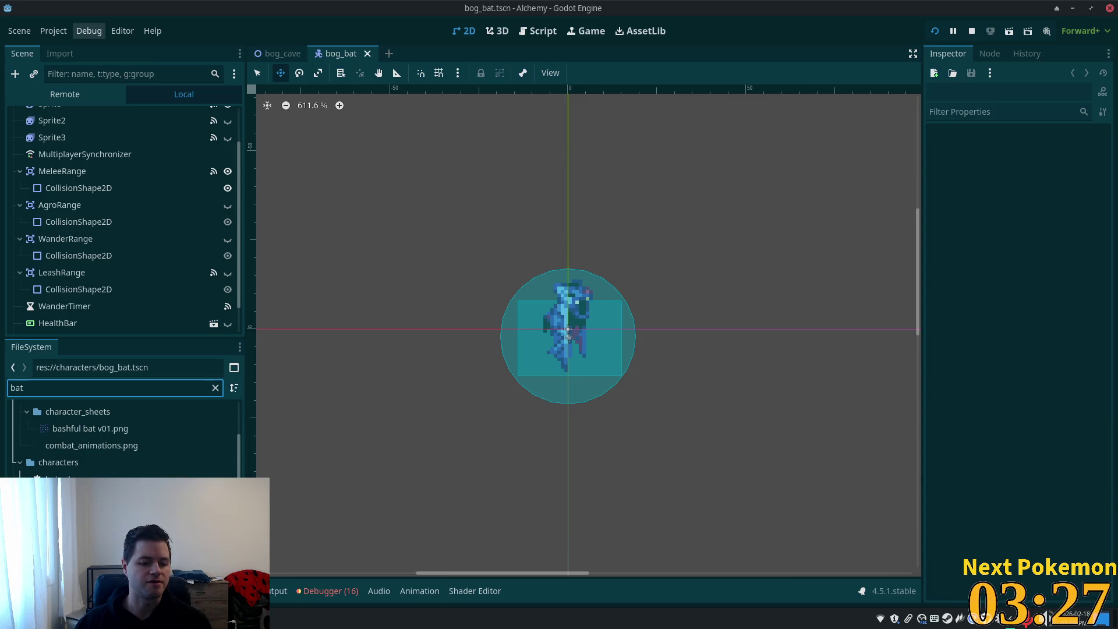
click(271, 617)
click(303, 571)
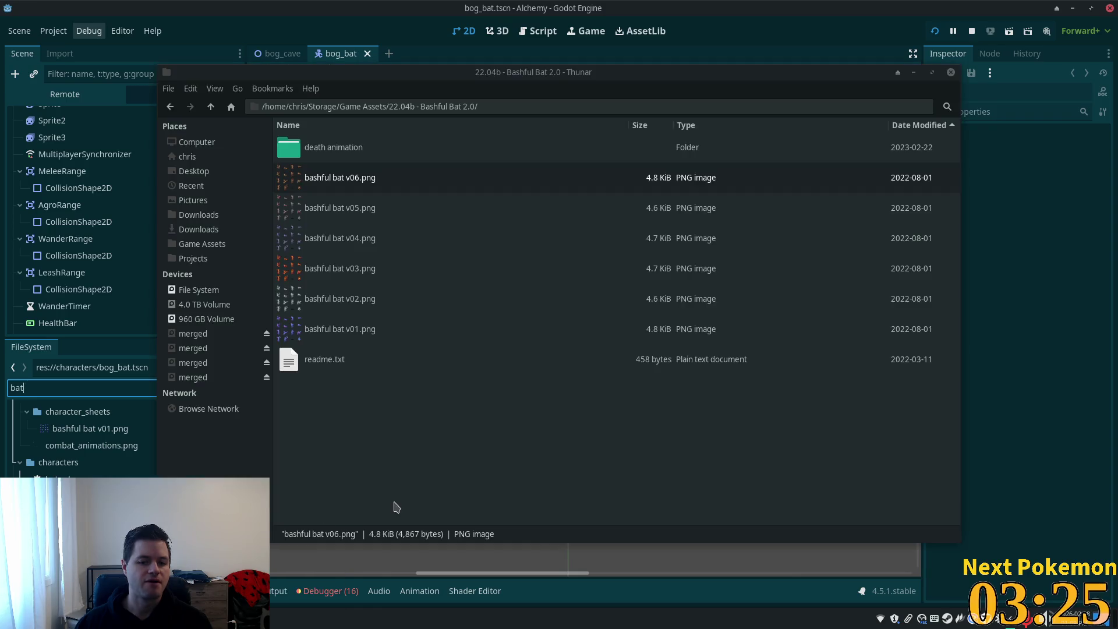
- Open bashful bat v01.png in the image viewer, zoom in, and close it
double_click(443, 342)
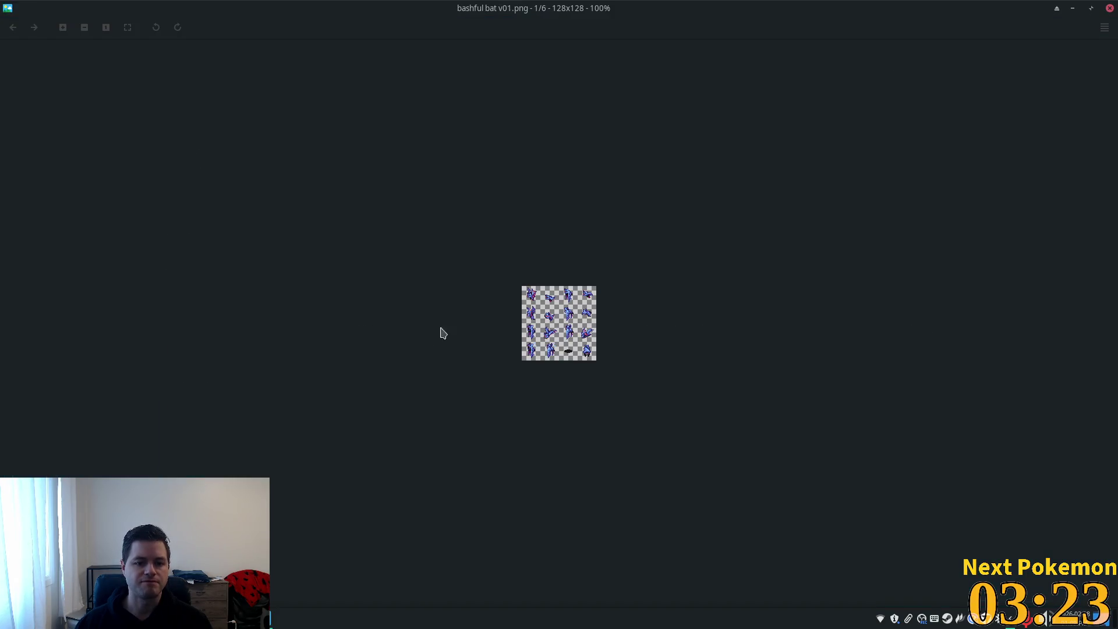
scroll(553, 327, up, 1)
scroll(556, 328, up, 1)
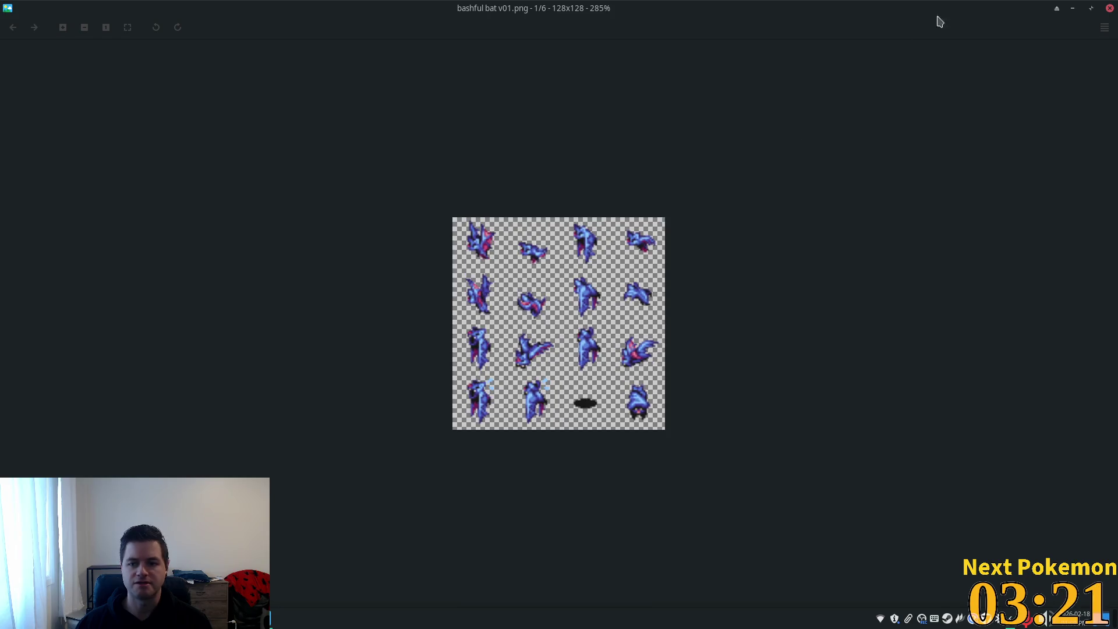
click(1110, 9)
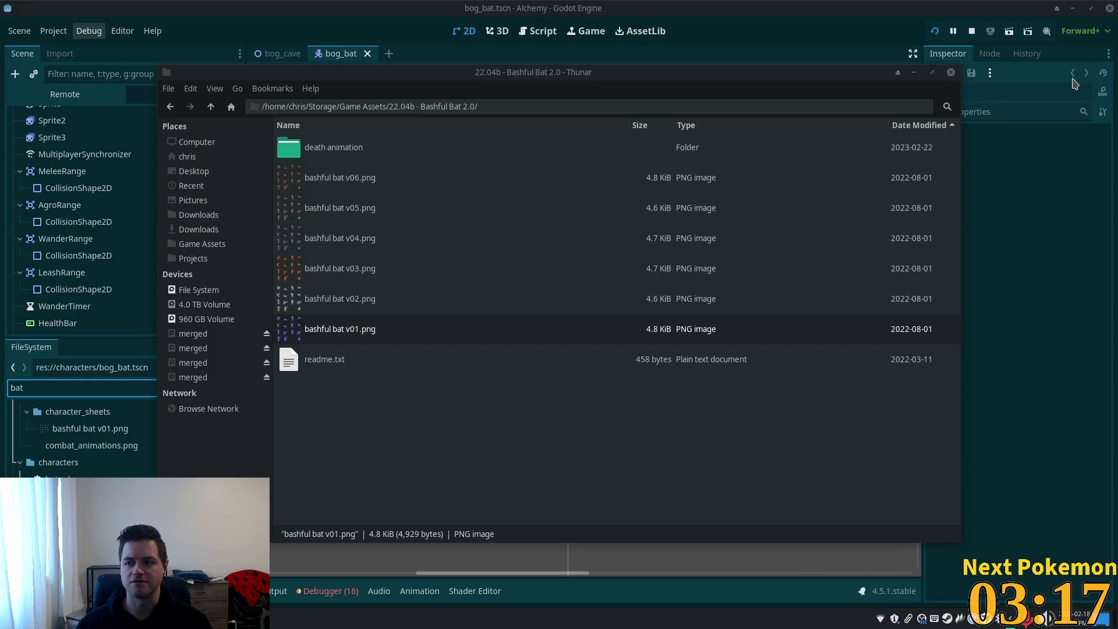
key(super)
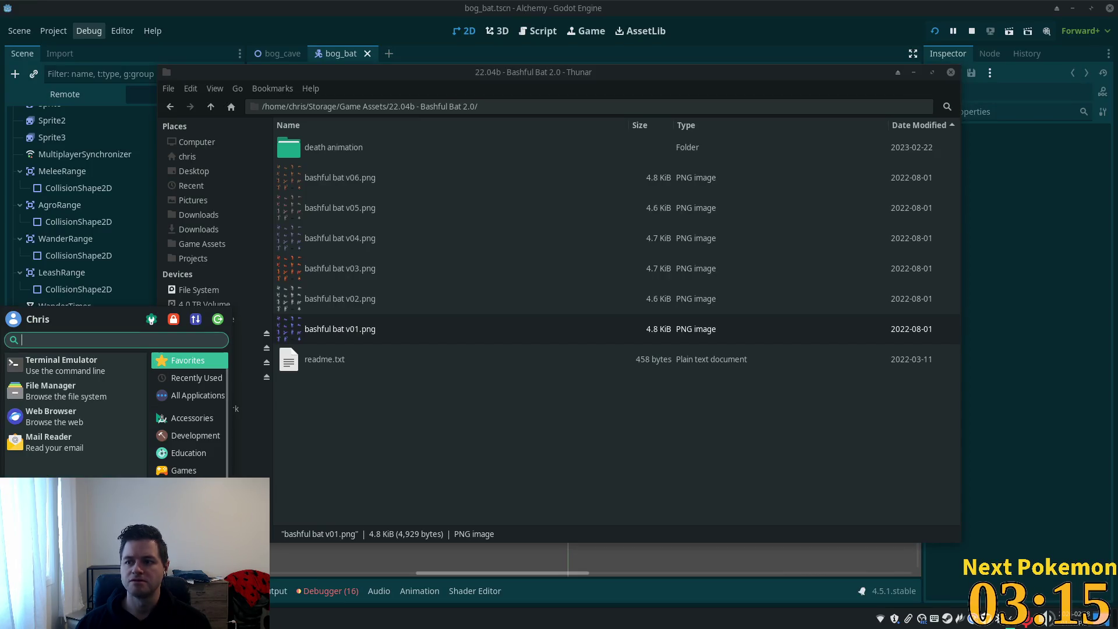
key(super)
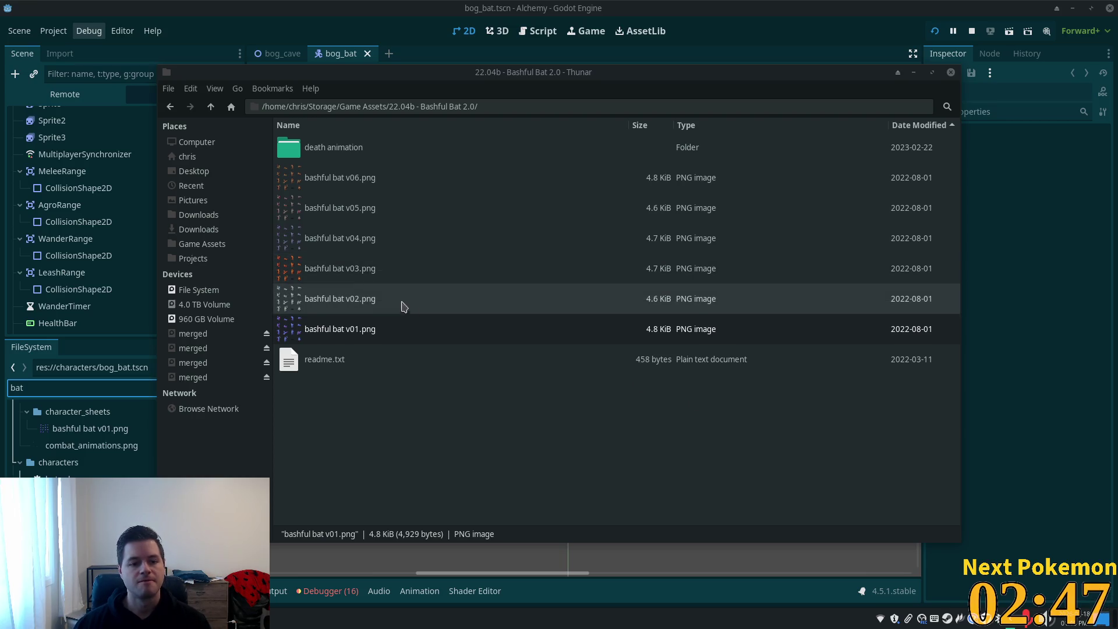
- Preview the bashful bat v04 and v05 sprite sheets, zooming in, then close them
double_click(351, 238)
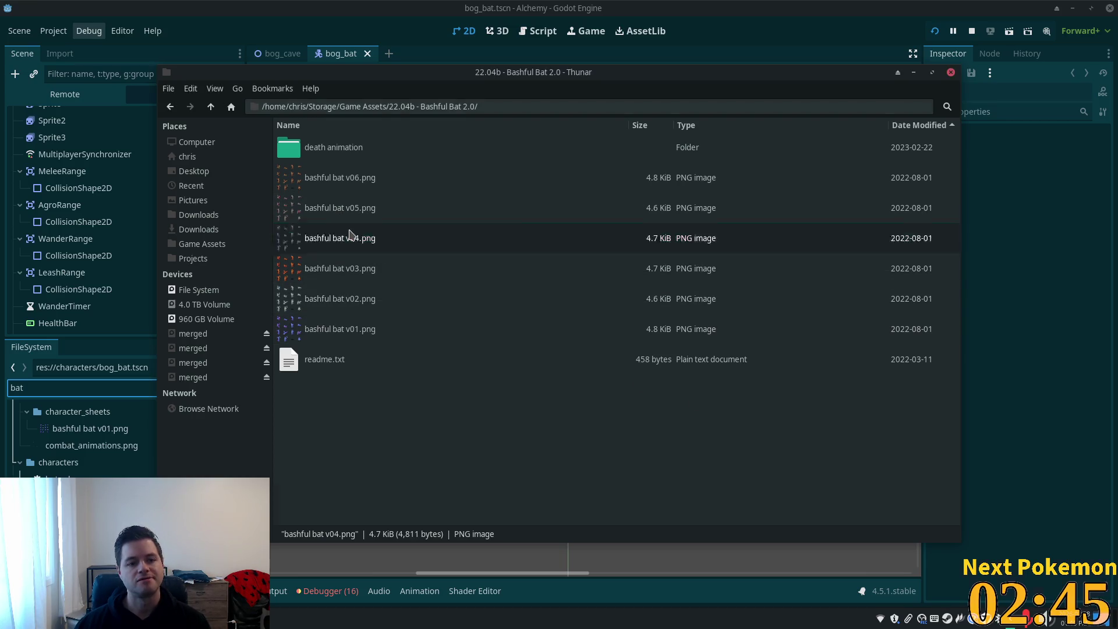
scroll(583, 320, up, 2)
scroll(585, 325, up, 2)
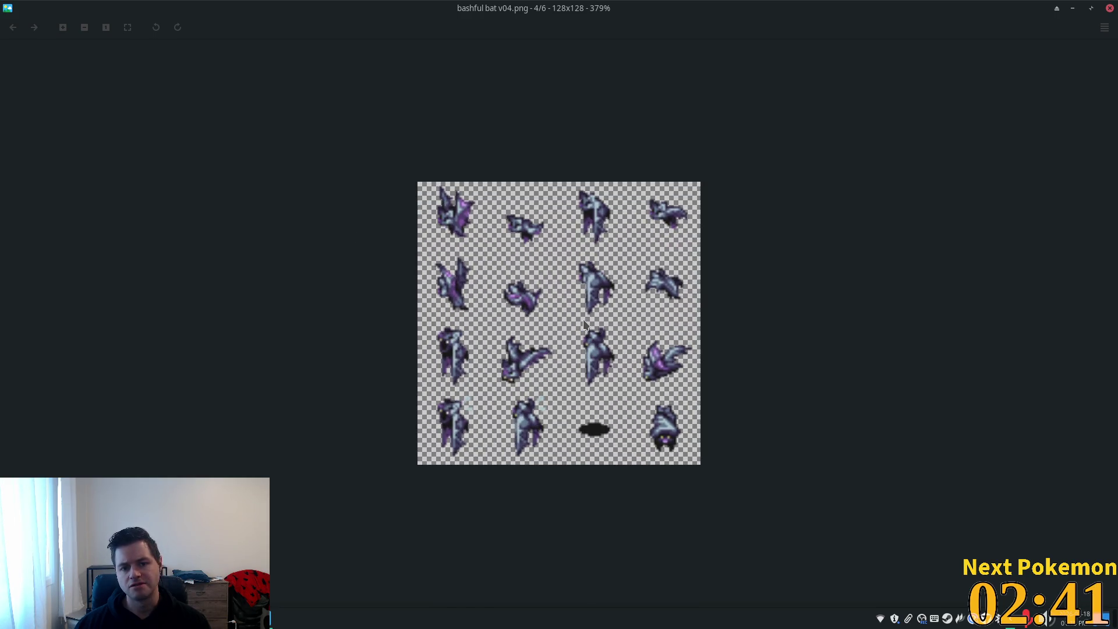
scroll(575, 318, down, 2)
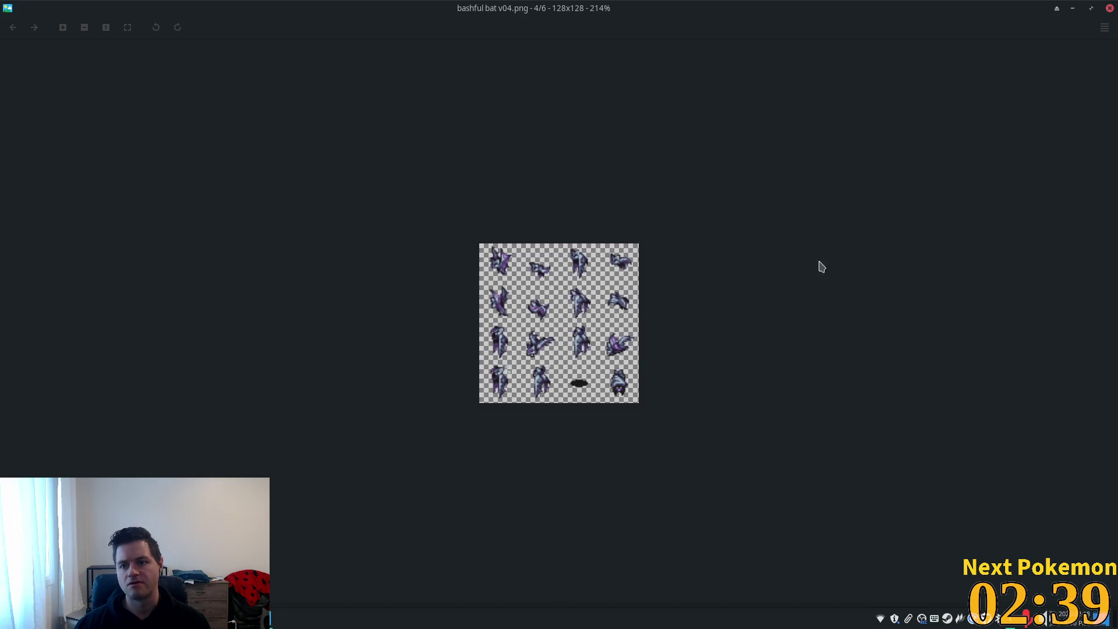
click(1110, 8)
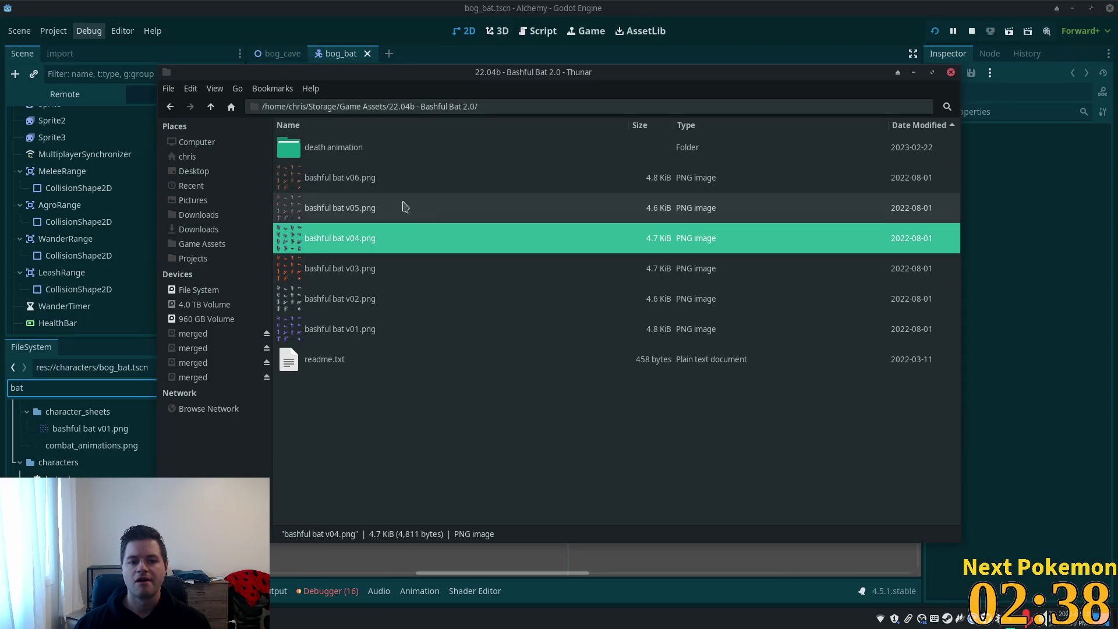
click(369, 210)
double_click(369, 210)
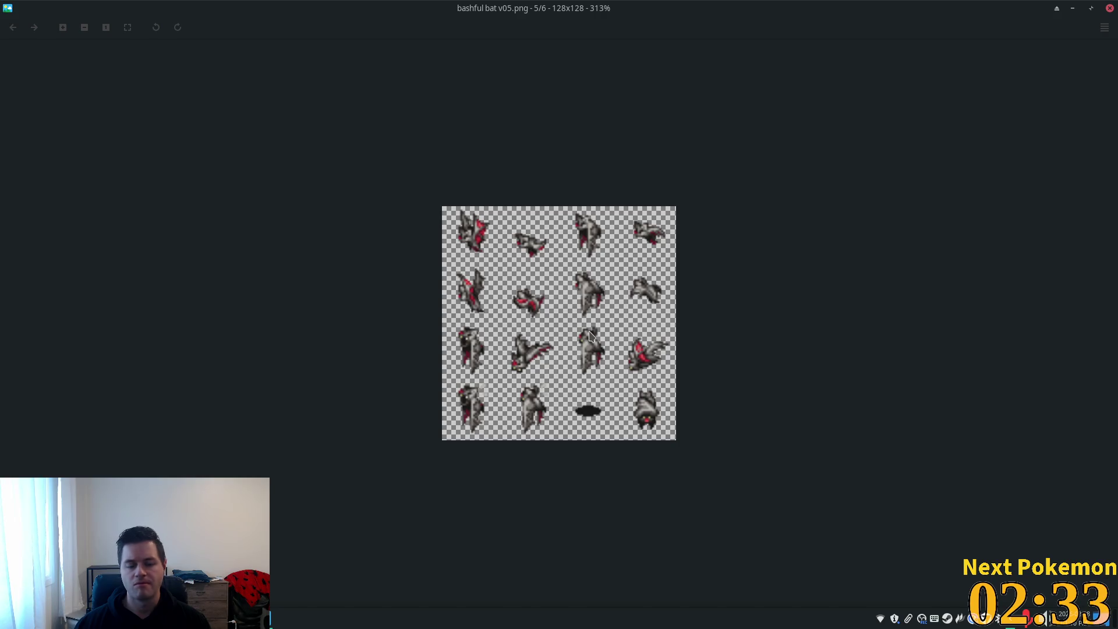
click(1110, 8)
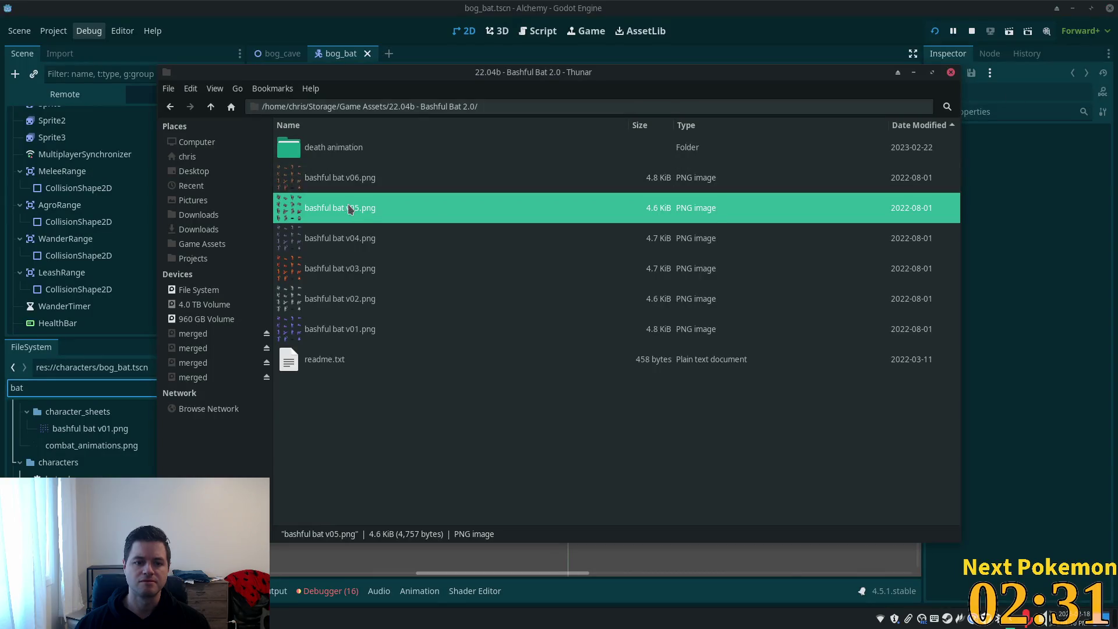
- Preview bashful bat v06.png, then glance at bog_cave and return to the Thunar folder
double_click(365, 177)
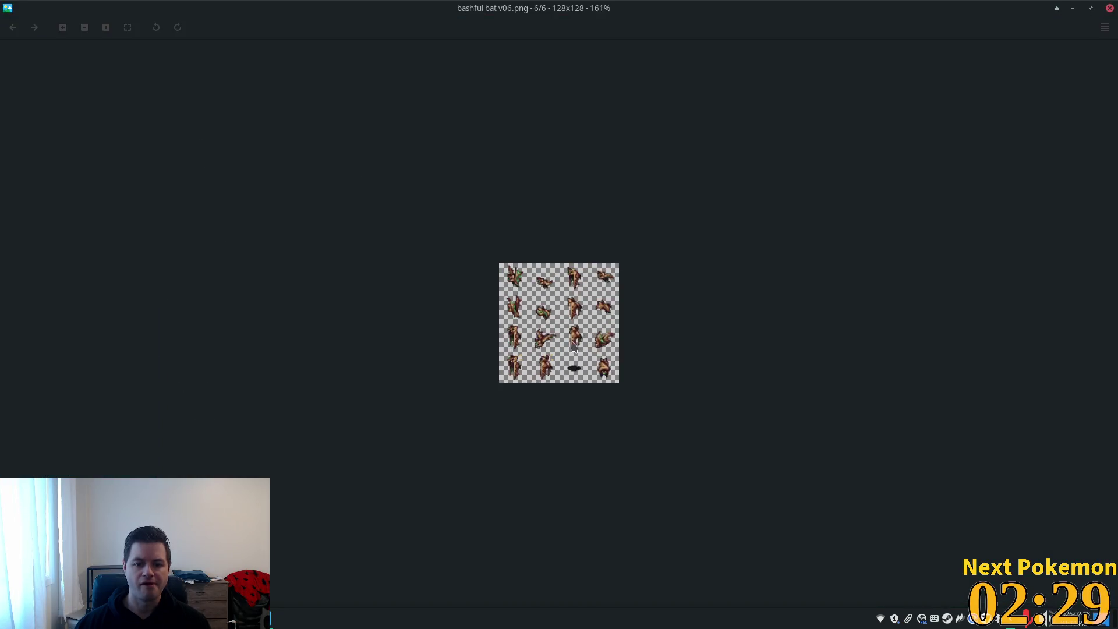
scroll(573, 347, up, 2)
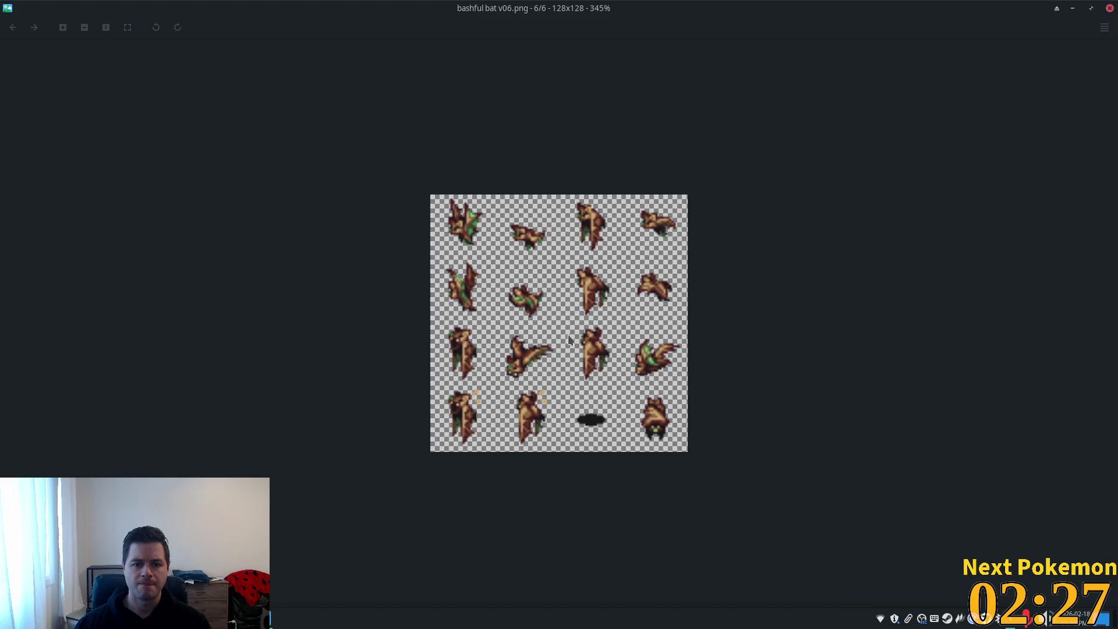
scroll(569, 340, up, 3)
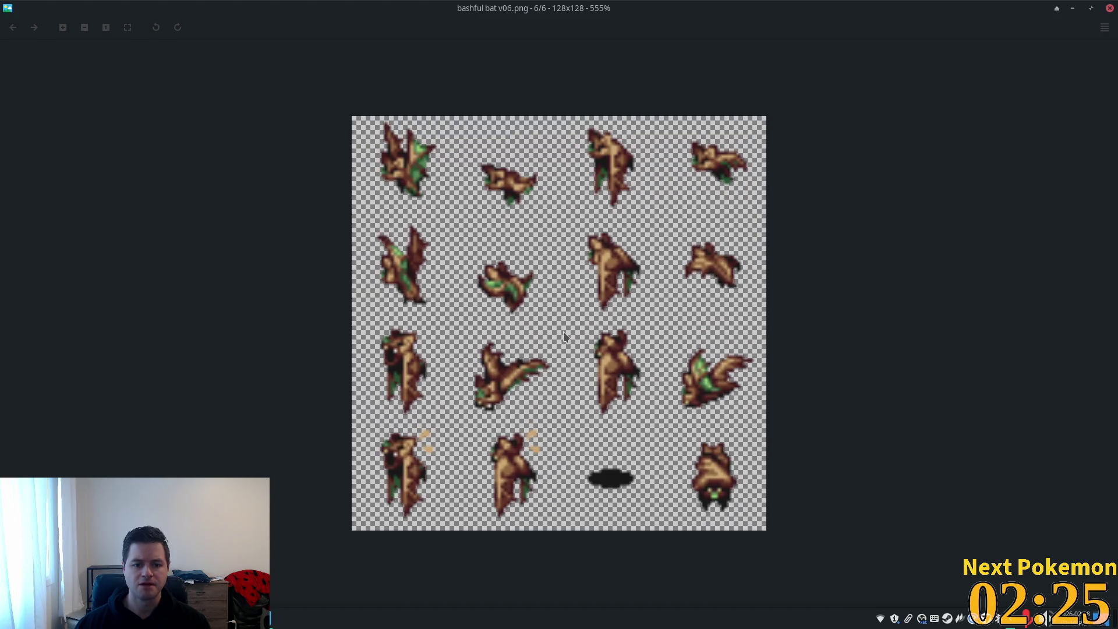
scroll(563, 330, up, 1)
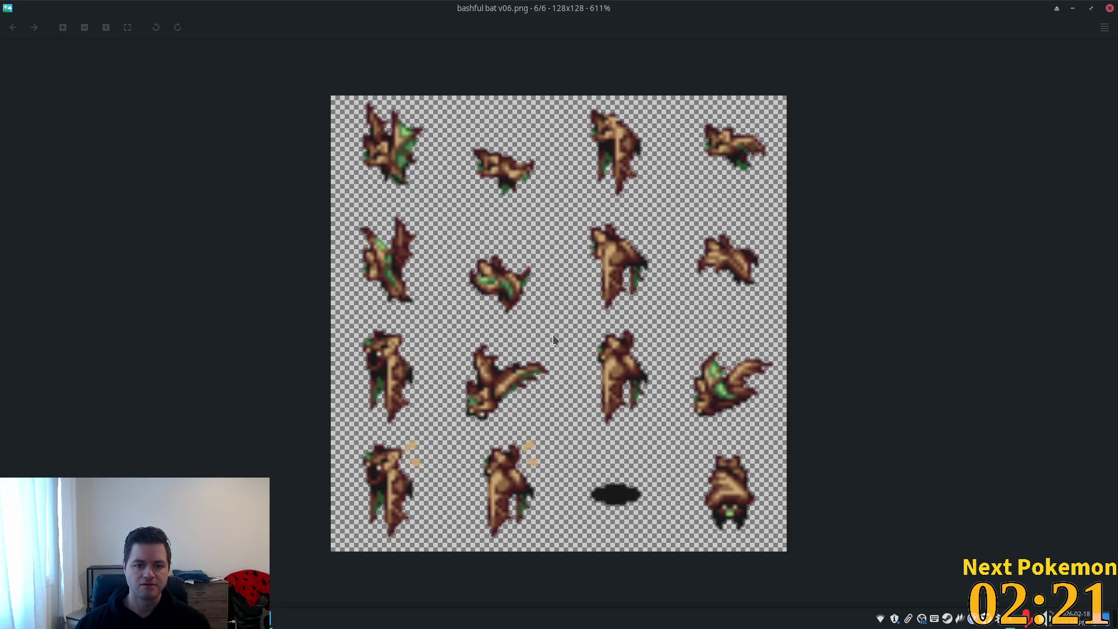
click(1110, 9)
key(Escape)
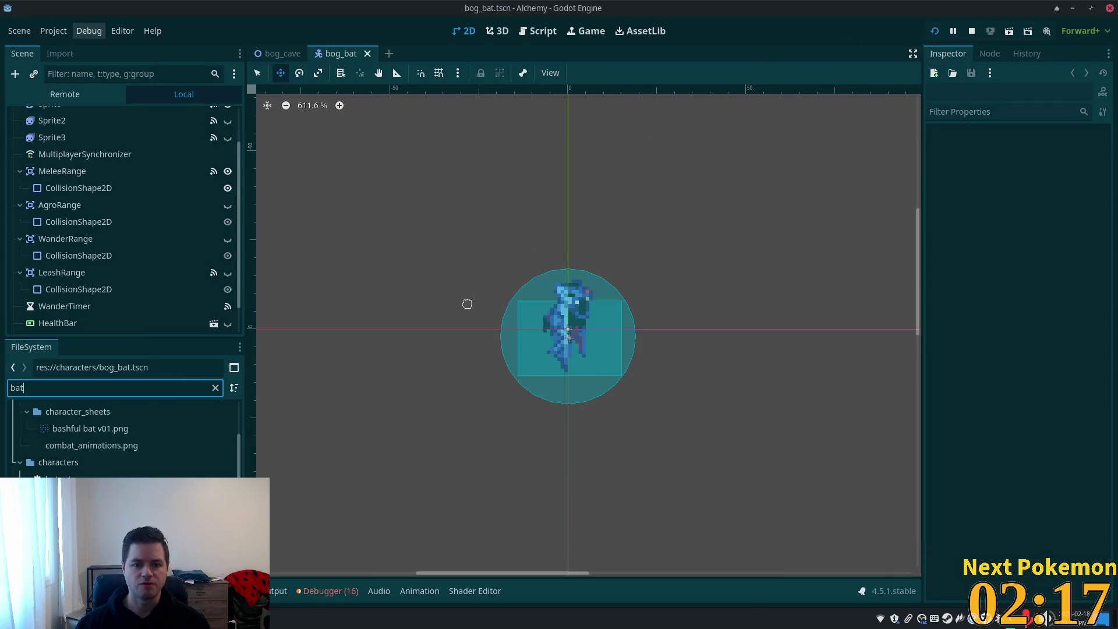
click(280, 53)
scroll(622, 459, up, 5)
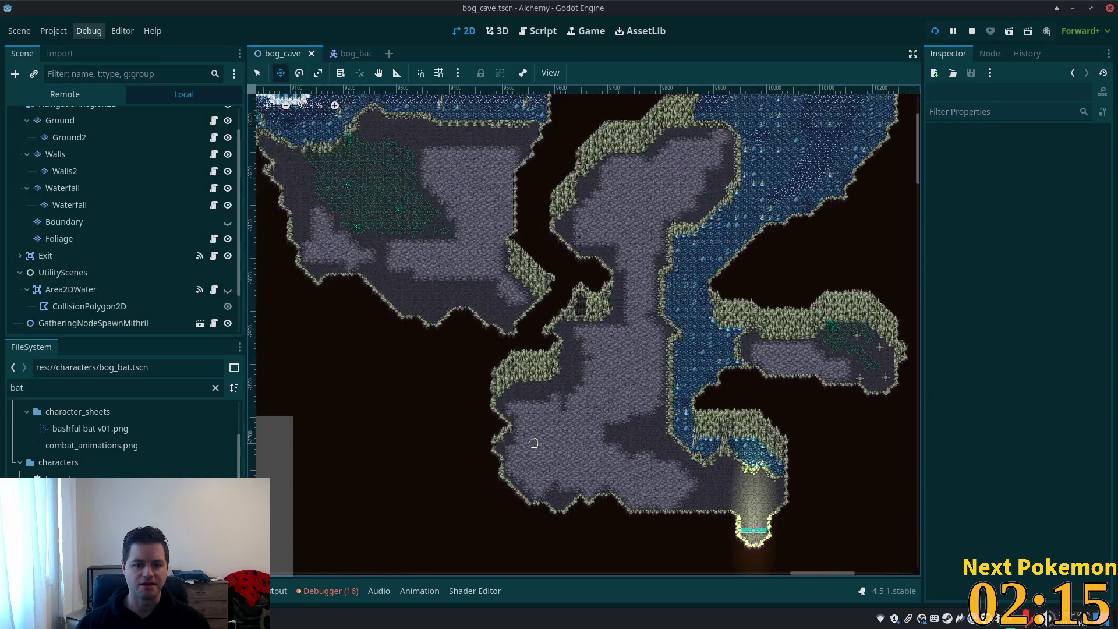
scroll(622, 459, up, 5)
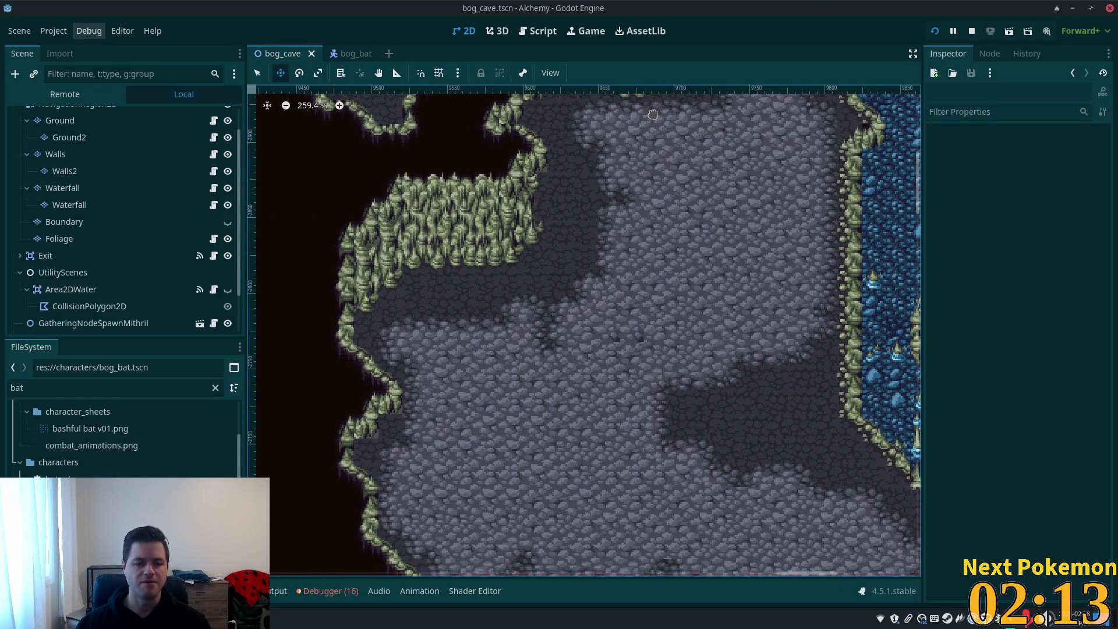
key(alt+Tab)
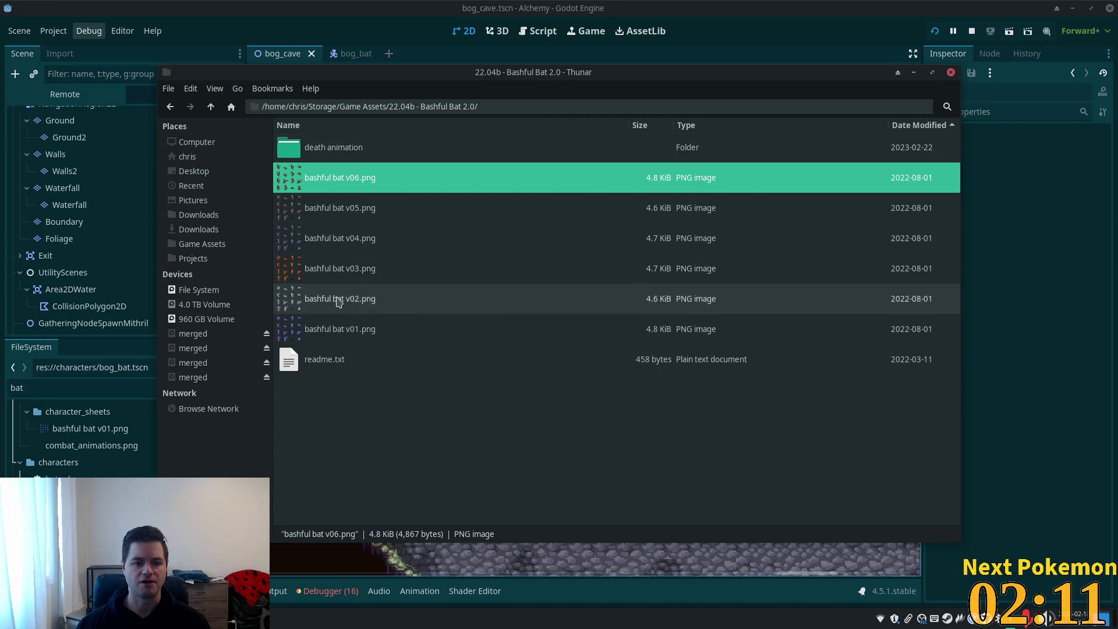
- Compare the bashful bat v02, v01 and v04 sprite sheets in the image viewer
double_click(364, 309)
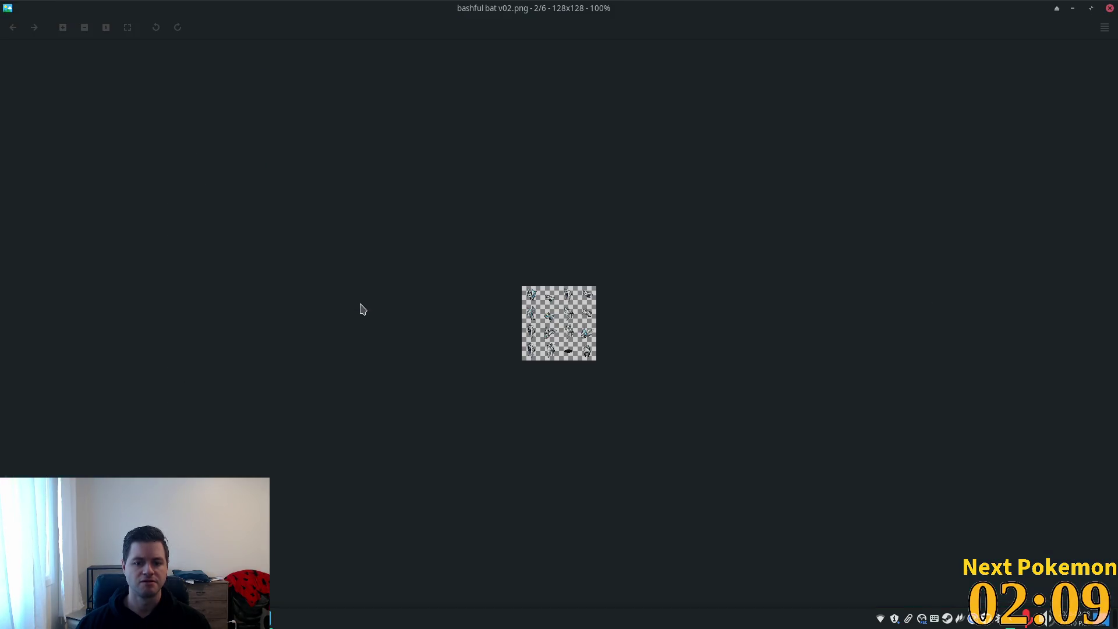
scroll(531, 326, up, 4)
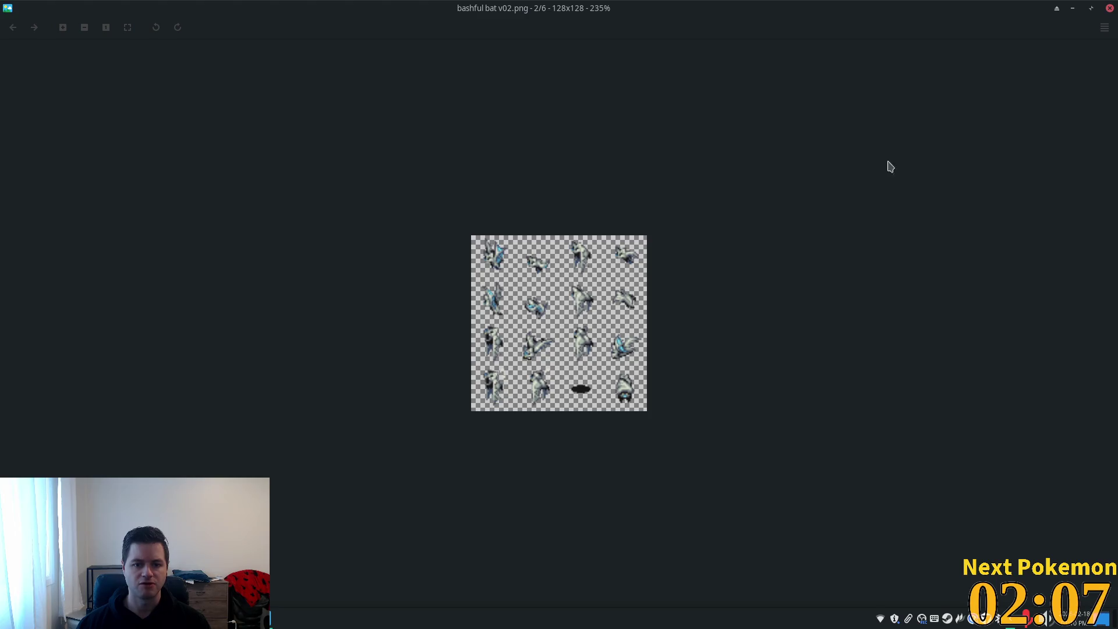
click(1109, 10)
double_click(369, 327)
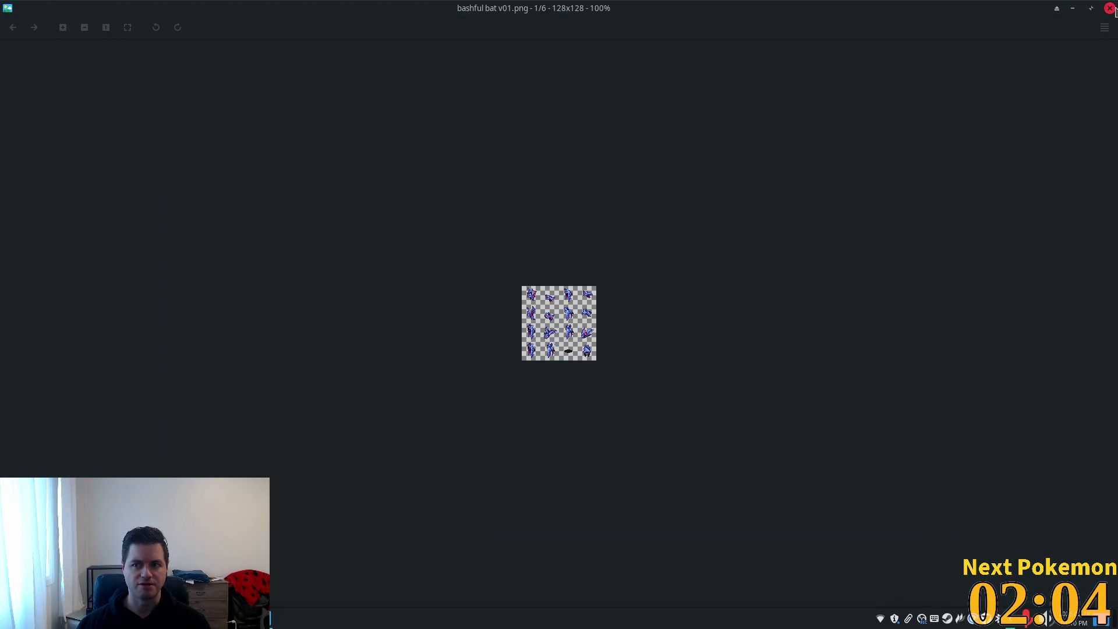
click(1109, 9)
double_click(379, 240)
scroll(574, 324, up, 8)
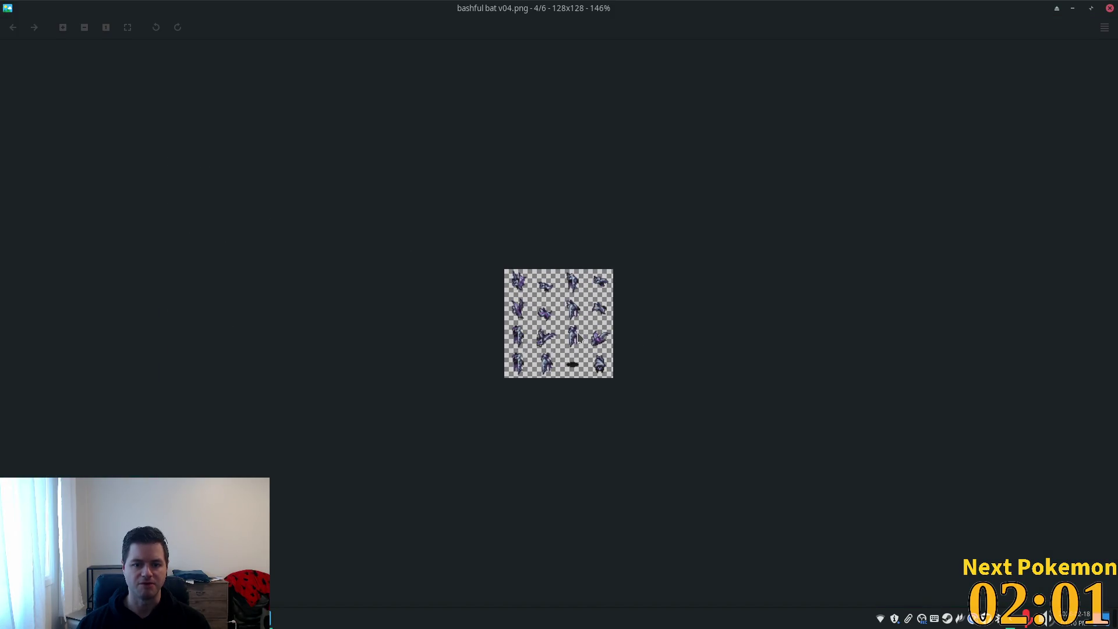
scroll(574, 324, up, 2)
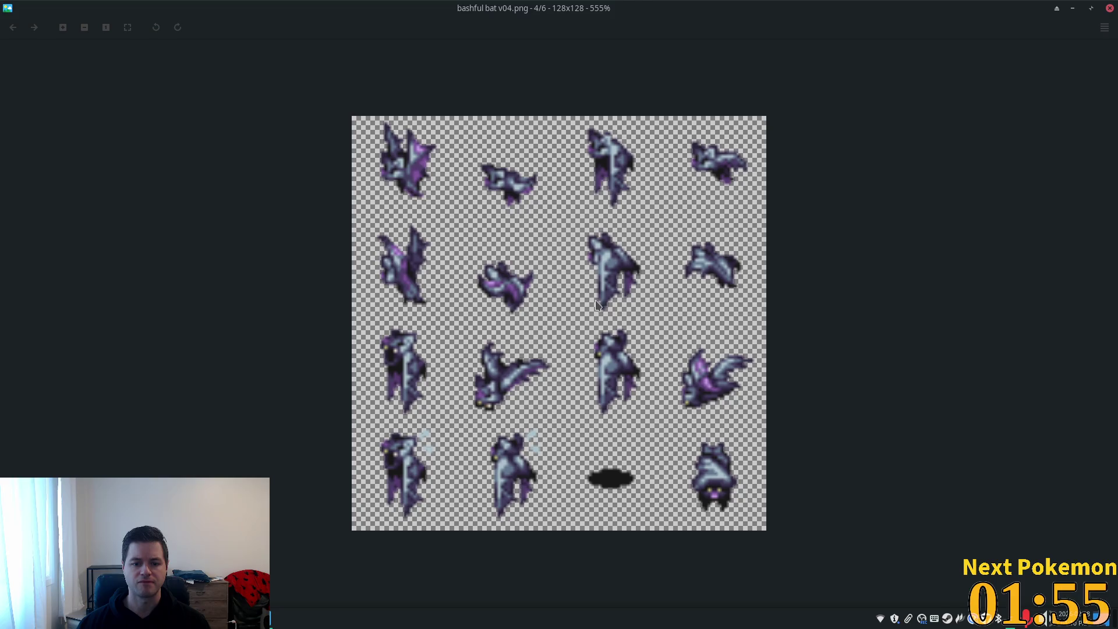
click(1110, 8)
- Recheck v01, then drag bashful bat v04.png into Godot's character_sheets folder
double_click(404, 326)
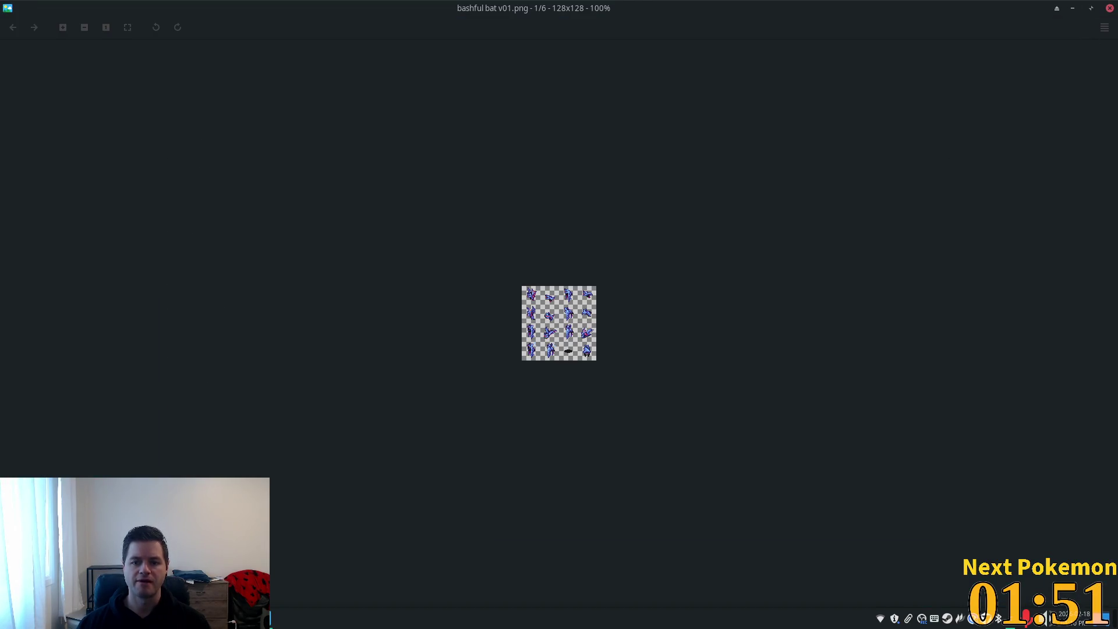
click(1110, 8)
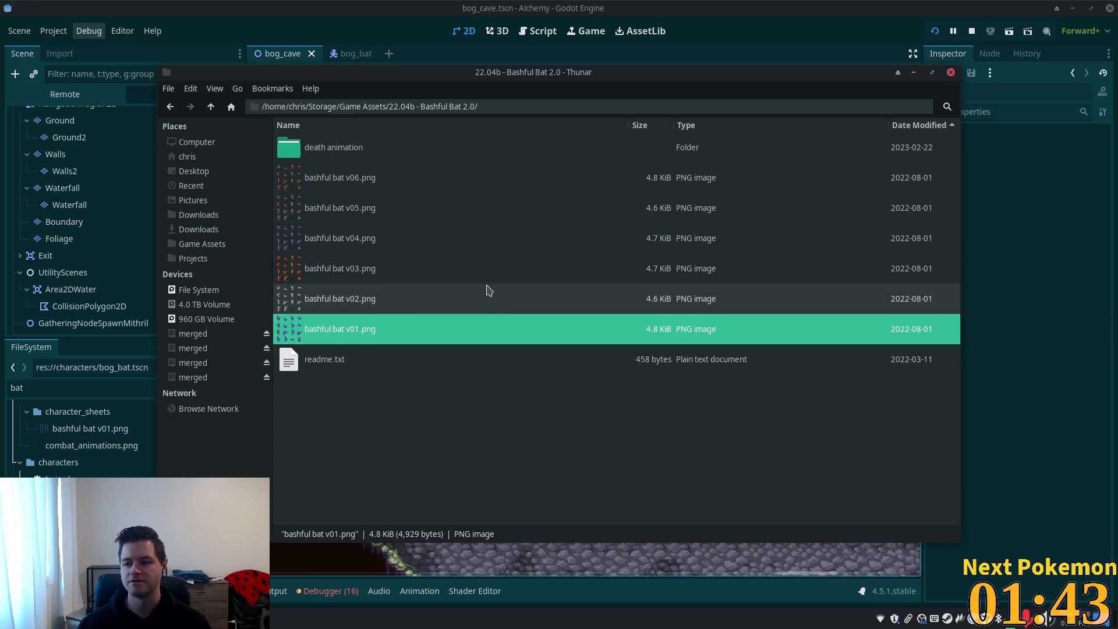
click(369, 247)
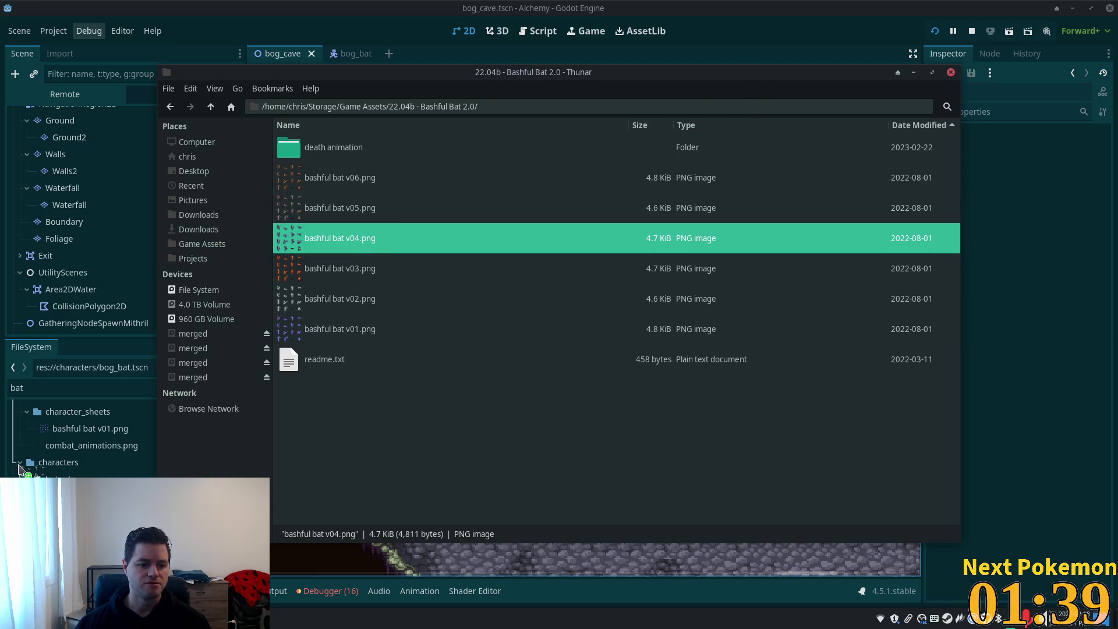
drag(173, 423, 81, 415)
scroll(129, 190, up, 2)
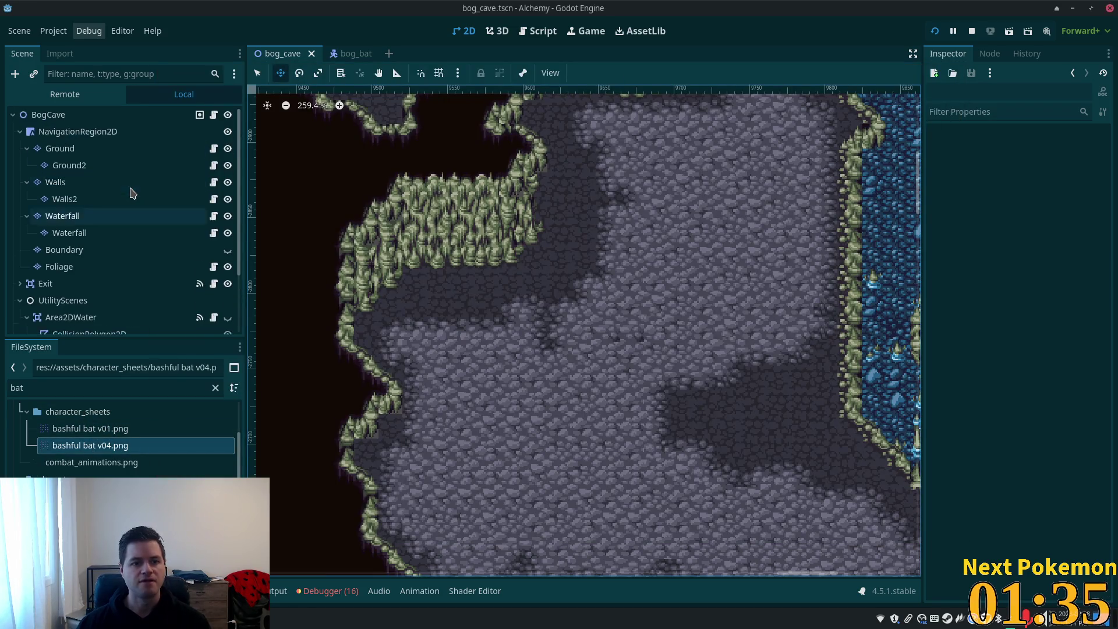
- Rename the bog_bat scene's root node from Bat to BogBat
click(344, 53)
scroll(66, 169, up, 3)
click(59, 121)
click(85, 119)
text(Bog)
key(Return)
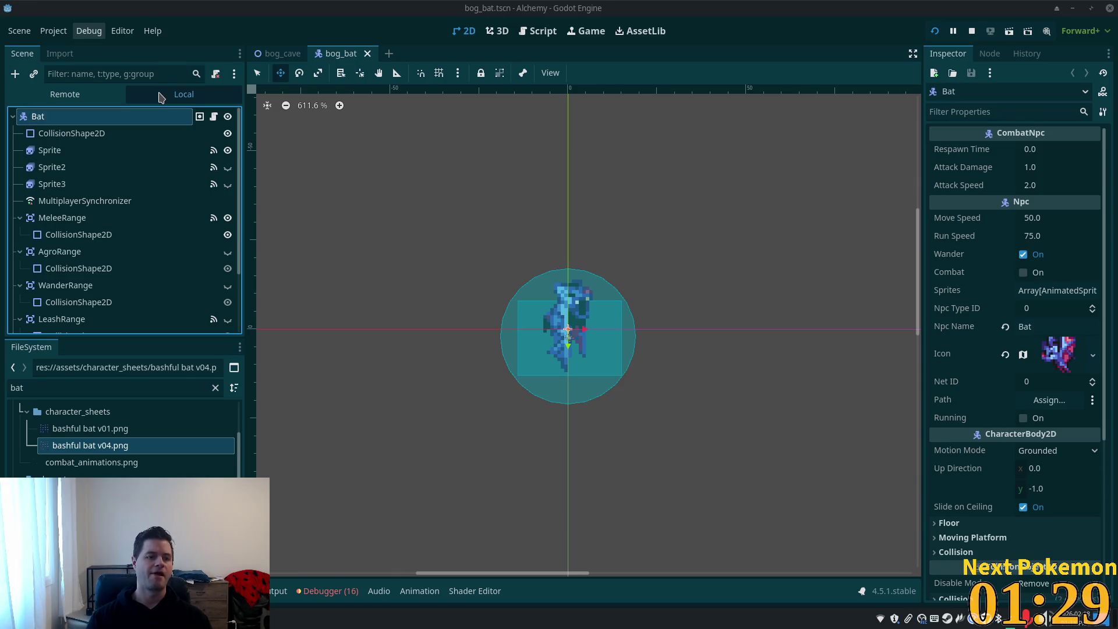
- Check both Sprite nodes' frames, then expand the BogBat root's Sprites array in the Inspector
click(88, 165)
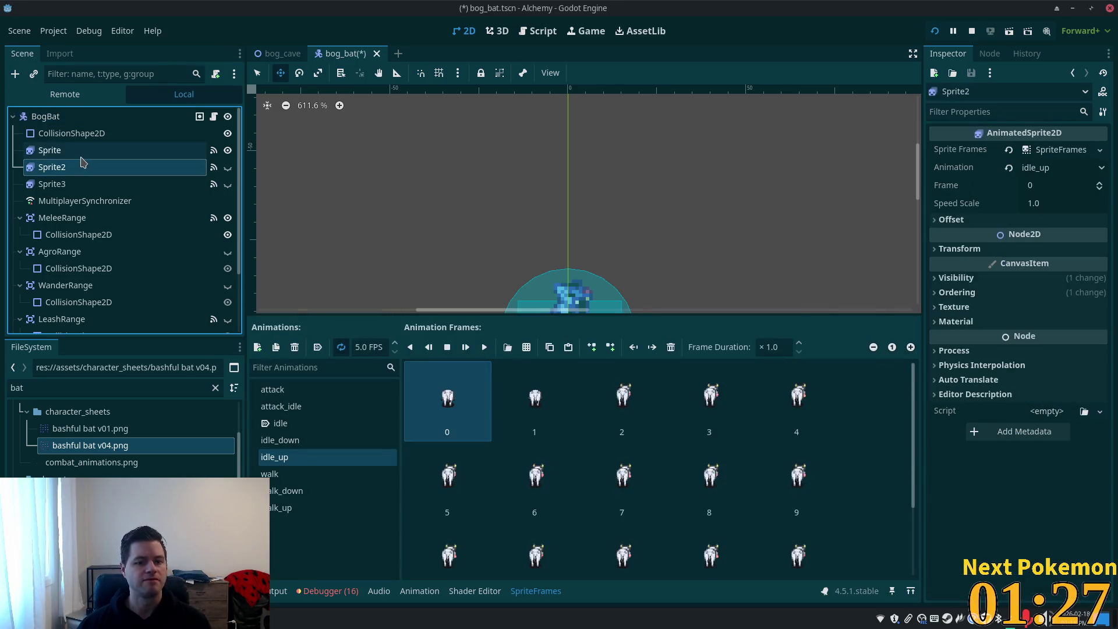
click(64, 154)
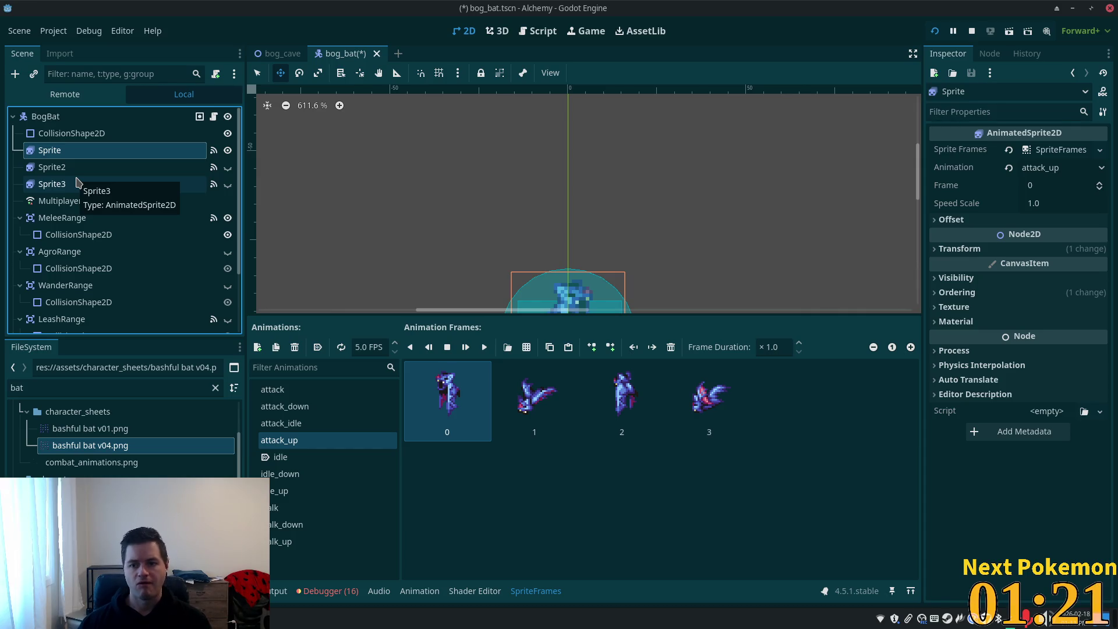
click(77, 119)
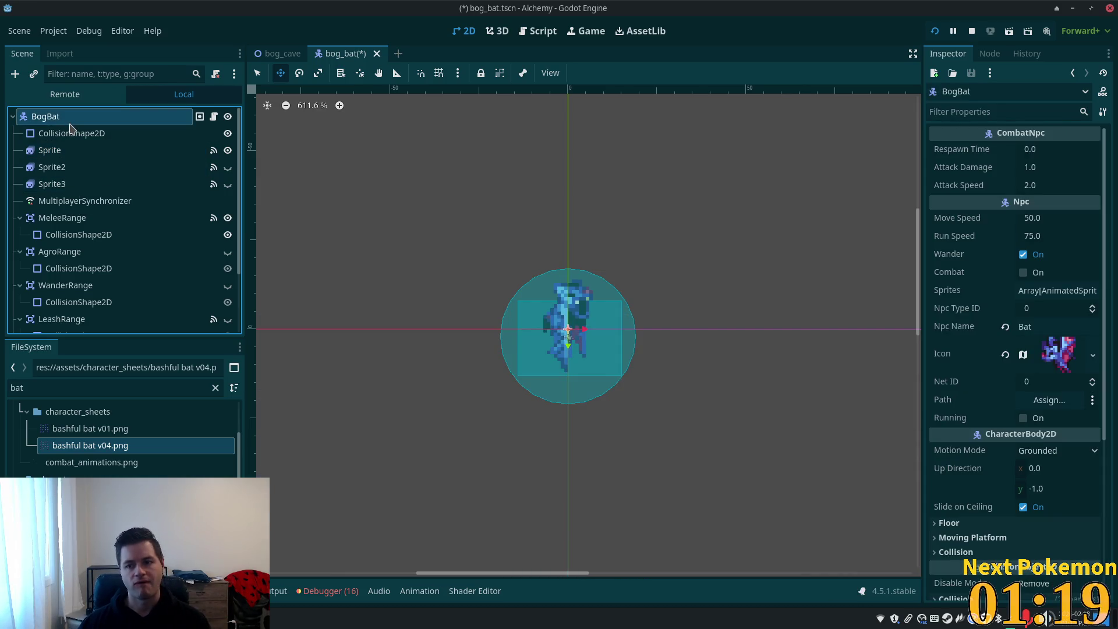
click(1028, 297)
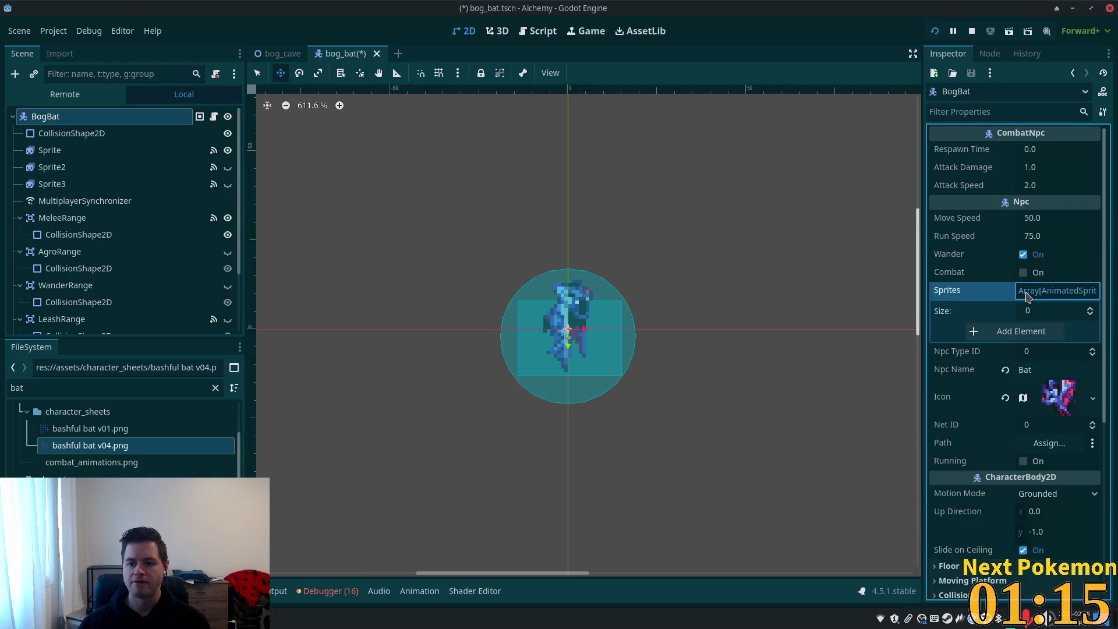
click(1028, 297)
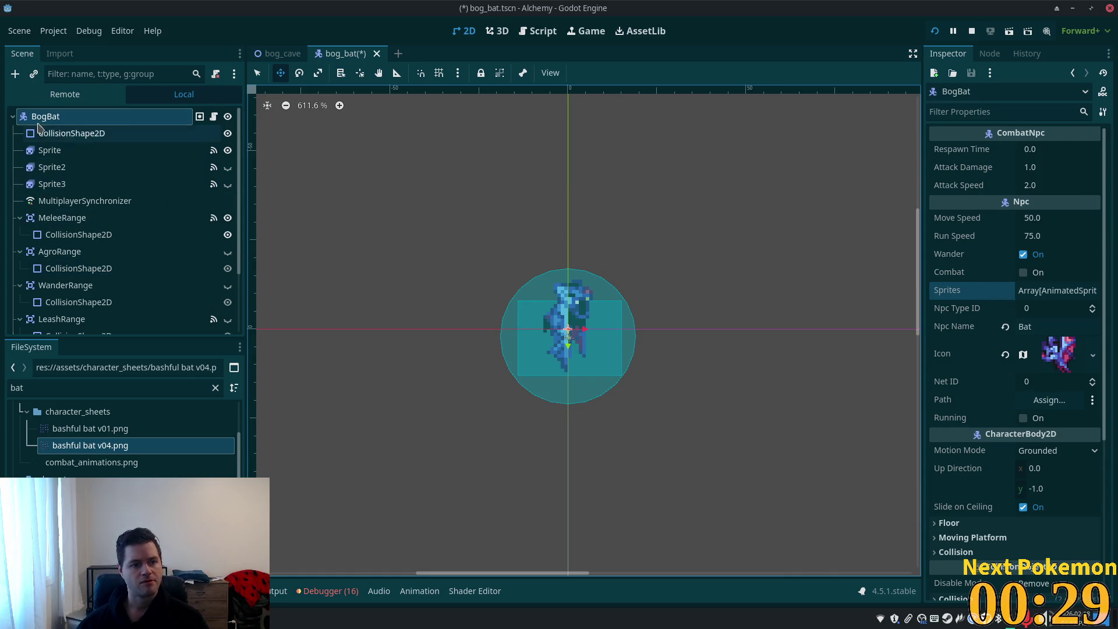
click(48, 151)
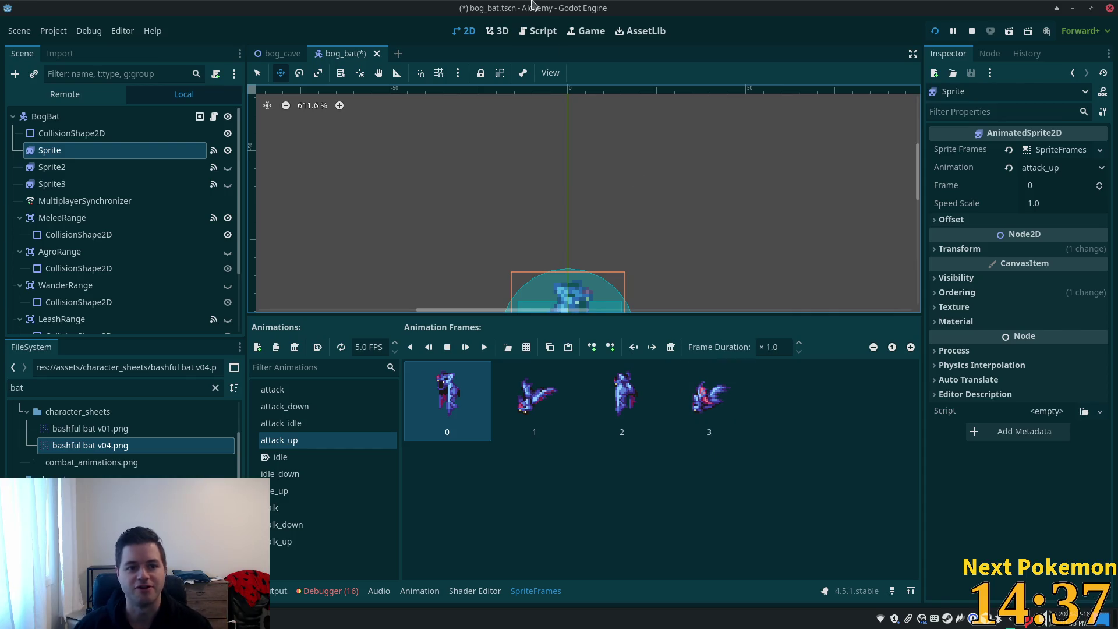
- Save bog_bat.tscn, run the Alchemy project, and move the login debug window aside
key(ctrl+s)
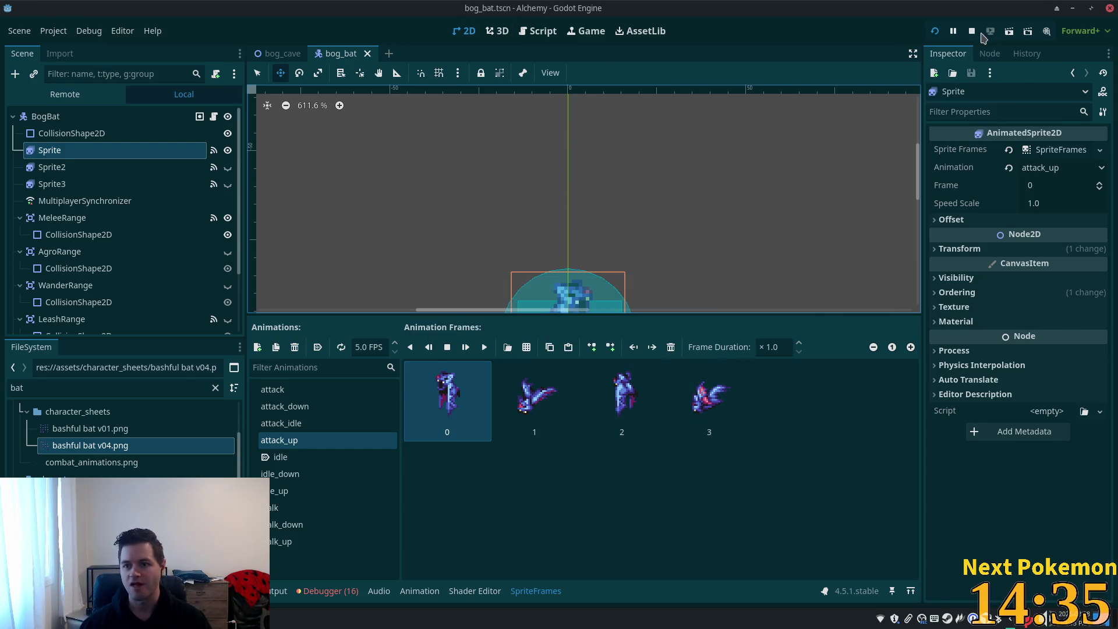
click(935, 32)
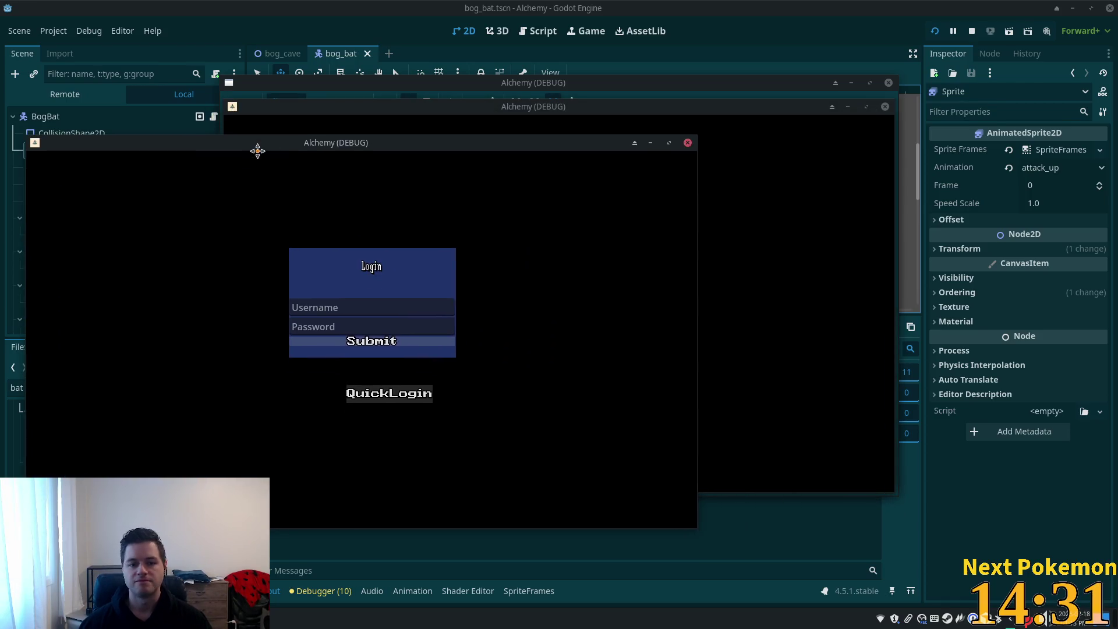
mouse_move(476, 107)
mouse_down()
mouse_move(648, 152)
mouse_move(692, 192)
mouse_up()
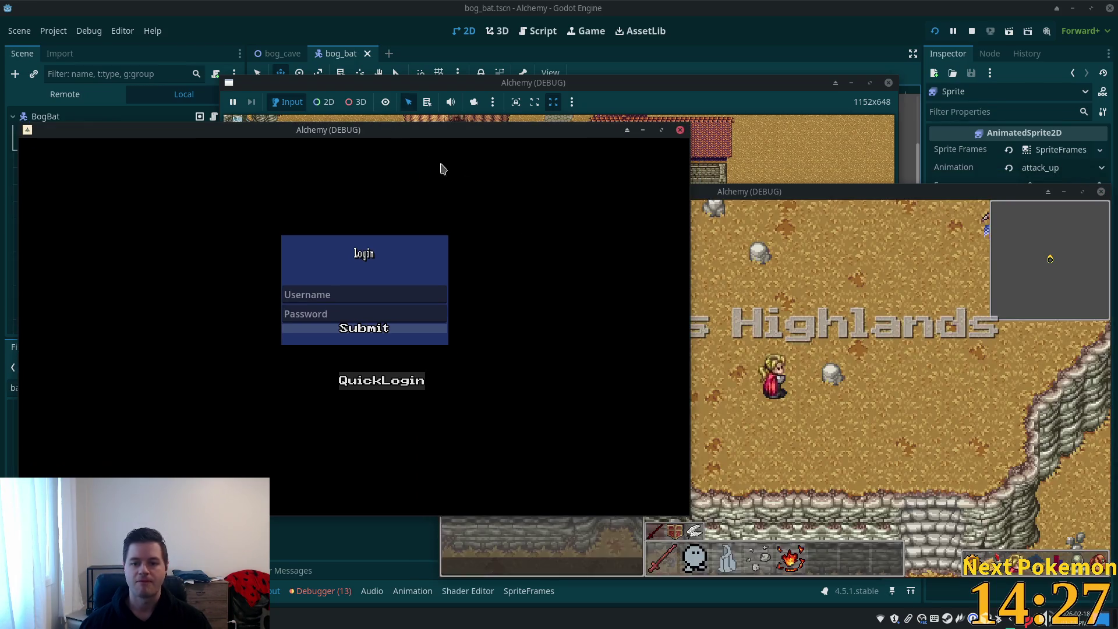
- Walk the character across Verdigris Meadows and up through the trees into Indigo Bog
key(Up)
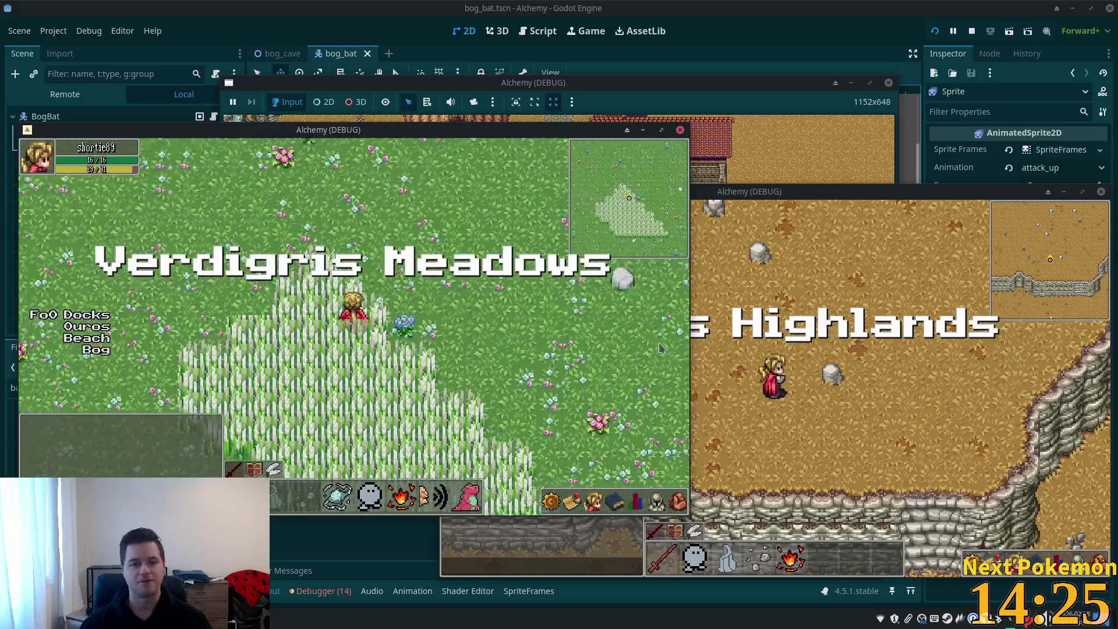
key(Up)
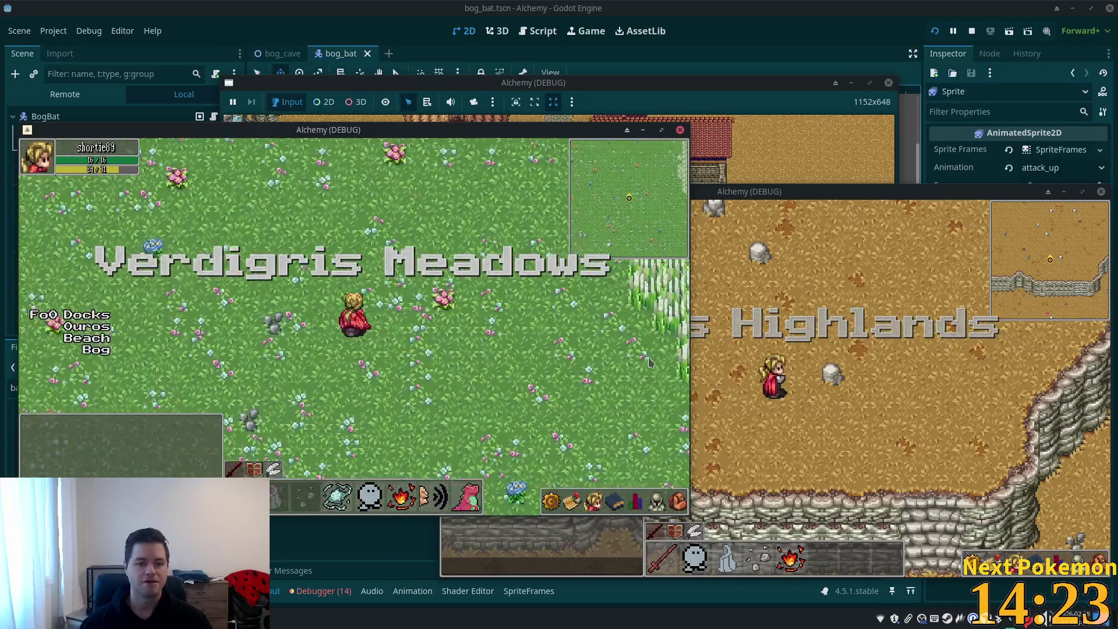
key(Down)
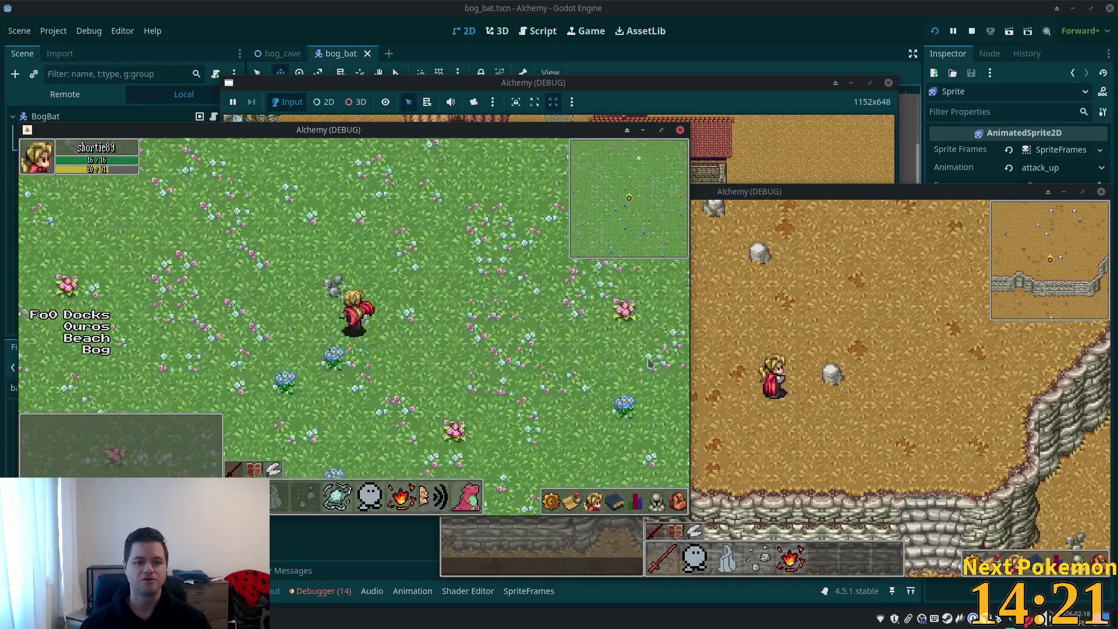
key(Left)
key(Up)
key(Up)
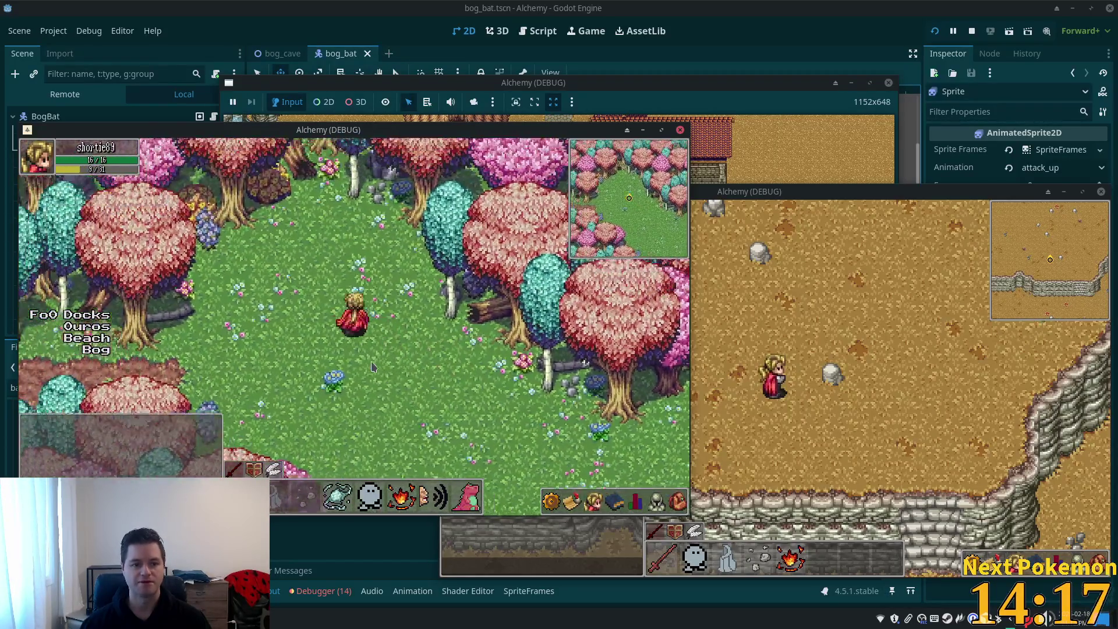
key(Up)
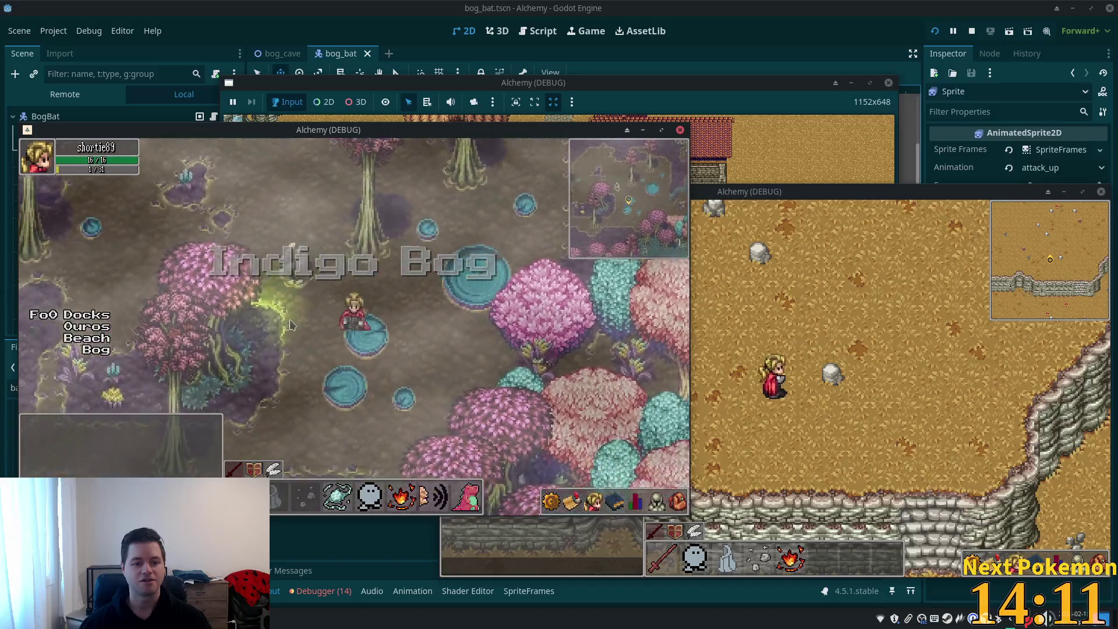
key(Up)
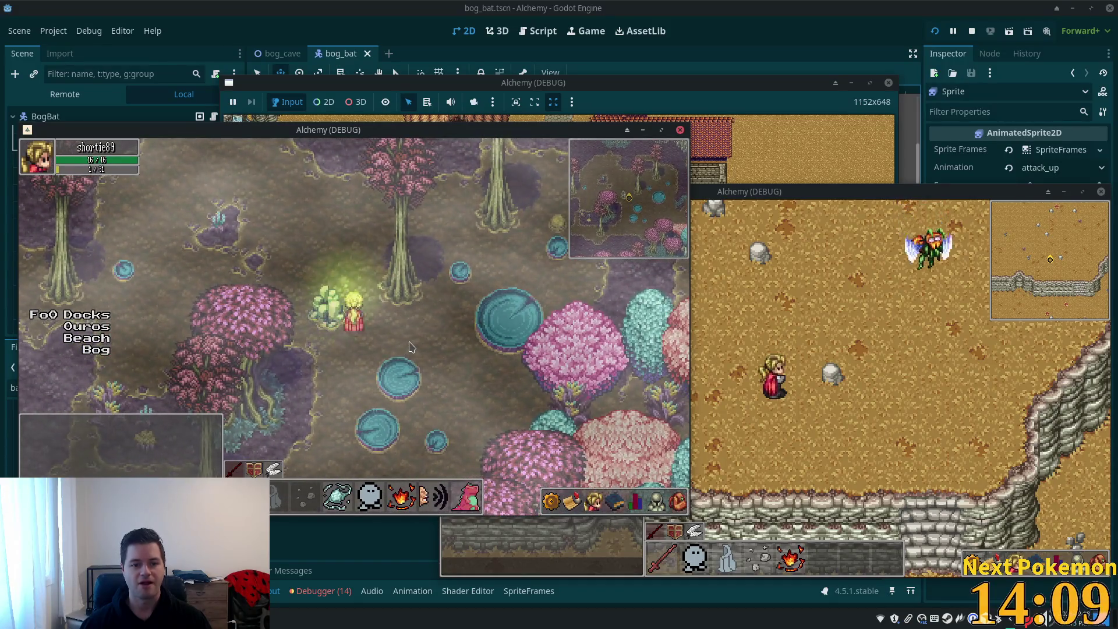
- Cross Indigo Bog down-left, then up and right into the Bog Cave
key(Left)
key(Down)
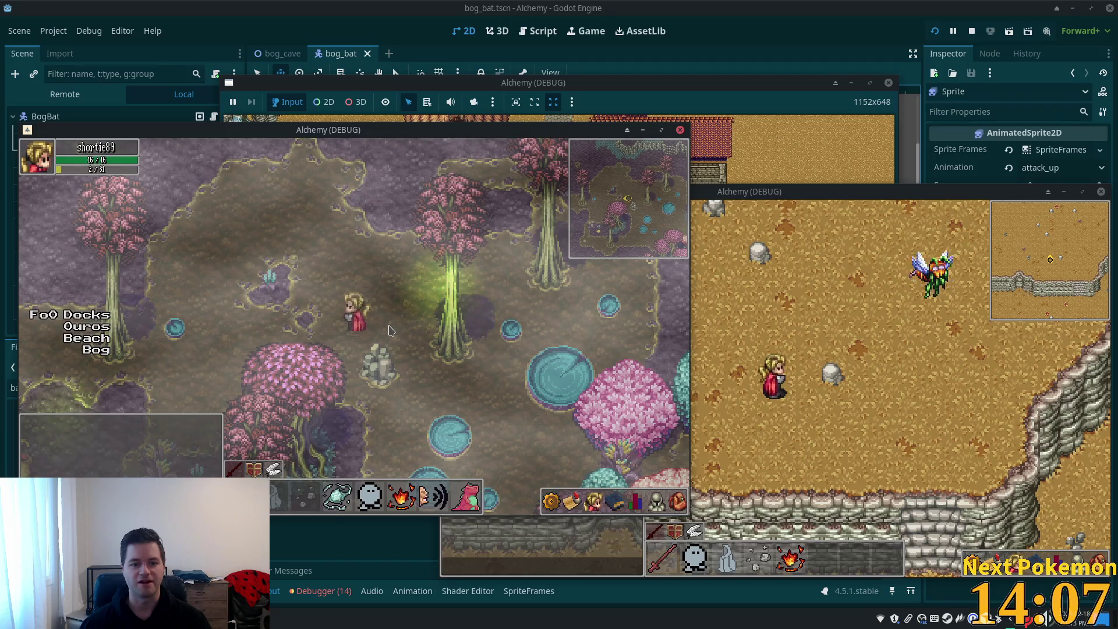
key(Left)
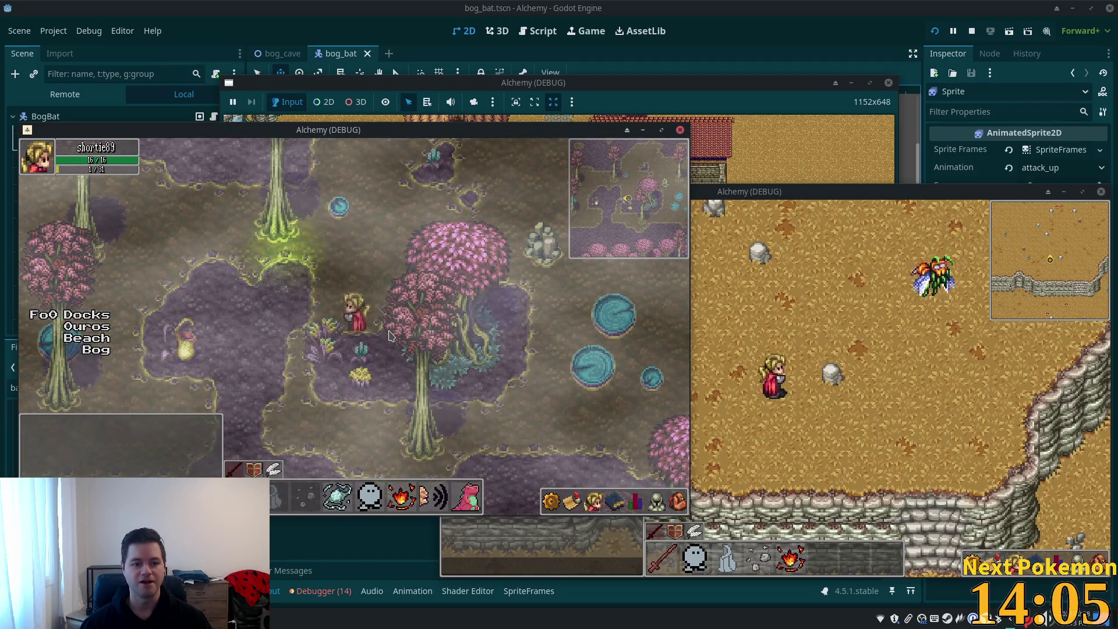
key(Up)
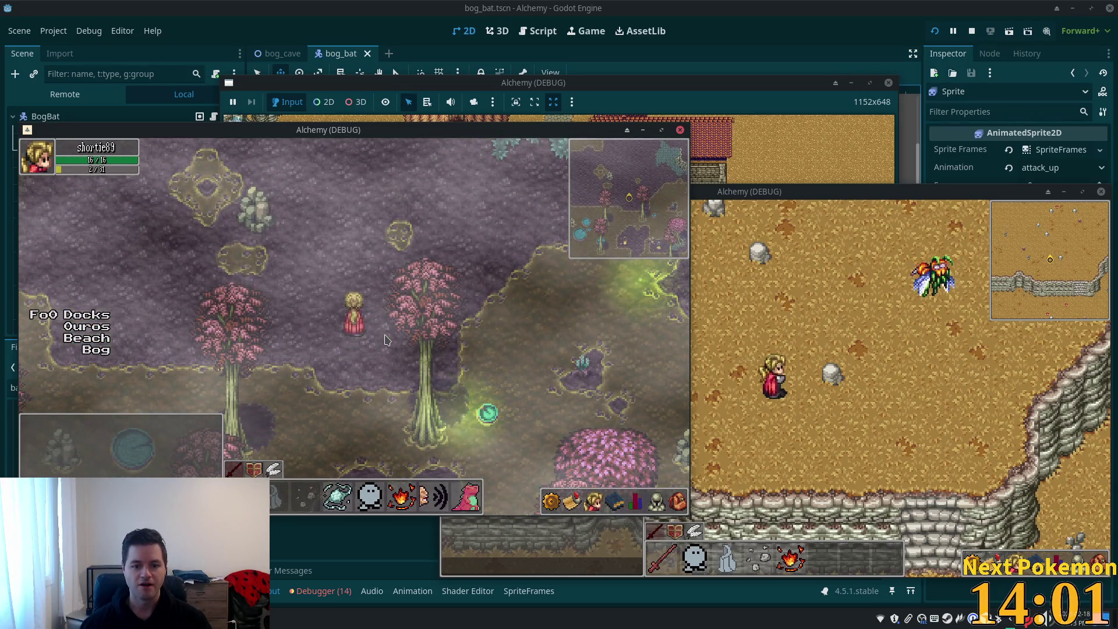
key(Up)
key(Left)
key(Up)
key(Left)
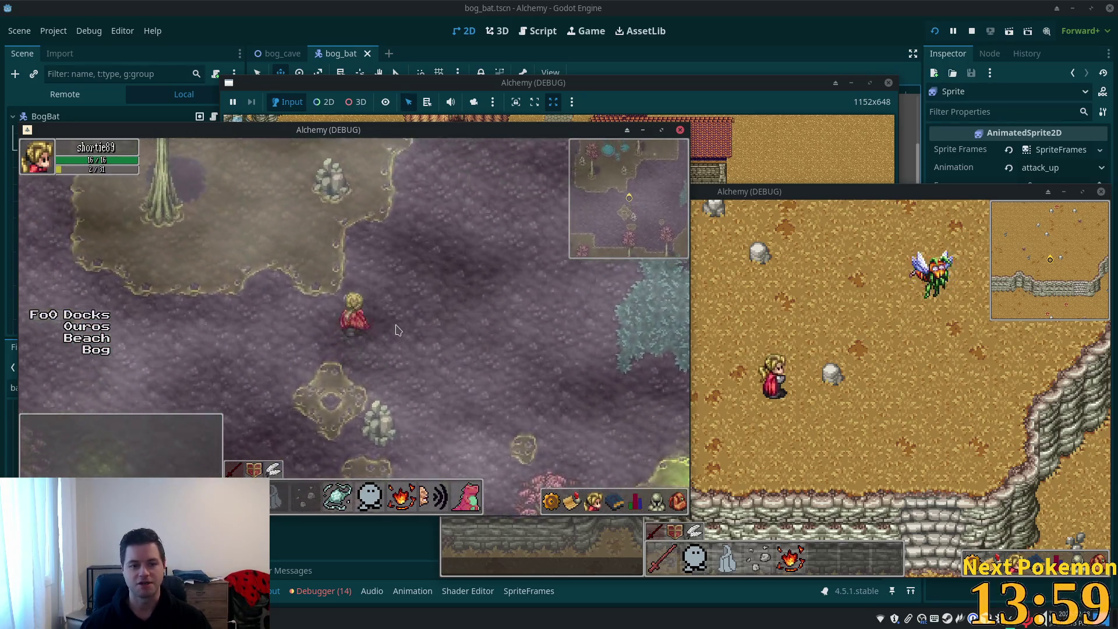
key(Left)
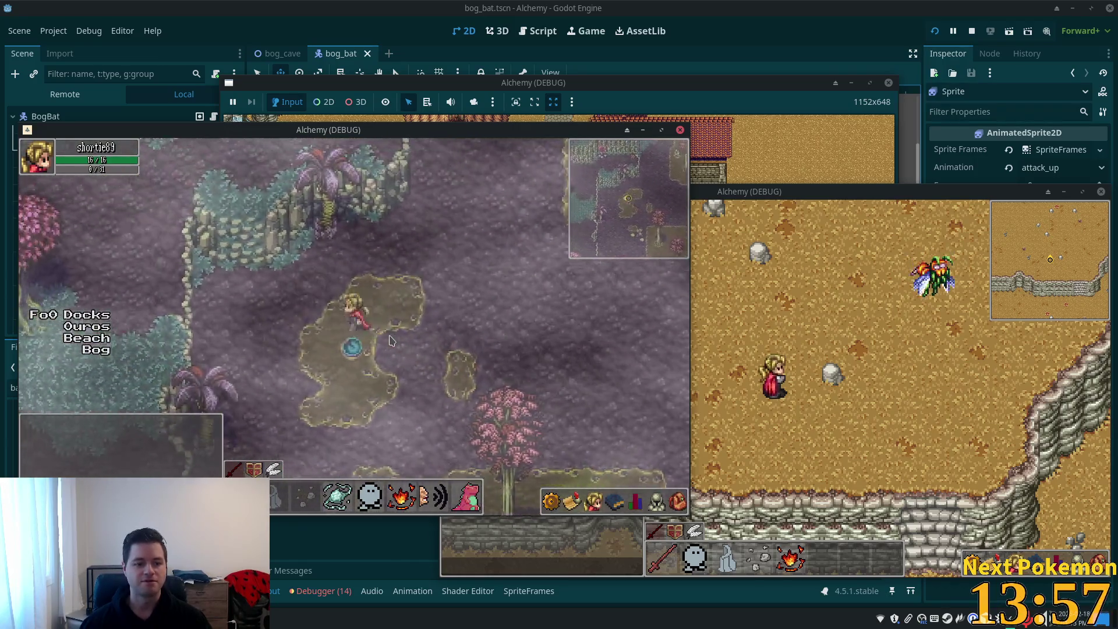
key(Down)
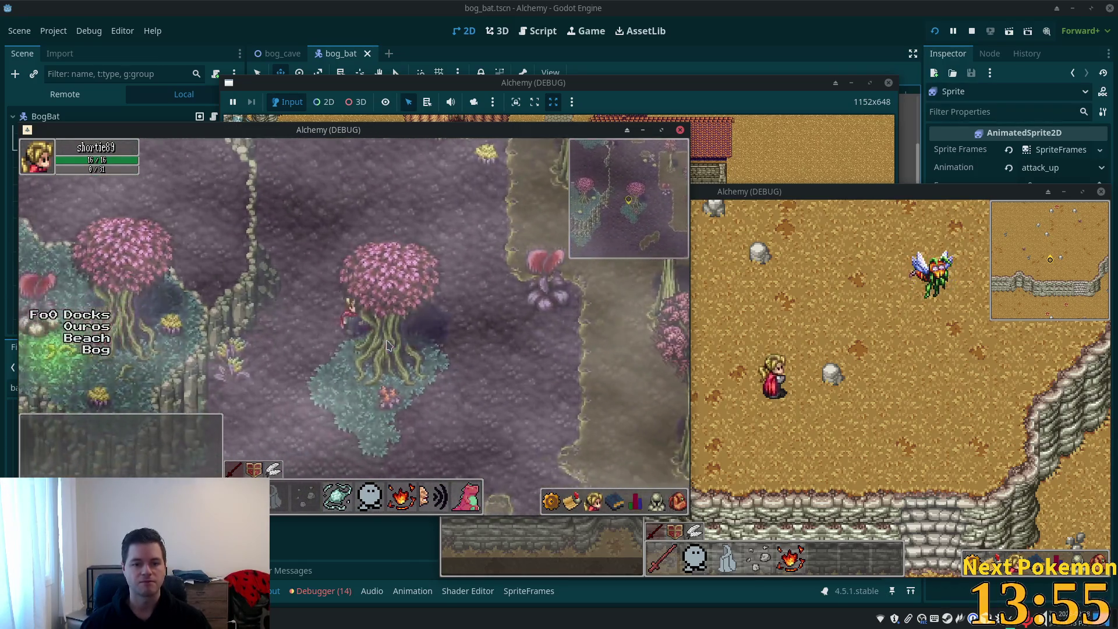
key(Left)
key(Down)
key(Left)
key(Down)
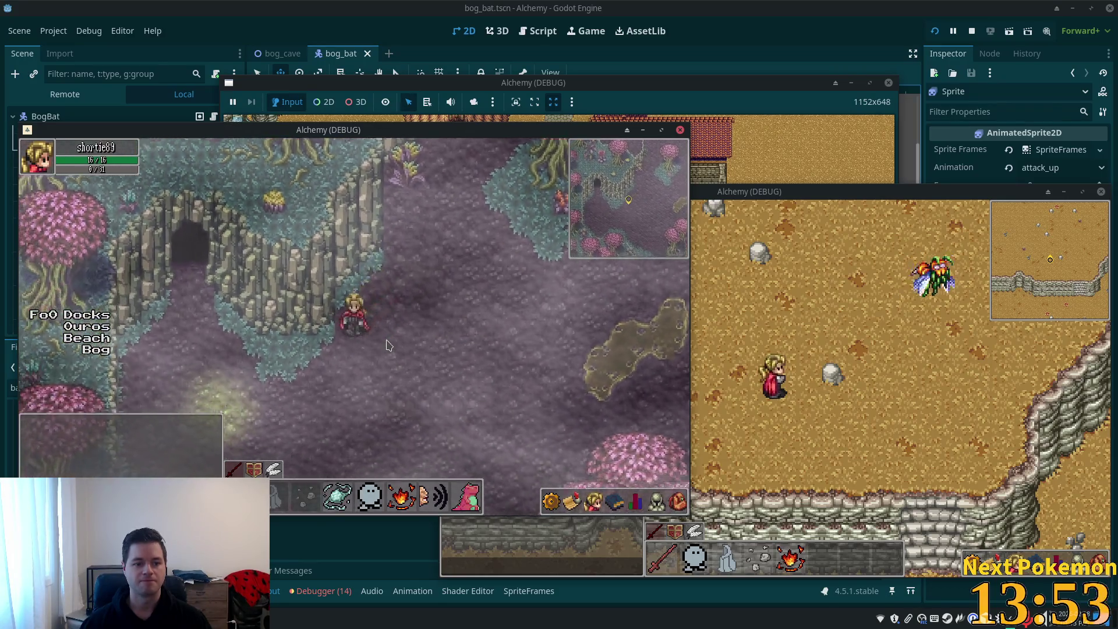
key(Right)
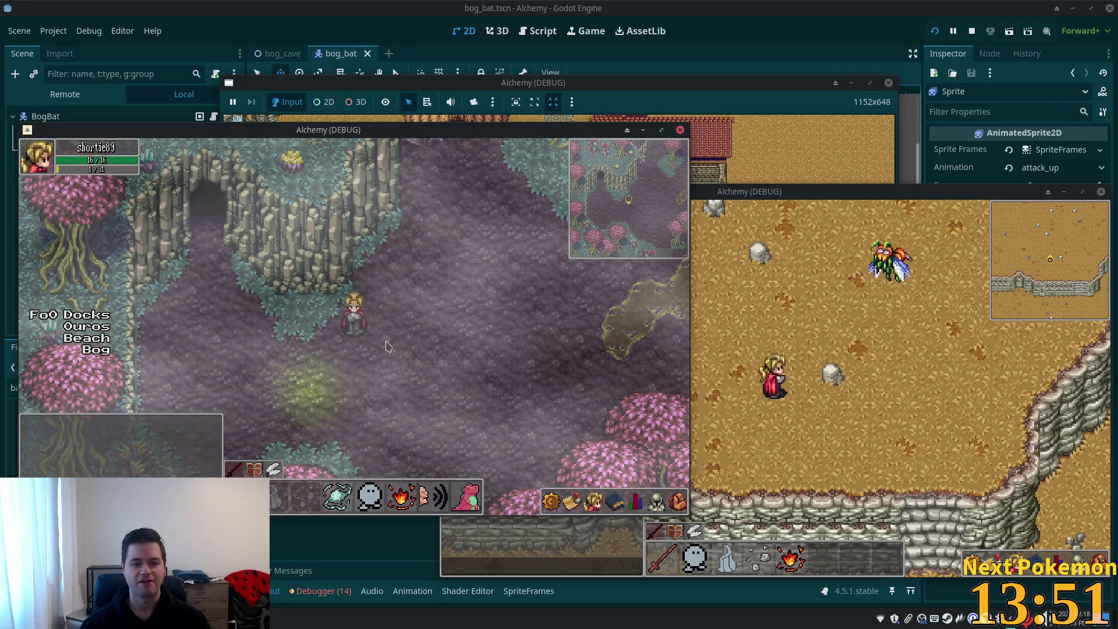
key(Right)
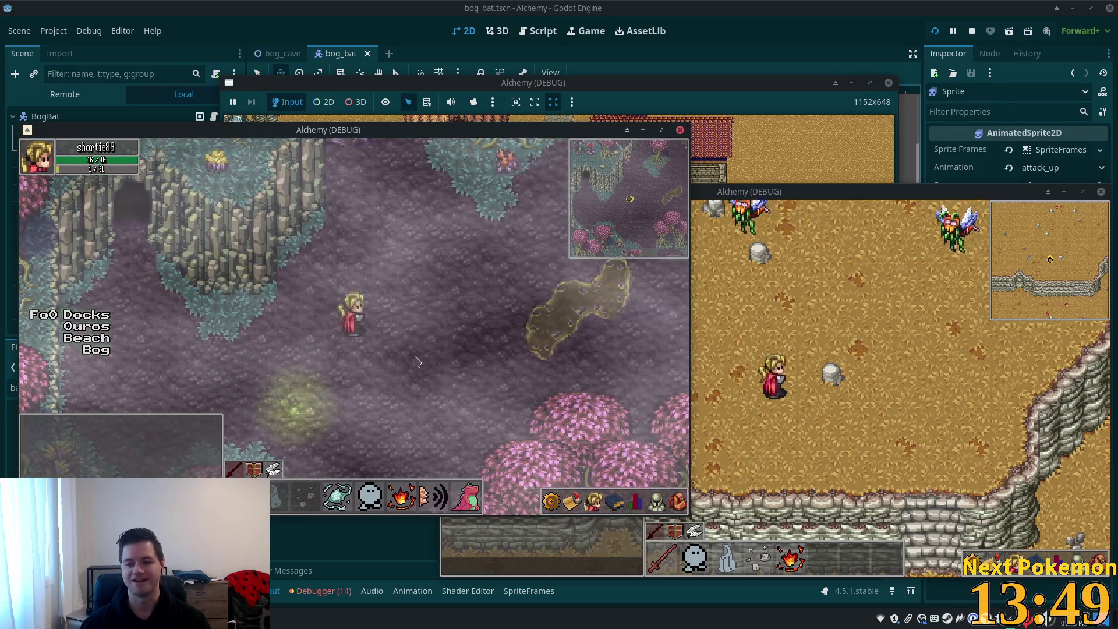
key(Up)
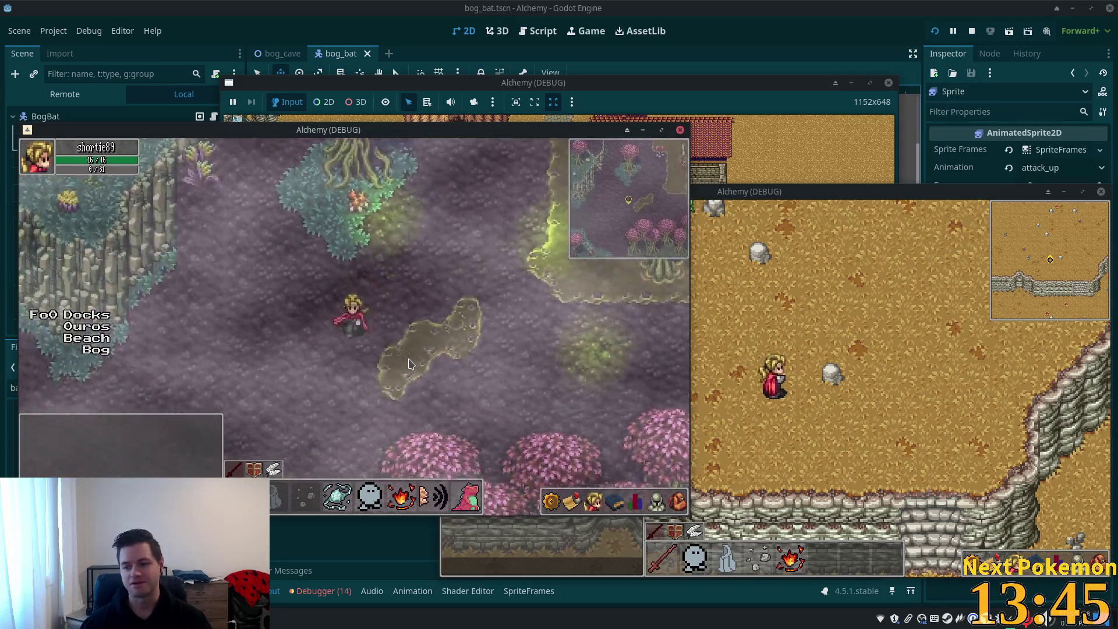
key(Right)
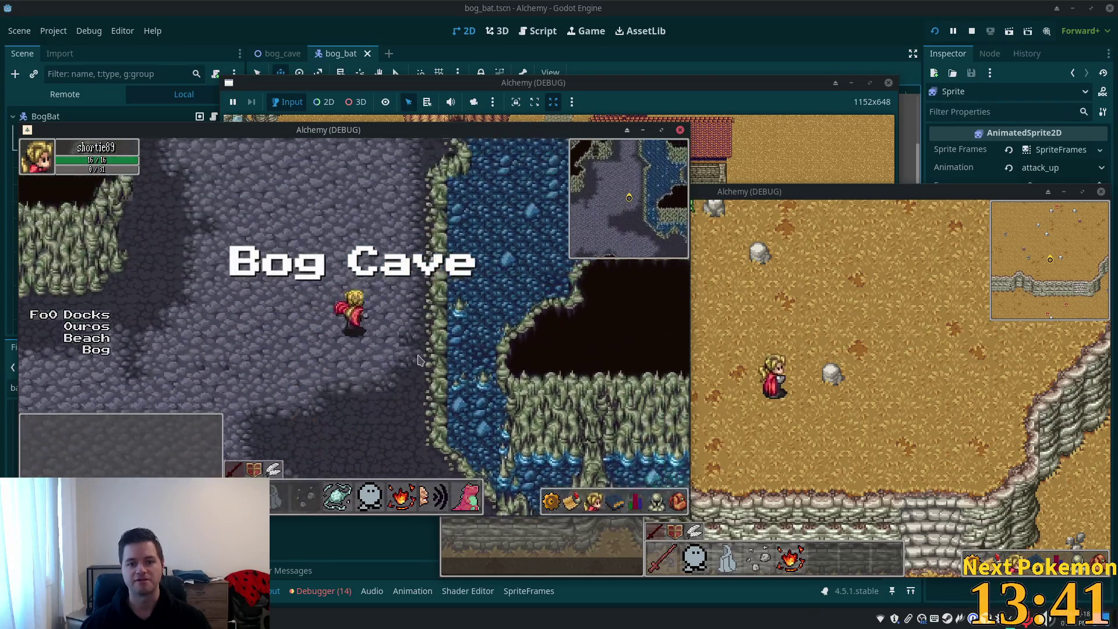
- Walk through the cave water, along the ledge and up the river
key(Up)
key(Up)
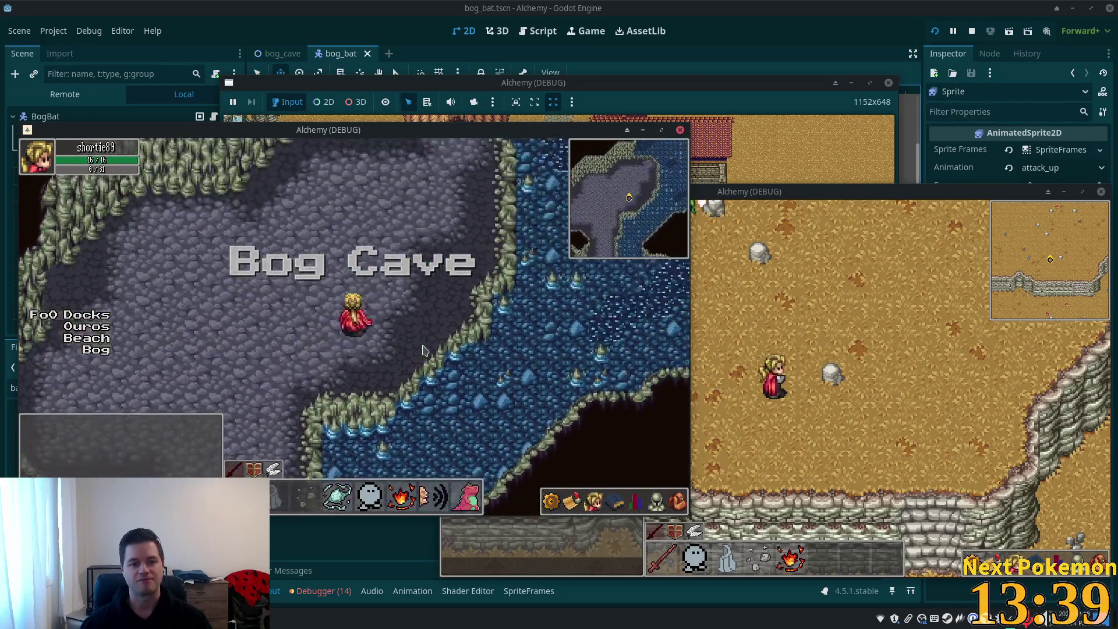
key(Left)
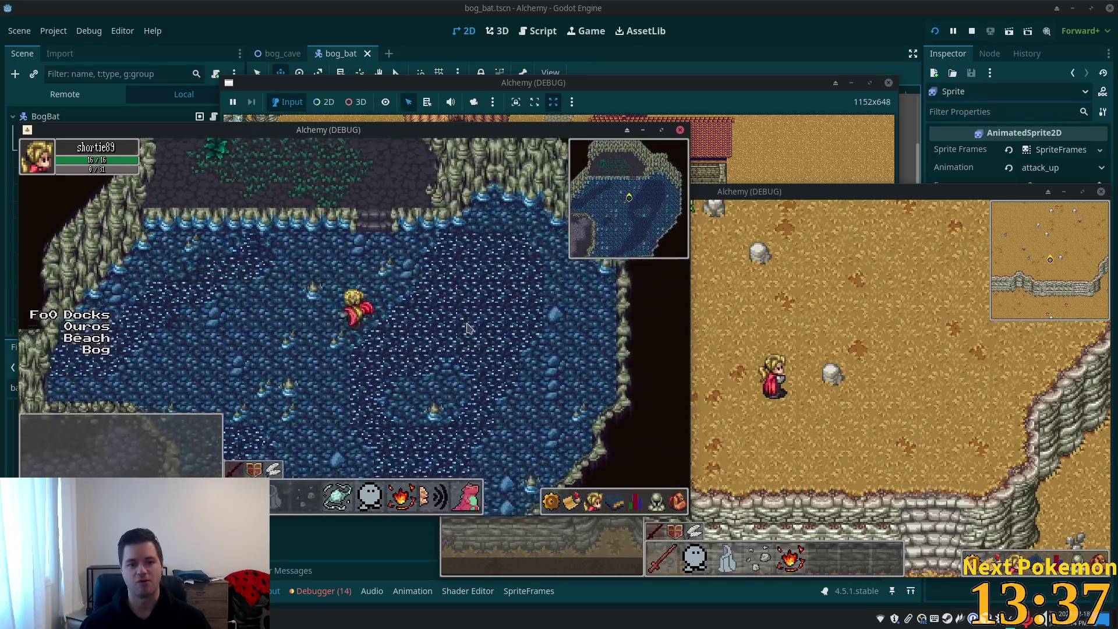
key(Up)
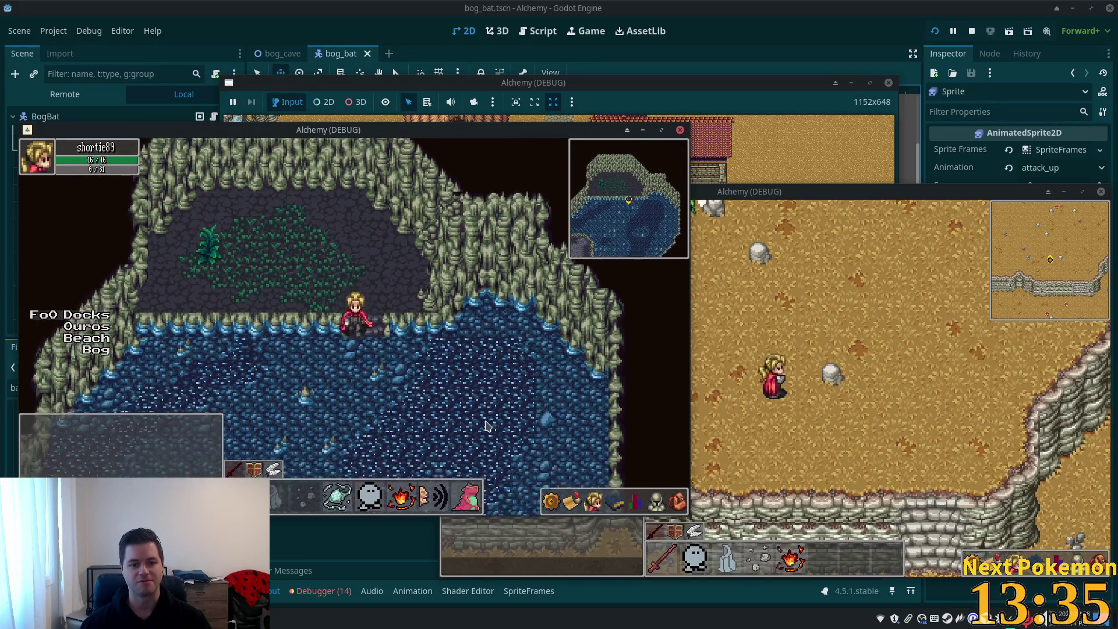
key(Right)
key(Down)
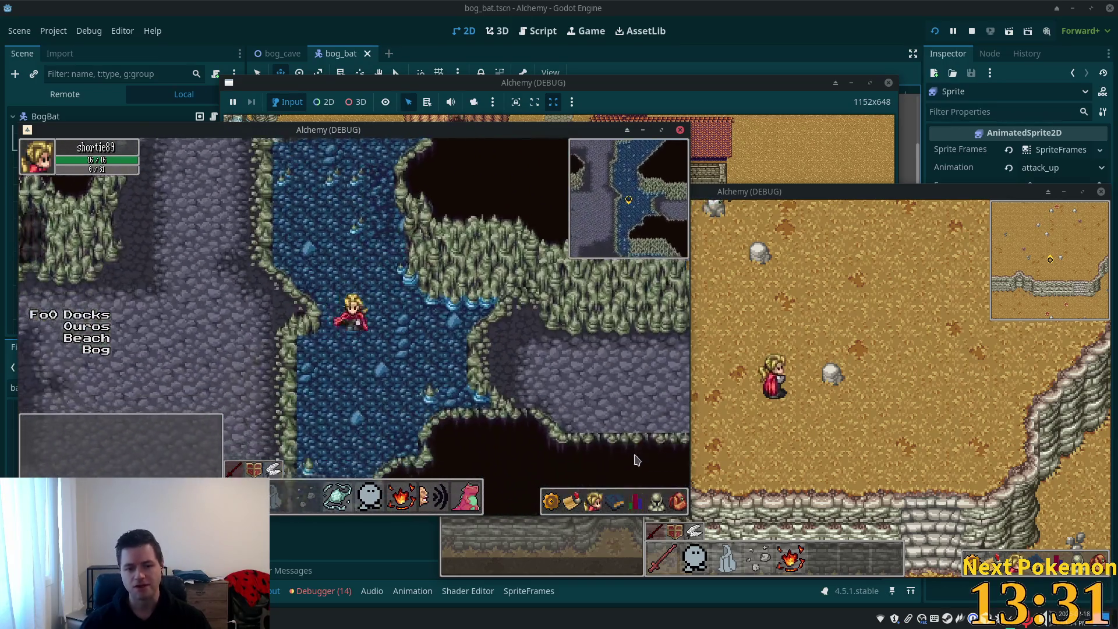
key(Right)
key(Right)
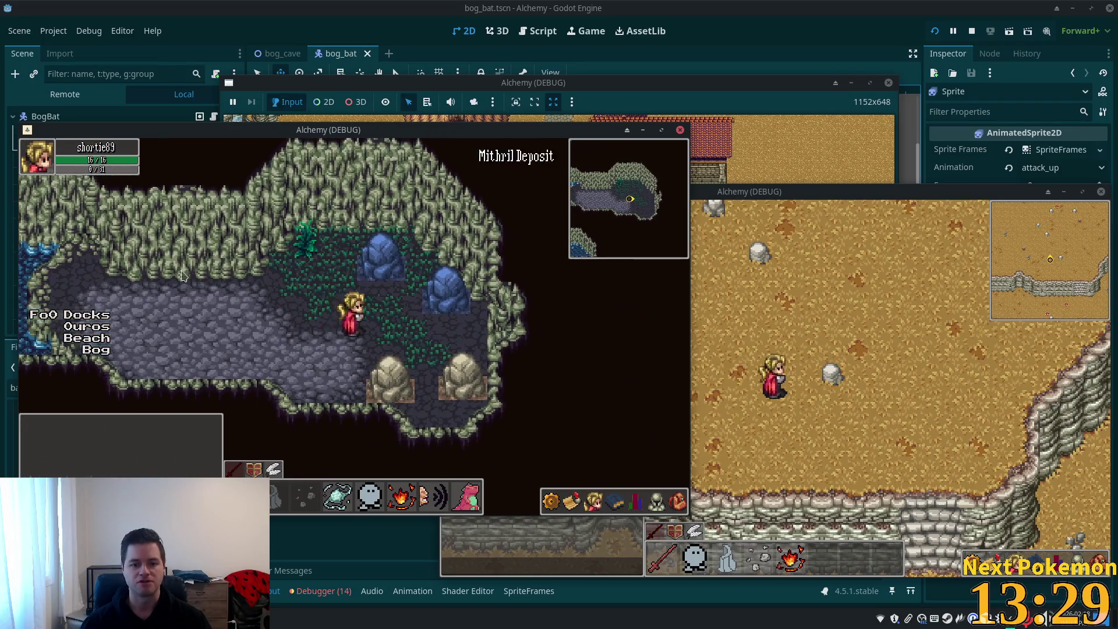
key(Left)
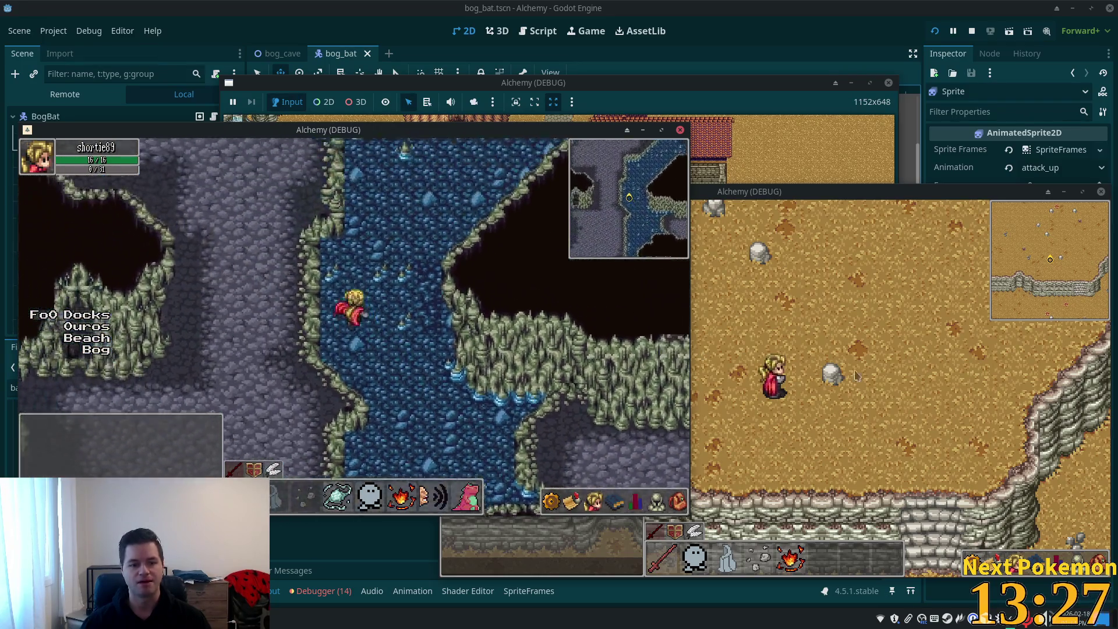
key(Up)
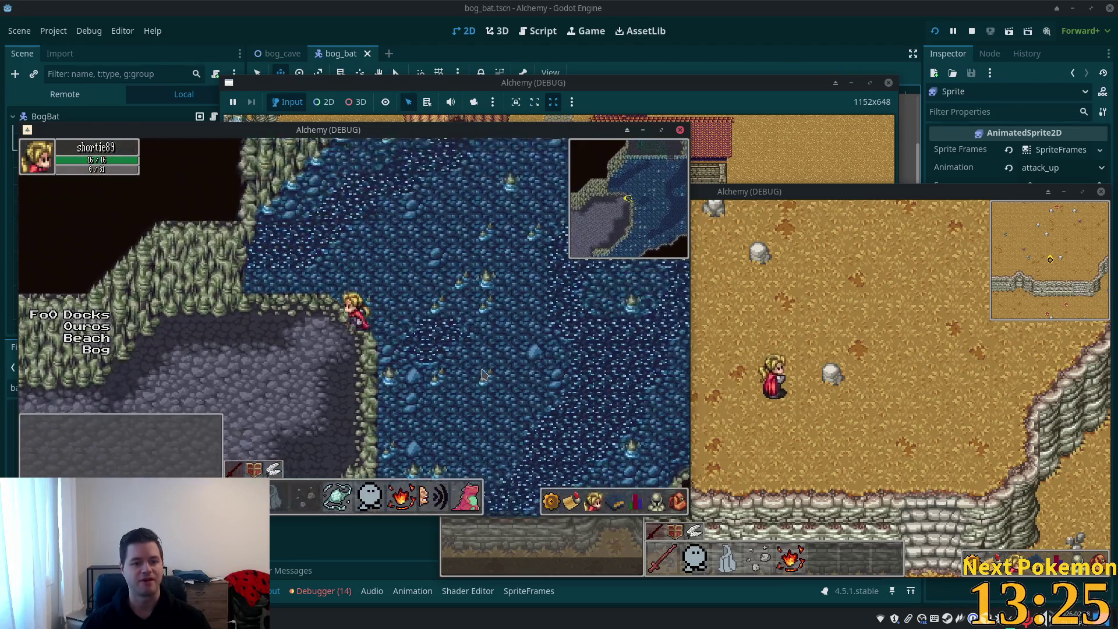
key(Up)
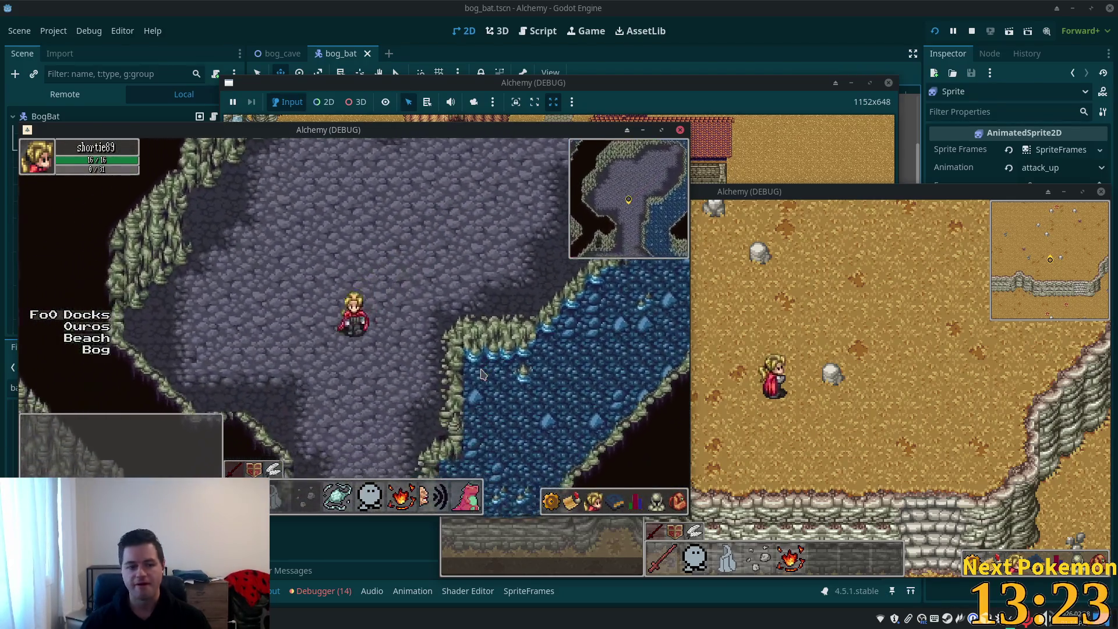
key(Left)
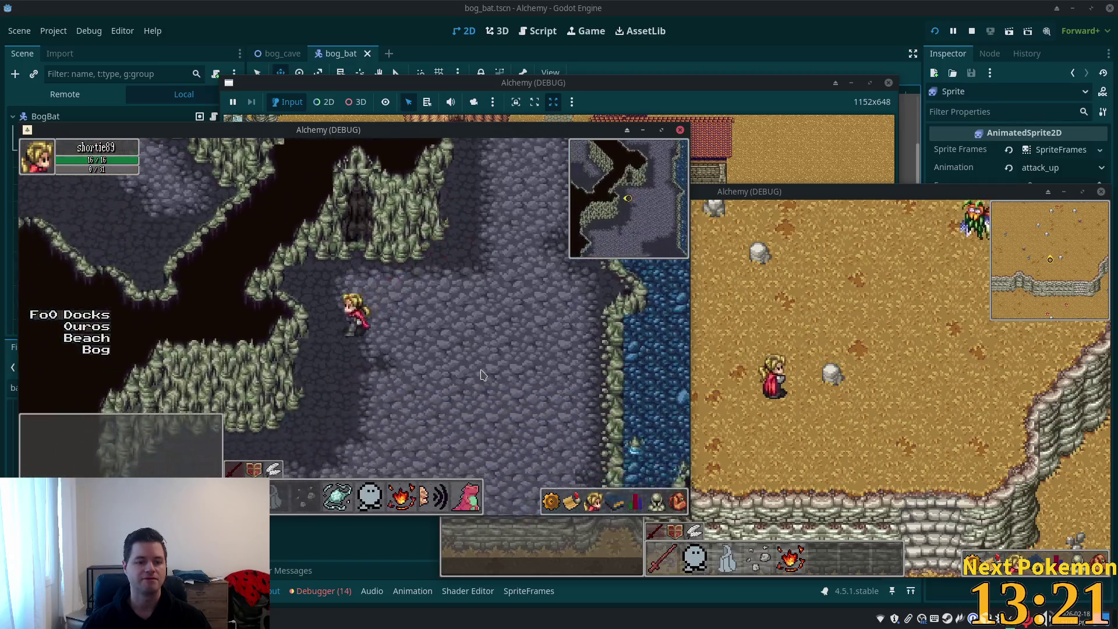
key(Left)
key(Up)
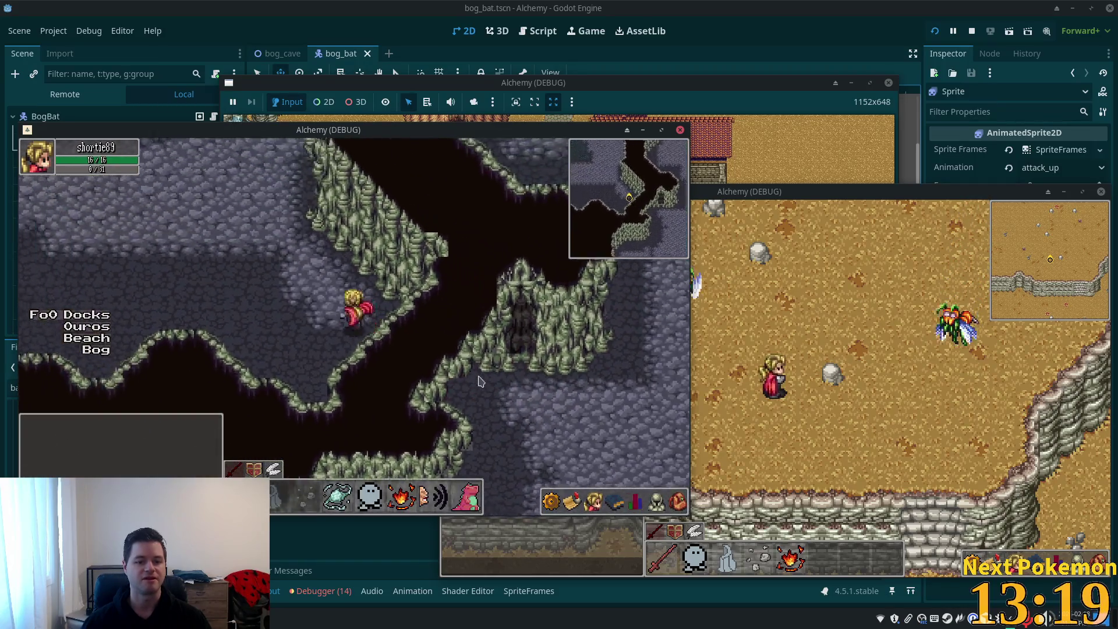
key(Up)
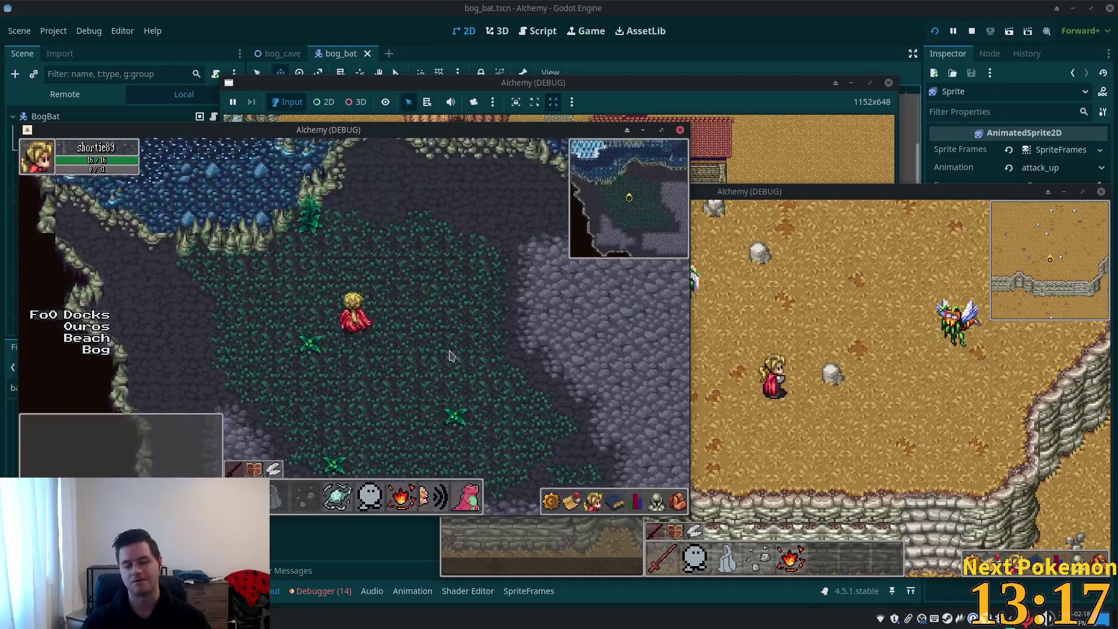
key(Up)
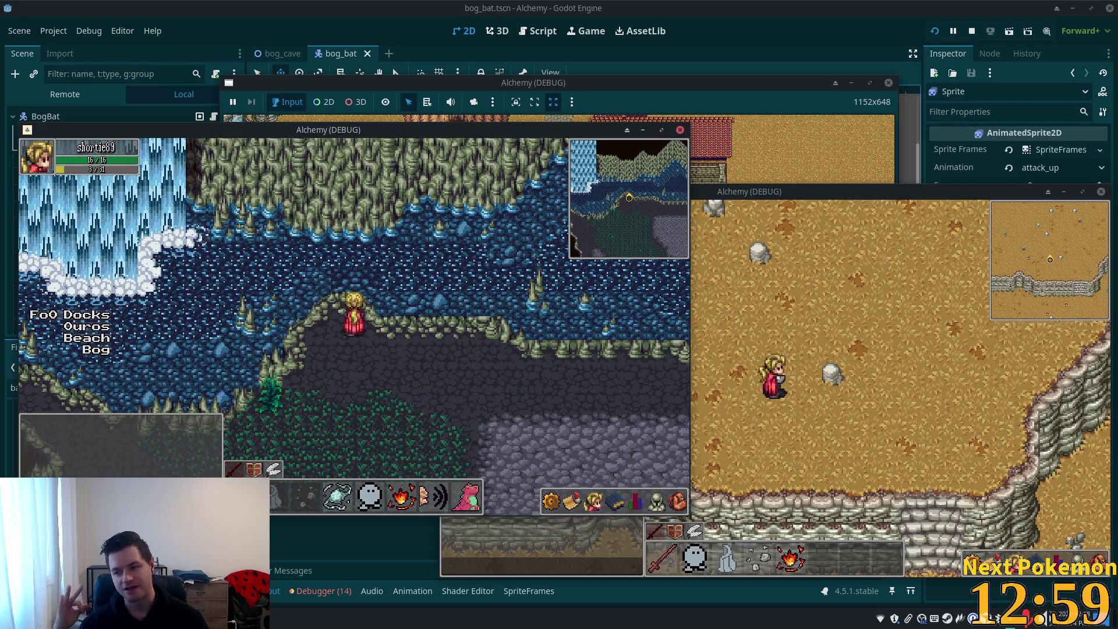
- Step off the ledge into the grass, then cross the rocky floor toward the water
key(Down)
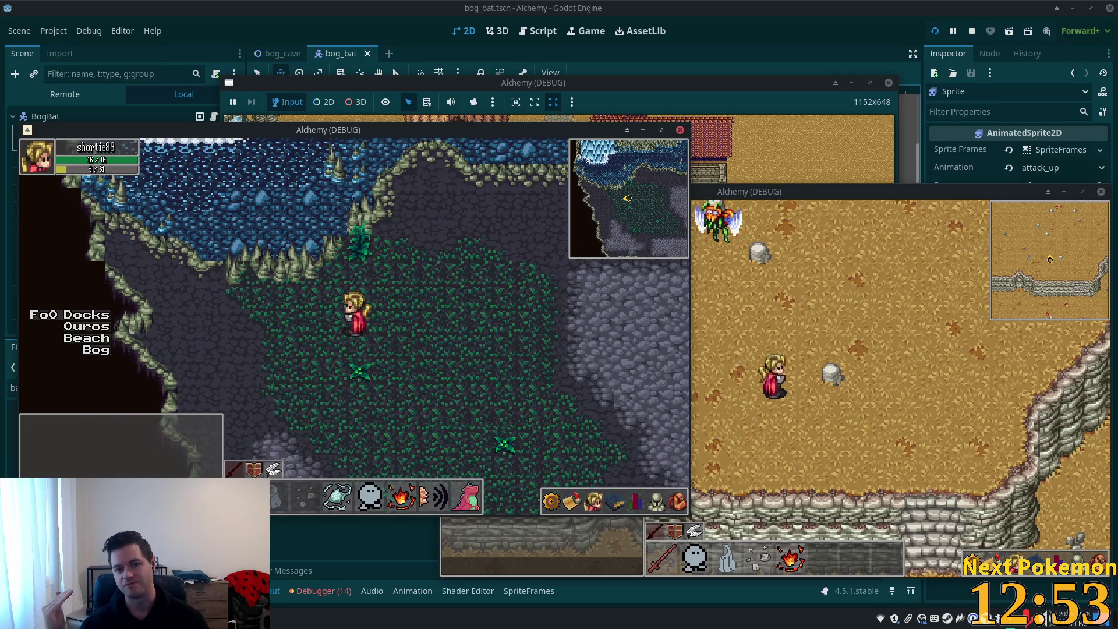
key(Right)
key(Down)
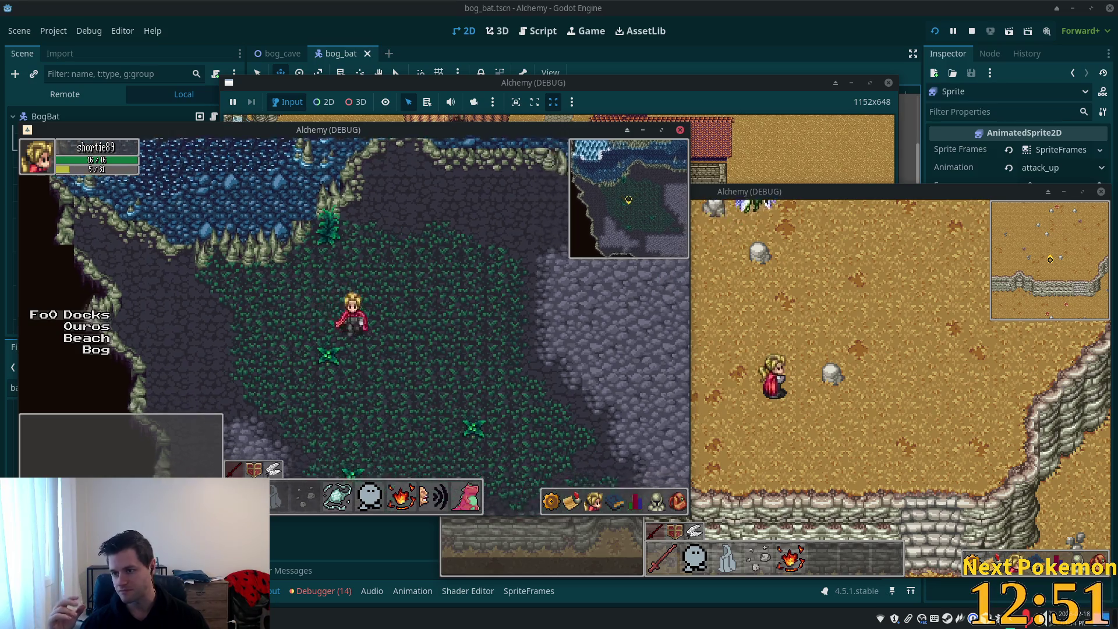
key(Down)
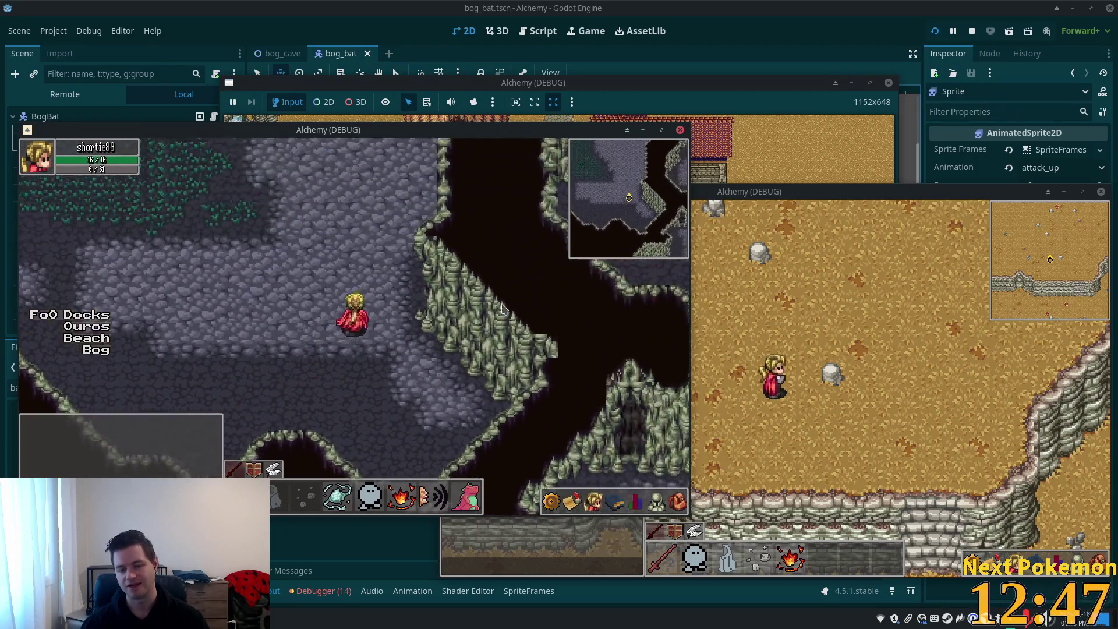
key(Up)
key(Left)
key(Up)
key(Left)
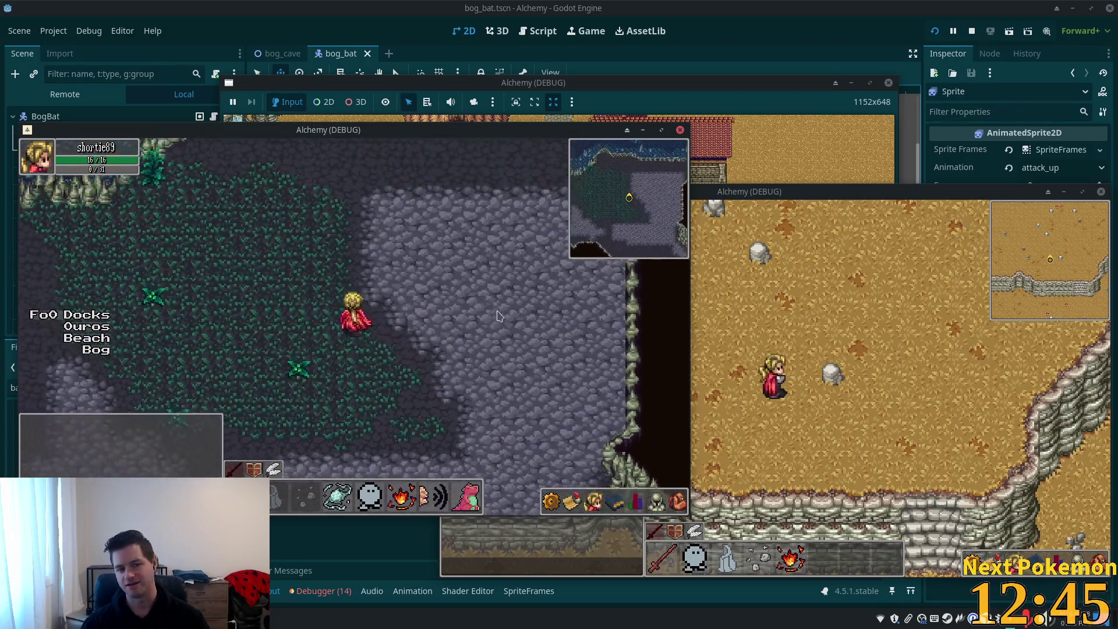
key(Up)
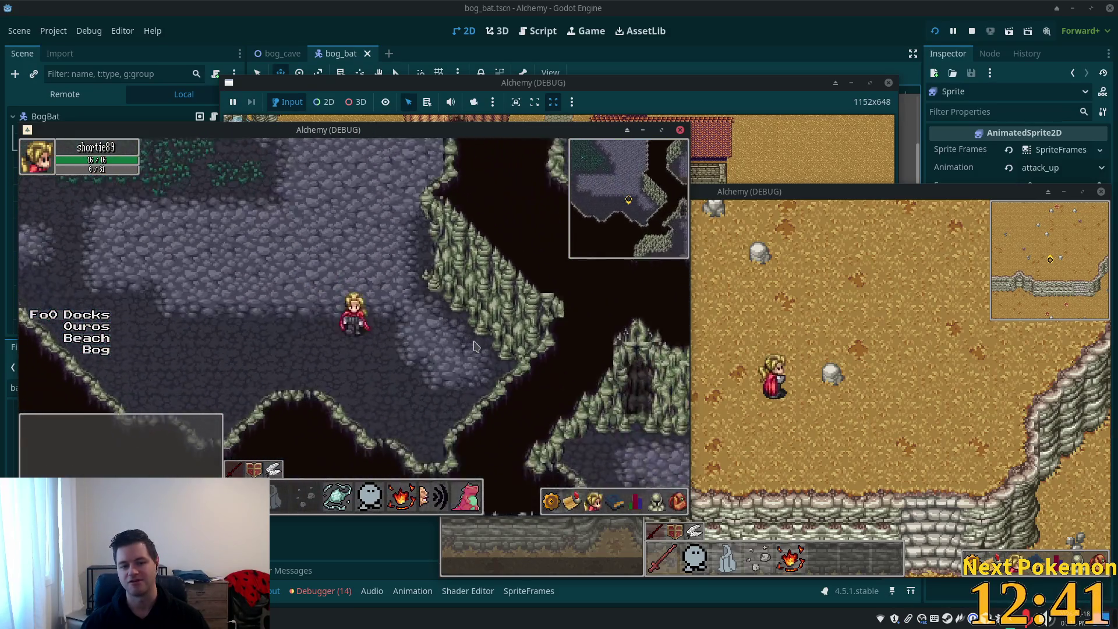
- Walk in and out of the water along the cave floor, then bring up the Bashful Bat folder
key(Right)
key(Up)
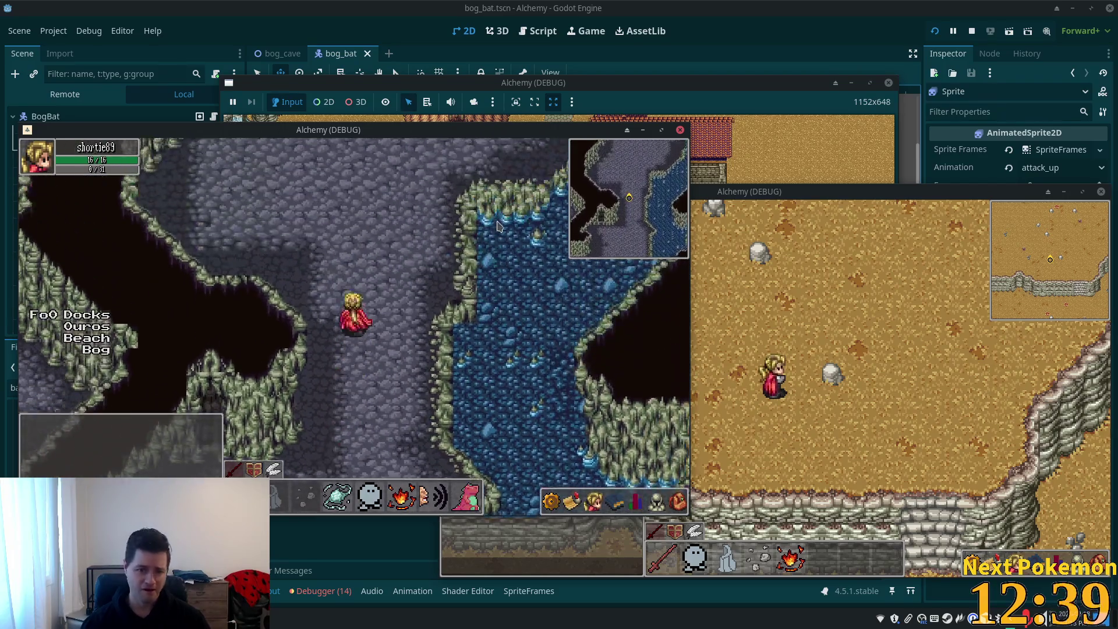
key(Right)
key(Up)
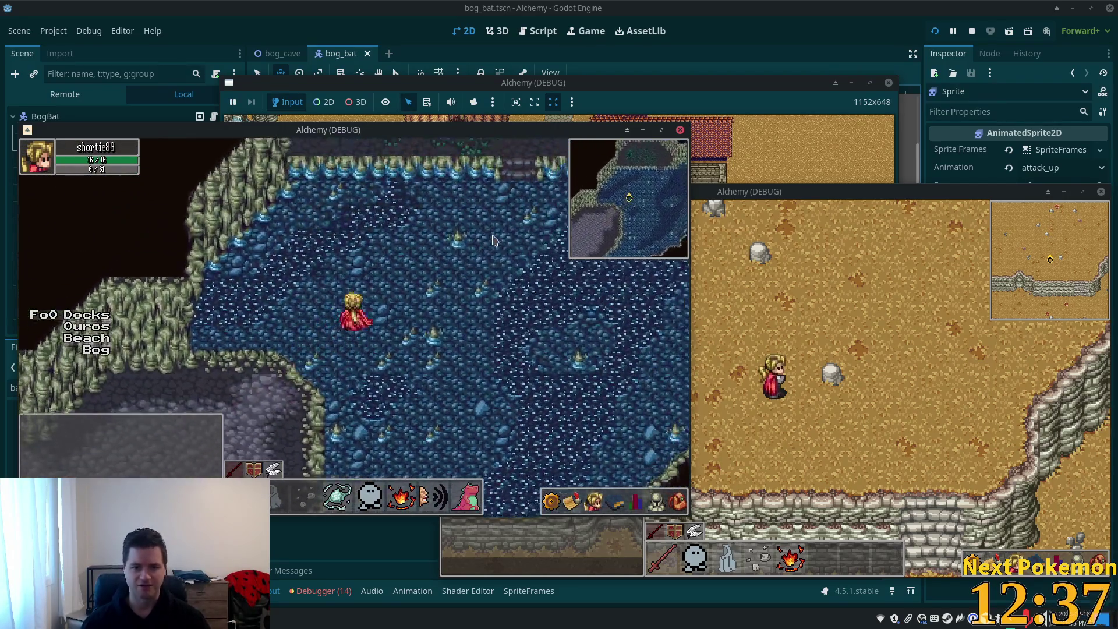
key(Up)
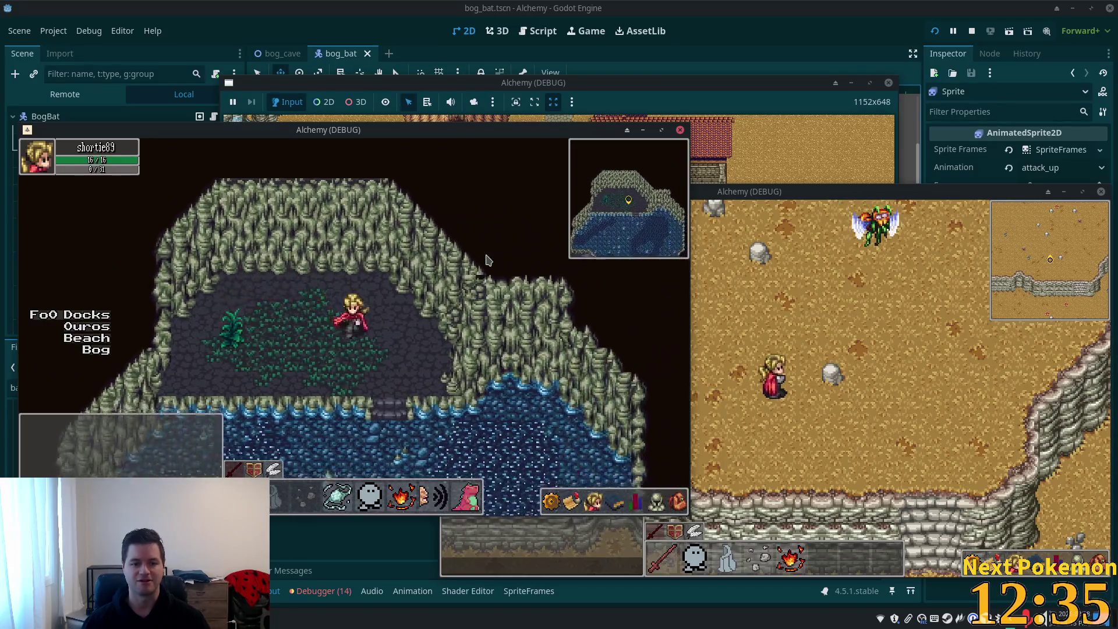
key(Down)
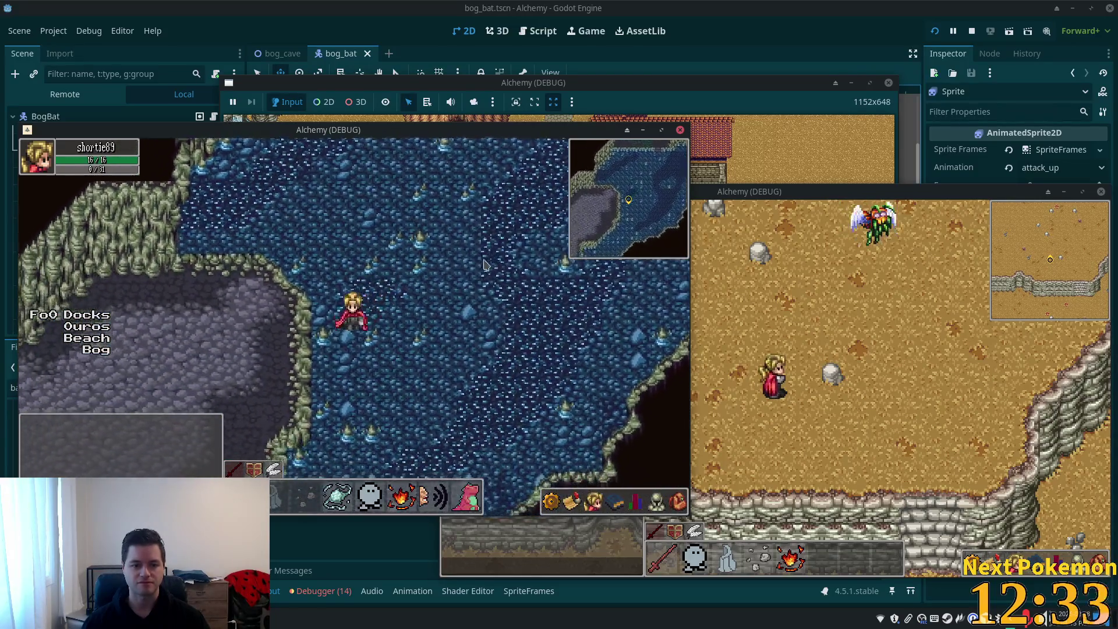
key(Left)
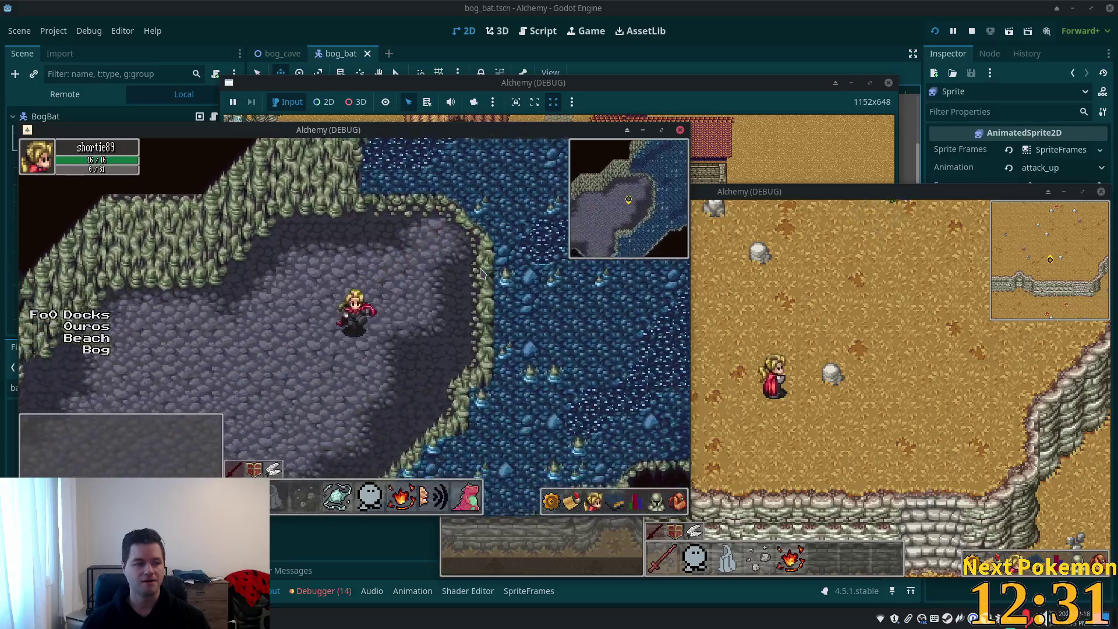
key(Right)
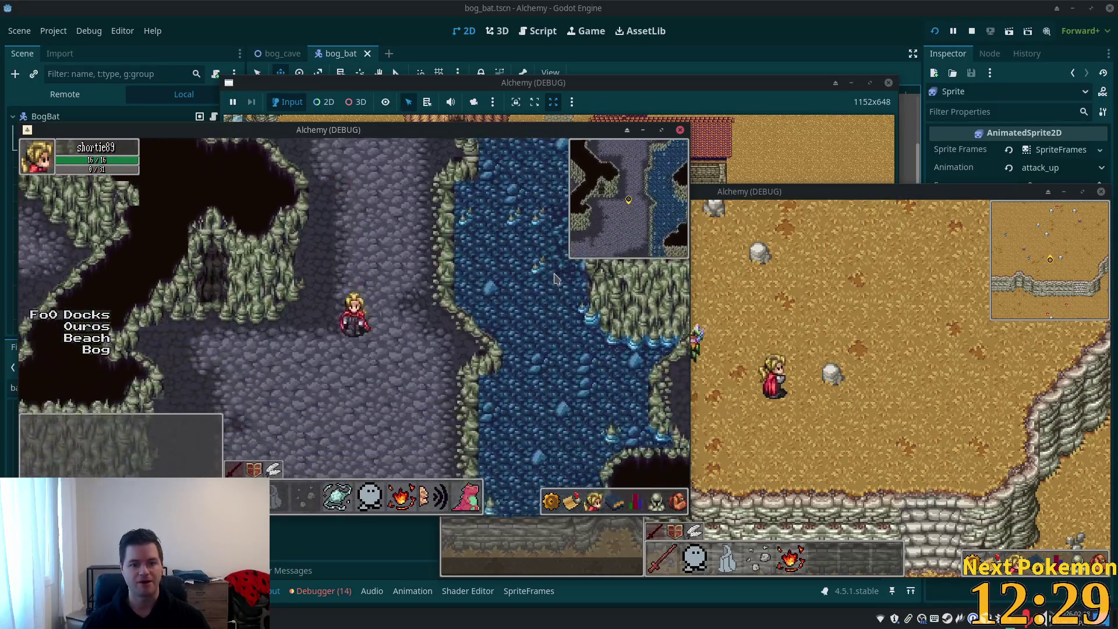
key(Left)
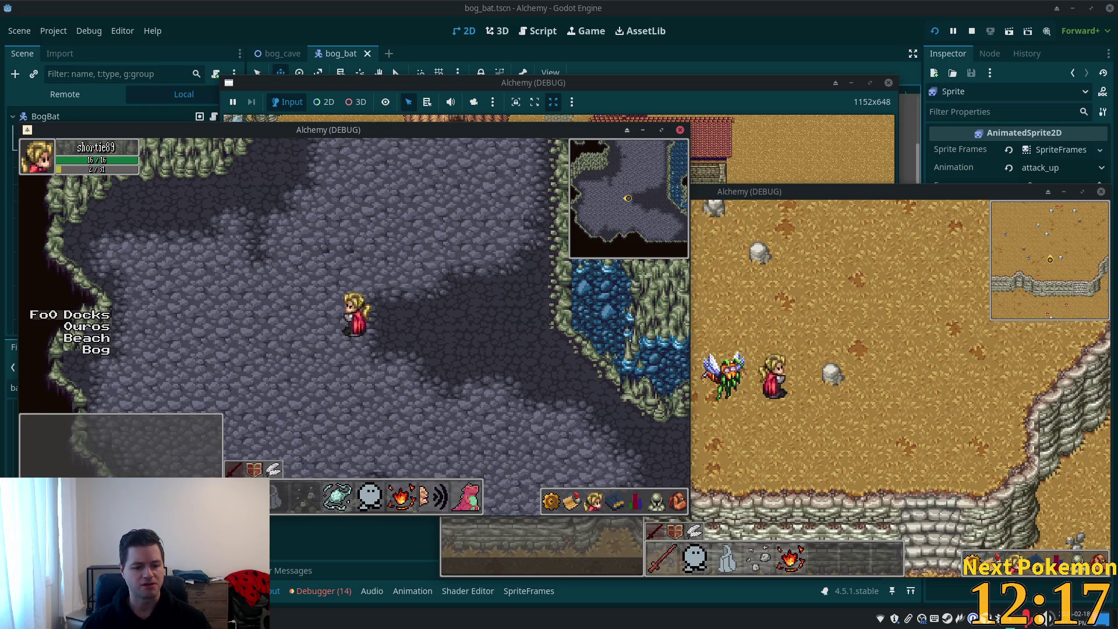
key(alt+Tab)
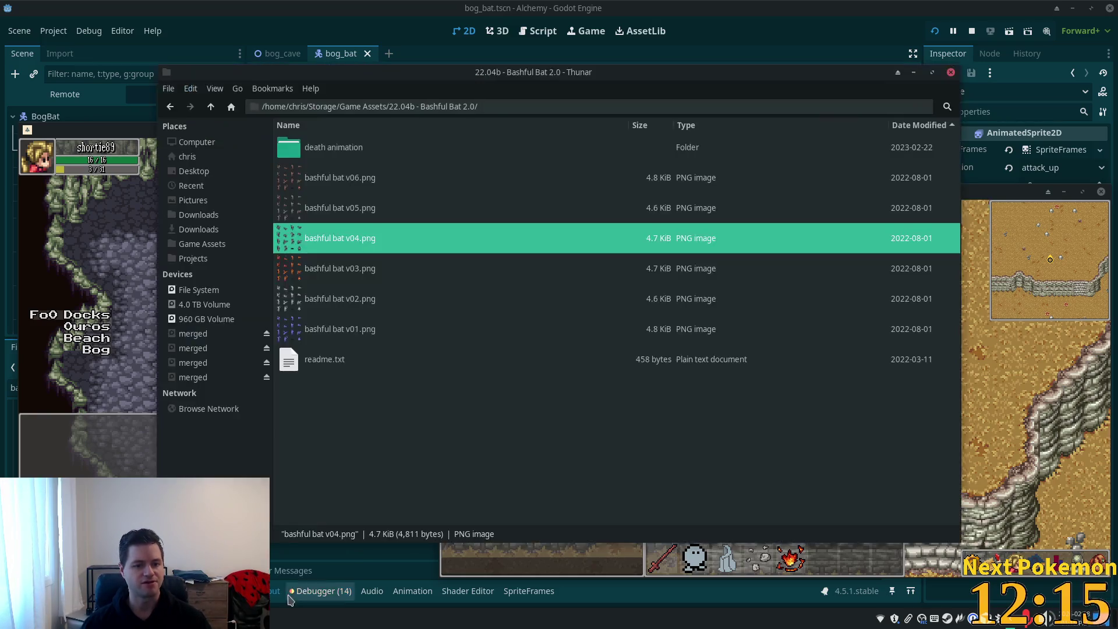
- Go up to Game Assets, scroll through the enemy asset packs, and return to Godot
click(211, 106)
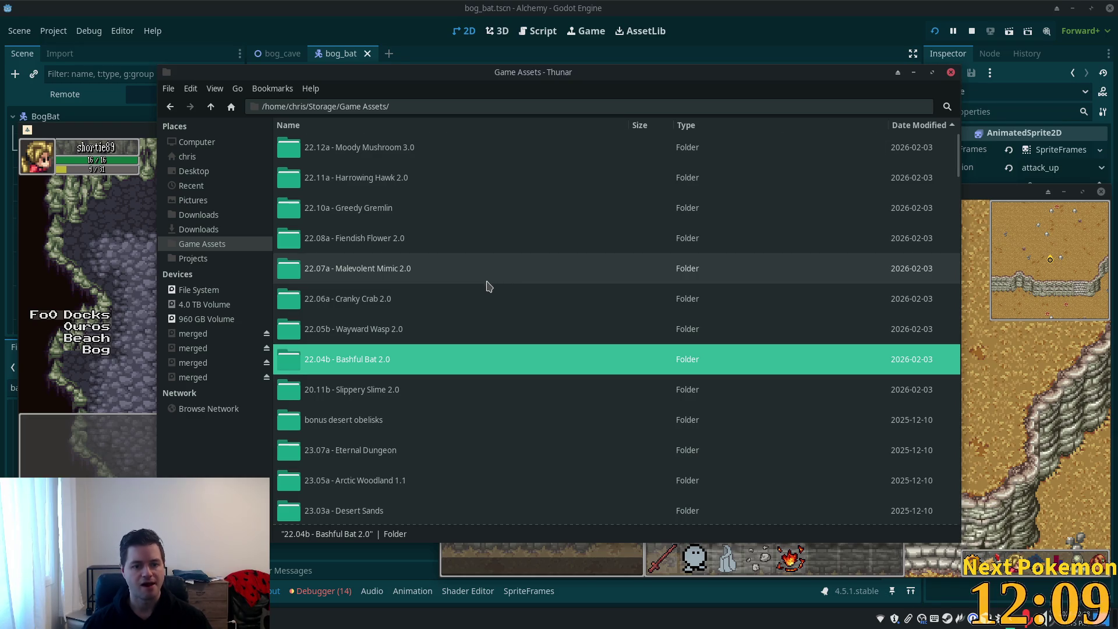
scroll(481, 291, down, 1)
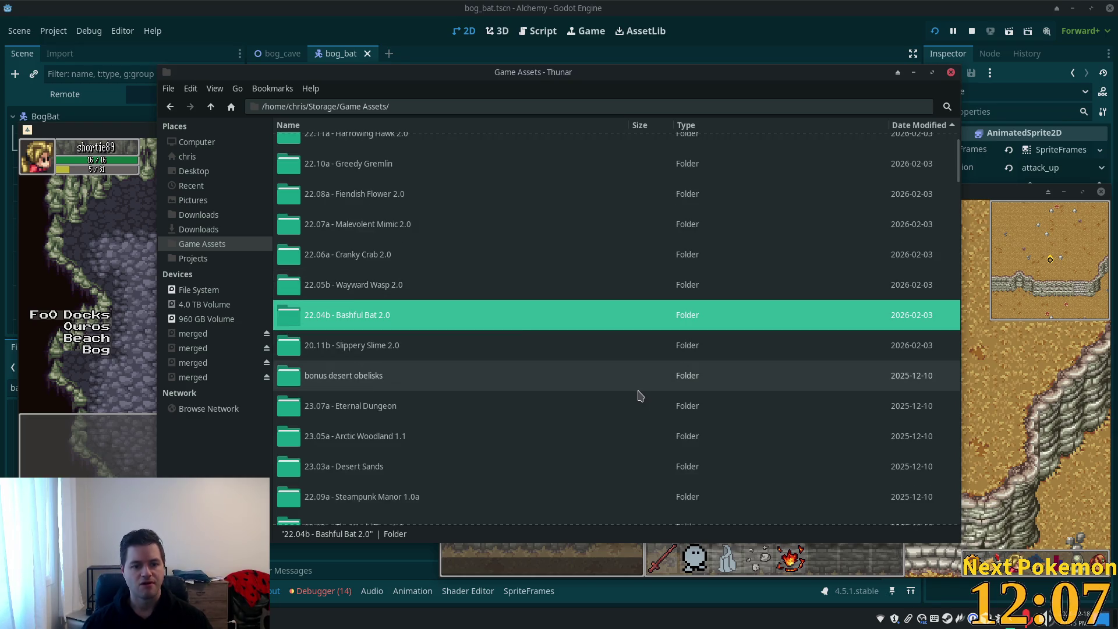
scroll(641, 396, down, 1)
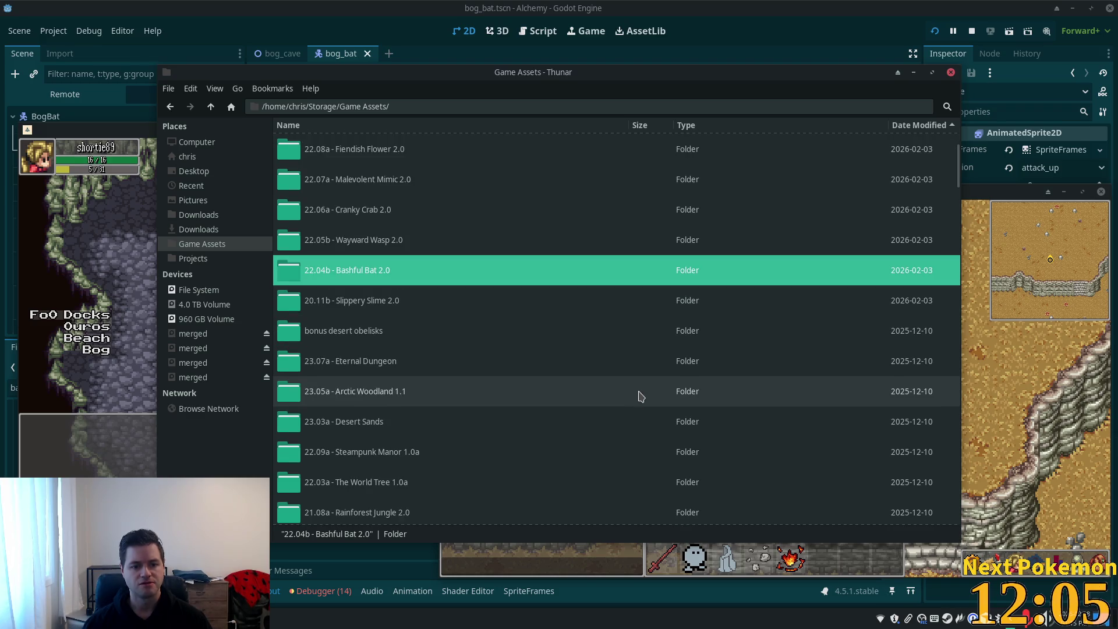
scroll(545, 353, up, 2)
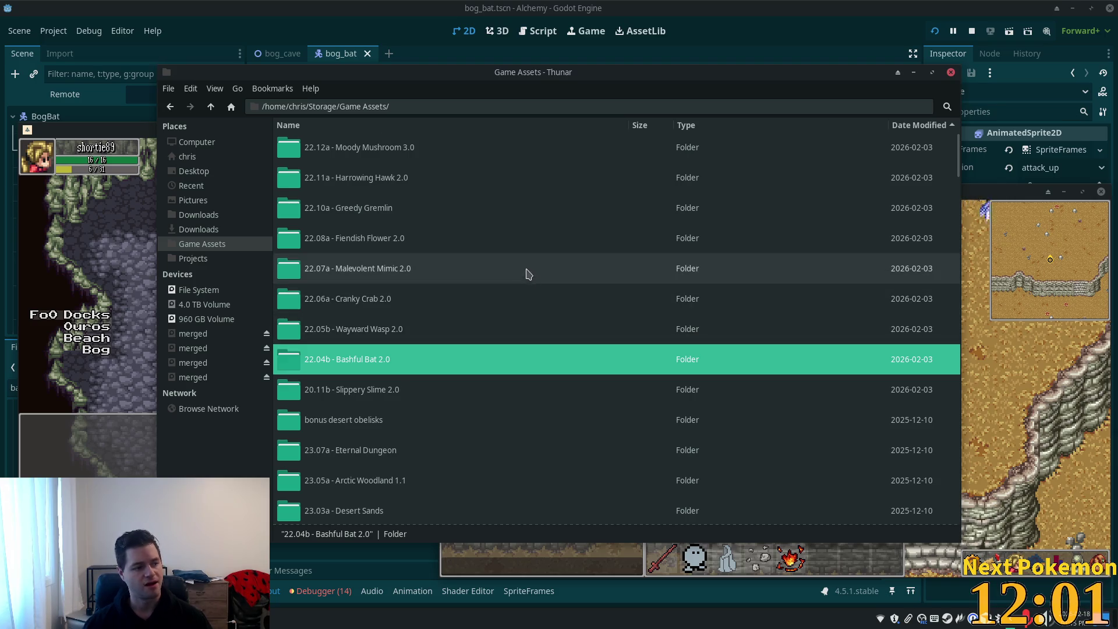
click(765, 21)
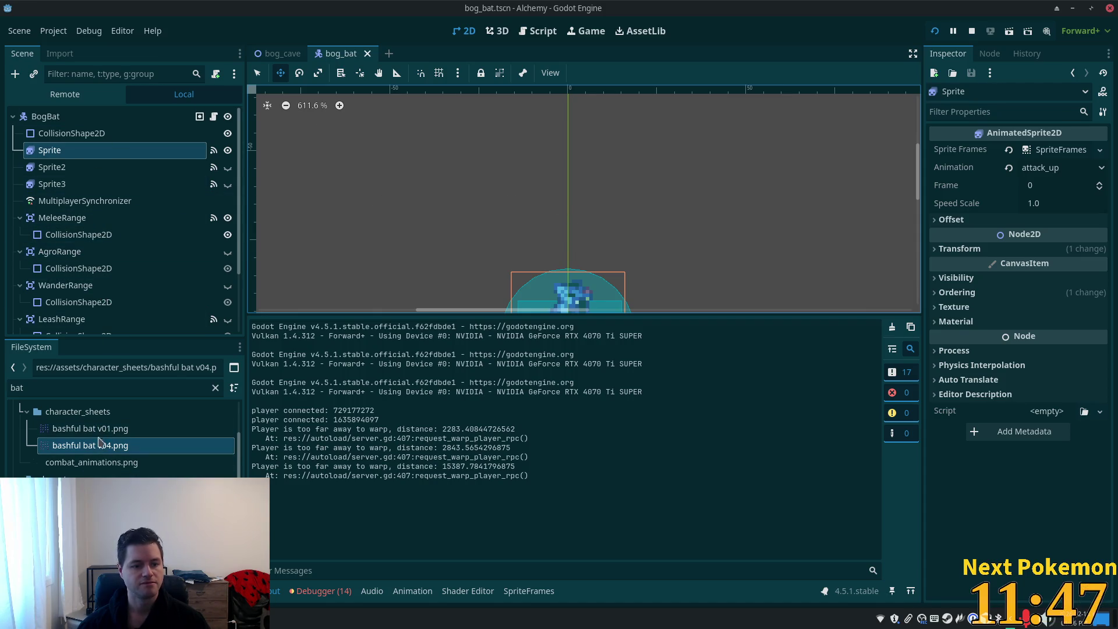
- Remove the accidentally added full-sheet bashful bat v04.png frame from attack_up
click(78, 135)
click(76, 150)
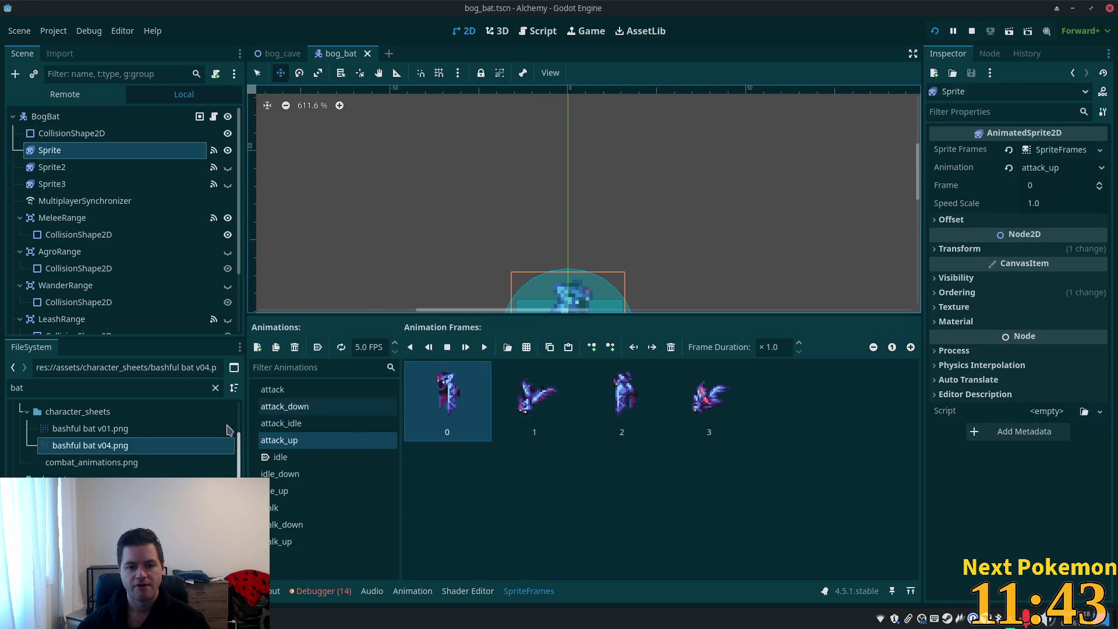
drag(93, 447, 594, 495)
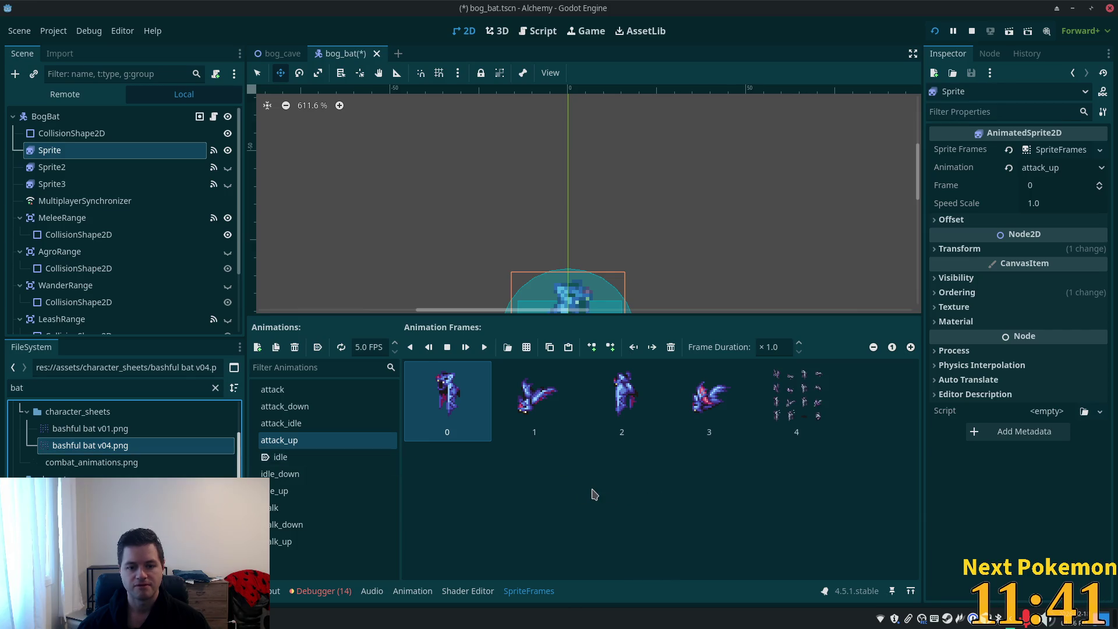
click(797, 397)
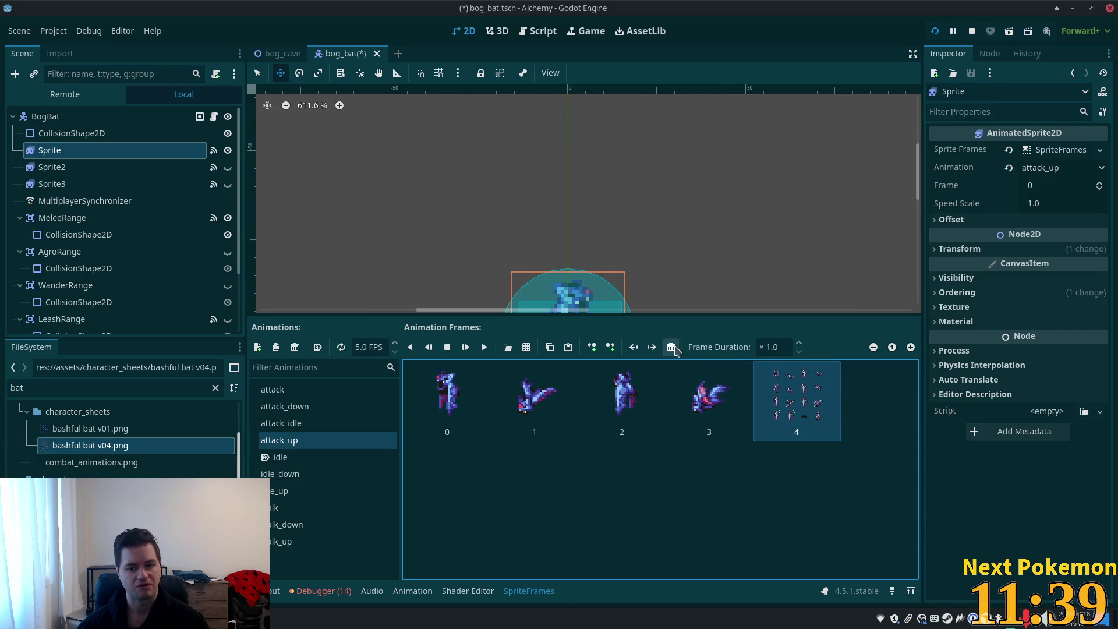
click(671, 347)
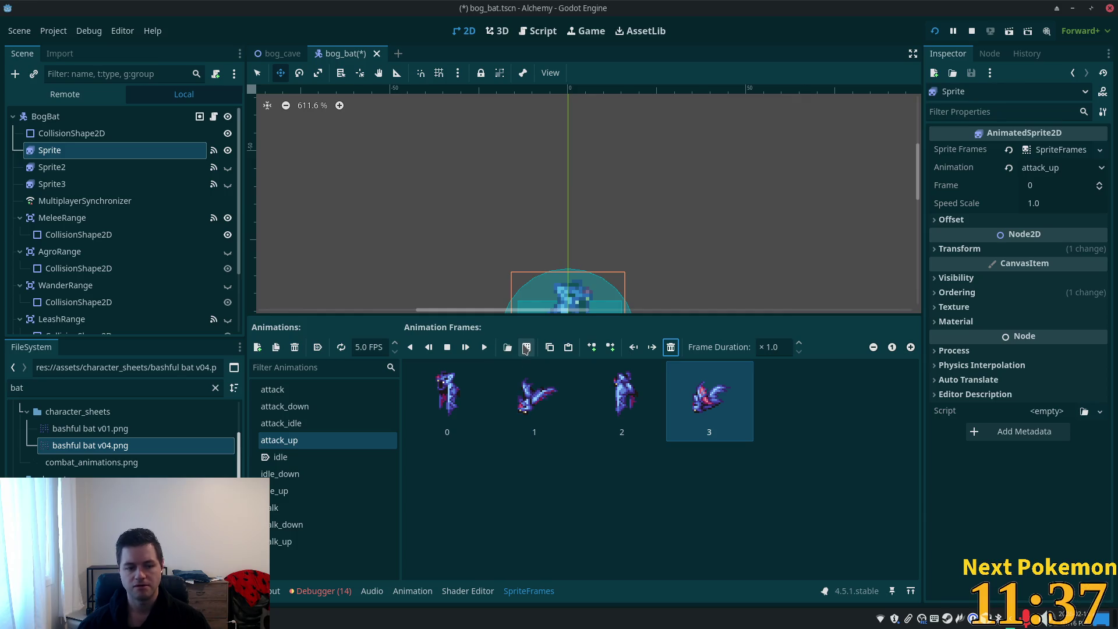
- Show the attack animation's frames and open the sprite-sheet file picker
click(312, 389)
click(593, 492)
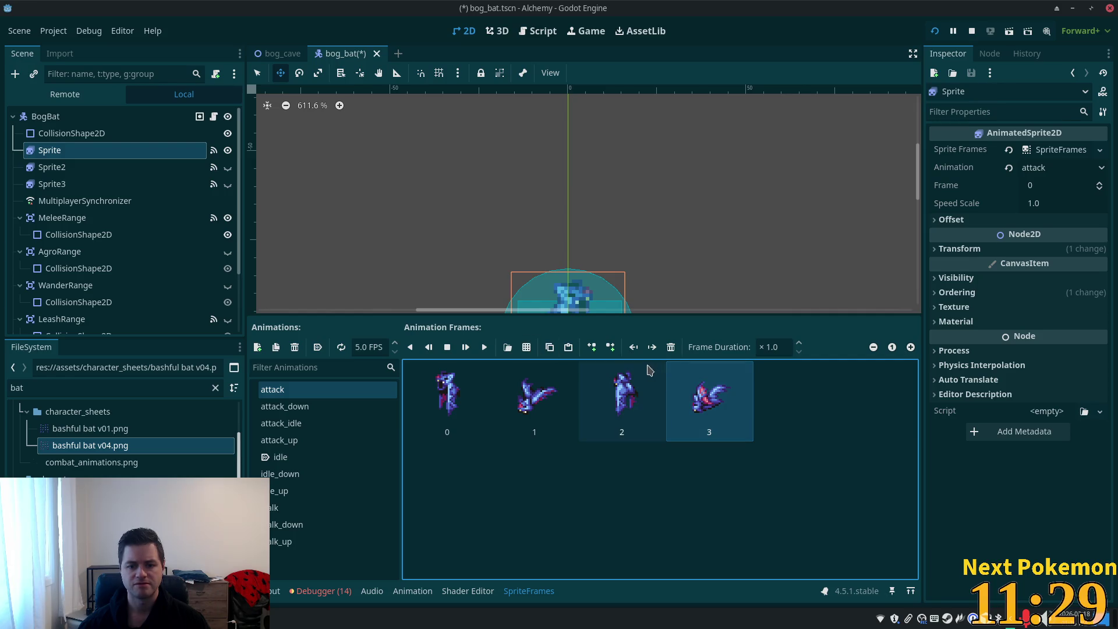
click(528, 349)
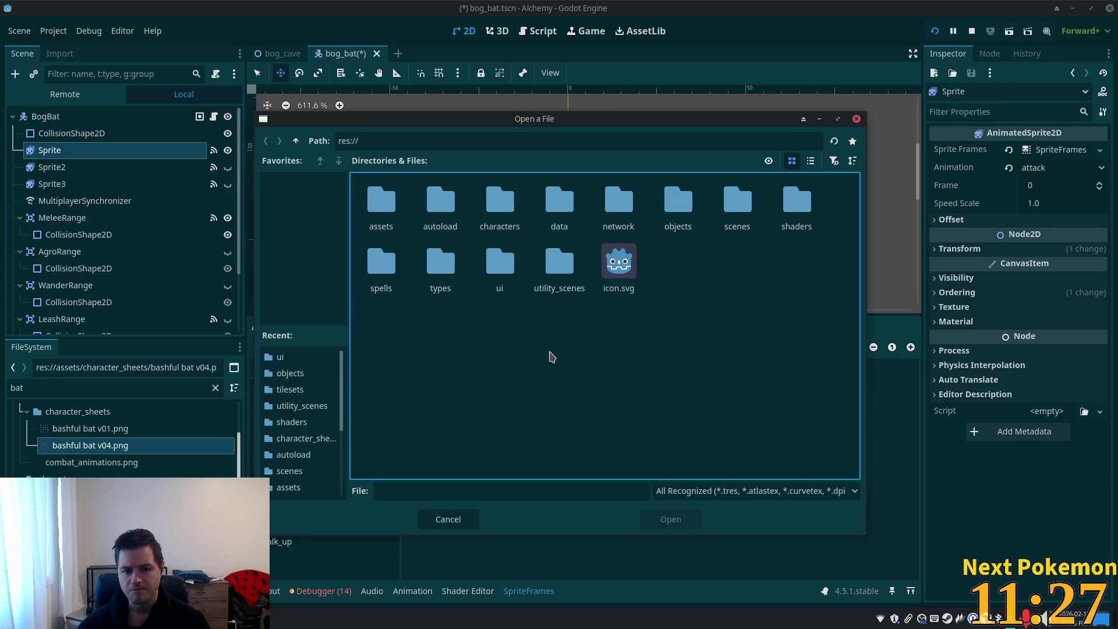
- Add the four third-row frames from assets/character_sheets/bashful bat v04.png
double_click(389, 196)
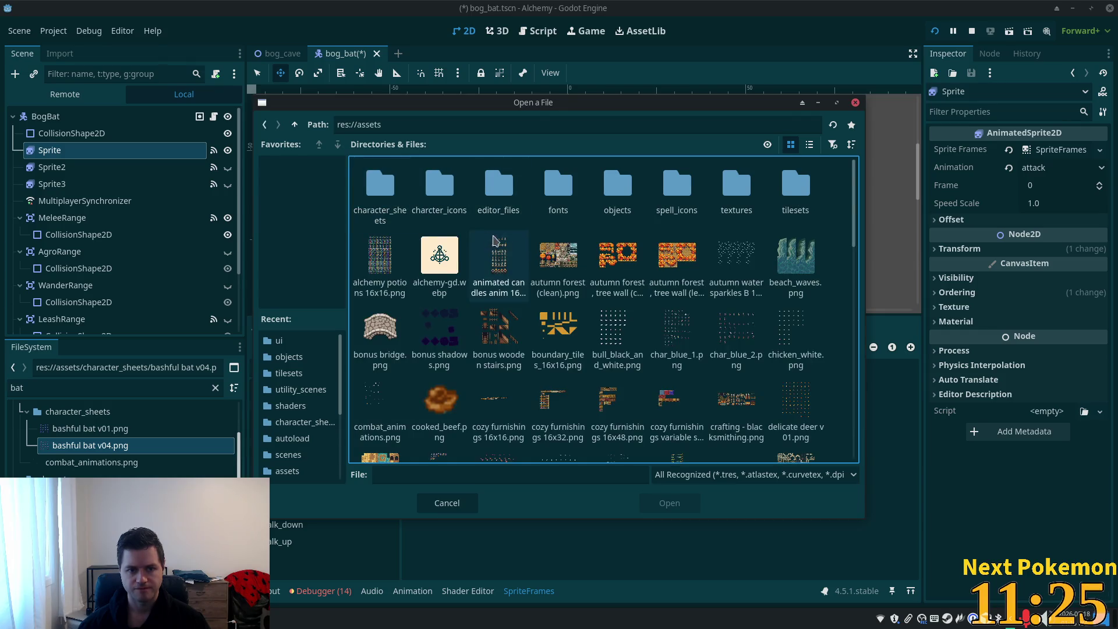
double_click(384, 196)
double_click(438, 192)
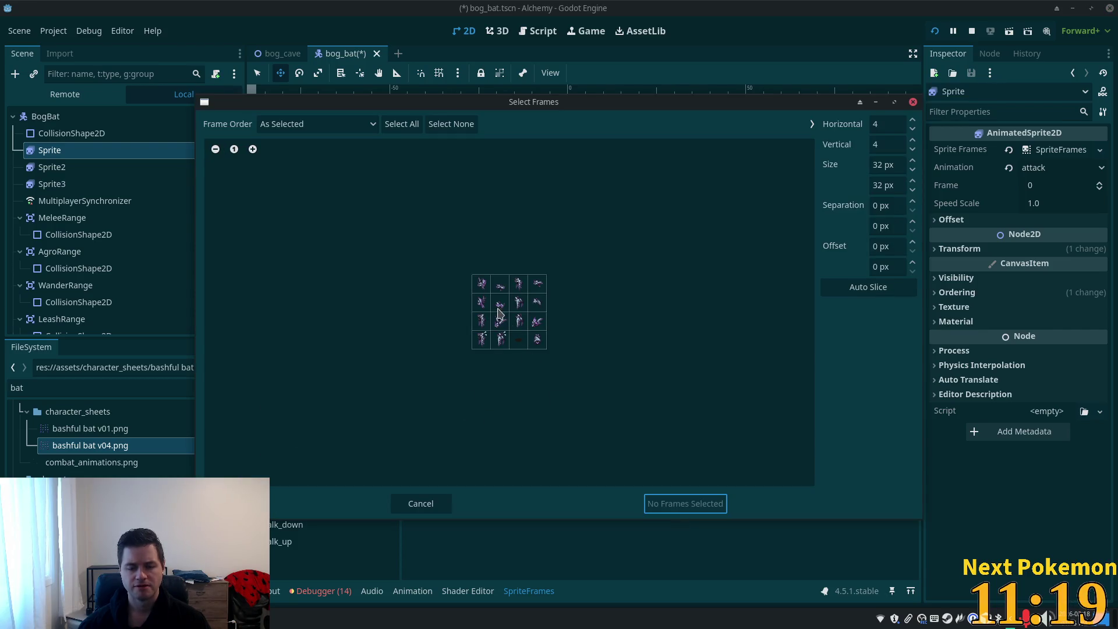
scroll(507, 332, up, 5)
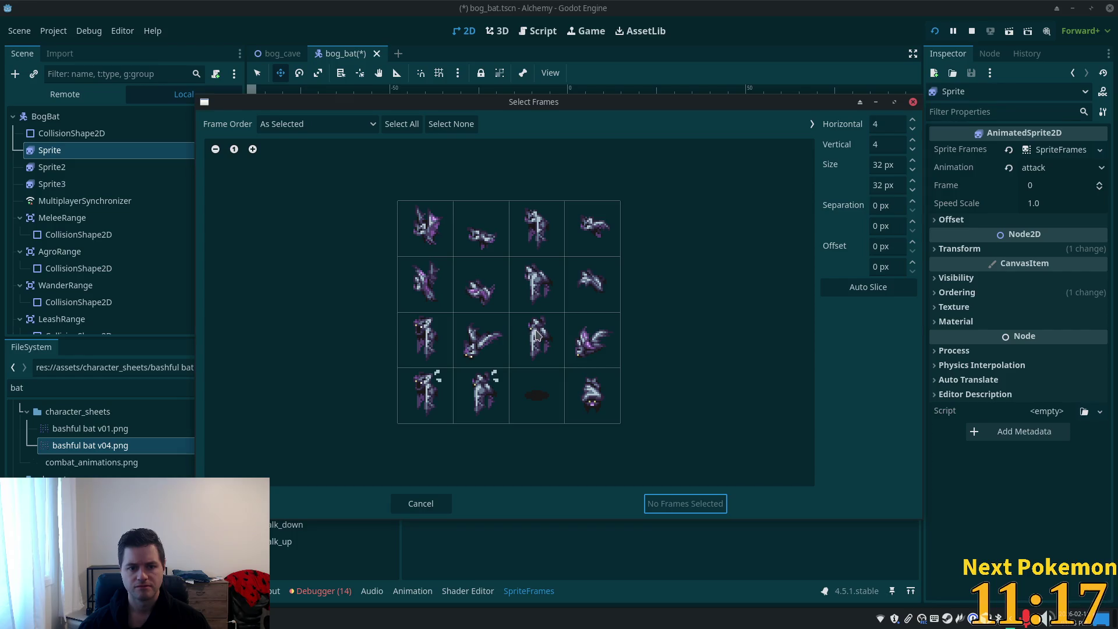
click(432, 346)
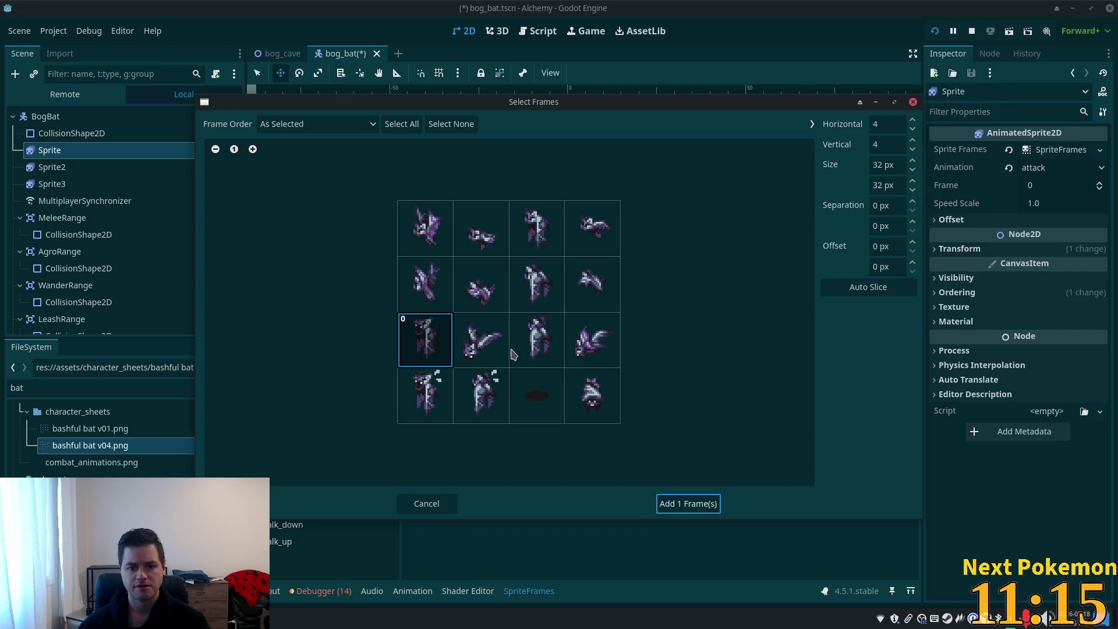
drag(510, 348, 480, 350)
scroll(500, 315, down, 5)
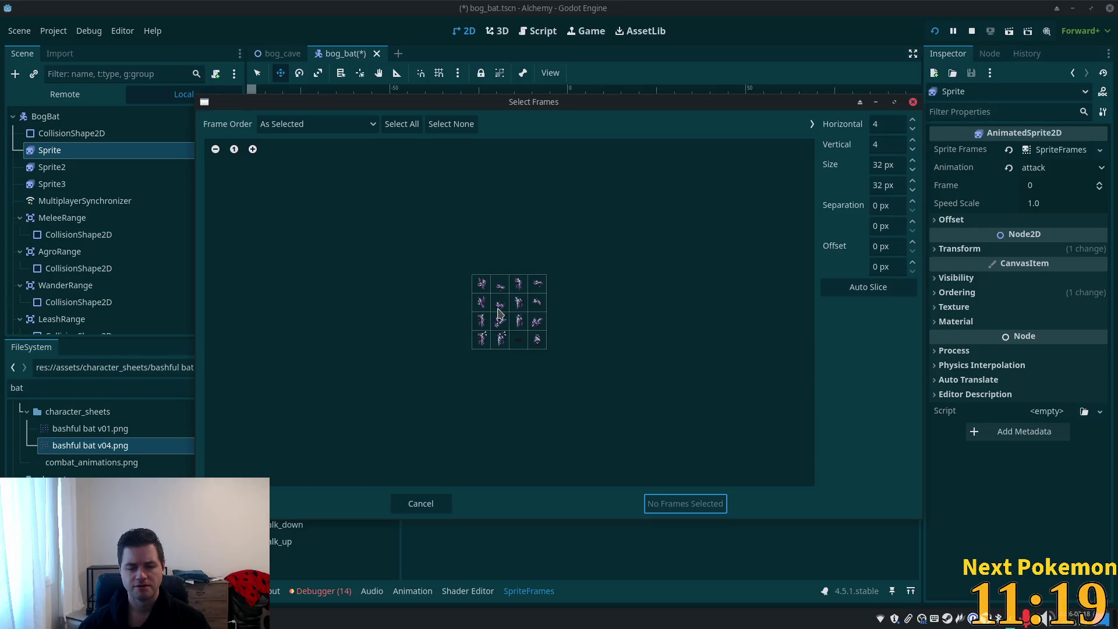
scroll(508, 333, up, 3)
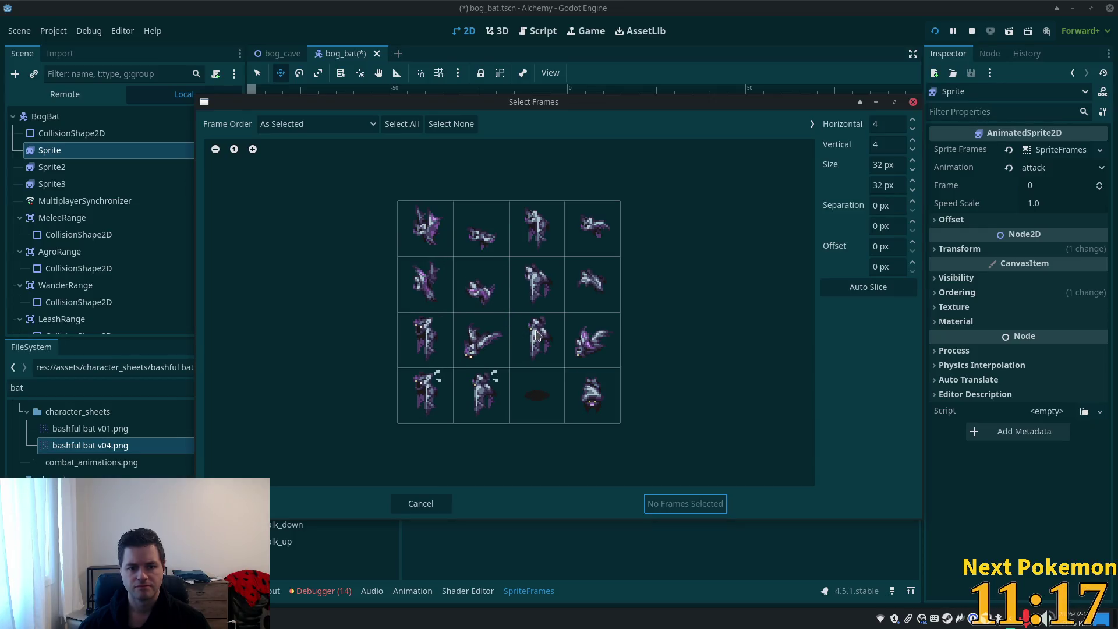
click(433, 347)
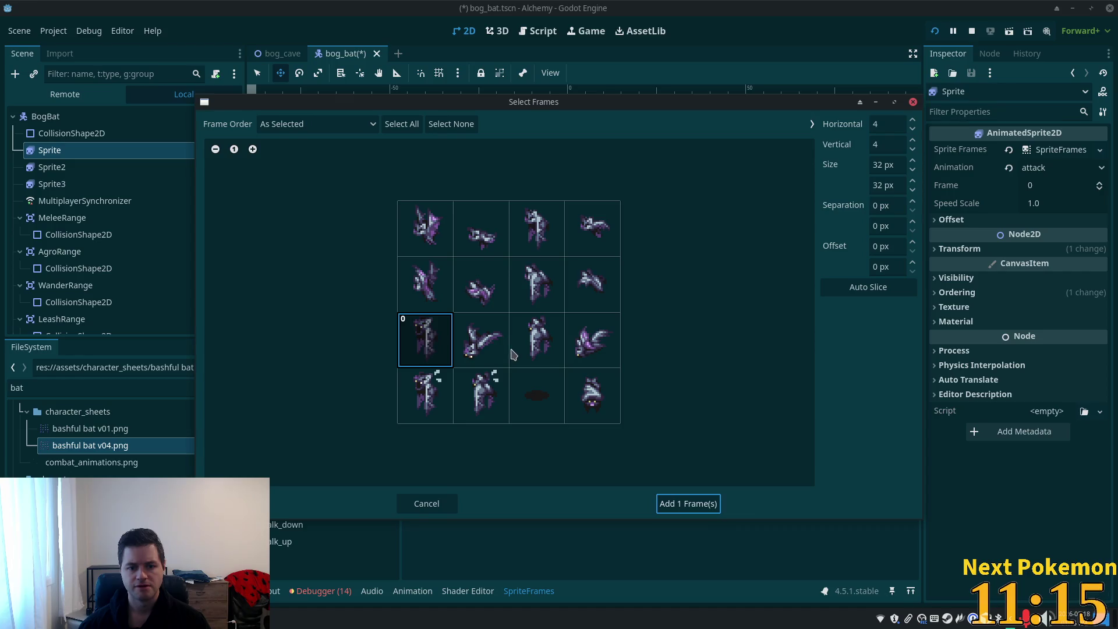
drag(480, 349, 579, 362)
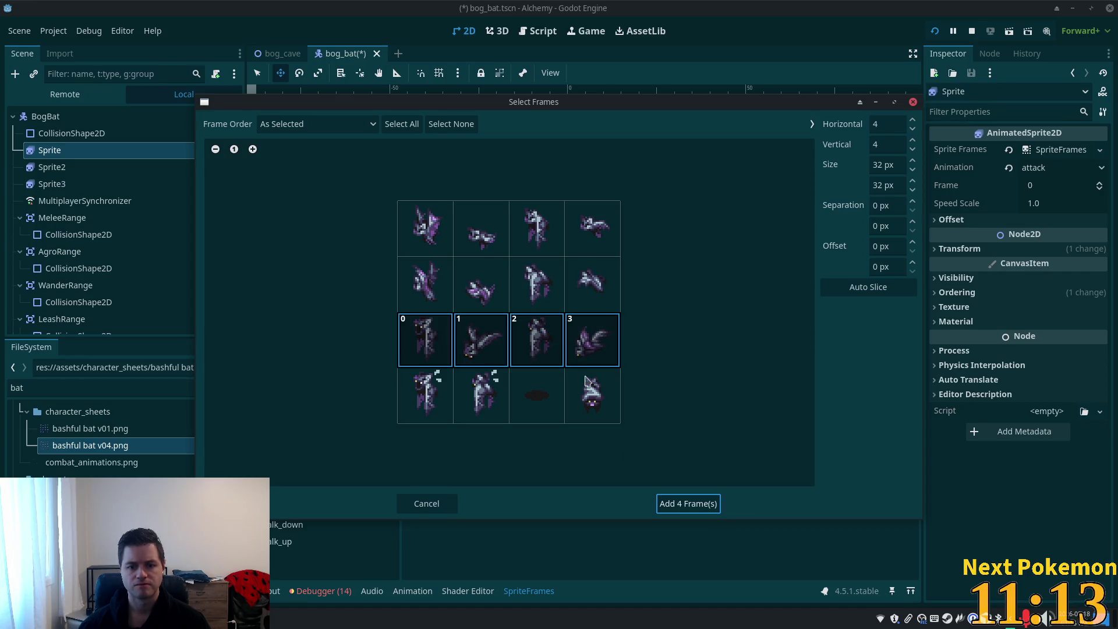
click(686, 510)
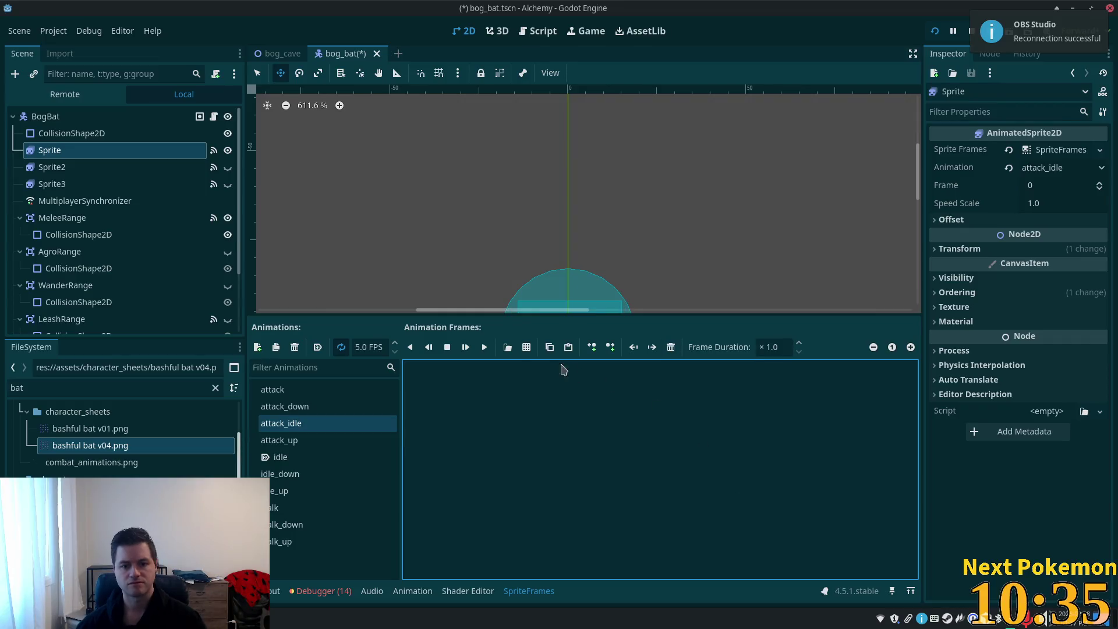
- Fill attack_idle with the four second-row frames of bashful bat v04 and save
click(524, 347)
double_click(439, 181)
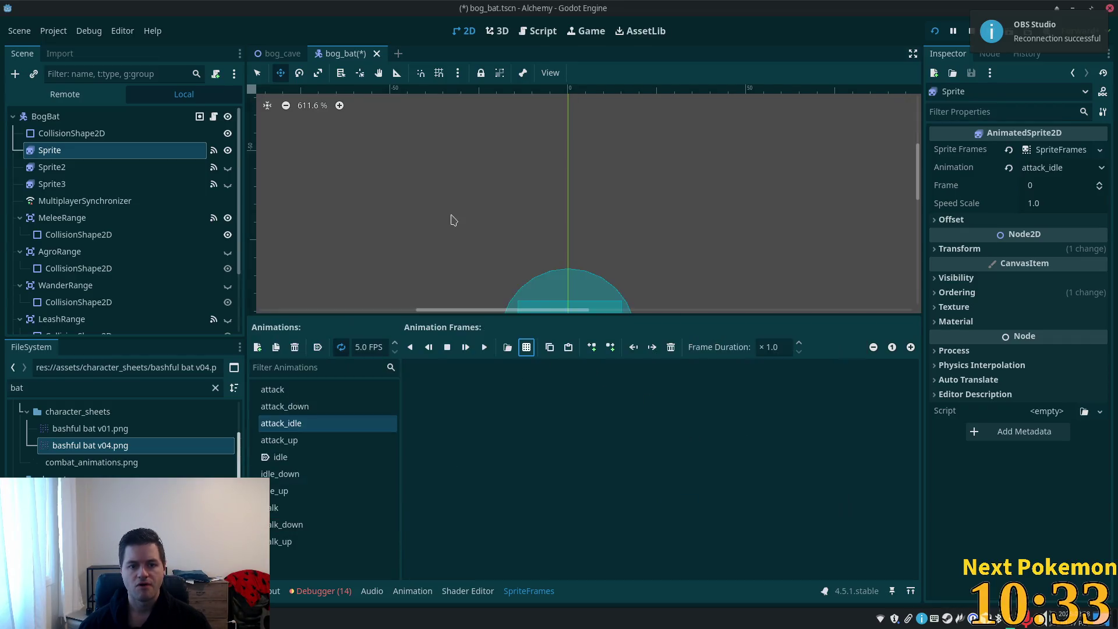
drag(415, 286, 629, 298)
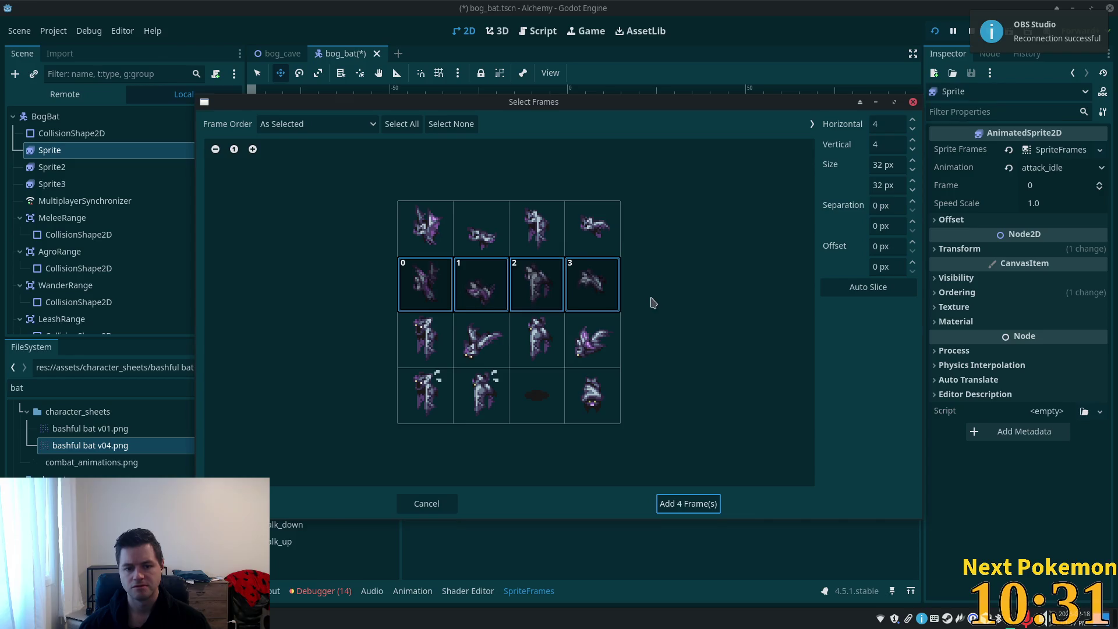
click(687, 504)
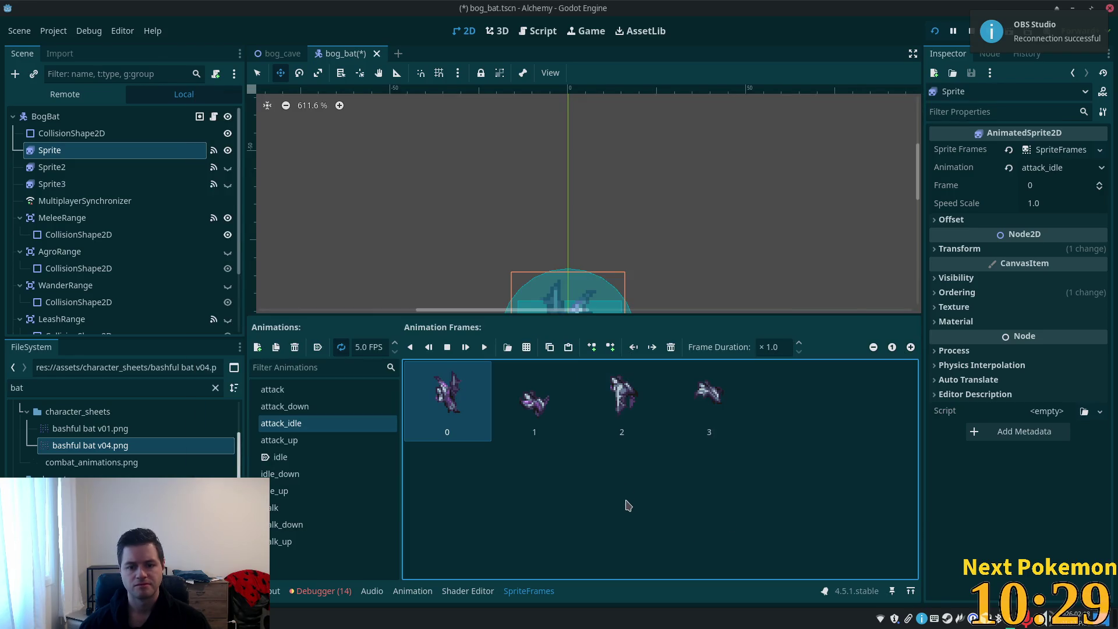
key(ctrl+s)
- Replace the idle animation's old frames with the sheet's four top-row frames
click(292, 463)
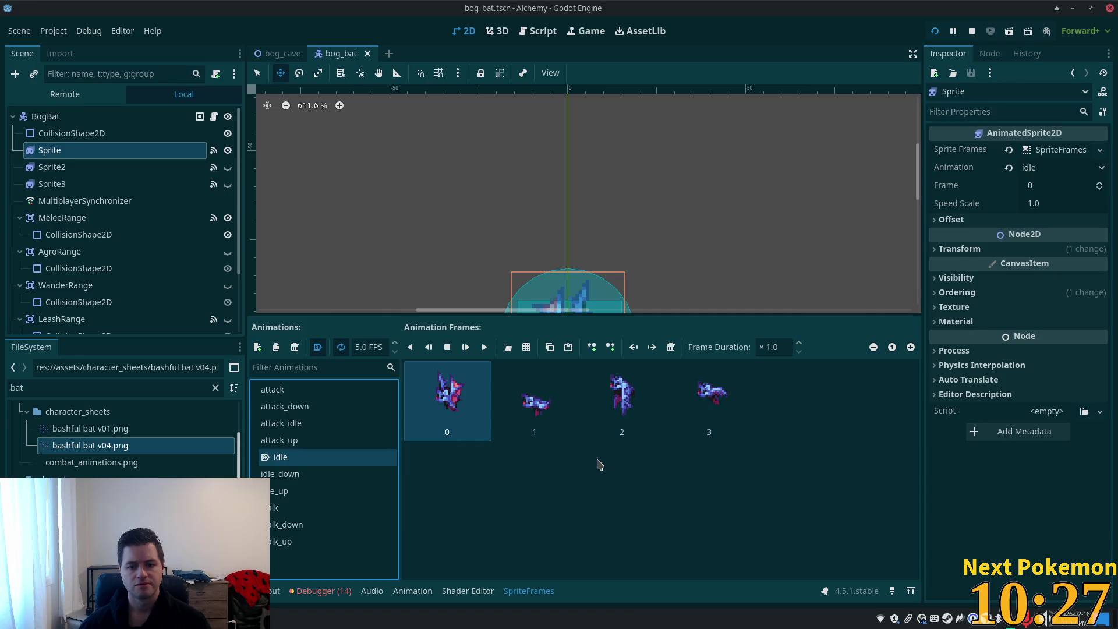
click(317, 424)
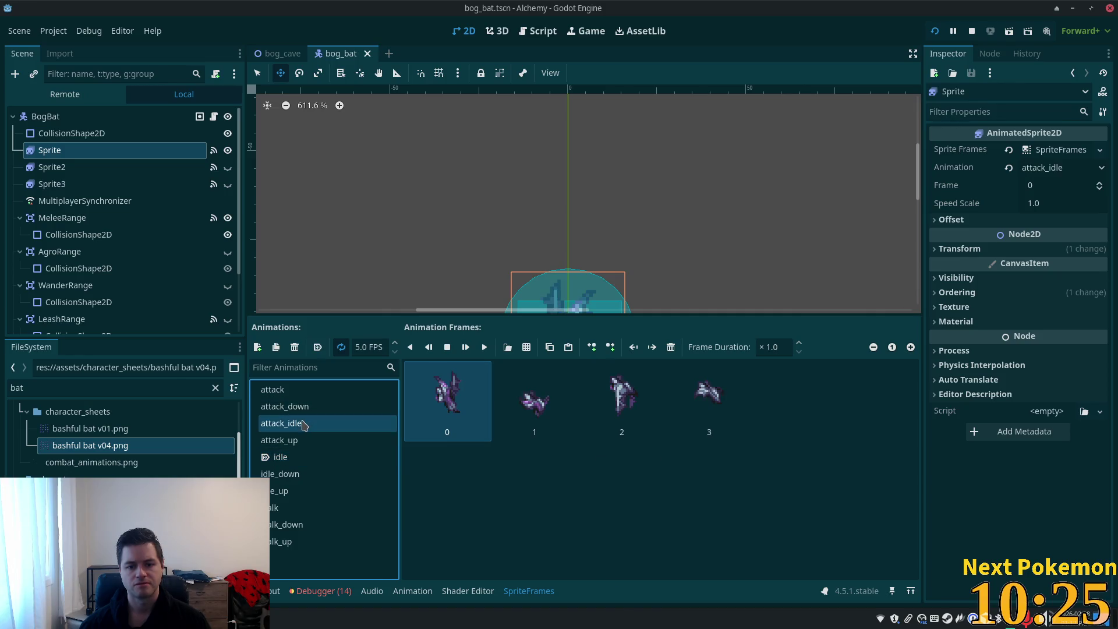
click(298, 459)
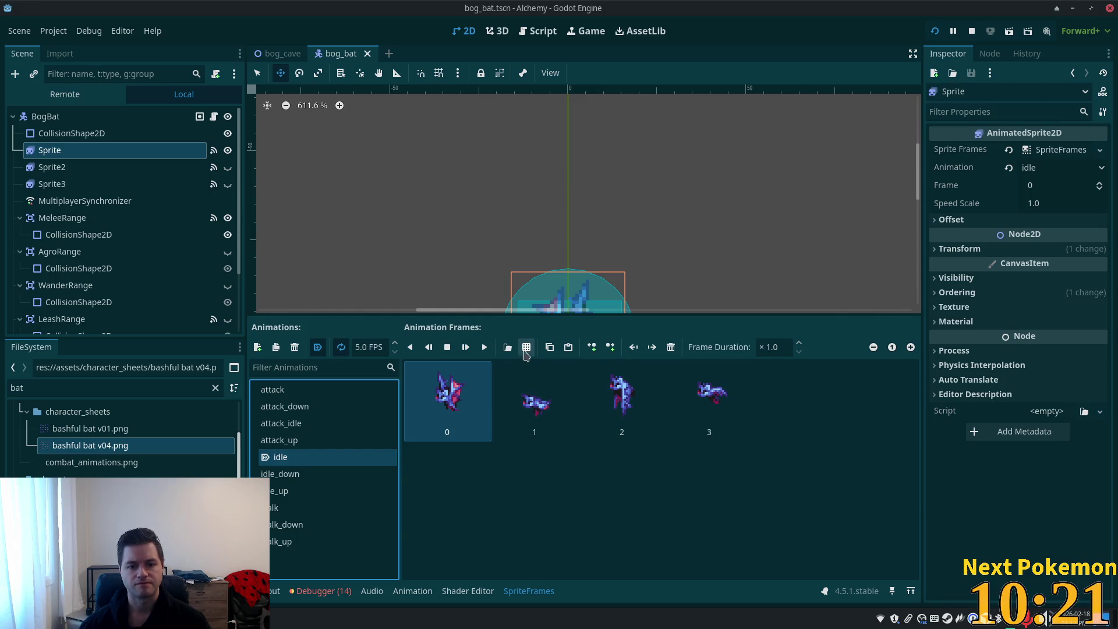
click(531, 364)
click(526, 347)
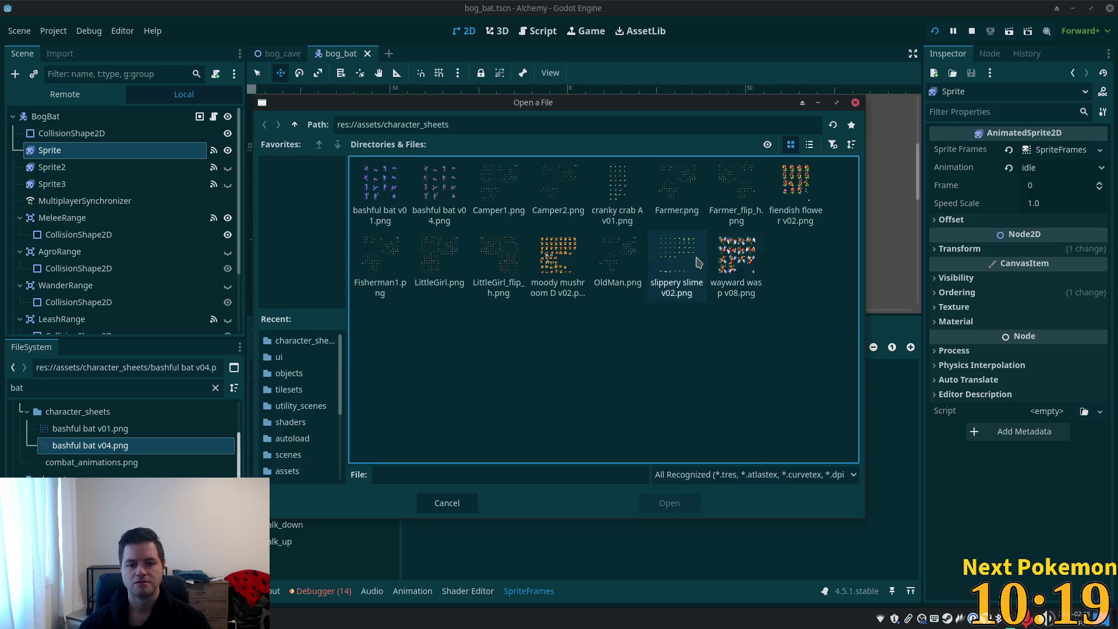
key(Escape)
click(527, 347)
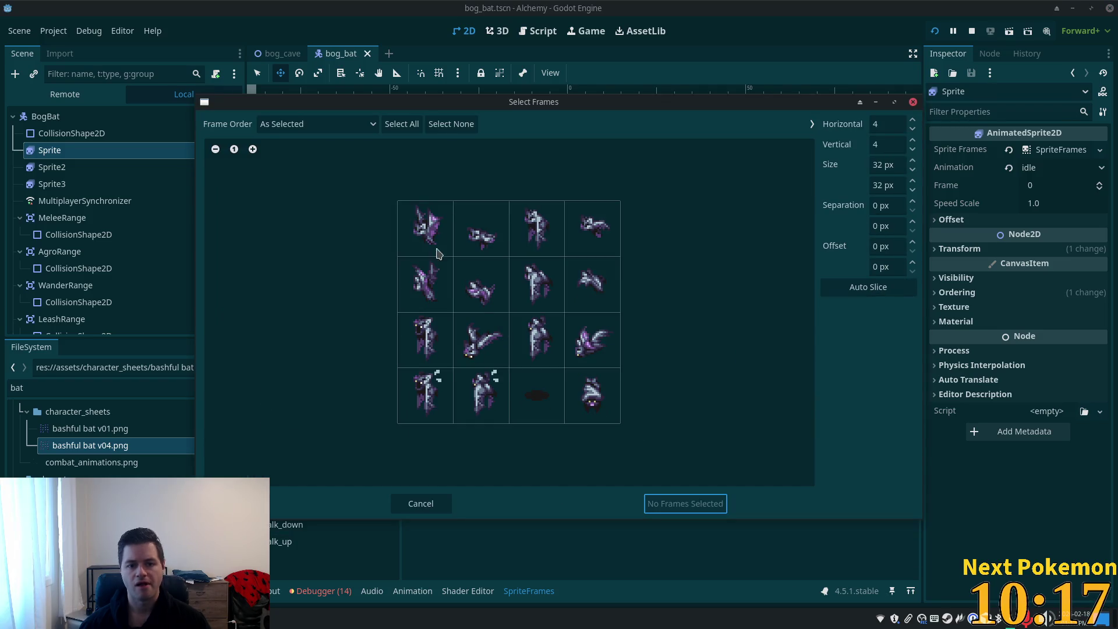
drag(428, 228, 595, 227)
click(688, 504)
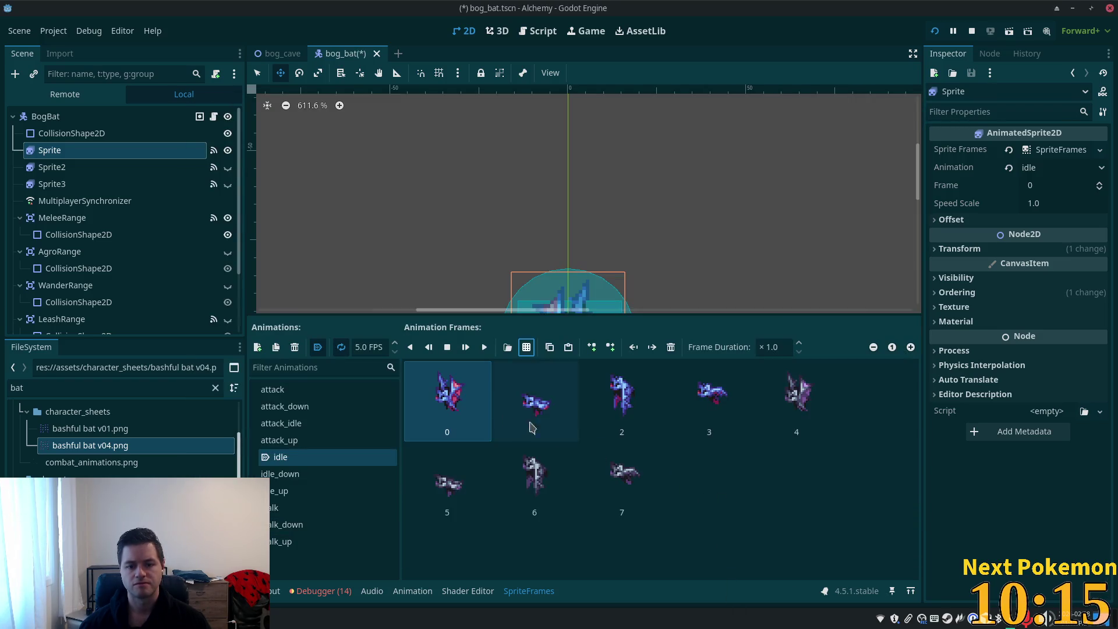
shift+click(703, 398)
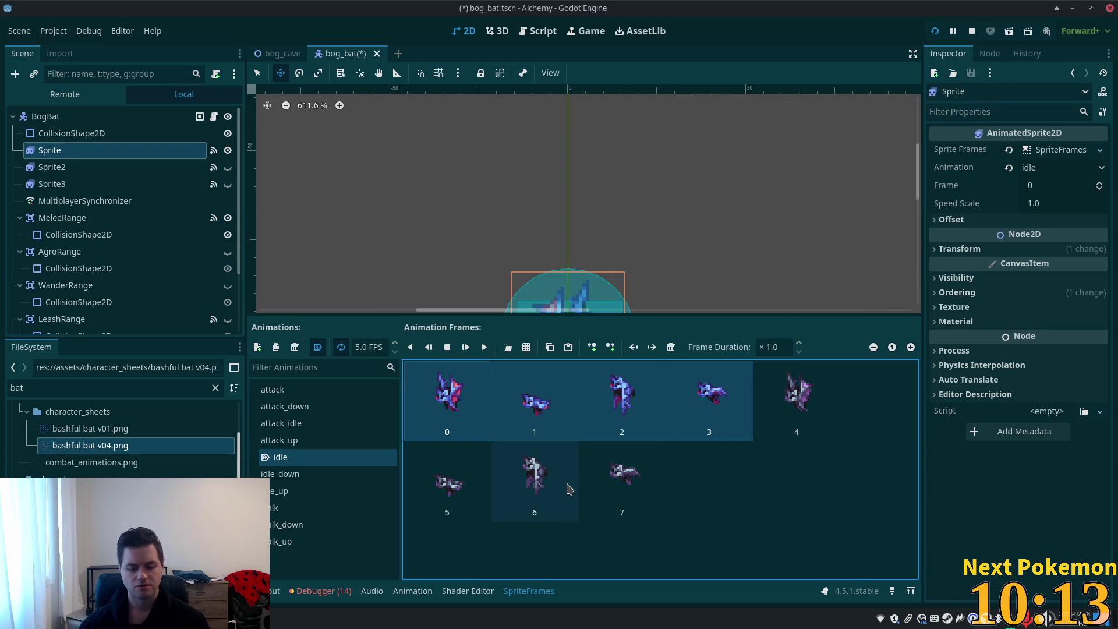
key(Delete)
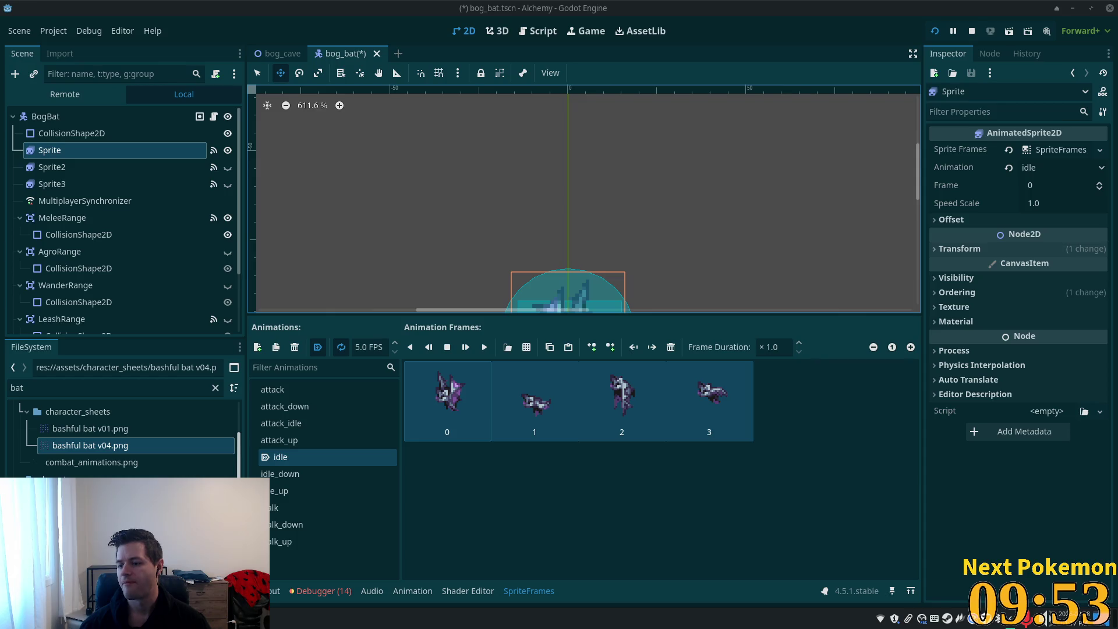
- Paste the copied idle frames into idle_down, remove its original four, and save
click(273, 474)
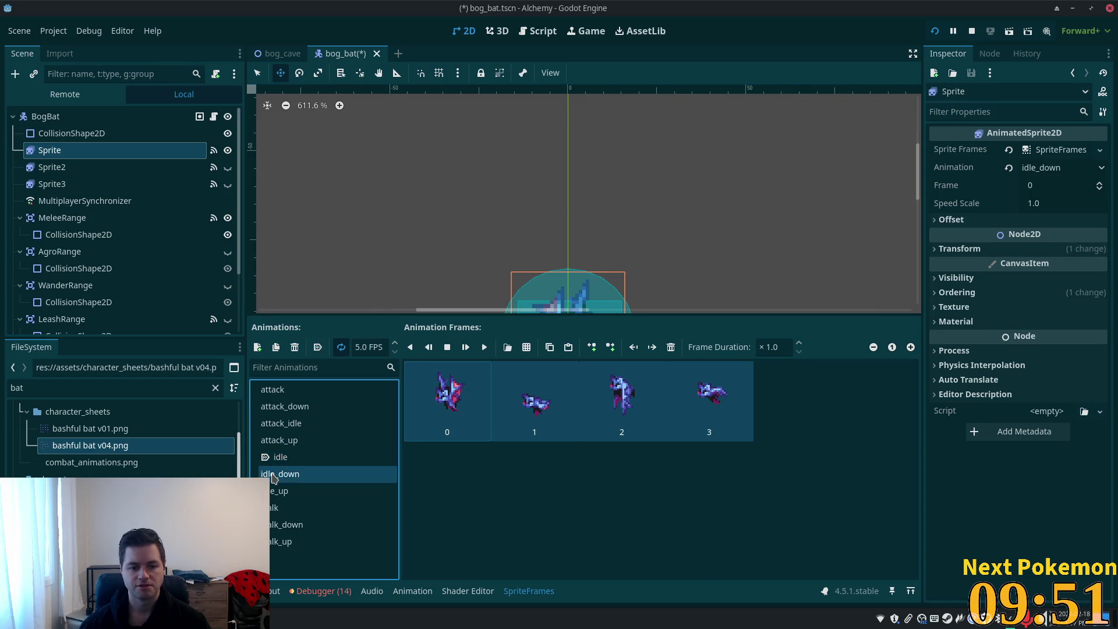
click(271, 460)
click(273, 474)
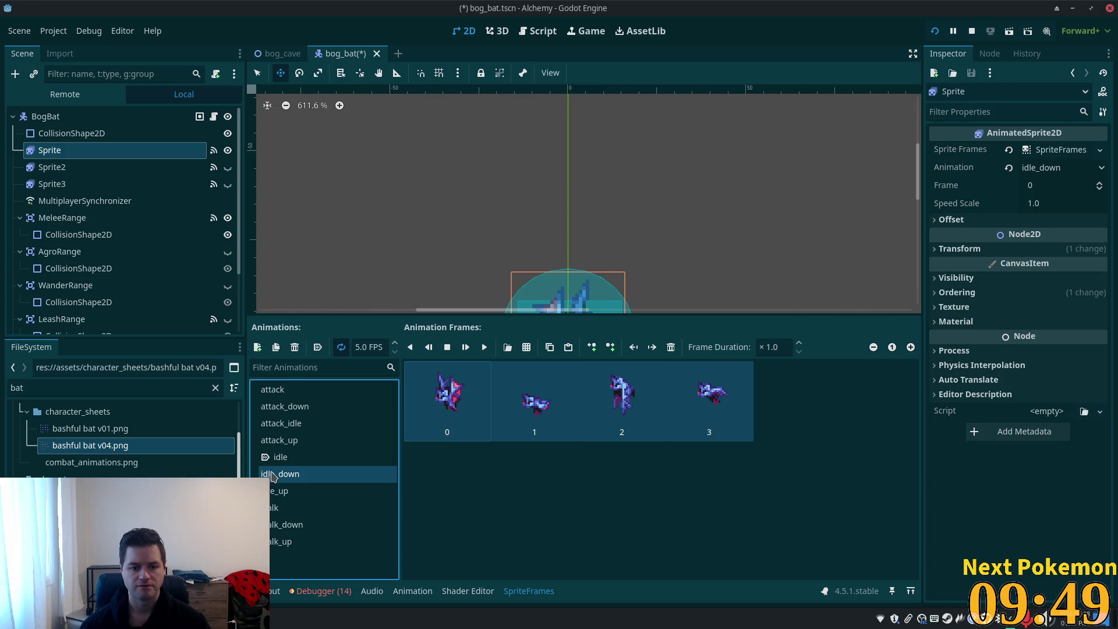
click(349, 455)
click(699, 411)
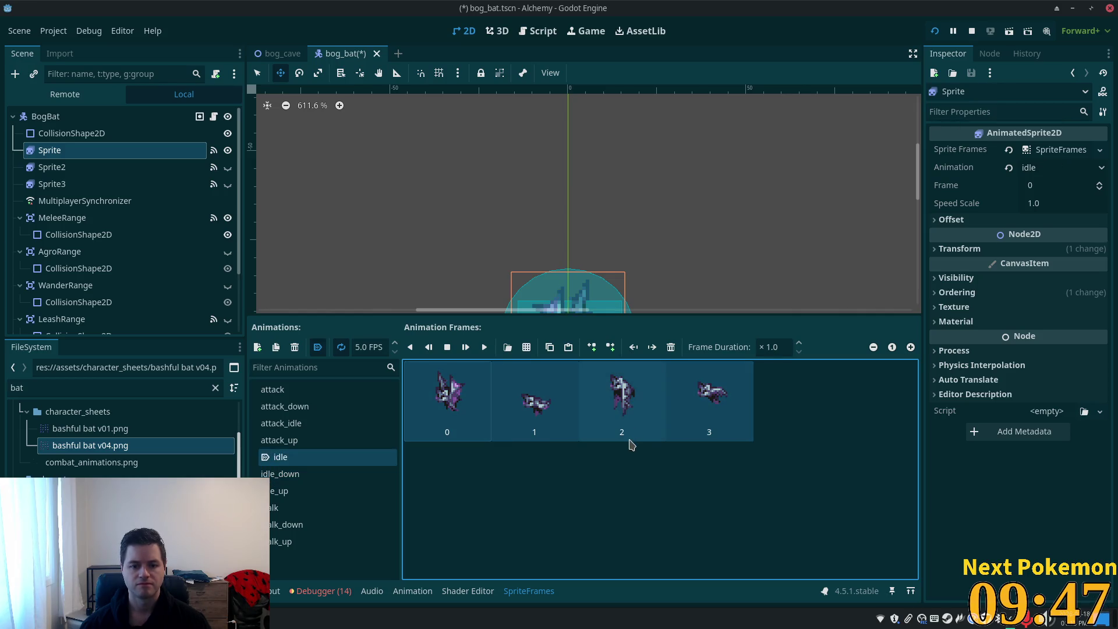
click(273, 475)
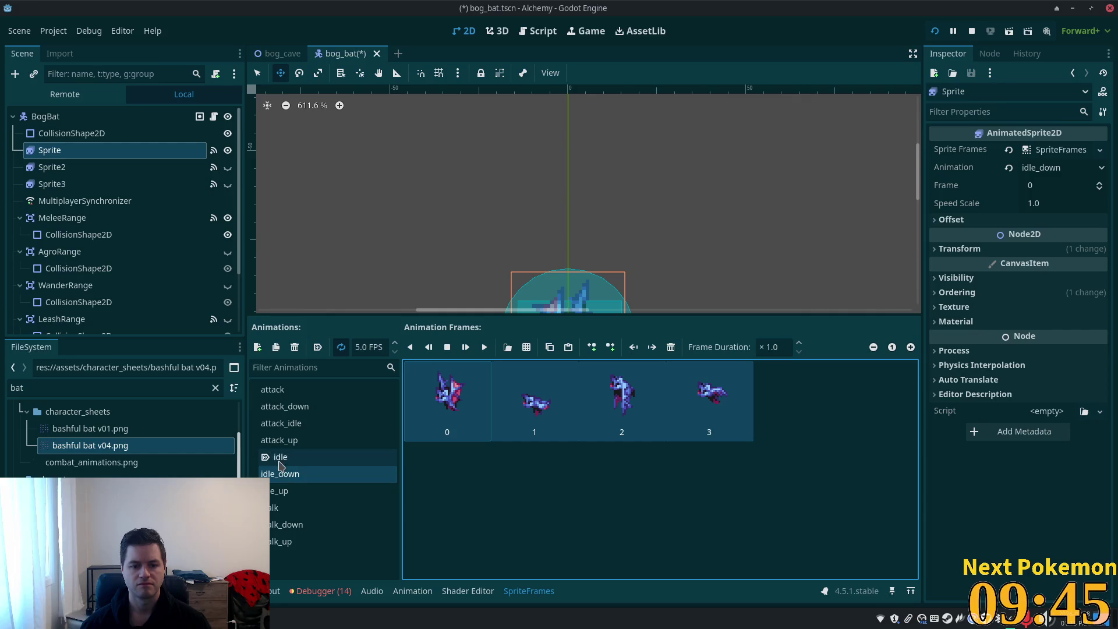
key(ctrl+v)
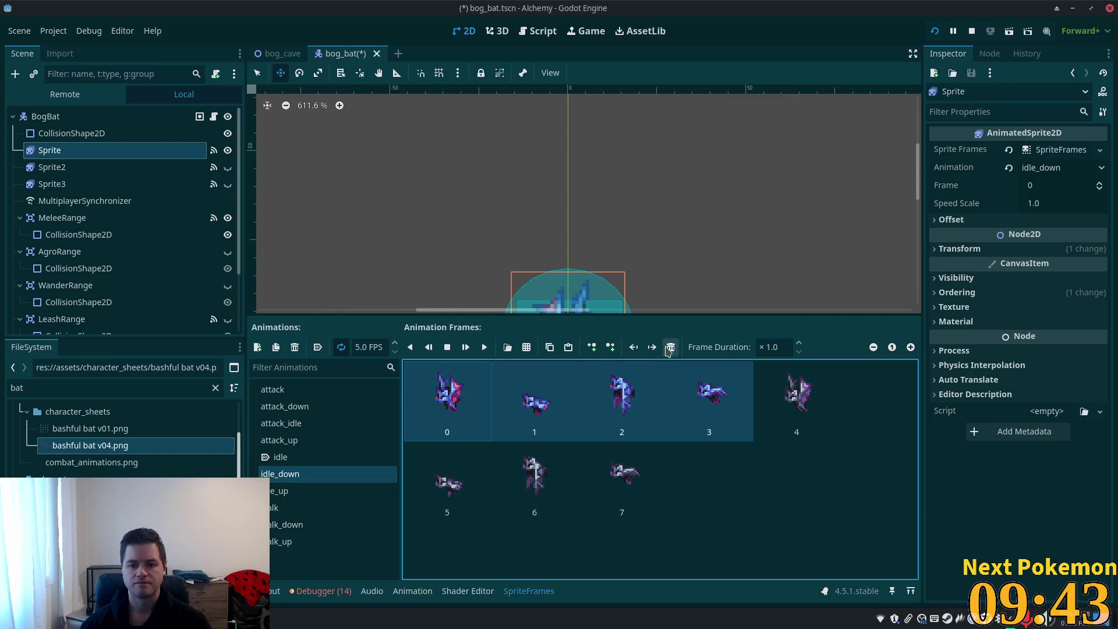
click(671, 347)
key(ctrl+s)
- Copy the attack_idle frames into idle_up and save the scene
click(288, 494)
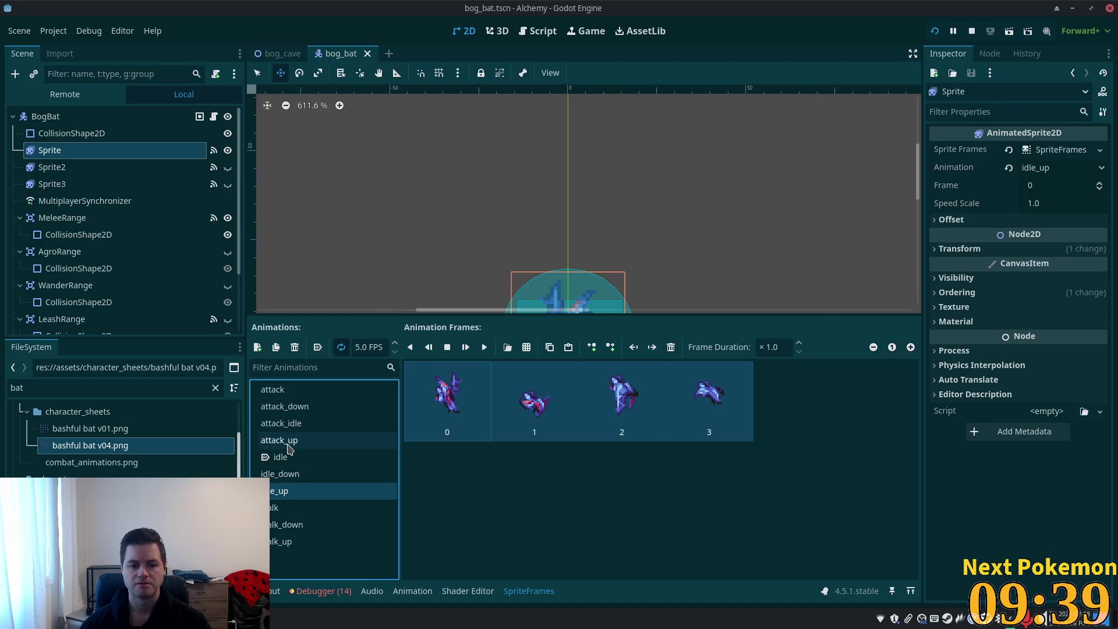
click(289, 449)
click(291, 424)
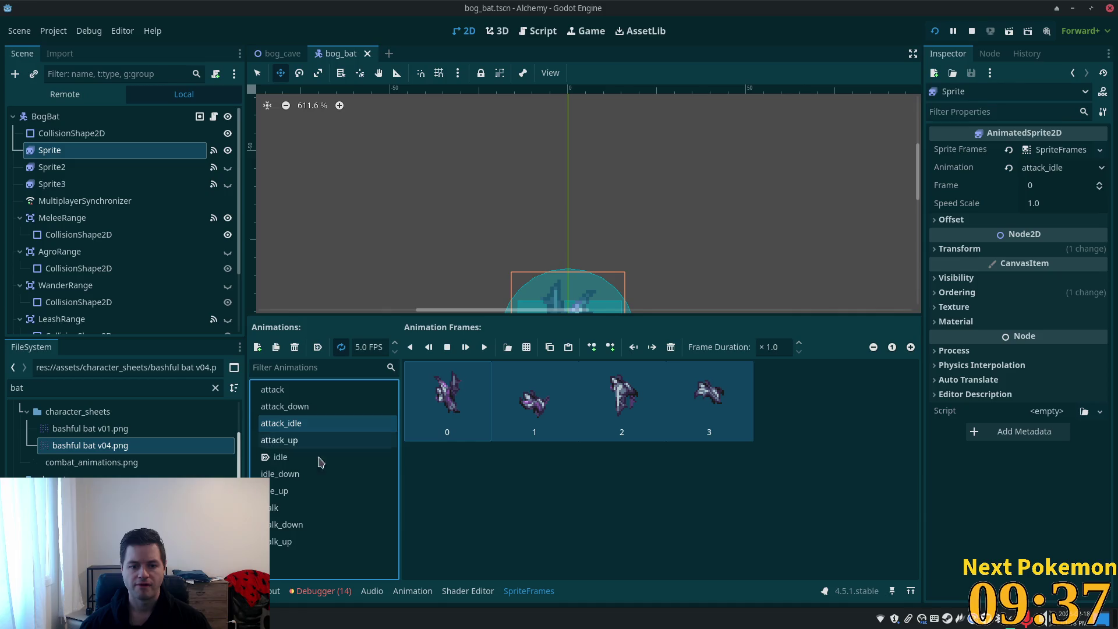
click(276, 493)
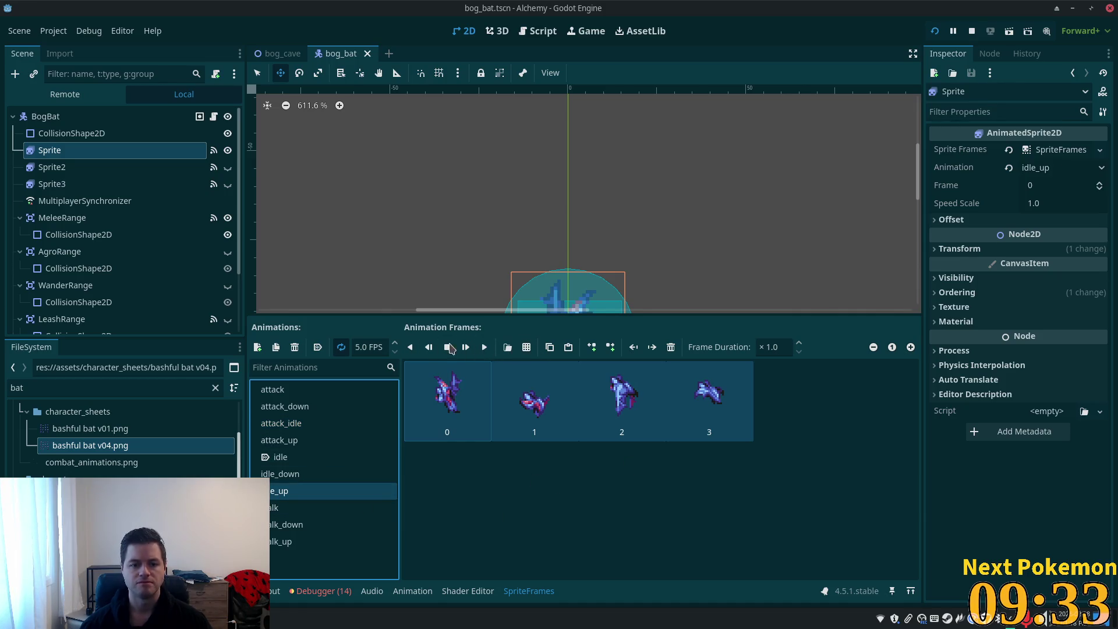
click(671, 347)
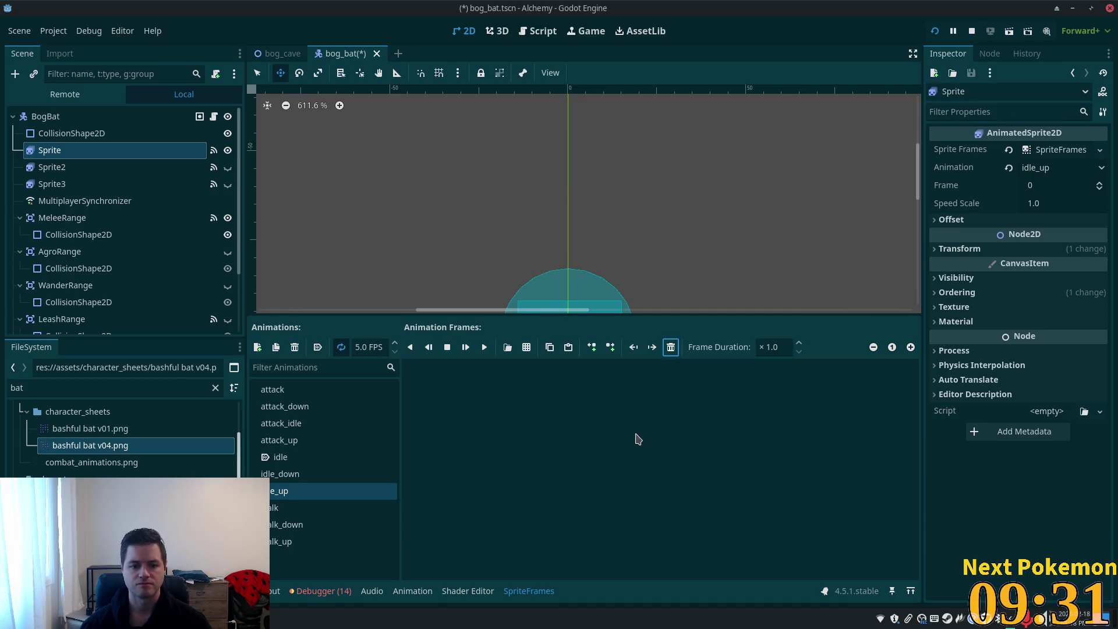
key(ctrl+z)
click(272, 425)
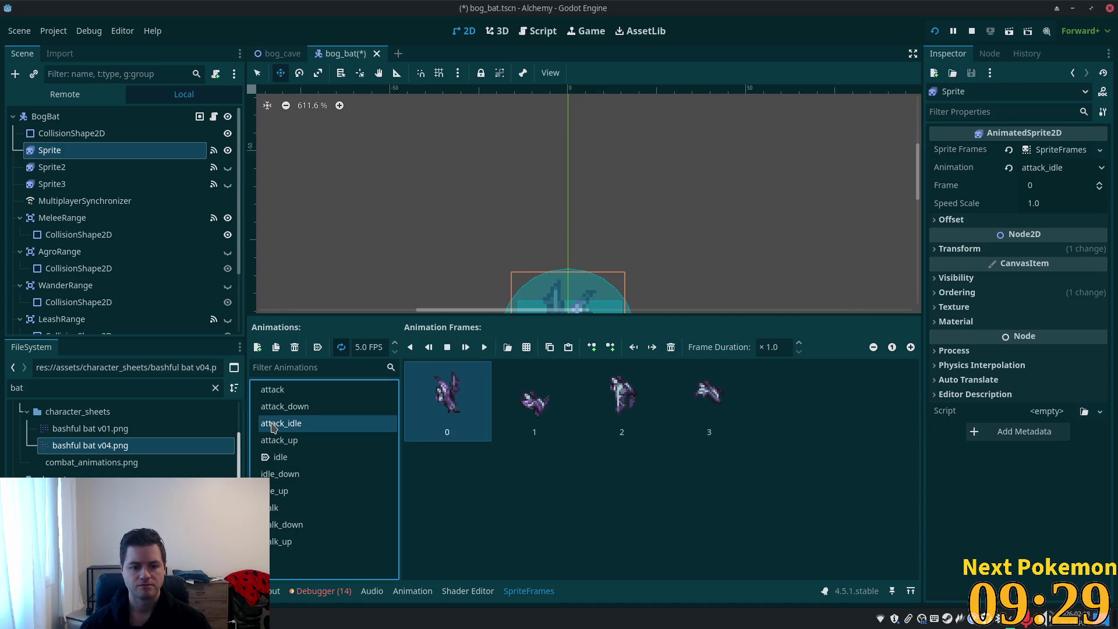
shift+click(713, 424)
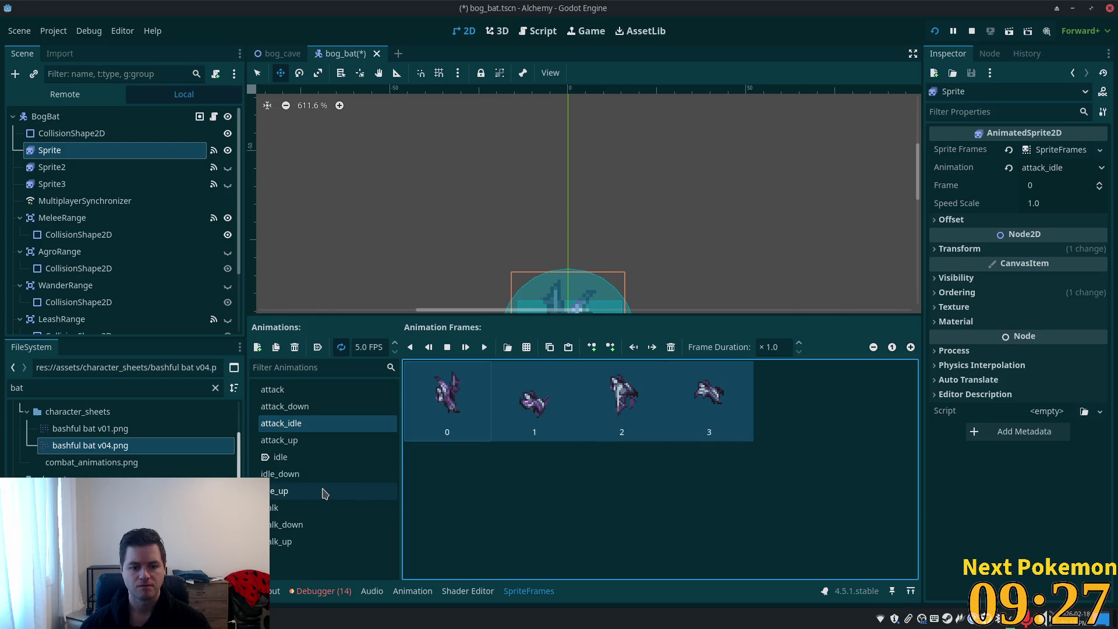
click(325, 492)
key(Delete)
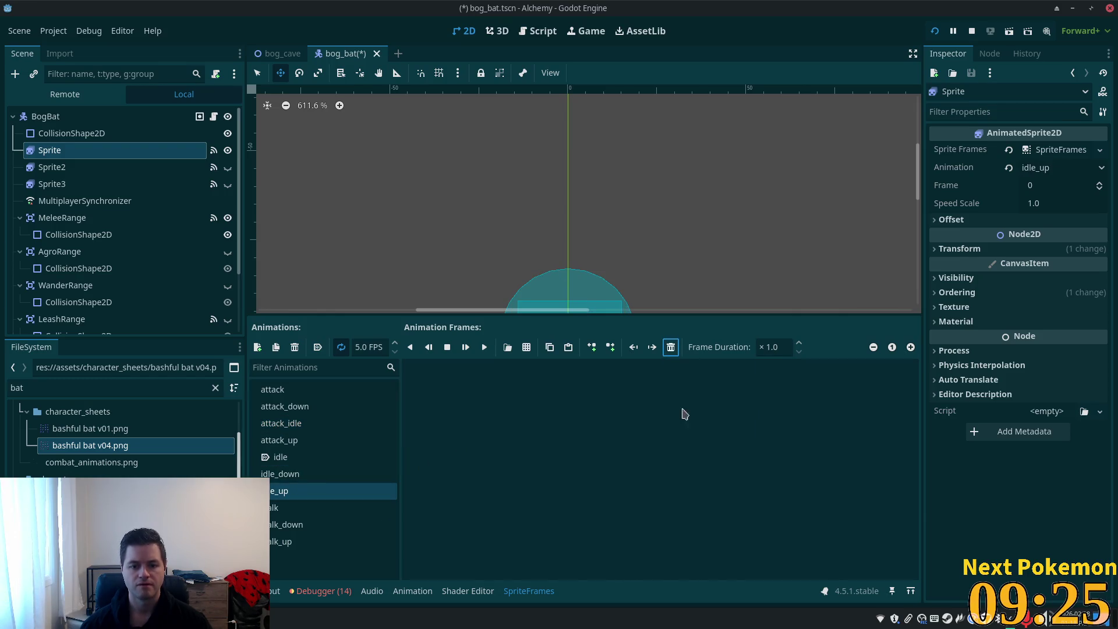
key(ctrl+z)
key(ctrl+s)
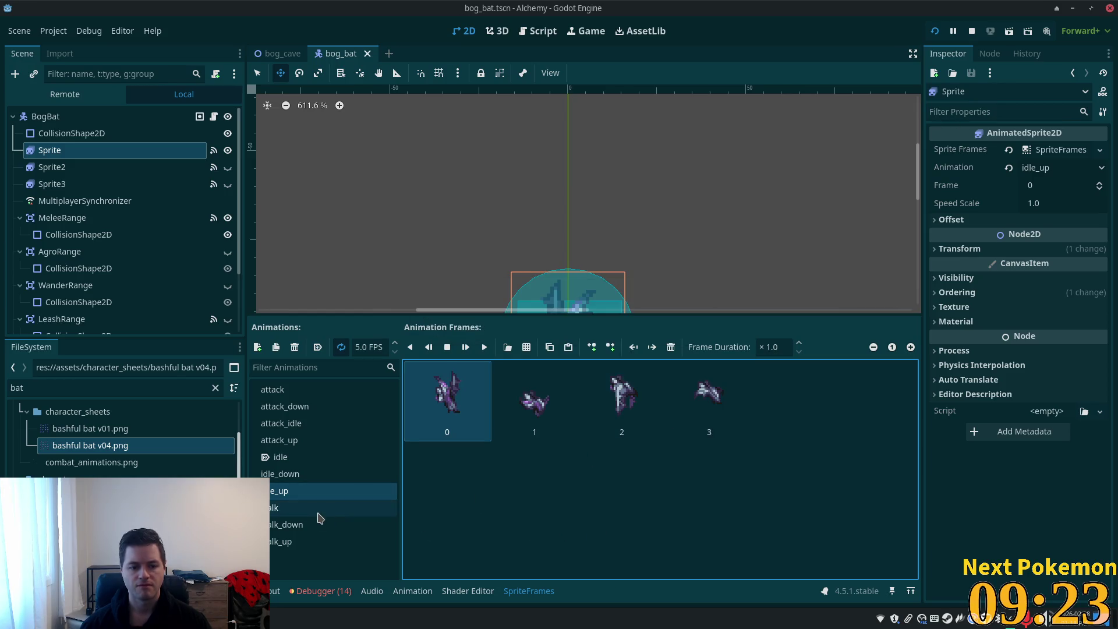
- Replace the walk animation's frames with the idle_down frames
click(310, 514)
click(294, 474)
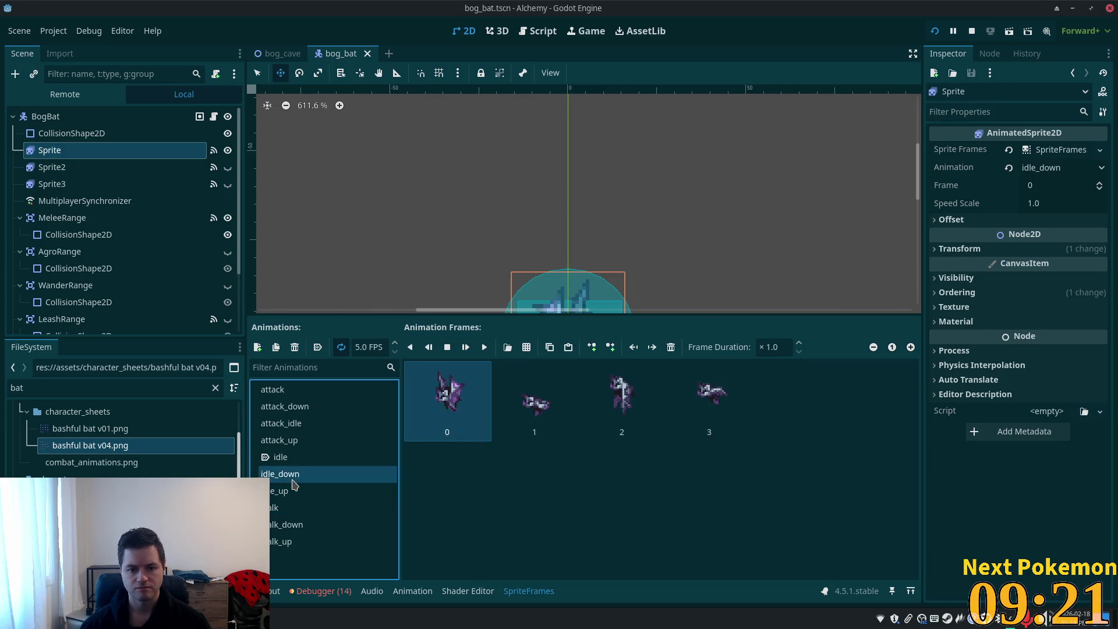
shift+click(704, 411)
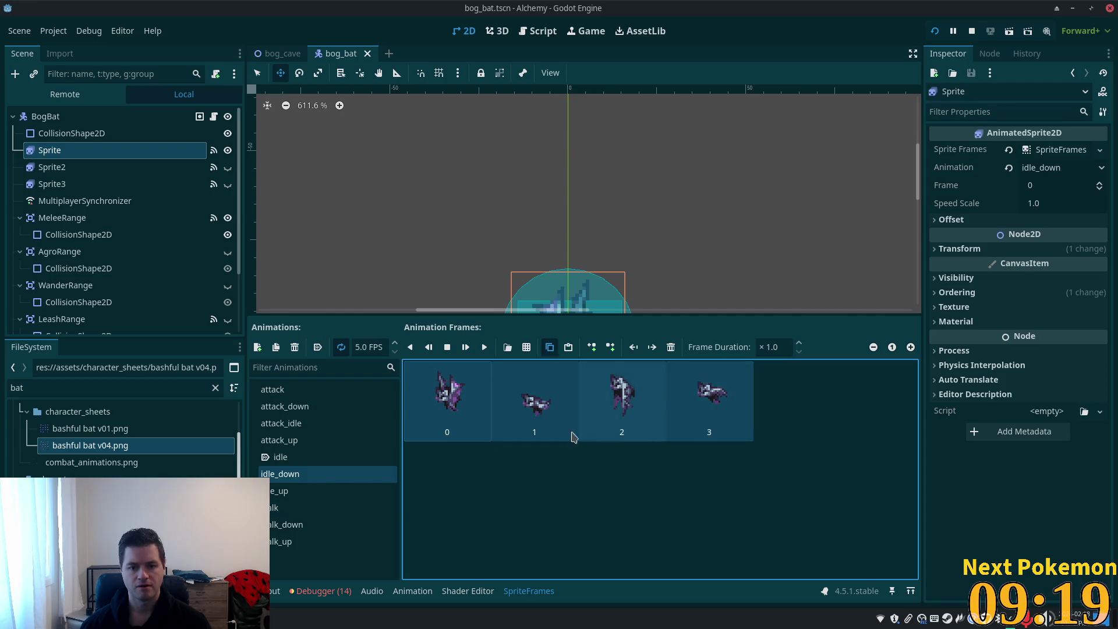
click(308, 507)
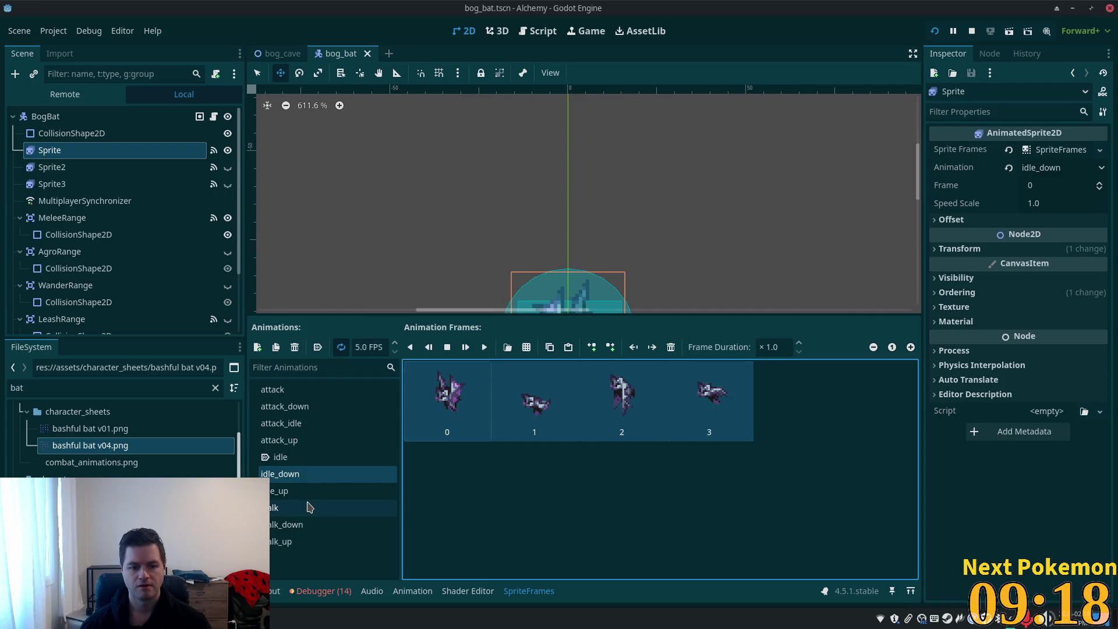
click(671, 348)
click(658, 417)
key(ctrl+v)
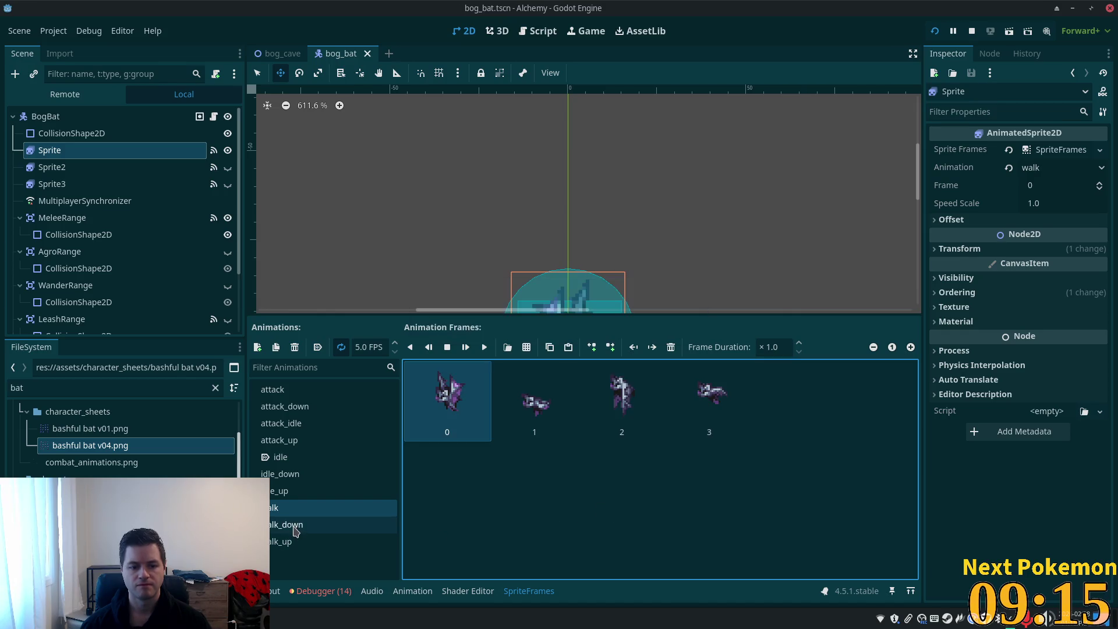
- Replace walk_down's old frames with the idle_down frames and save
click(295, 525)
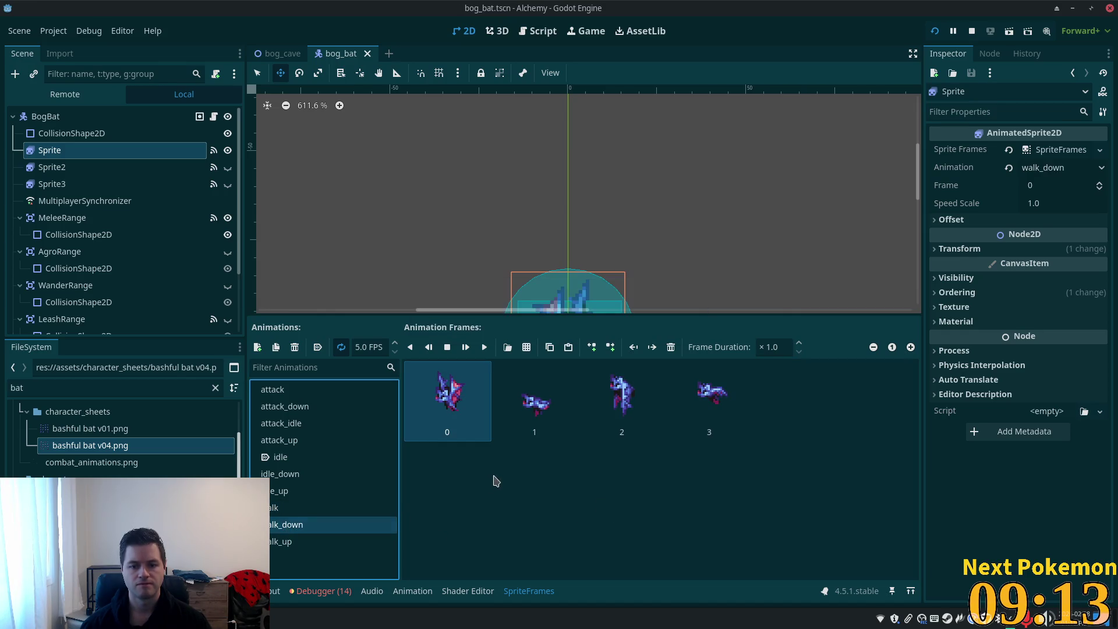
shift+click(707, 408)
click(671, 347)
click(662, 422)
key(ctrl+v)
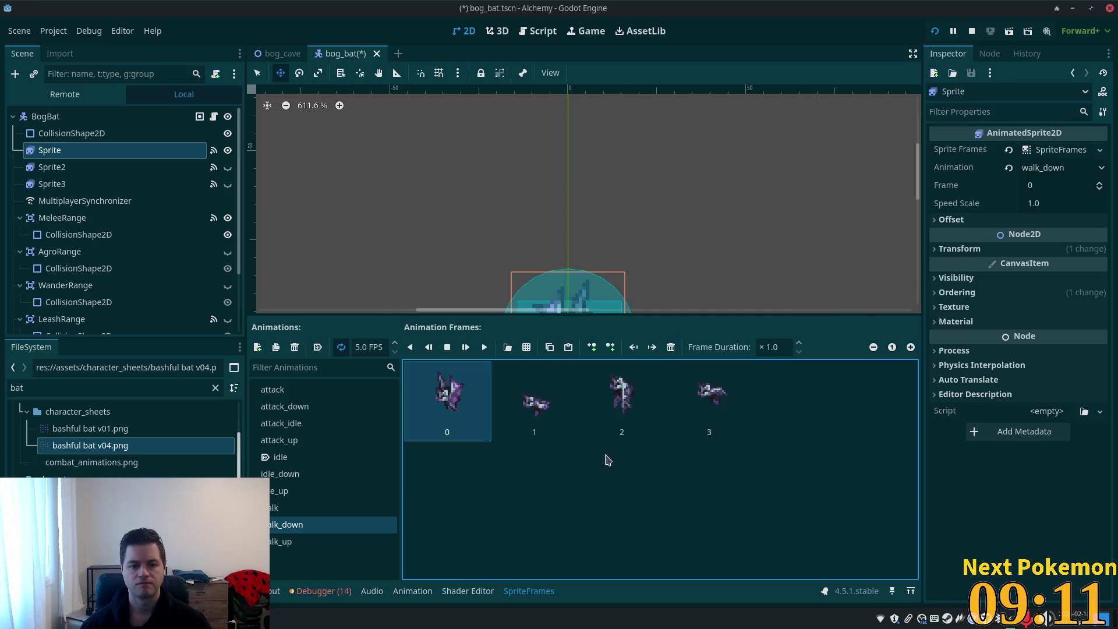
key(ctrl+s)
- Compare walk_up's four purple bat frames against idle_up, ending on walk_up
click(289, 542)
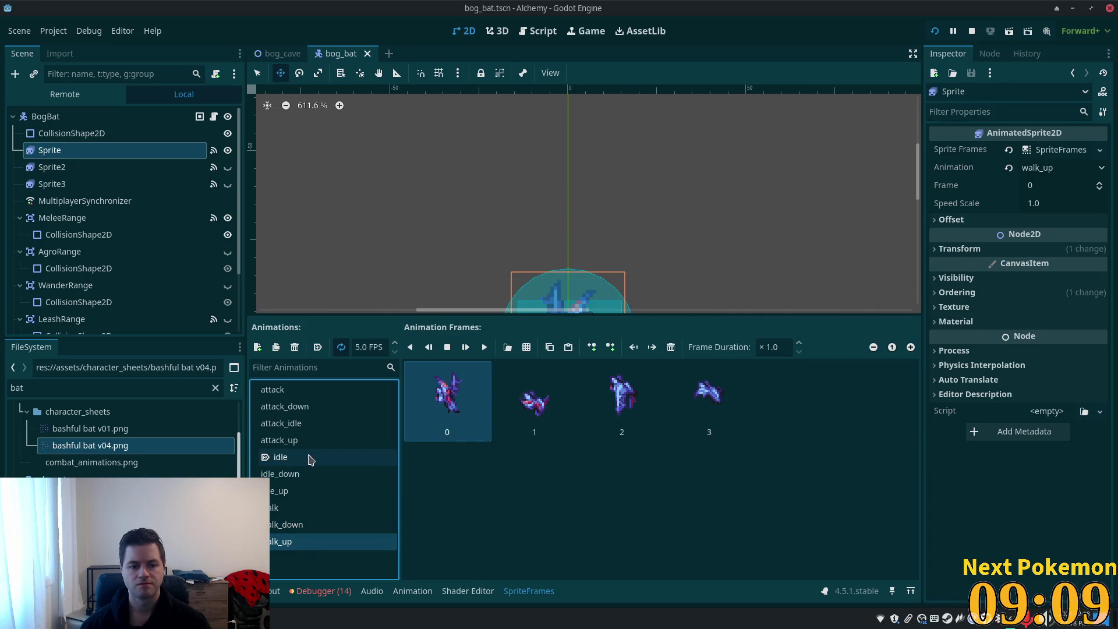
click(302, 494)
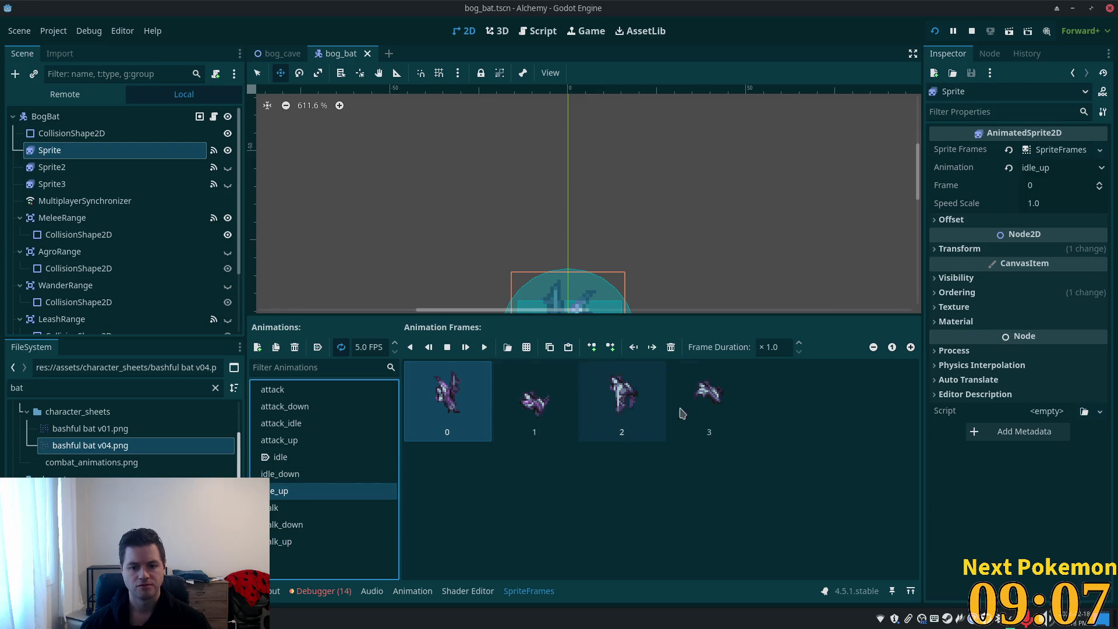
click(349, 544)
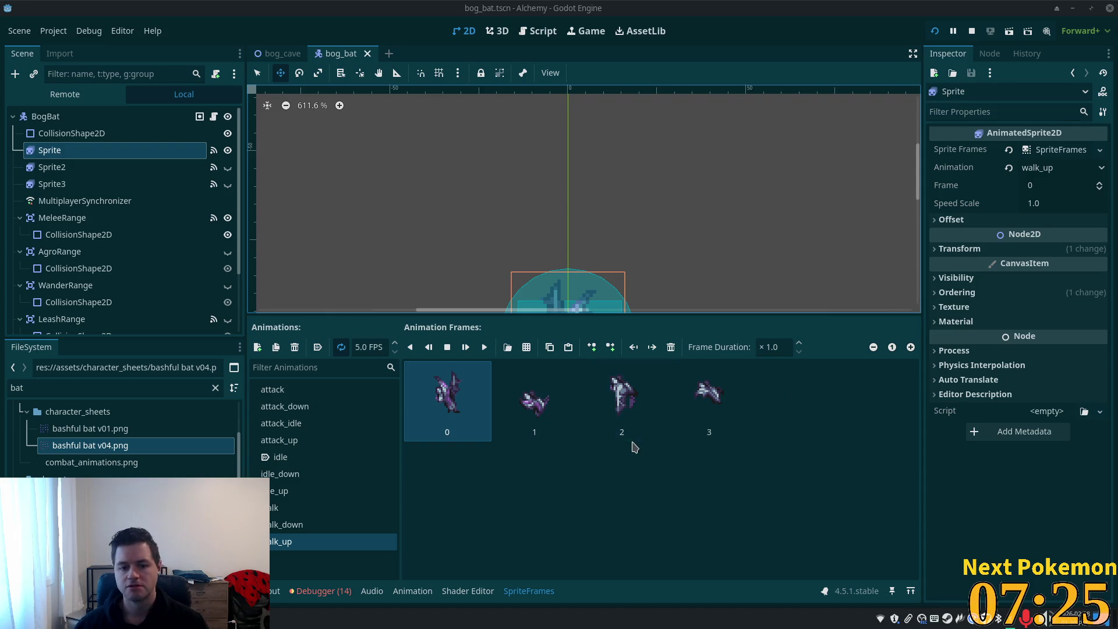
- Select the BogBat root node to show Move Speed 50.0, Run Speed 75.0 and NPC Name Bat
click(46, 117)
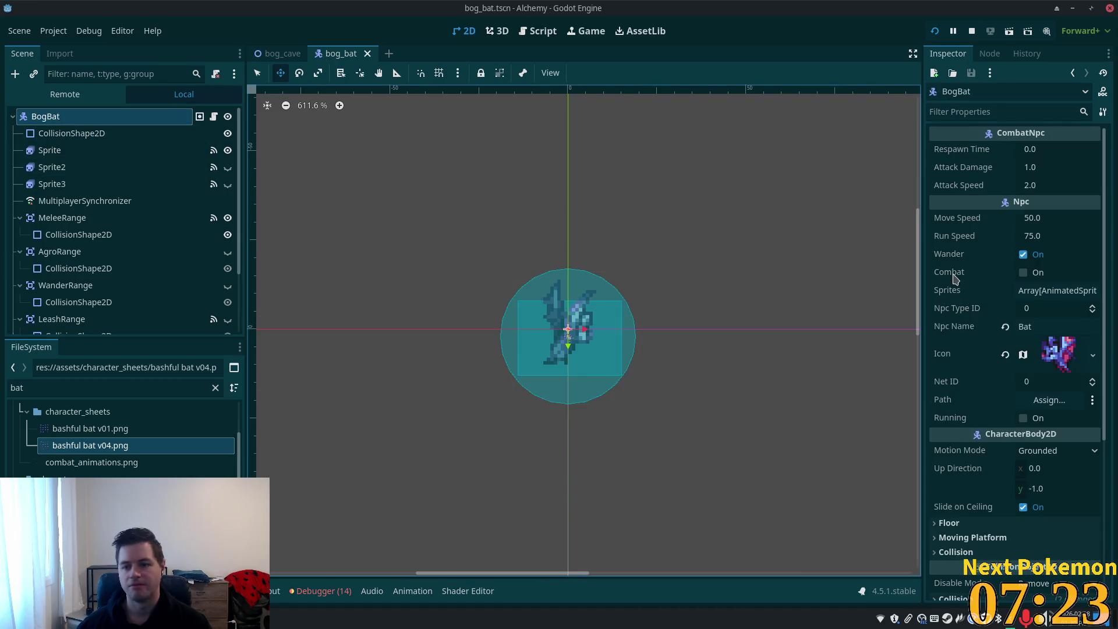
- Change the NPC Name from Bat to 'Bog Bat' and save the scene
click(1020, 326)
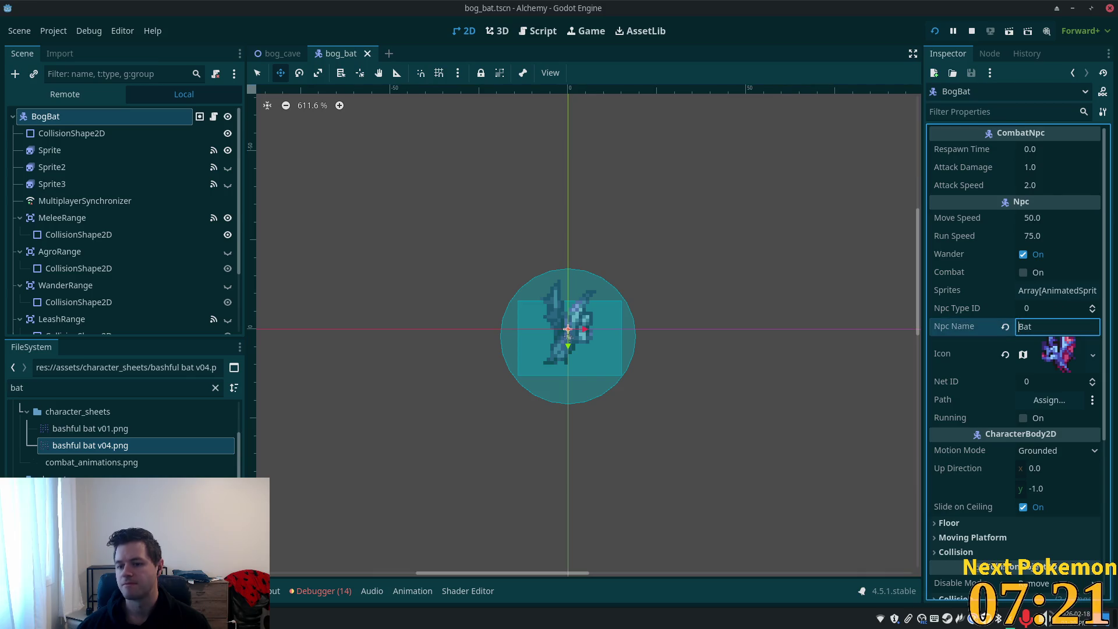
text(bOT)
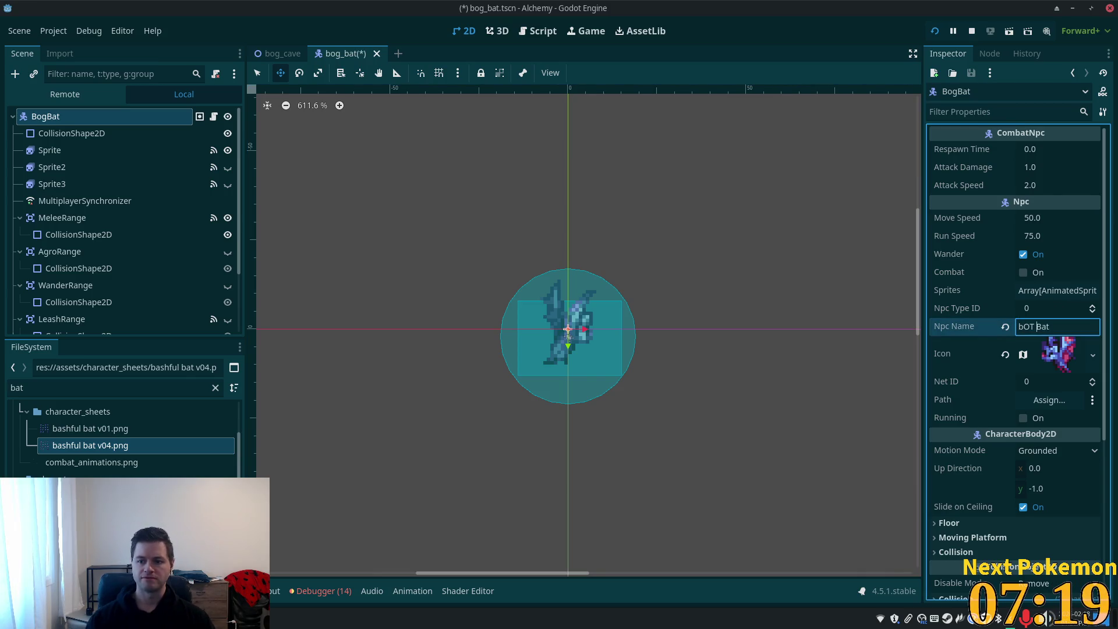
key(BackSpace)
key(BackSpace)
key(BackSpace)
text(Bog)
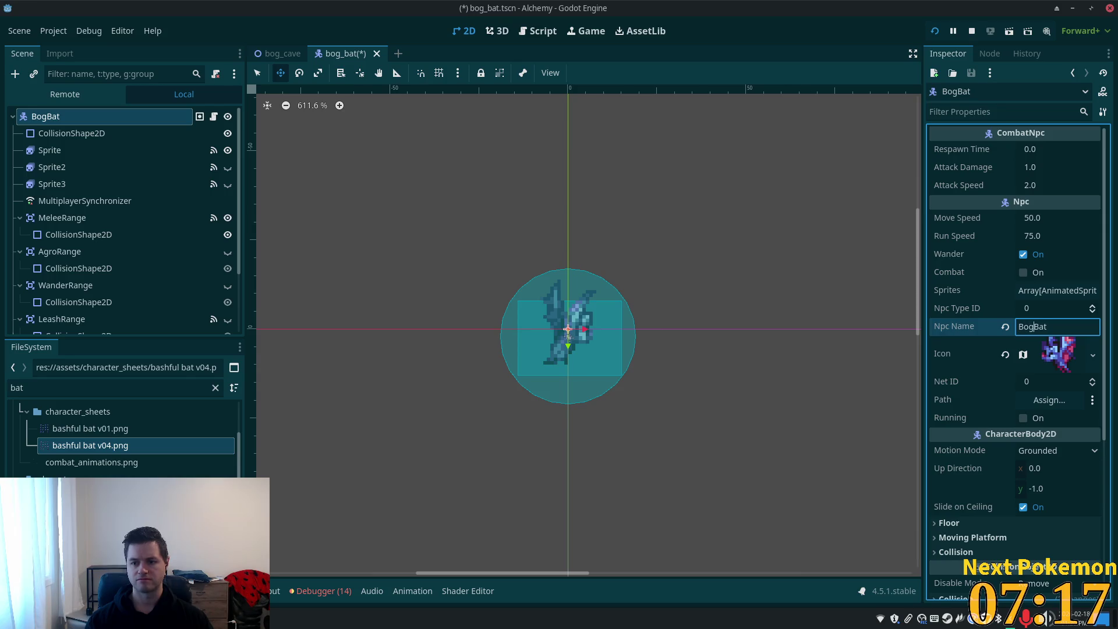
key(ctrl+s)
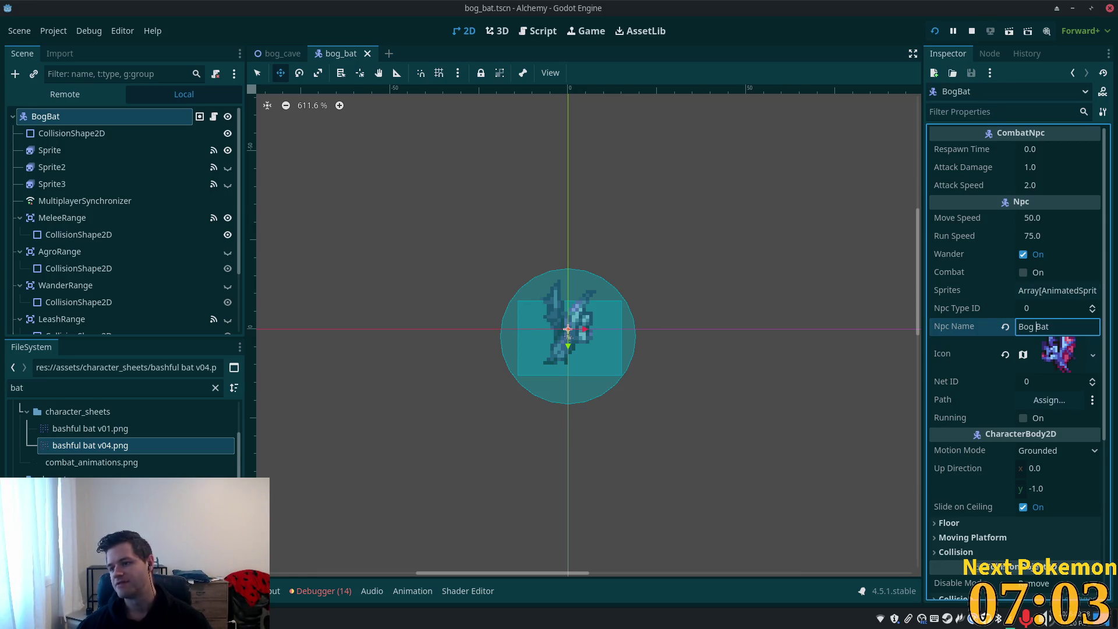
- Finish the name edit and drag the bashful bat v04.png sheet onto the NPC icon
mouse_move(1070, 436)
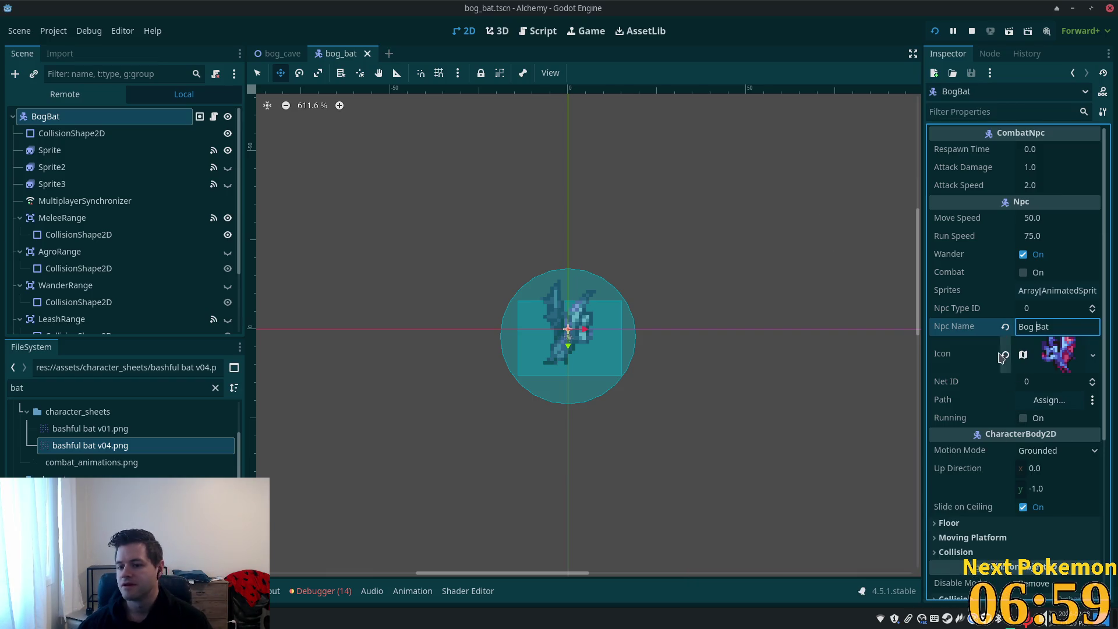
click(979, 386)
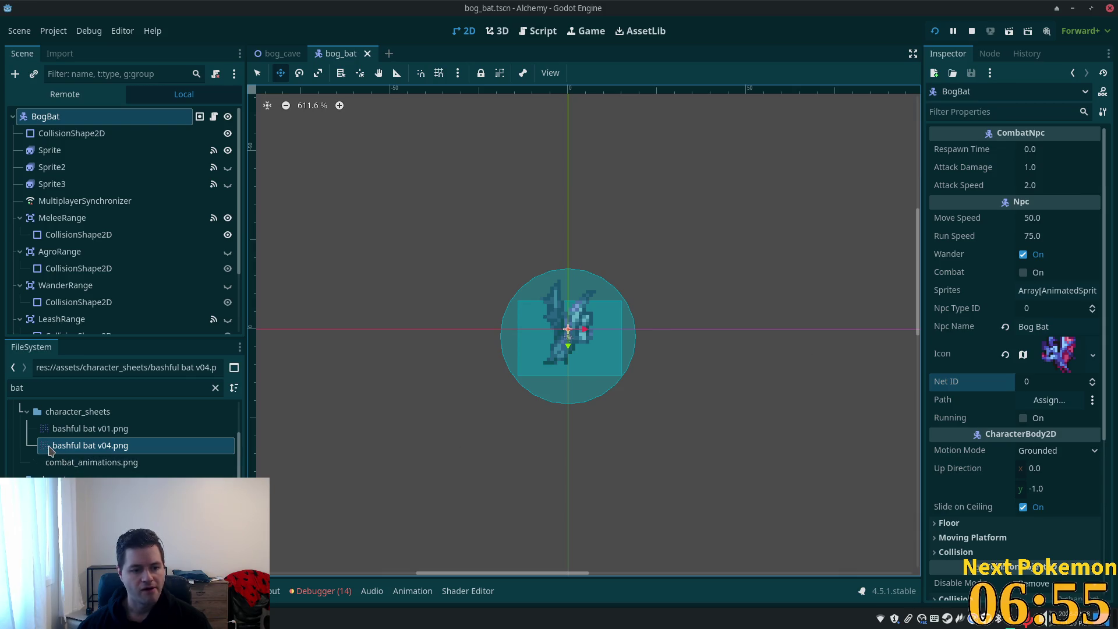
drag(50, 450, 1054, 356)
- Set the Icon AtlasTexture's Atlas to bashful bat v04.png so the purple bat shows, then save
click(1063, 364)
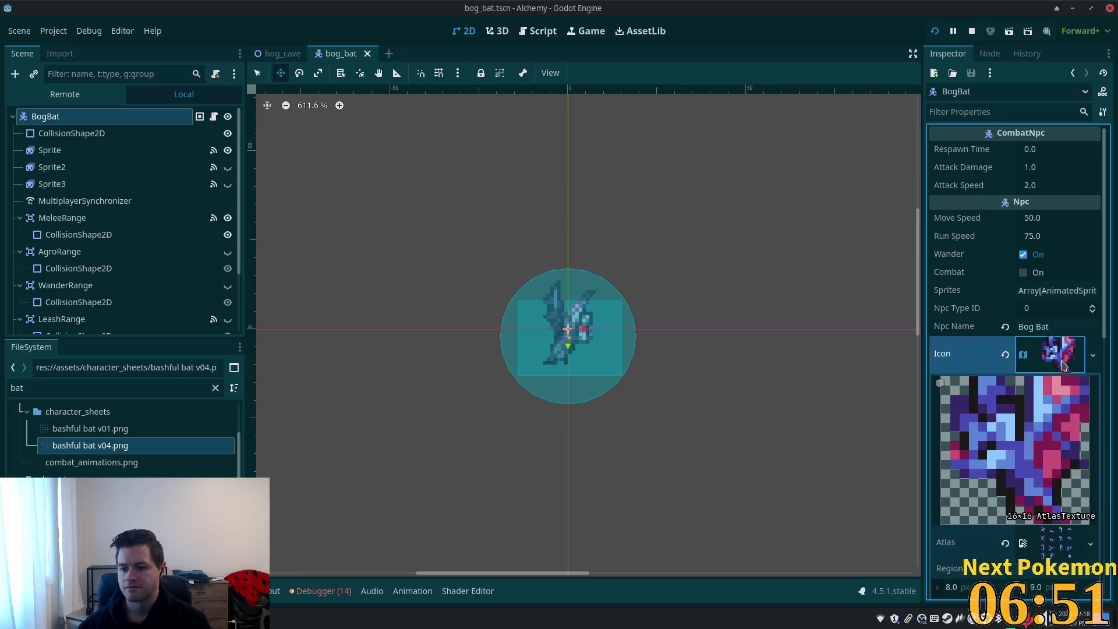
scroll(1063, 364, down, 5)
mouse_move(73, 446)
mouse_down()
mouse_move(806, 382)
mouse_move(1055, 307)
mouse_up()
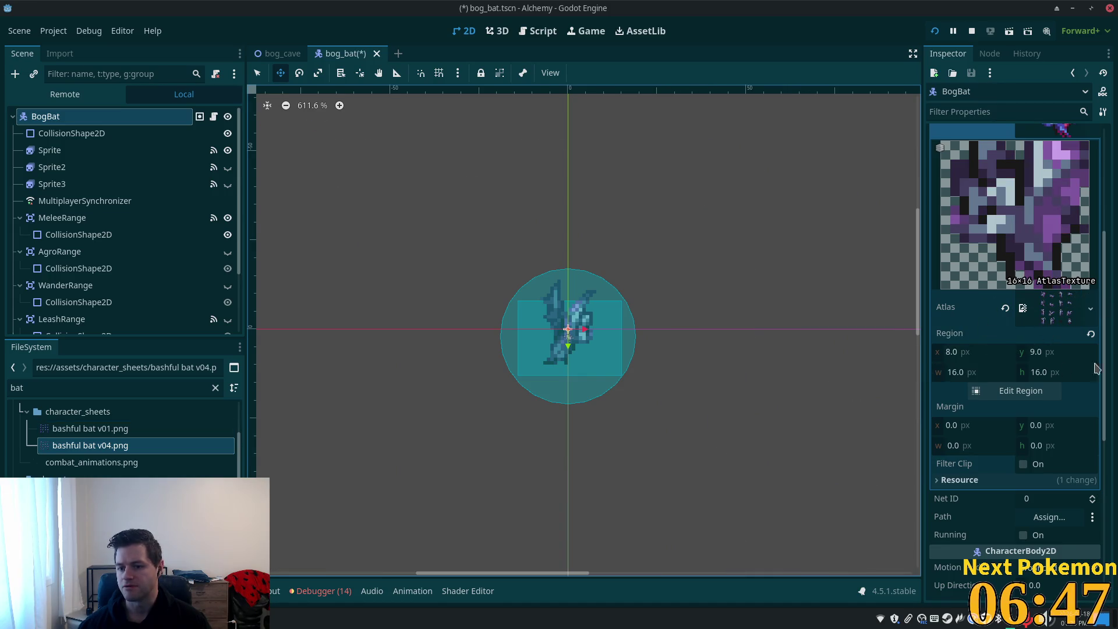
key(ctrl+s)
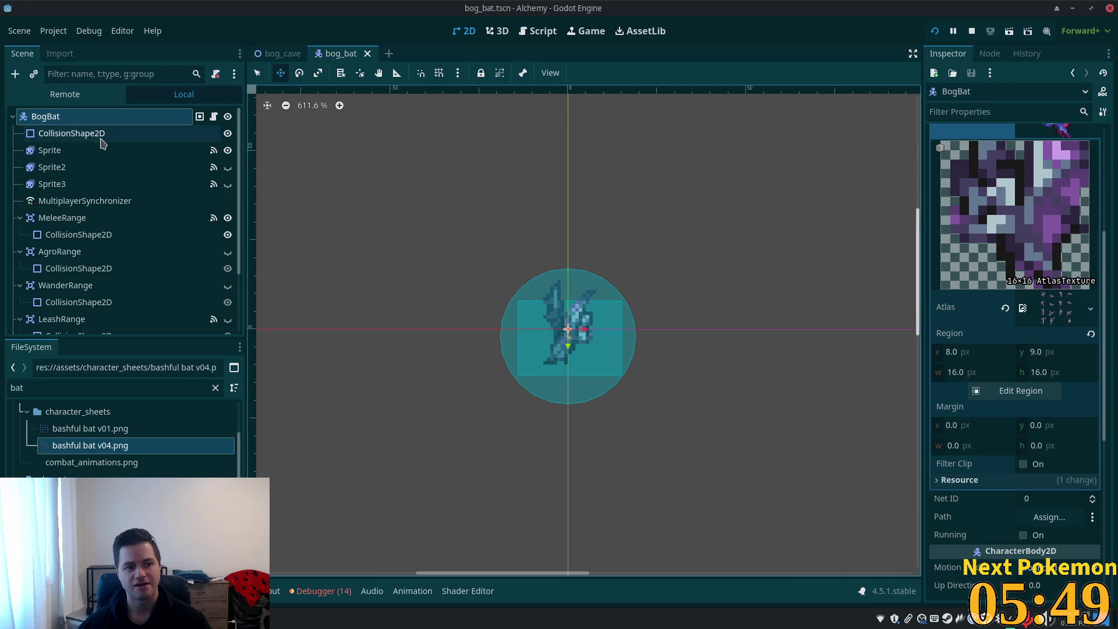
- Set the bat's Attack Damage to 2.0 and Attack Speed to 1.5, then save
scroll(1027, 387, up, 5)
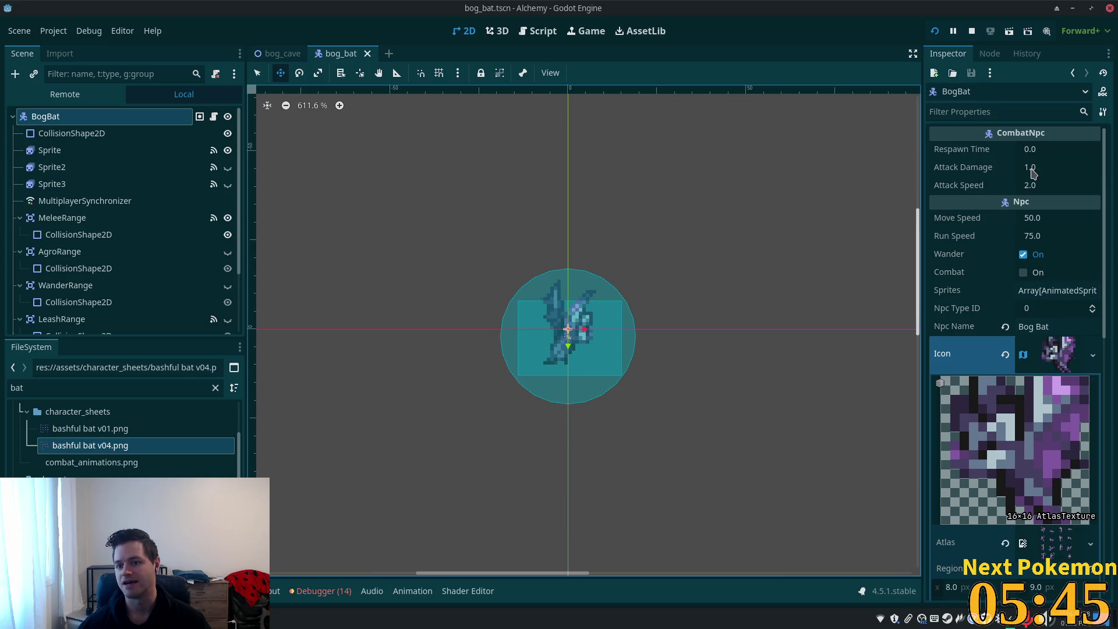
click(1029, 168)
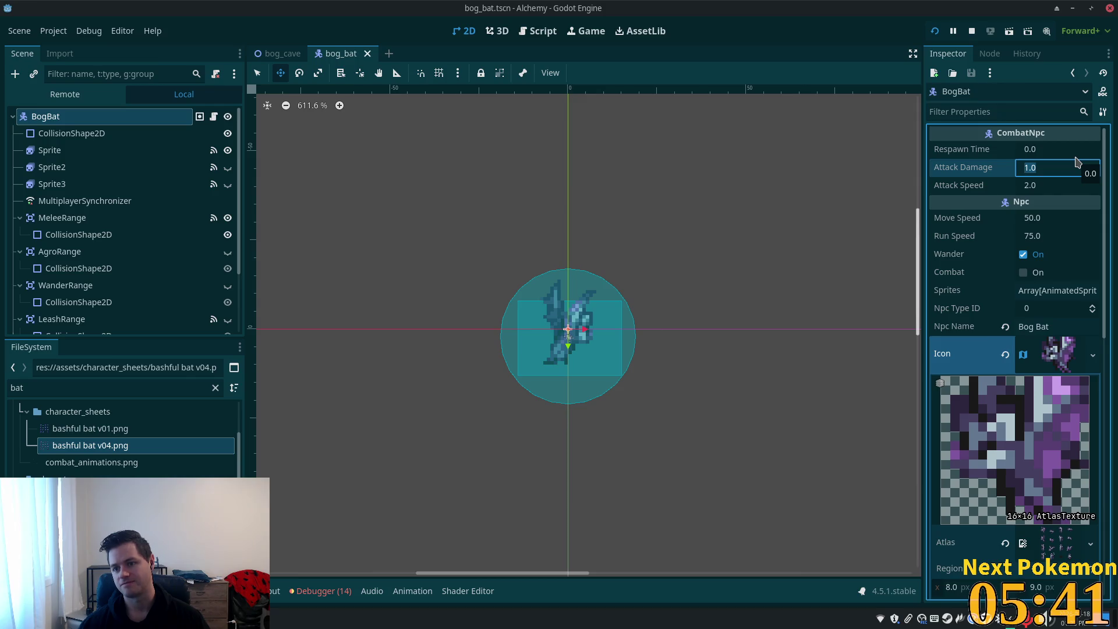
text(2)
key(Tab)
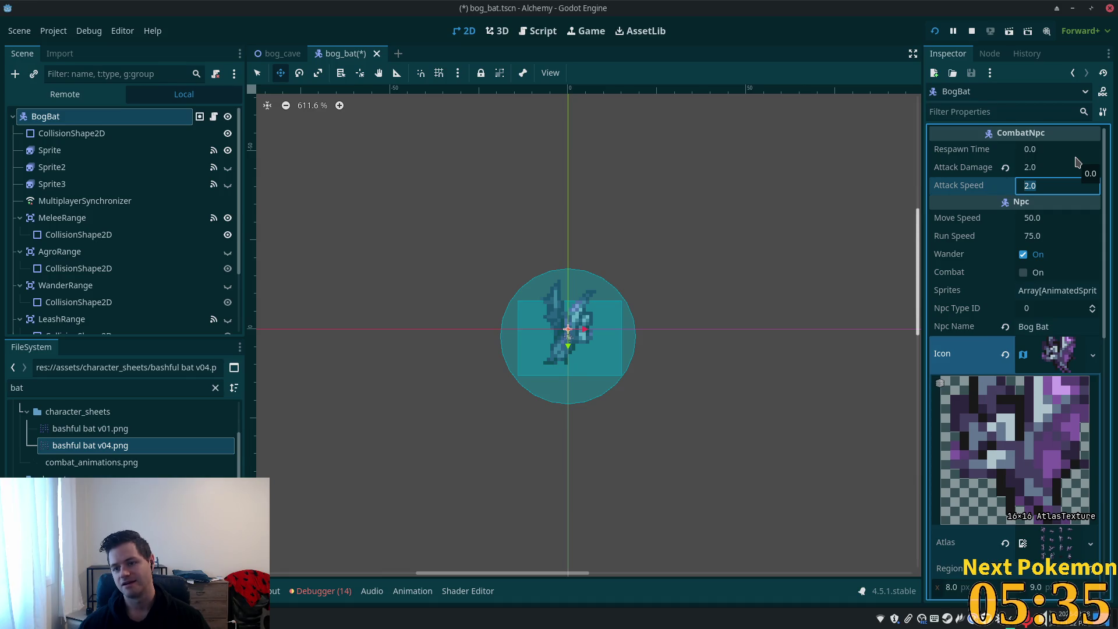
text(1.5)
key(Tab)
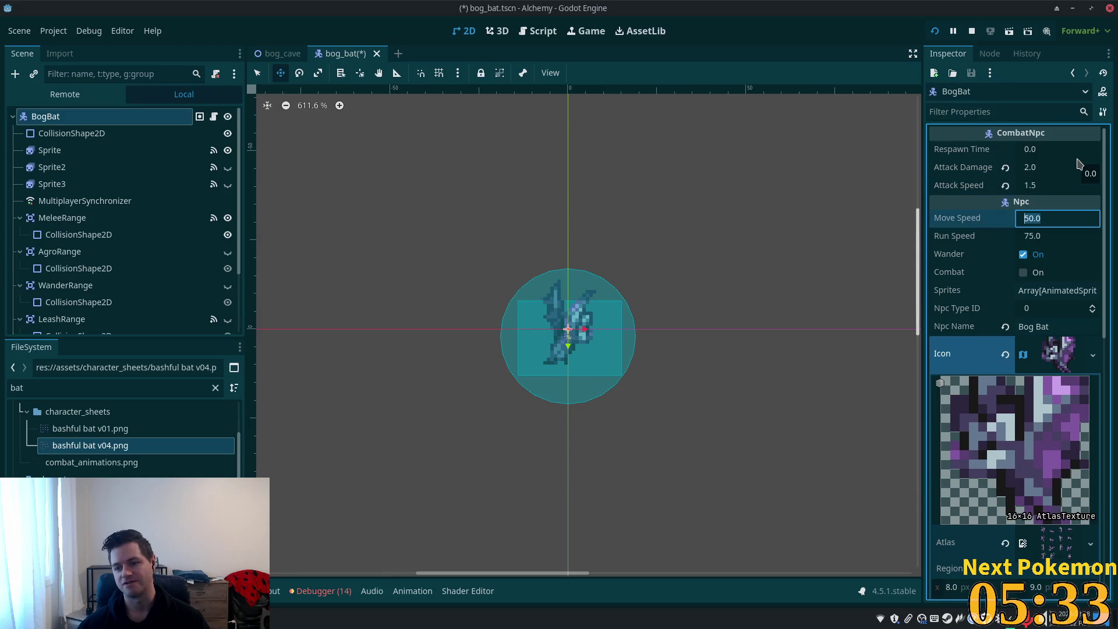
key(ctrl+s)
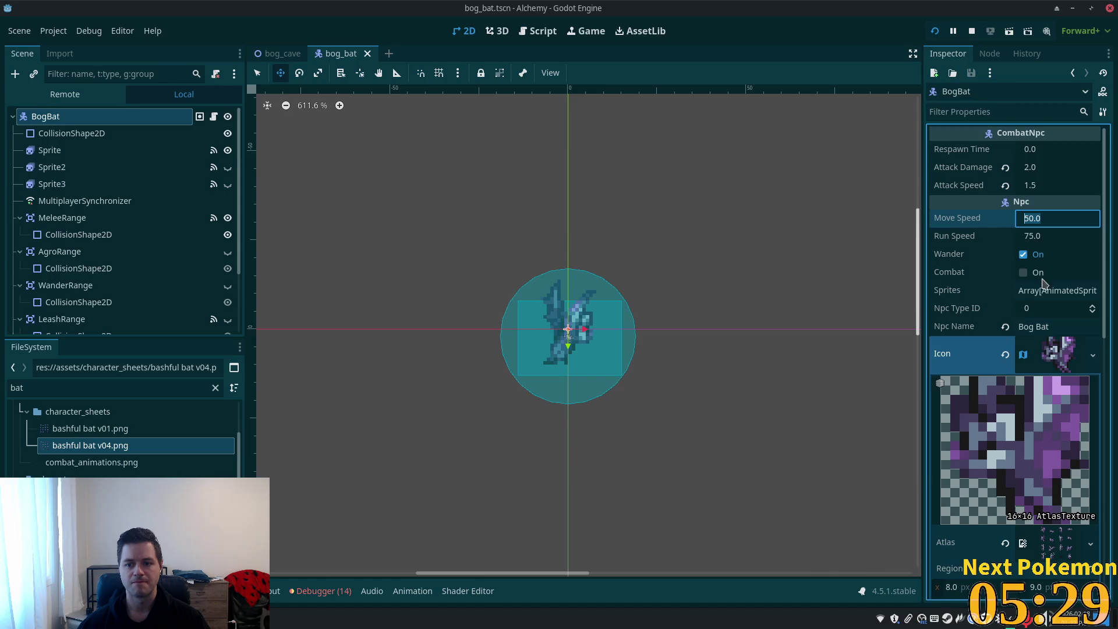
- Enable Combat, save, and quick-open resources filtered by 'charac'
click(1060, 272)
key(ctrl+s)
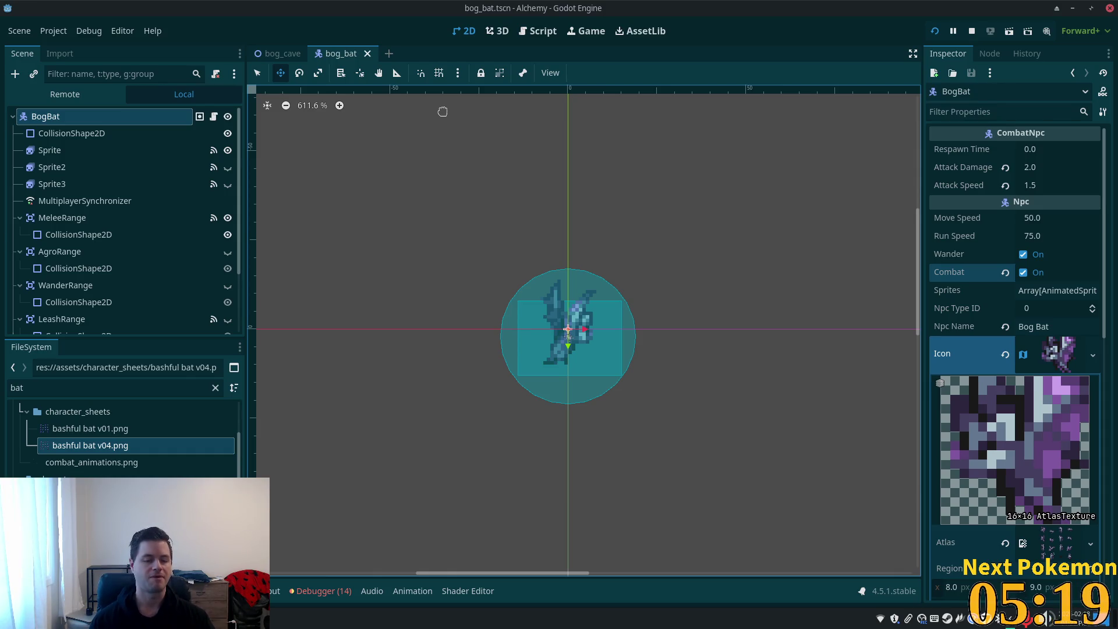
key(shift+alt+o)
text(charac)
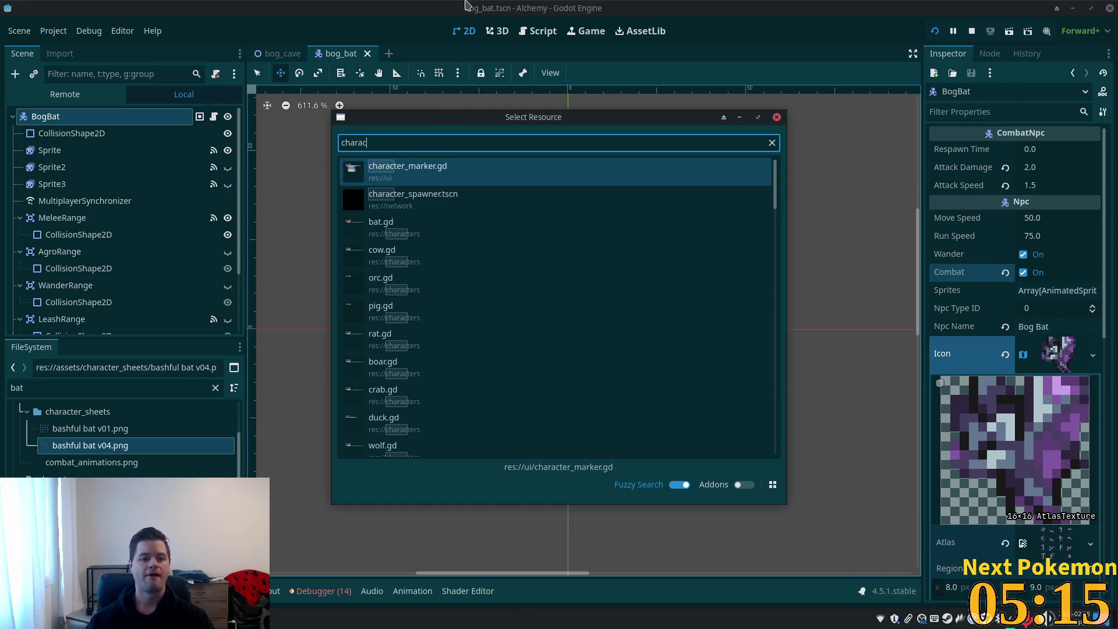
- Open character_spawner.tscn, append bog_bat.tscn to the end of its Auto Spawn List, and save
double_click(474, 198)
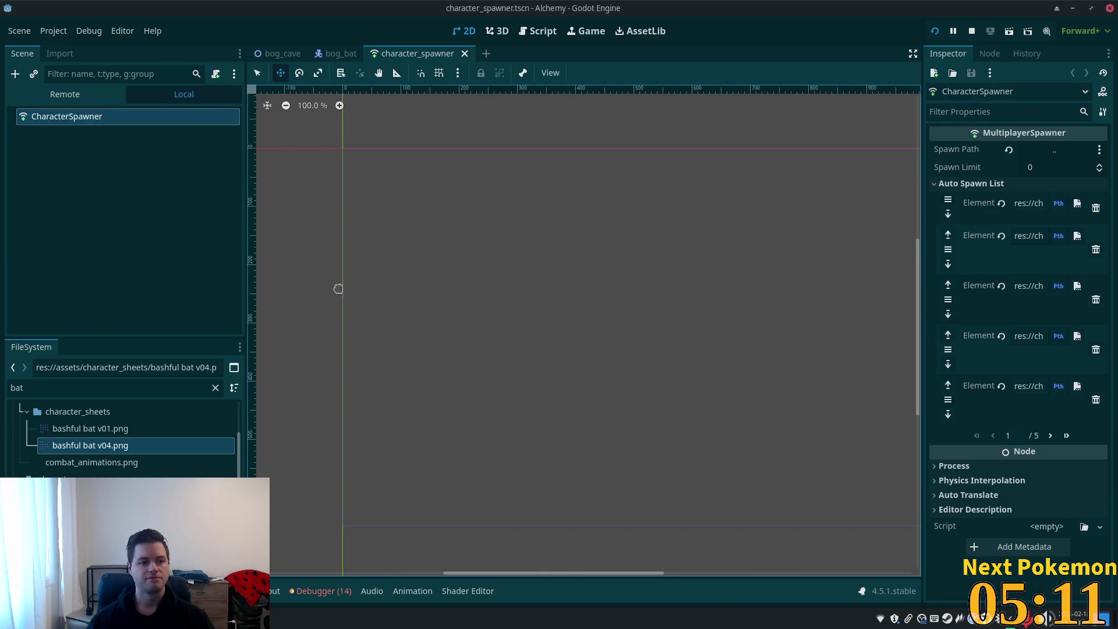
click(1066, 436)
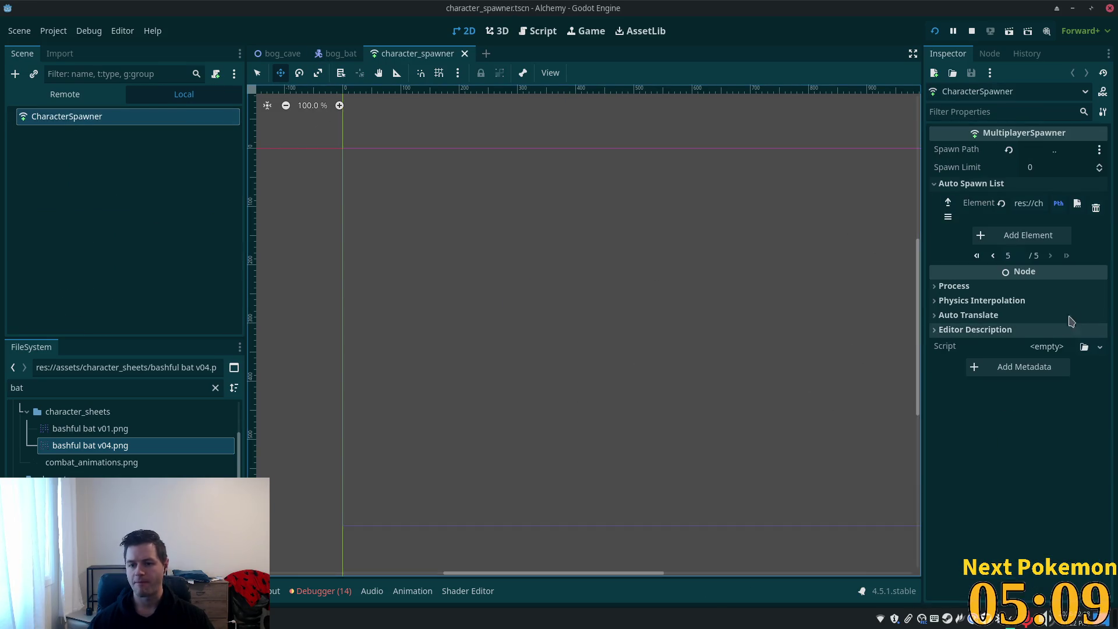
click(1016, 234)
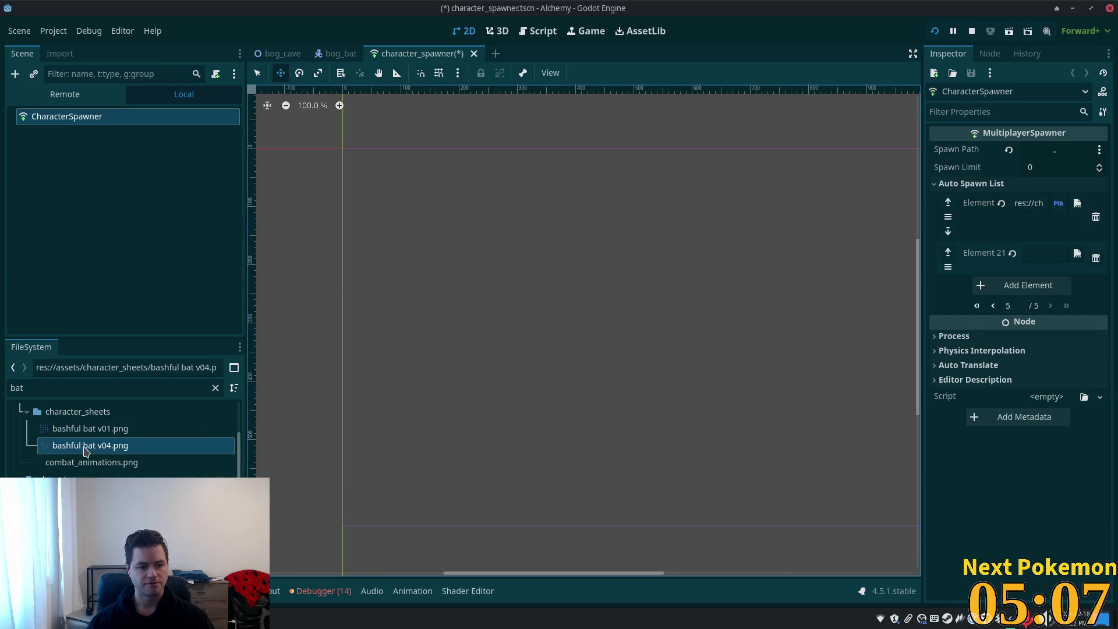
mouse_move(70, 495)
mouse_down()
mouse_move(984, 248)
mouse_move(1040, 215)
mouse_move(1039, 257)
mouse_up()
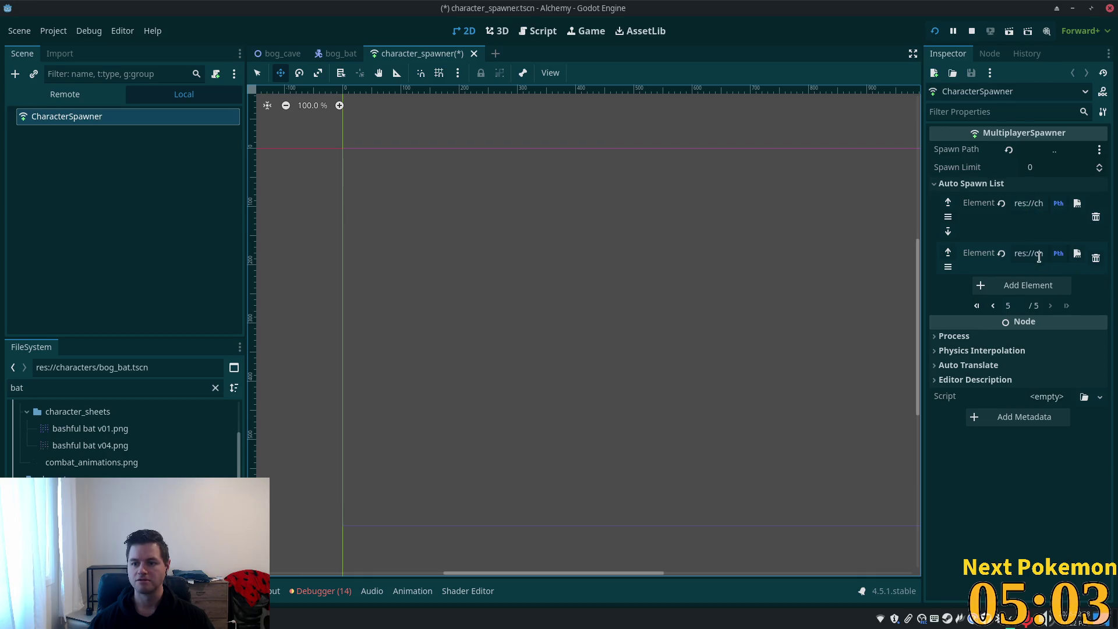
key(ctrl+s)
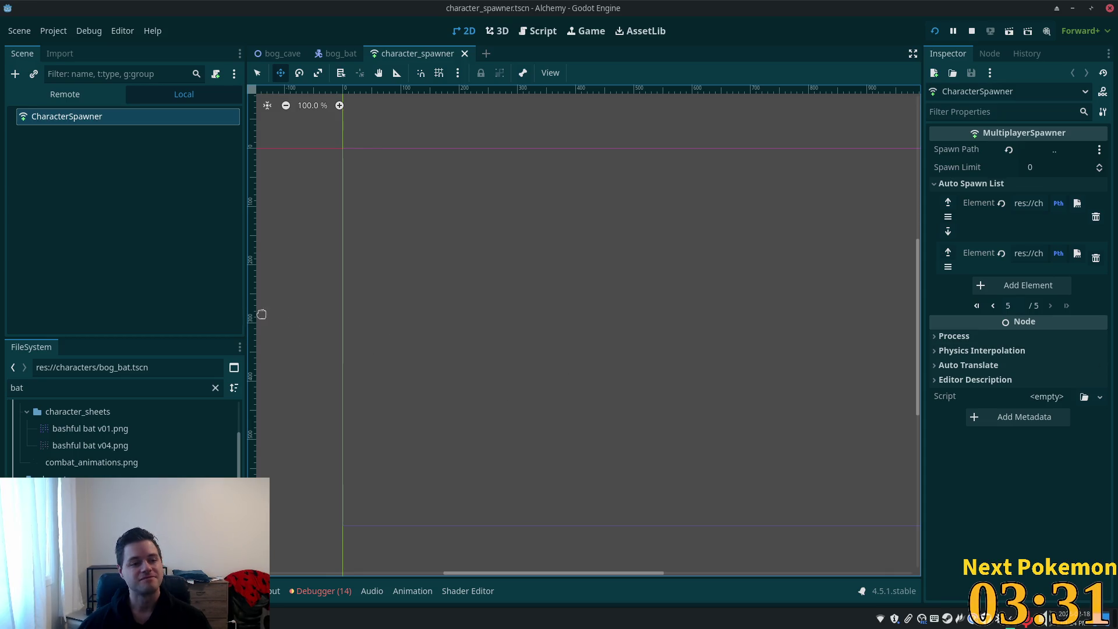
- In the bog_cave scene, instantiate npc_spawn.tscn onto the cave floor with Instantiate Scene Here
mouse_move(283, 53)
mouse_down()
mouse_move(329, 64)
mouse_move(276, 70)
mouse_move(283, 53)
mouse_up()
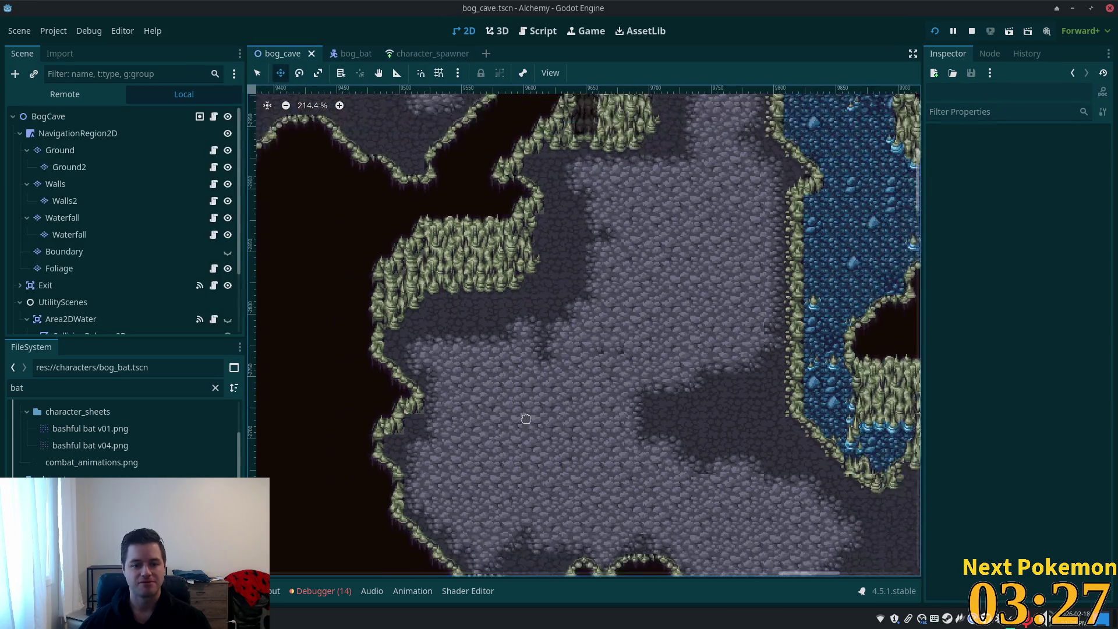
scroll(526, 419, down, 2)
scroll(524, 411, down, 3)
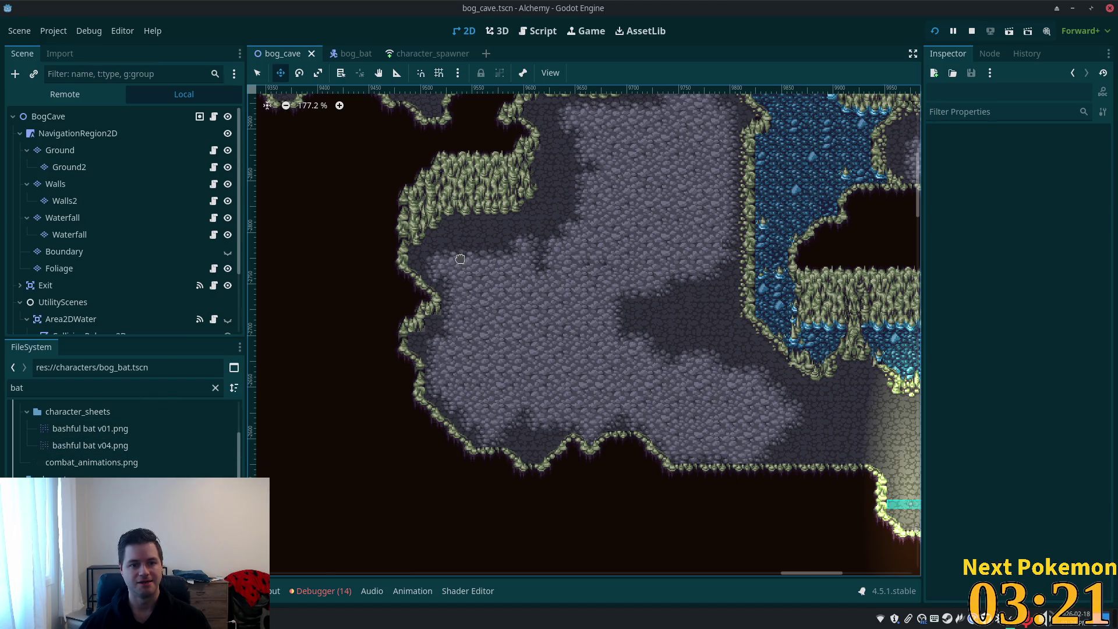
click(257, 73)
right_click(530, 288)
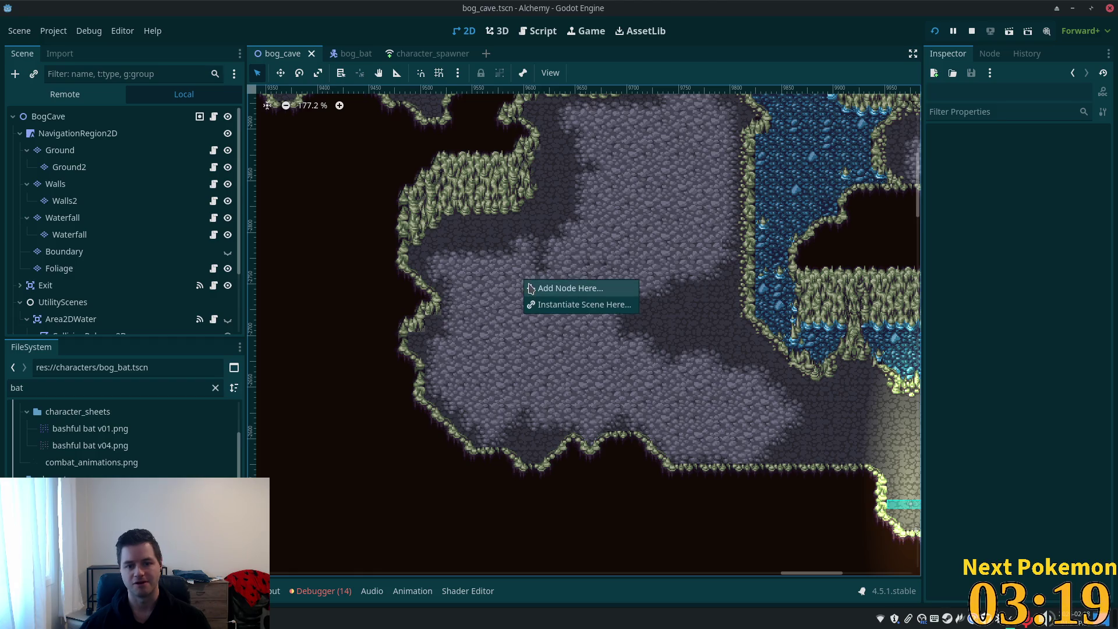
click(570, 305)
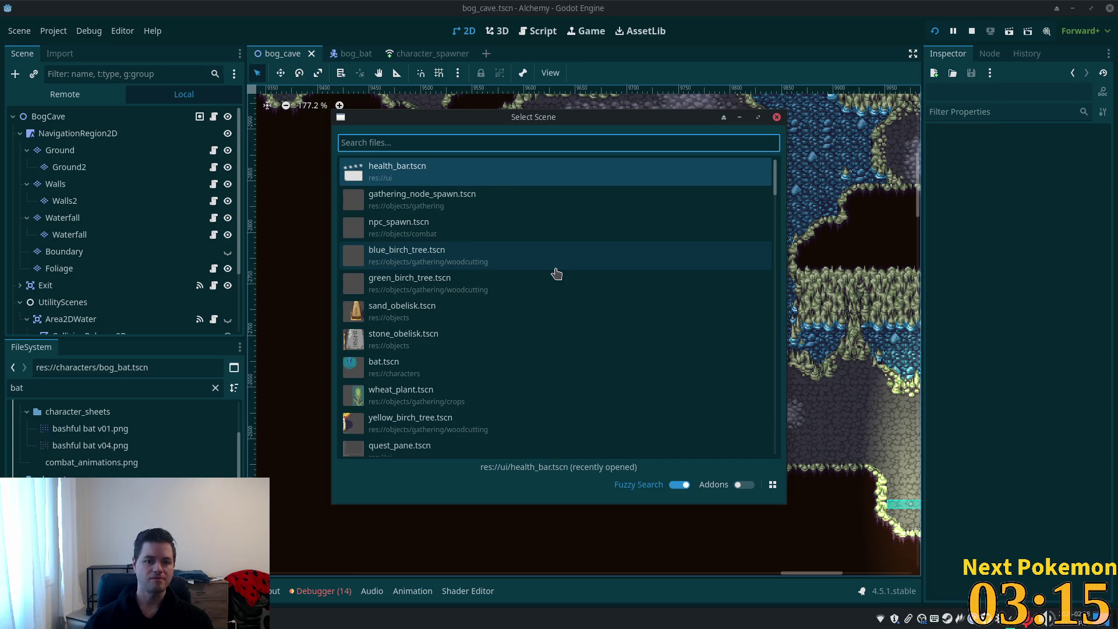
double_click(380, 231)
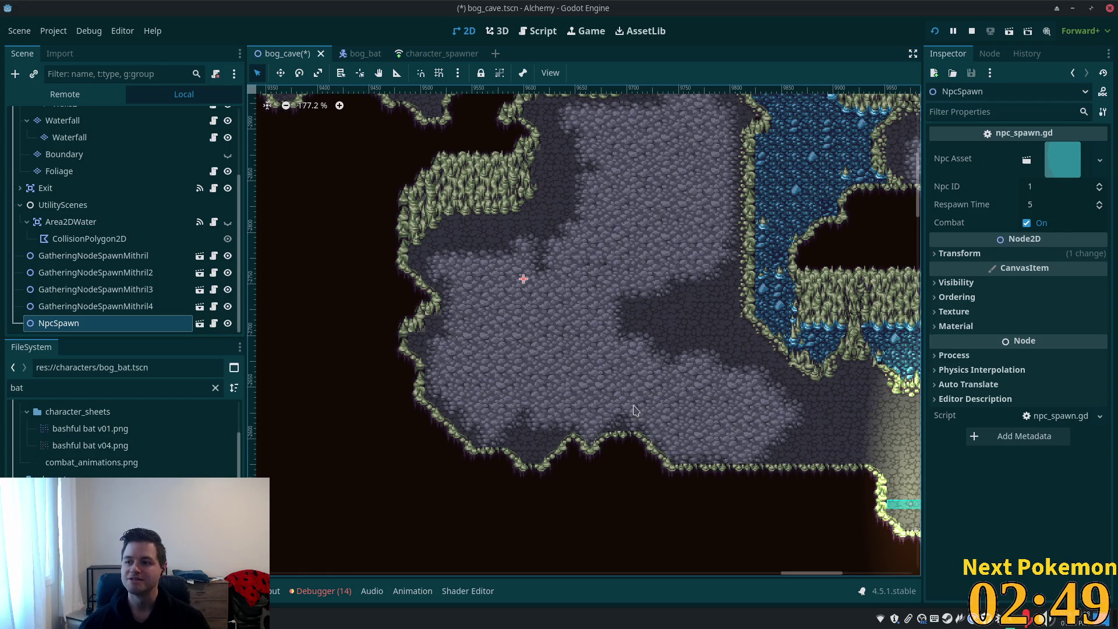
scroll(611, 328, up, 3)
- Rename the NpcSpawn node to NpcSpawnBogBat
scroll(609, 329, up, 2)
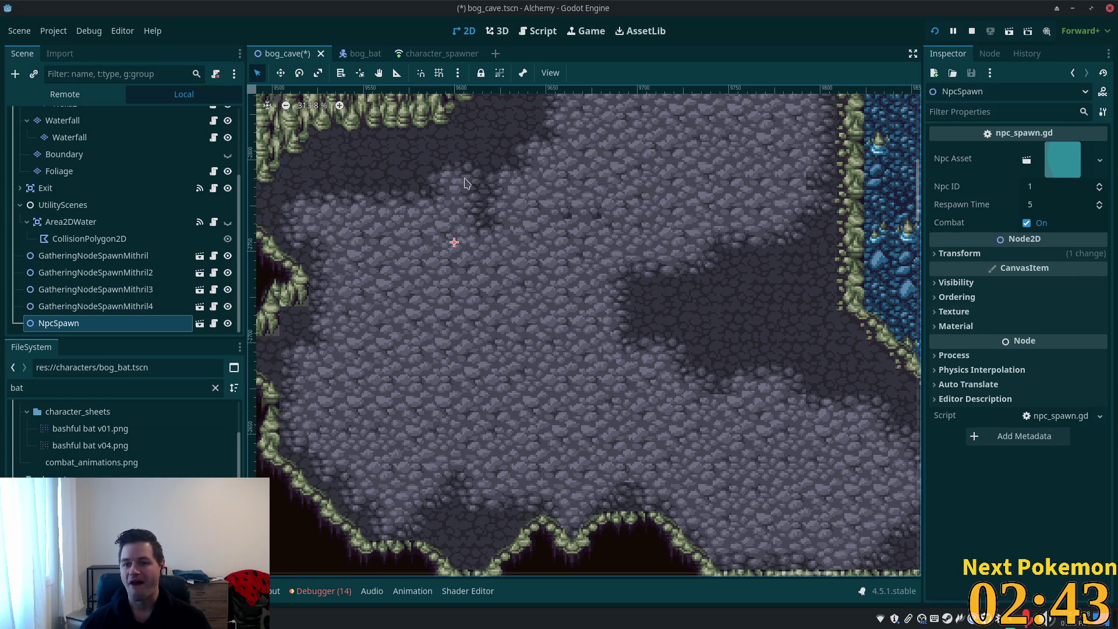
click(96, 323)
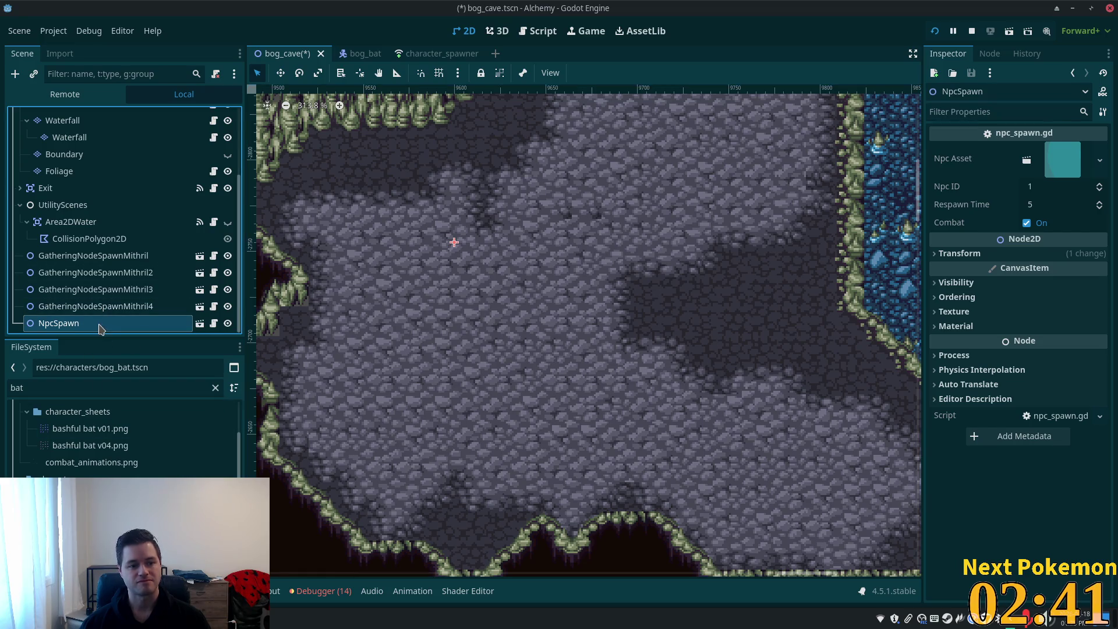
click(190, 319)
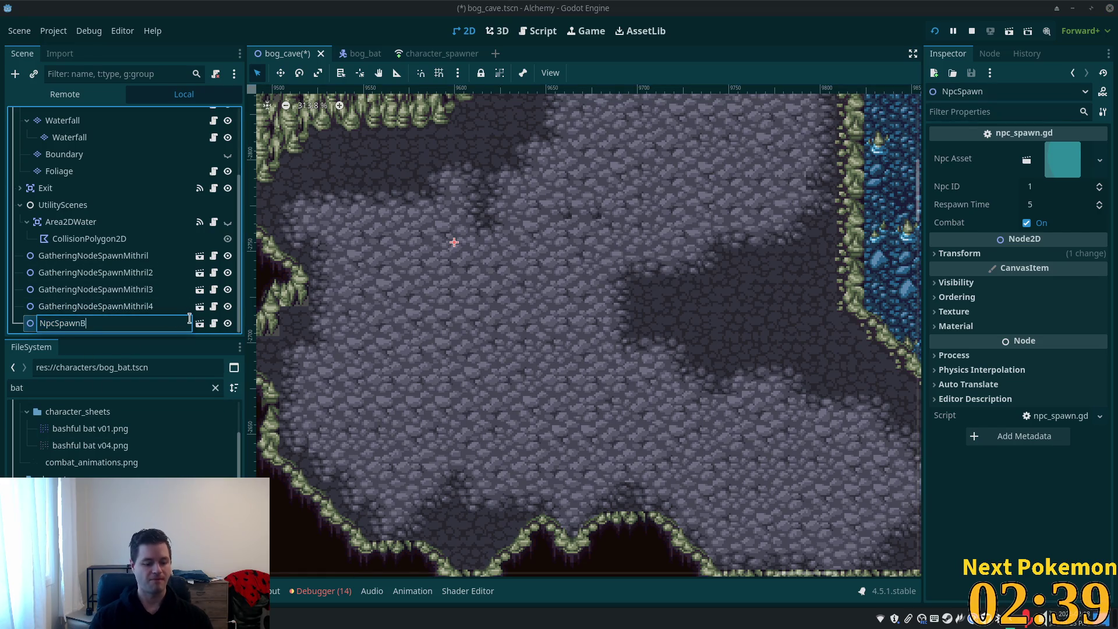
text(ogBat)
key(Return)
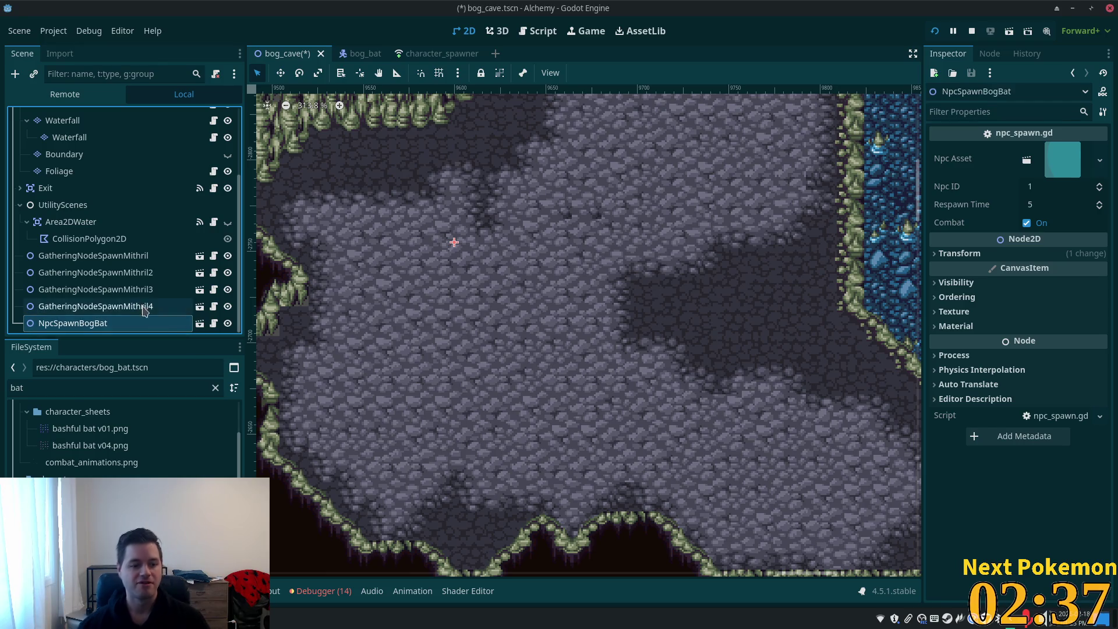
- Assign bog_bat.tscn as the Npc Asset, set Respawn Time to 20, and save
mouse_move(365, 53)
mouse_down()
mouse_move(641, 105)
mouse_move(1062, 160)
mouse_up()
click(1052, 205)
text(20)
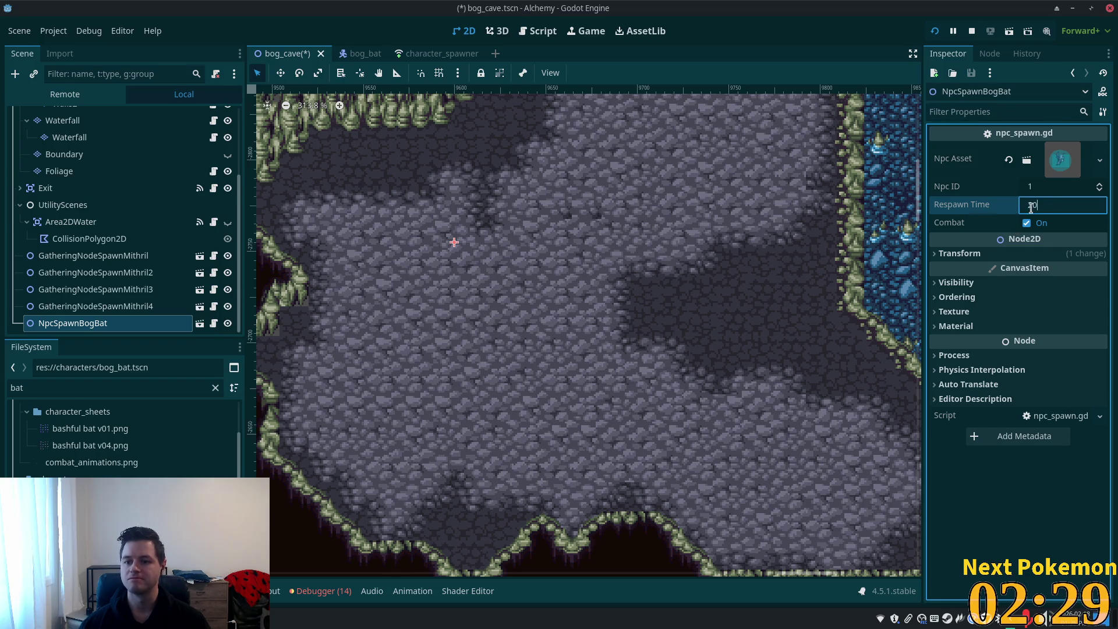
key(Tab)
key(ctrl+s)
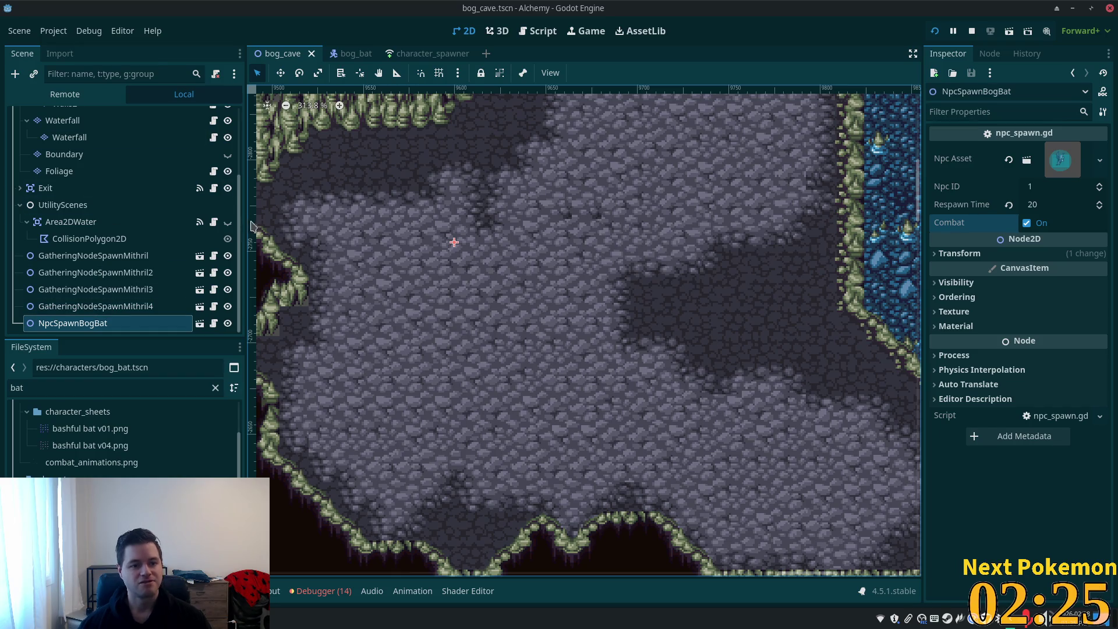
scroll(175, 221, up, 5)
click(146, 116)
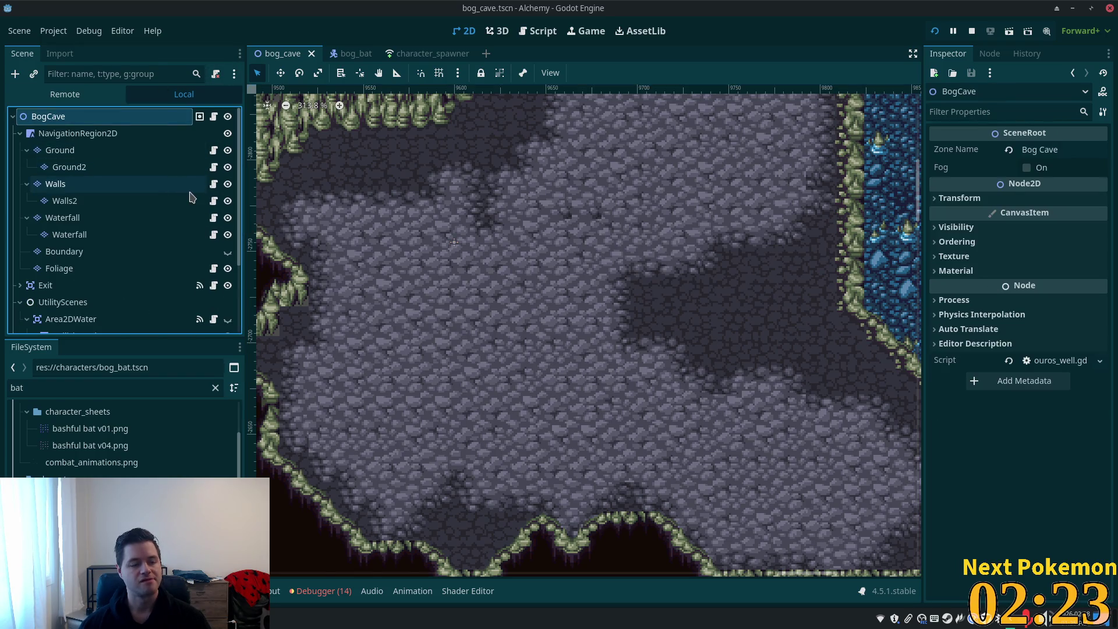
- Add a plain Node named BogBats under the root and move NpcSpawnBogBat inside it
key(ctrl+a)
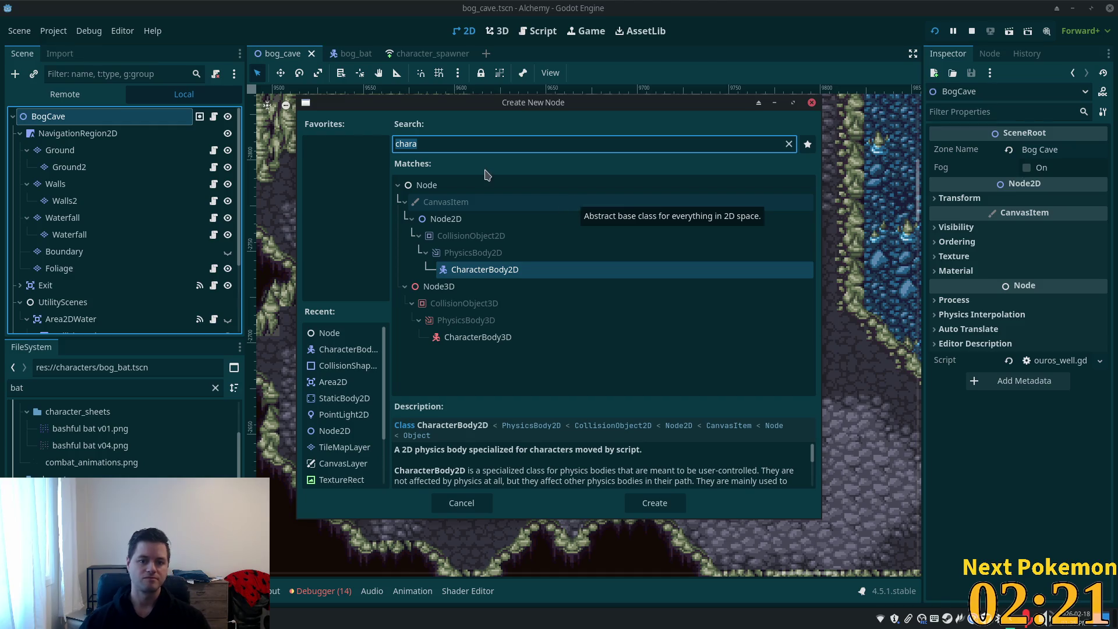
double_click(475, 185)
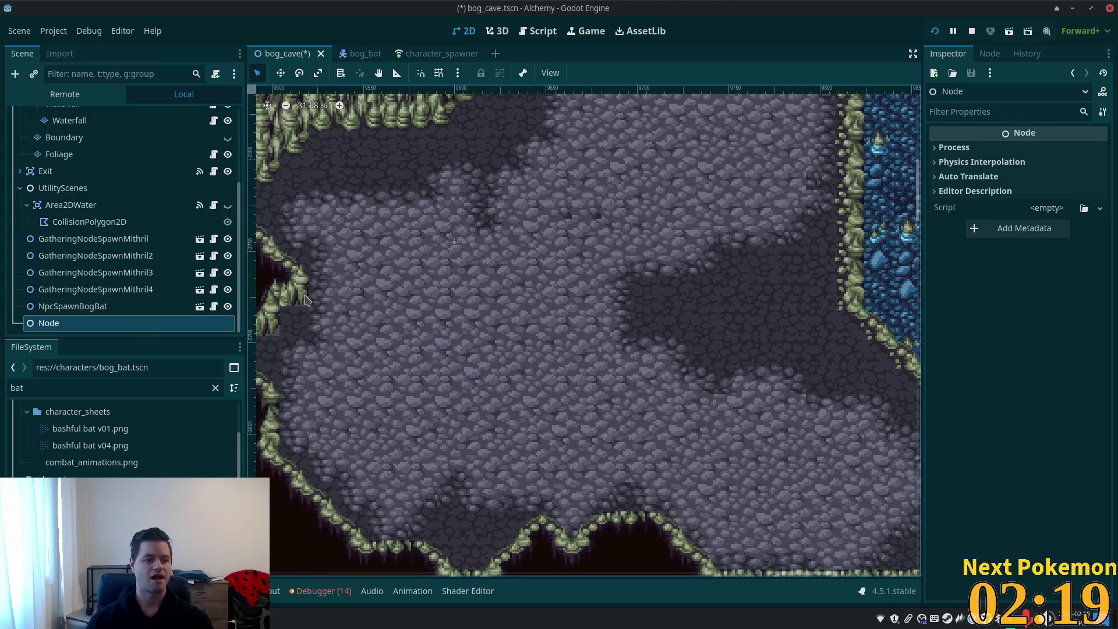
key(F2)
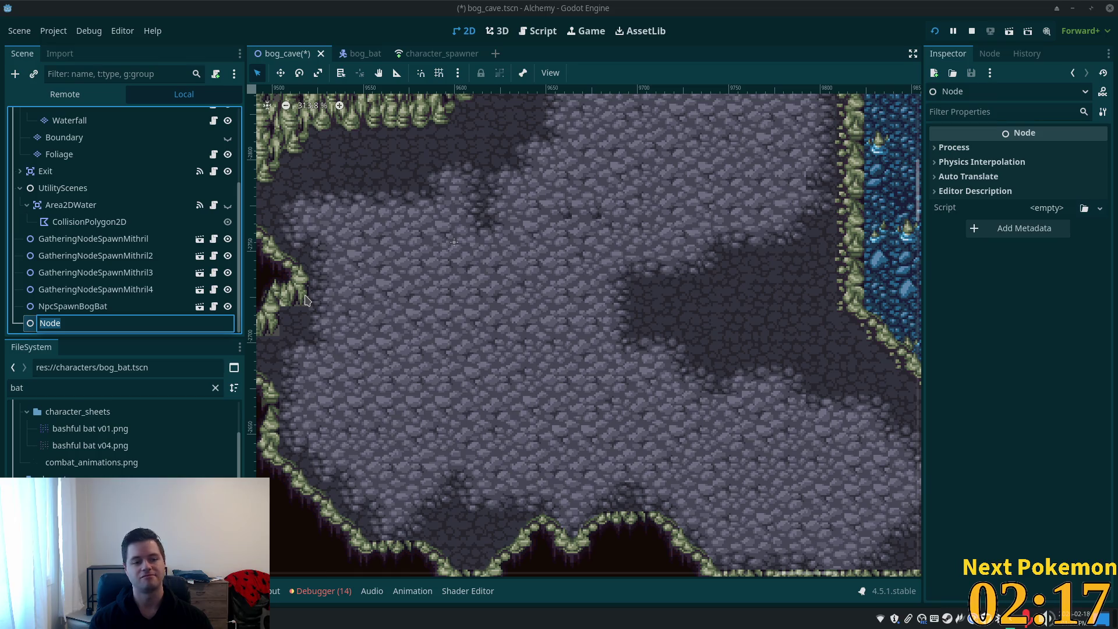
text(BogBa)
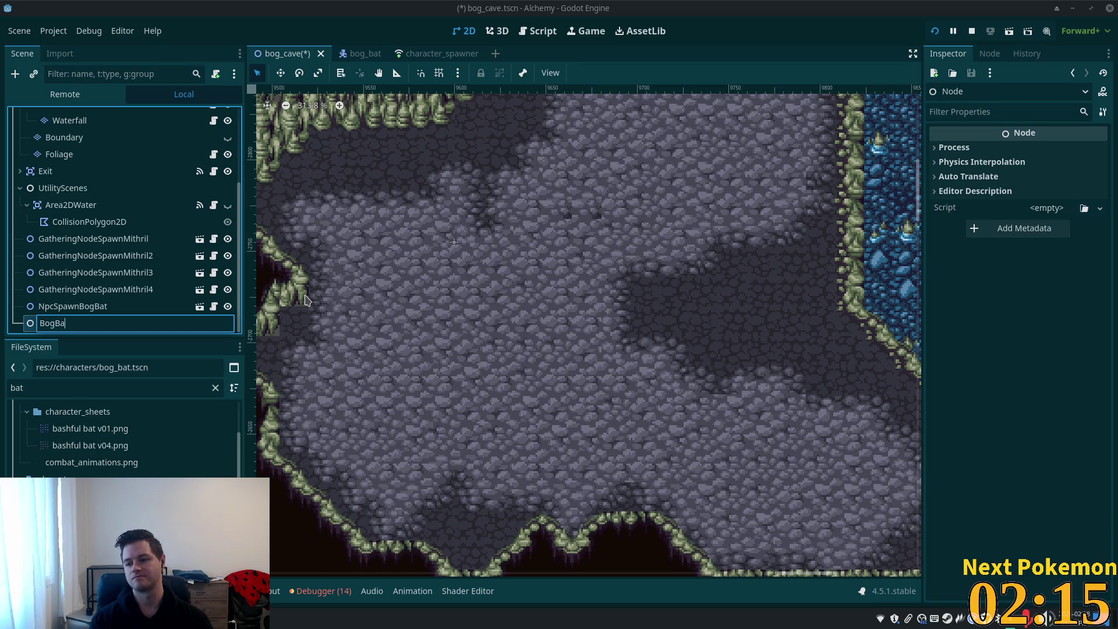
text(ts)
key(Return)
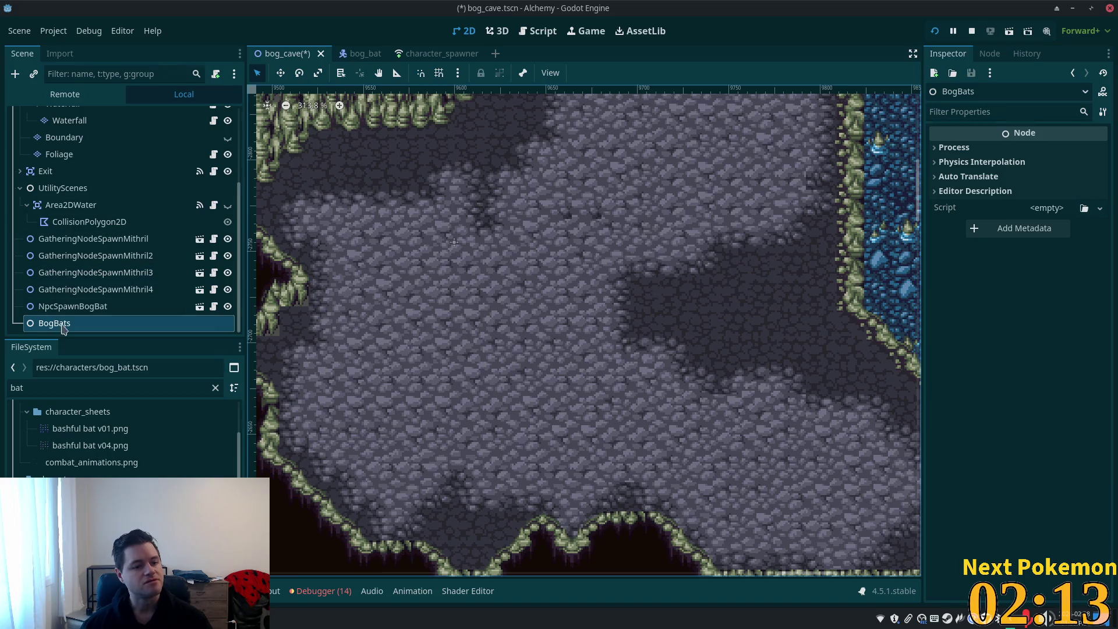
drag(91, 304, 93, 324)
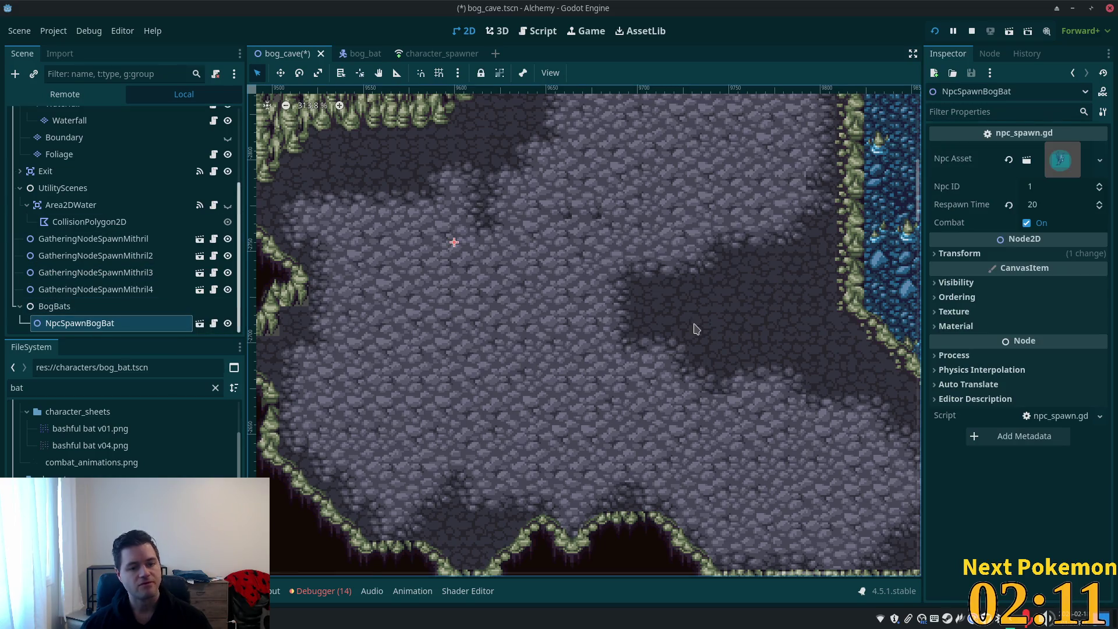
- Duplicate the bat spawner three times, spread the copies across the cave floor, and save
key(ctrl+d)
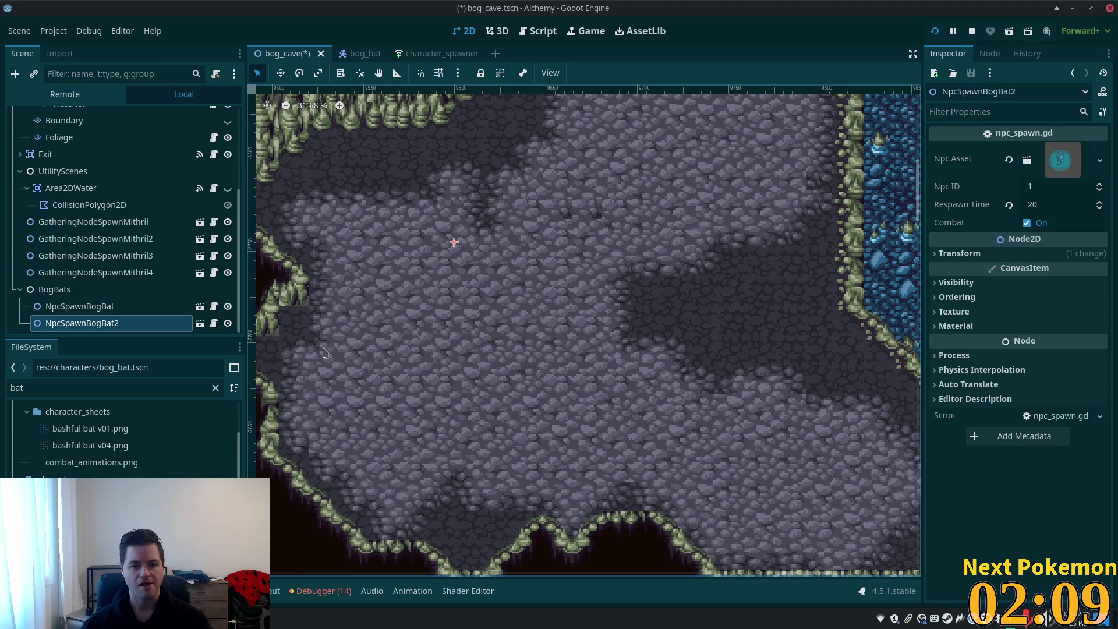
click(281, 73)
mouse_move(444, 199)
mouse_down()
mouse_move(568, 330)
mouse_move(576, 238)
mouse_move(589, 274)
mouse_move(599, 270)
mouse_up()
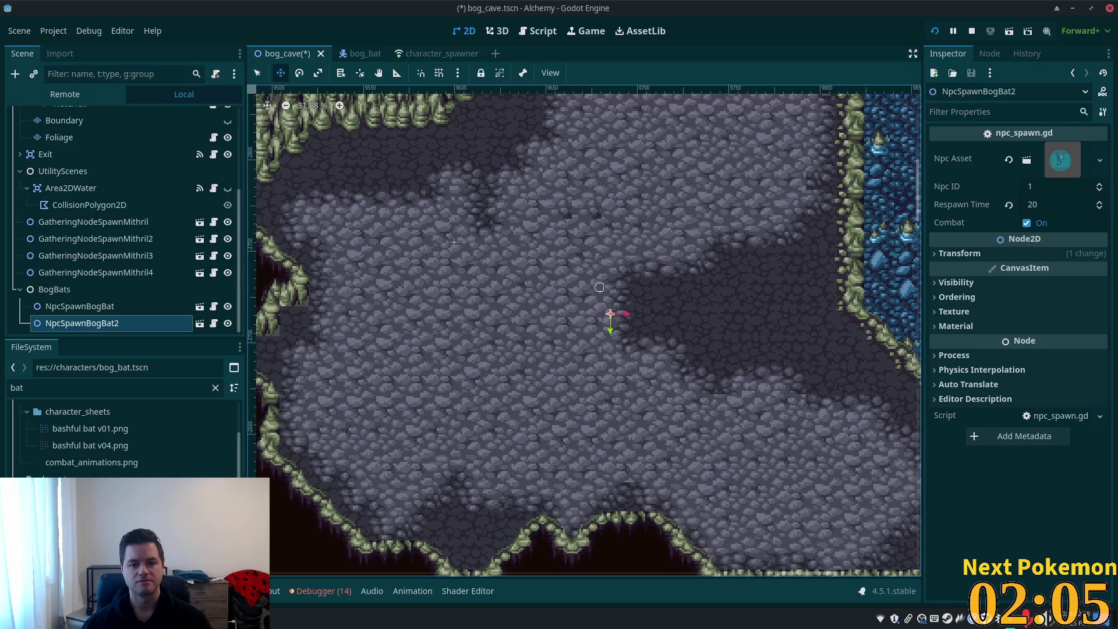
key(ctrl+d)
mouse_move(531, 282)
mouse_down()
mouse_move(388, 385)
mouse_move(270, 363)
mouse_up()
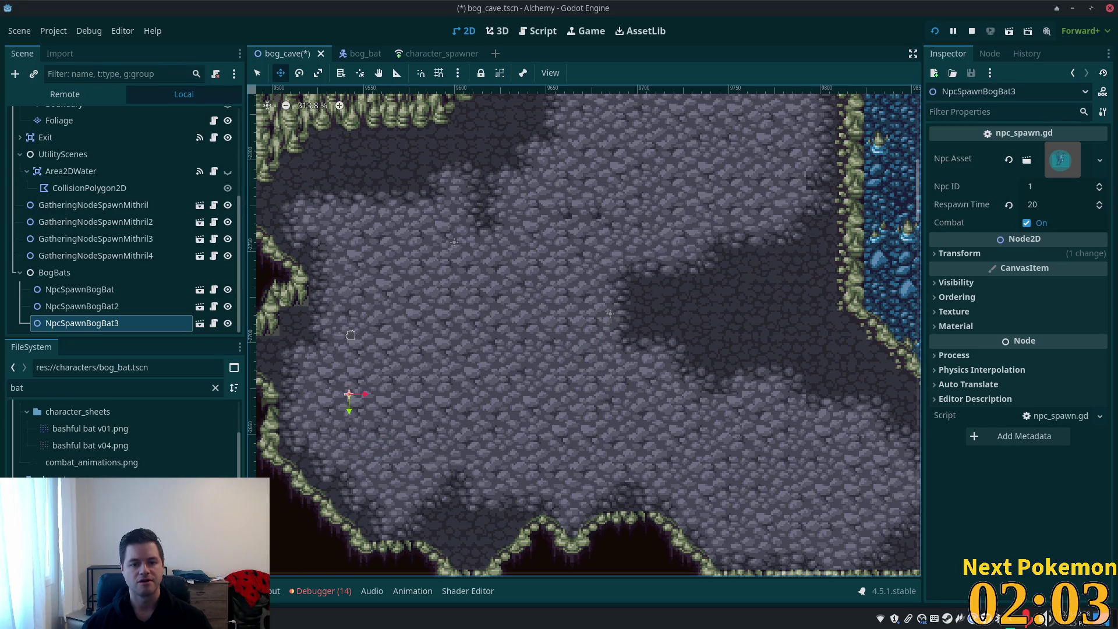
key(ctrl+d)
mouse_move(567, 368)
mouse_down()
mouse_move(654, 439)
mouse_move(682, 428)
mouse_up()
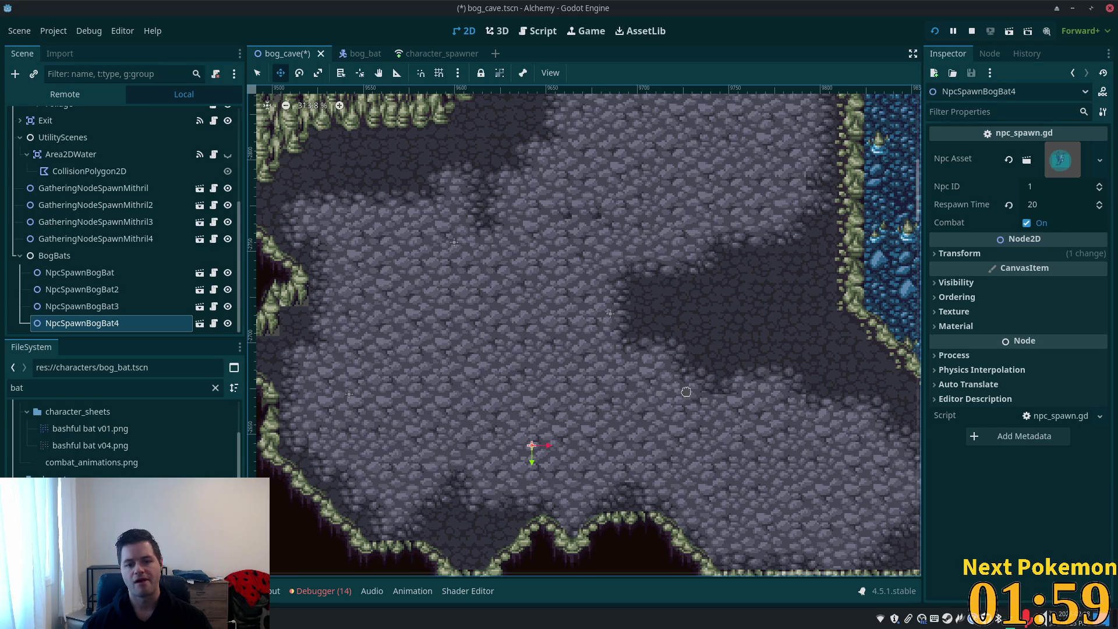
mouse_move(678, 367)
mouse_down()
mouse_move(640, 436)
mouse_move(579, 453)
mouse_up()
mouse_move(449, 315)
mouse_down()
mouse_move(527, 145)
mouse_move(479, 156)
mouse_up()
key(ctrl+s)
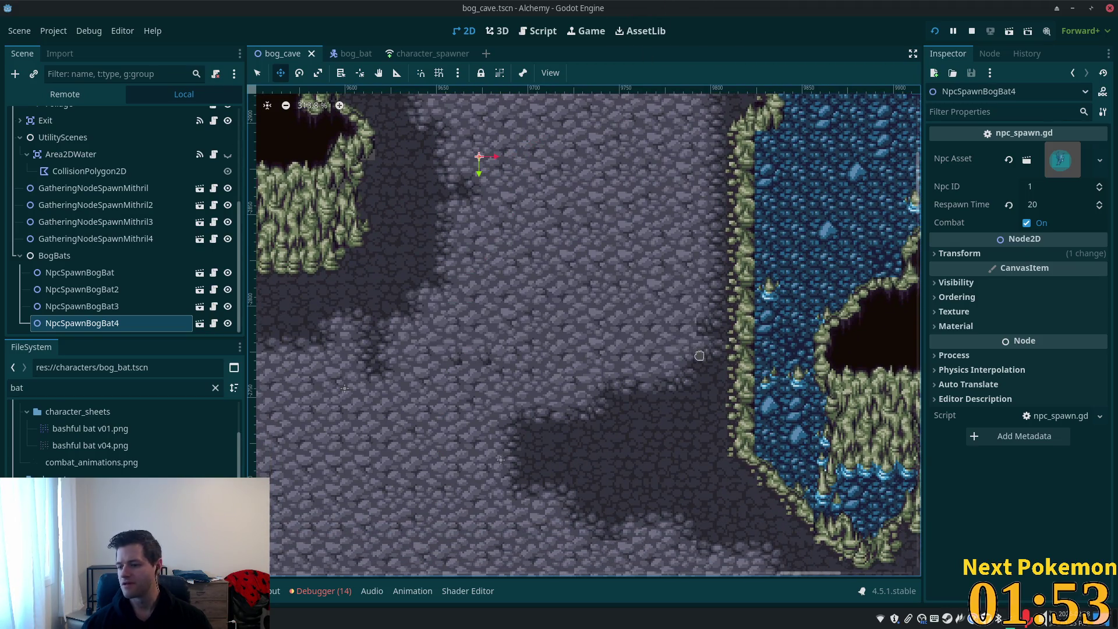
- Run the project and walk the character around the Bog Cave
click(936, 32)
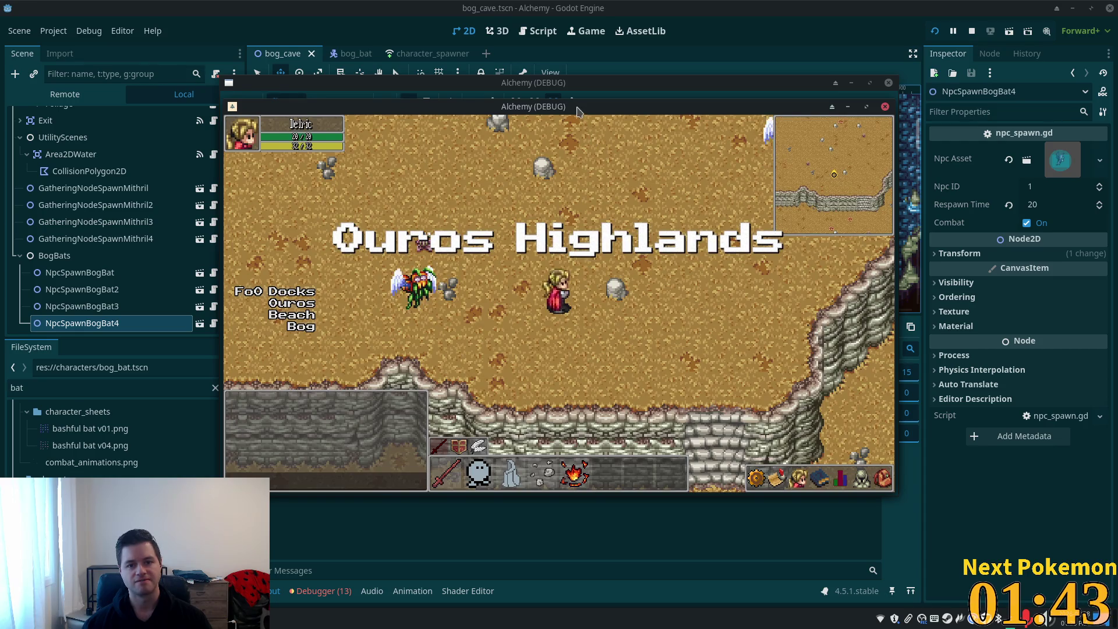
drag(578, 111, 342, 264)
click(562, 195)
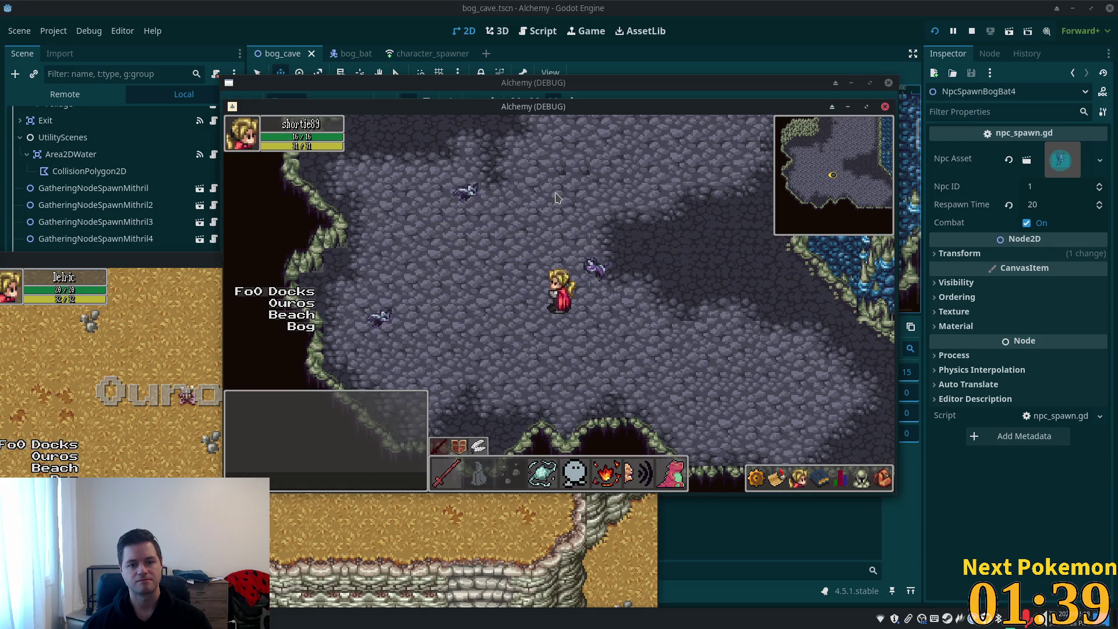
key(d)
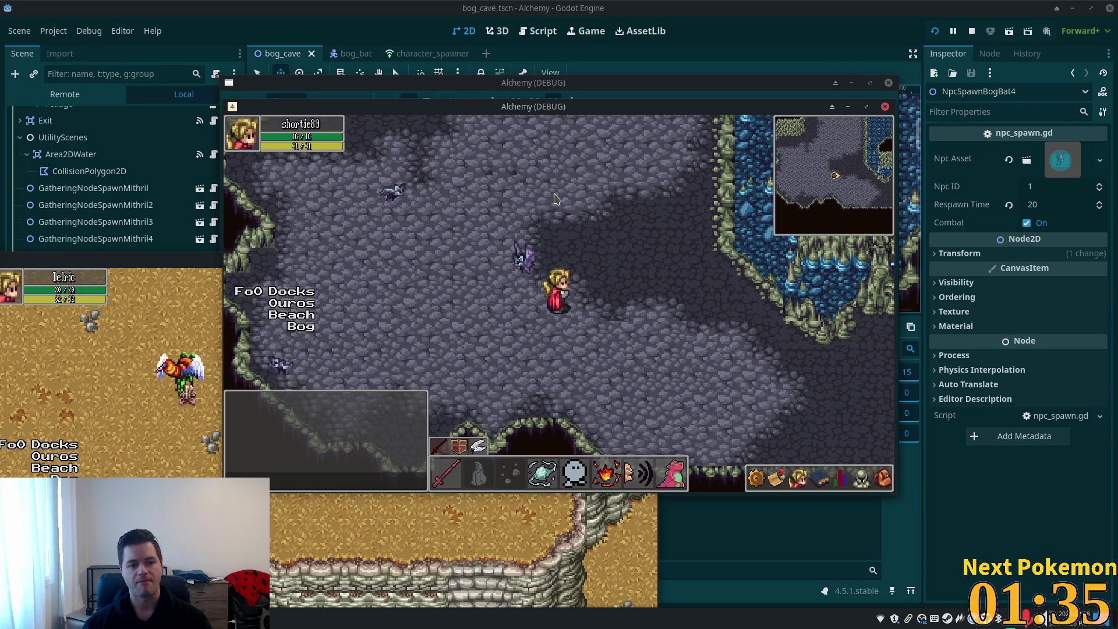
key(w)
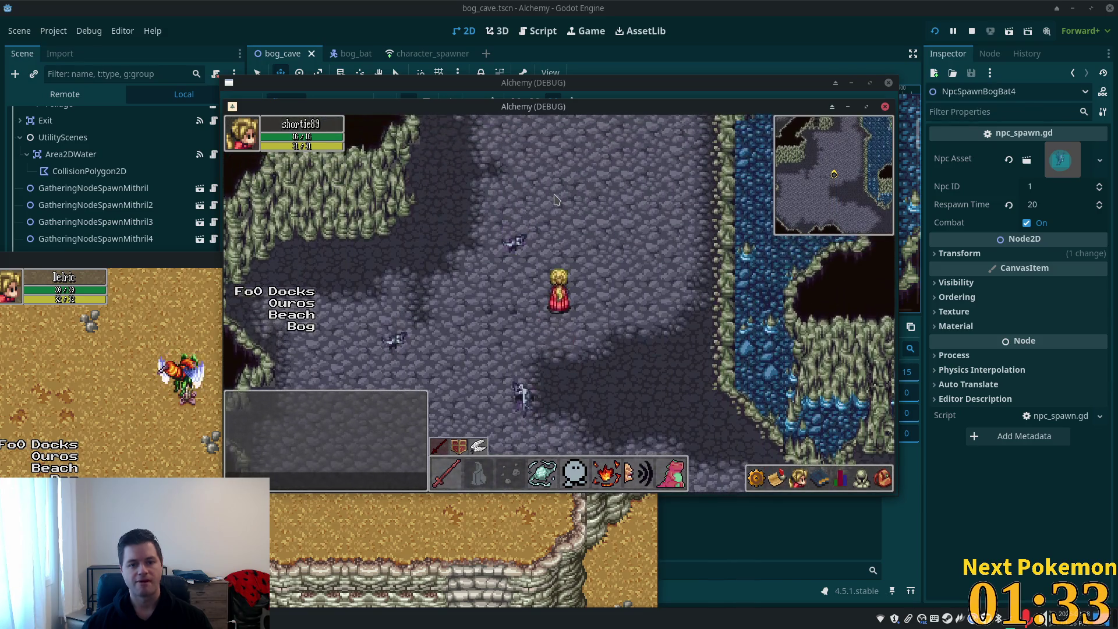
key(s)
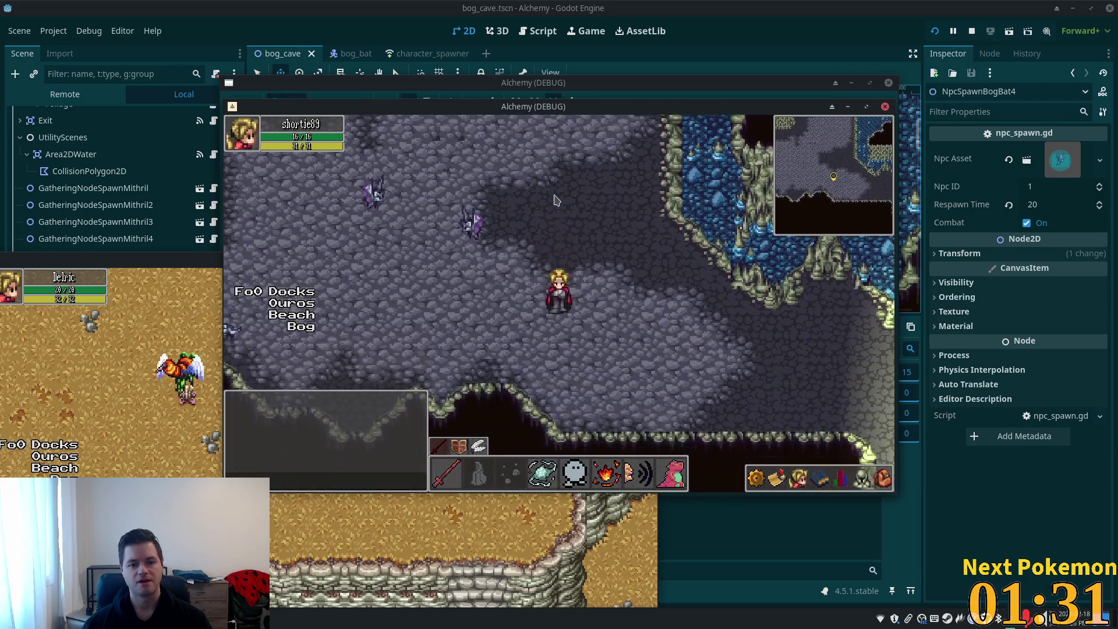
key(d)
- Target and fight a Bog Bat, then stop the running game with F8
click(429, 242)
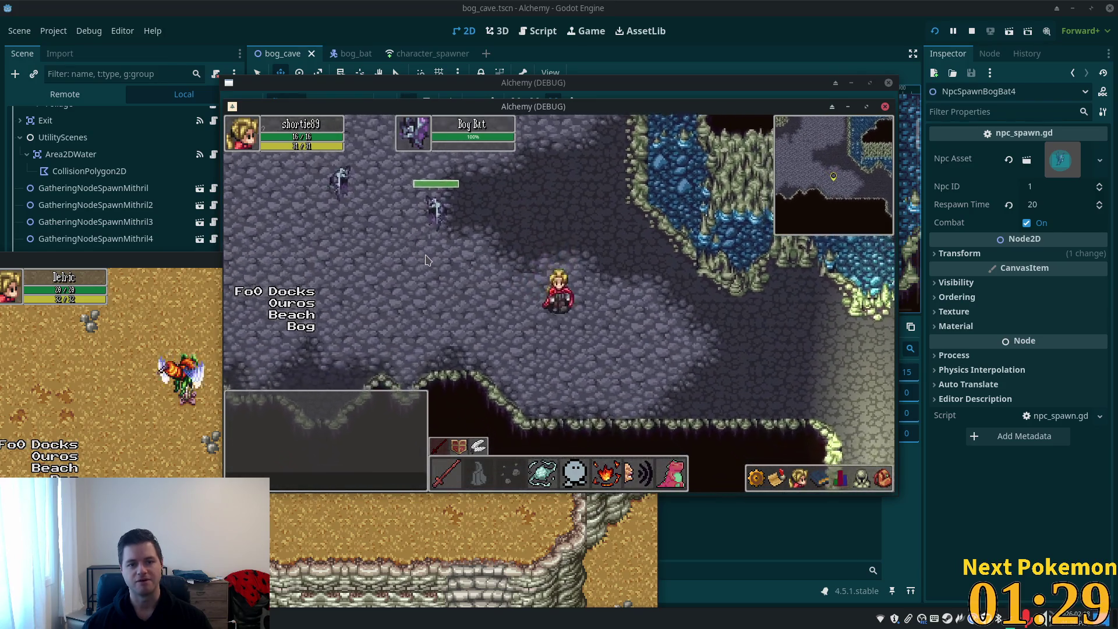
key(w)
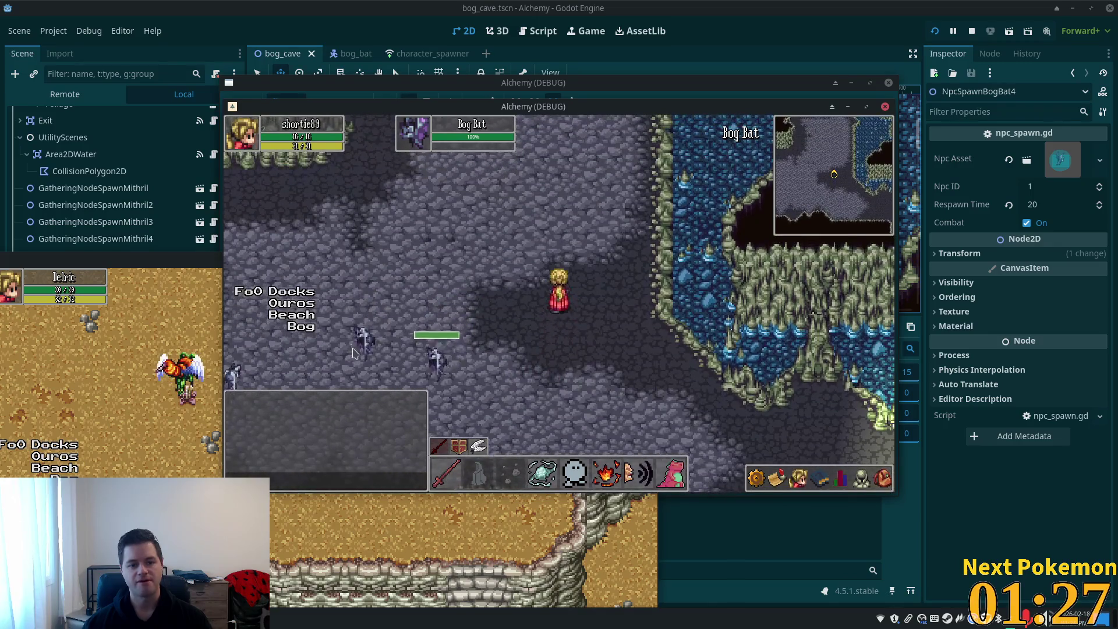
key(s)
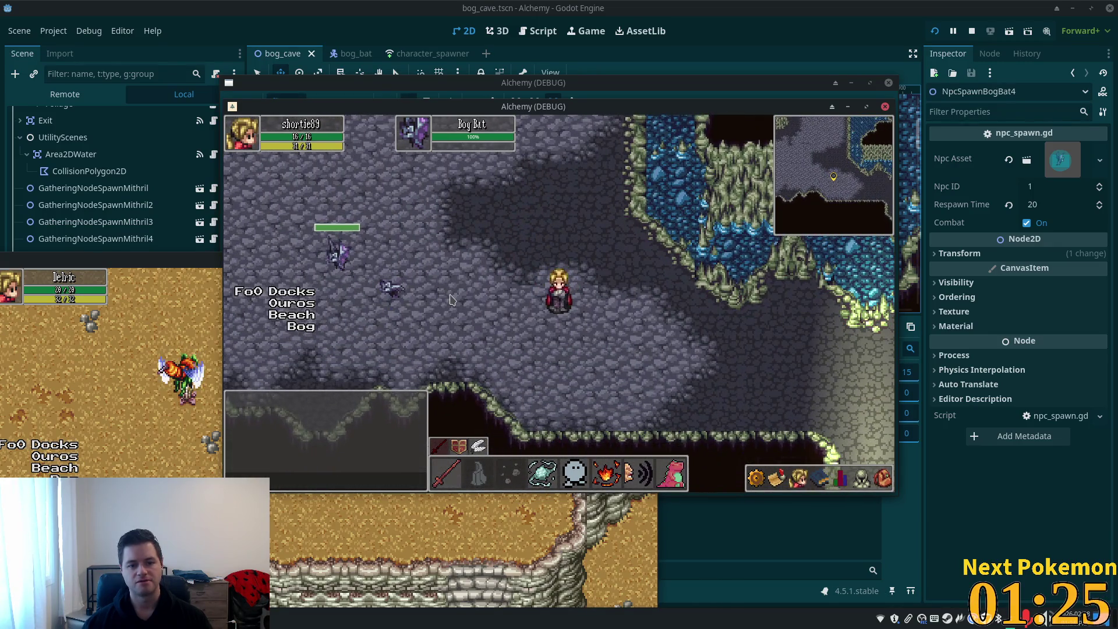
key(a)
key(w)
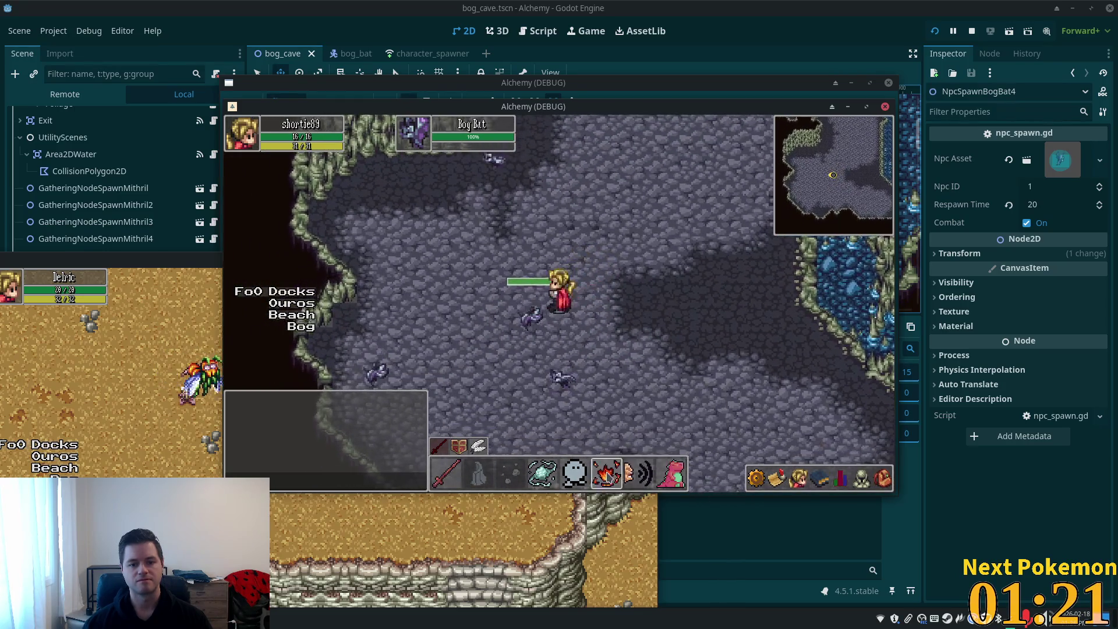
key(d)
key(Down)
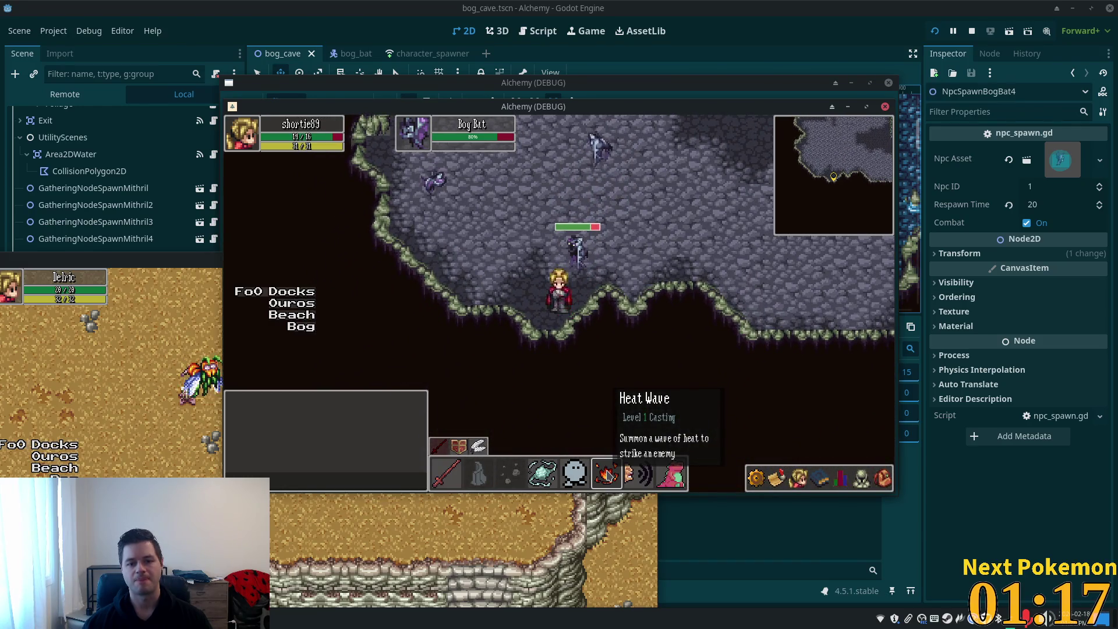
key(Up)
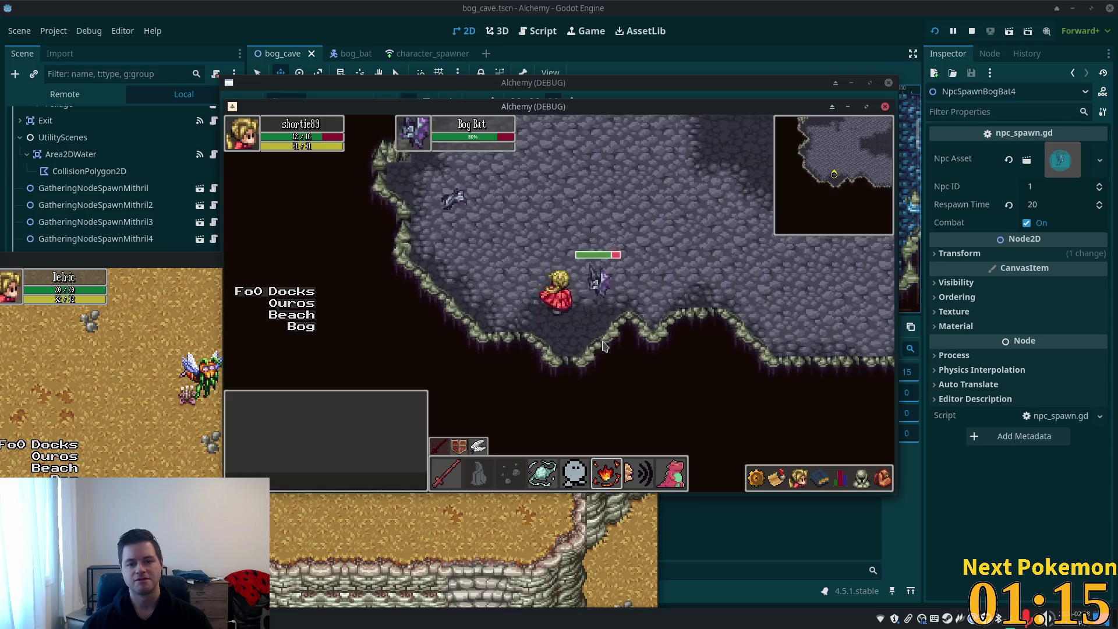
key(Right)
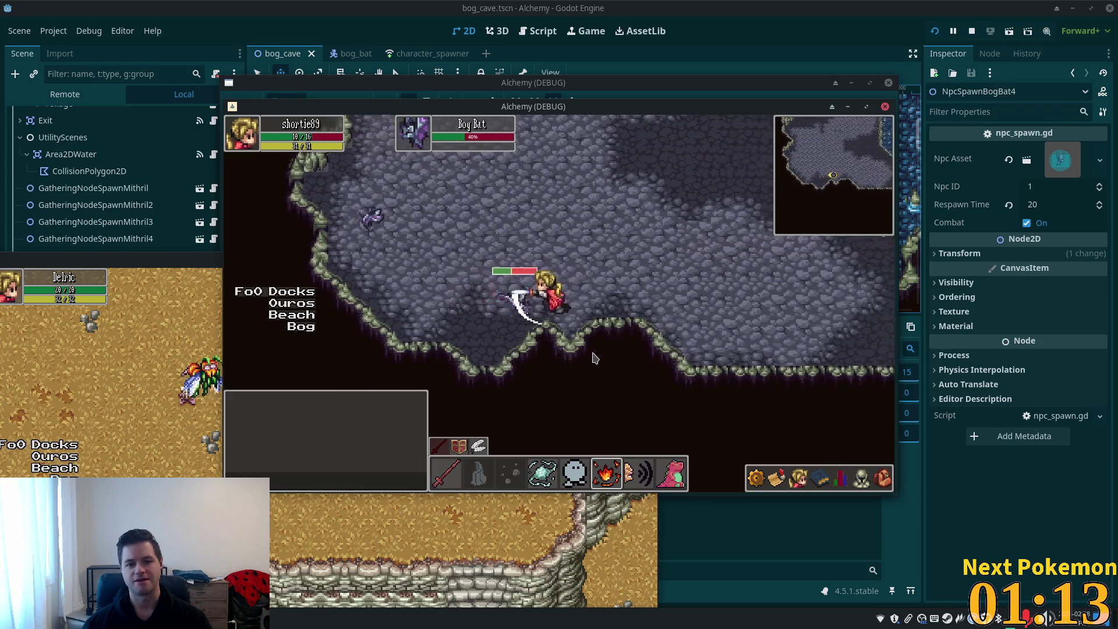
key(Right)
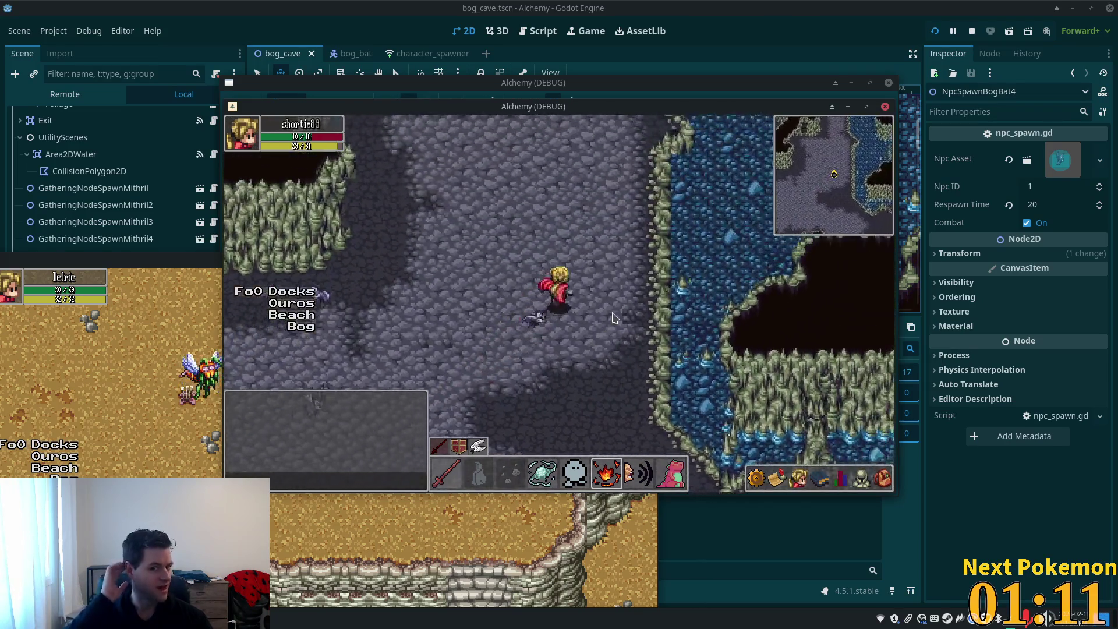
key(Up)
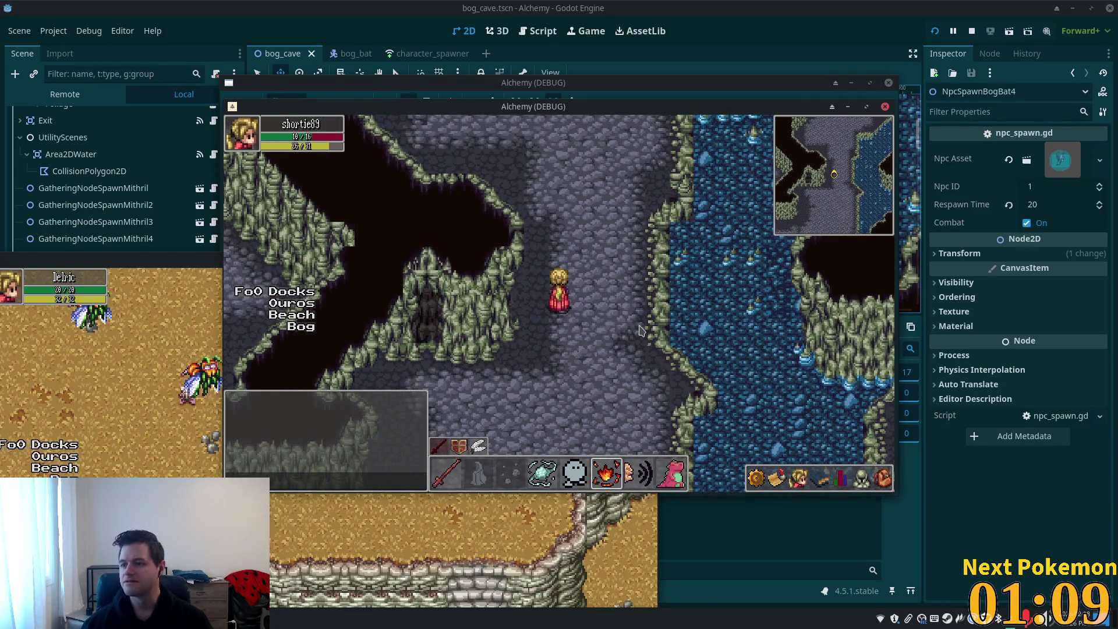
key(Down)
key(F8)
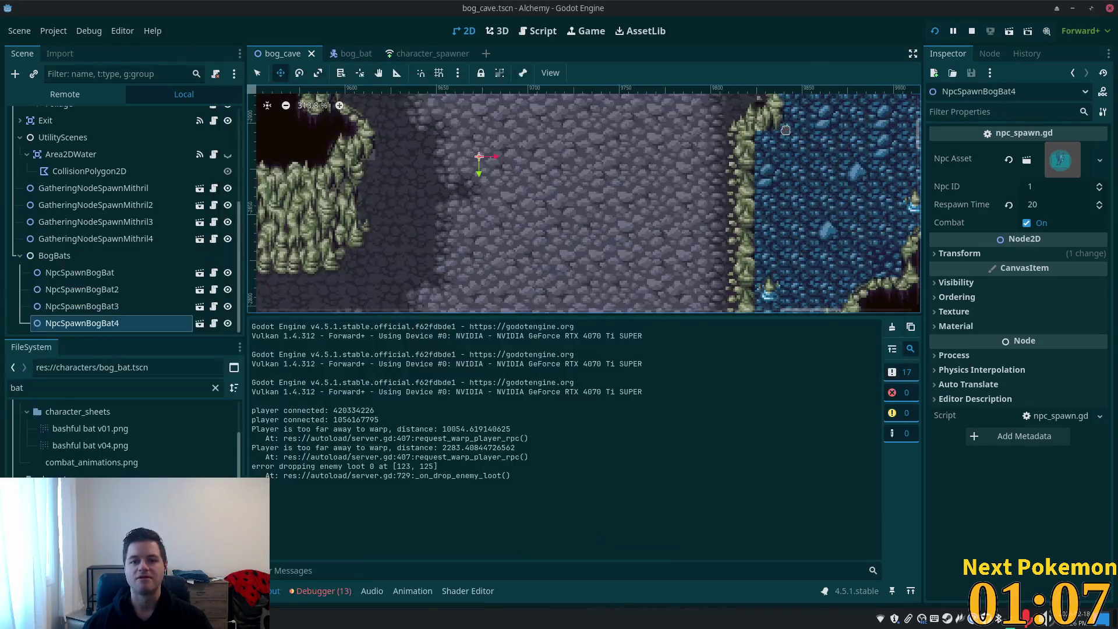
- Select the NavigationRegion2D node and zoom out over the cave
scroll(155, 196, up, 5)
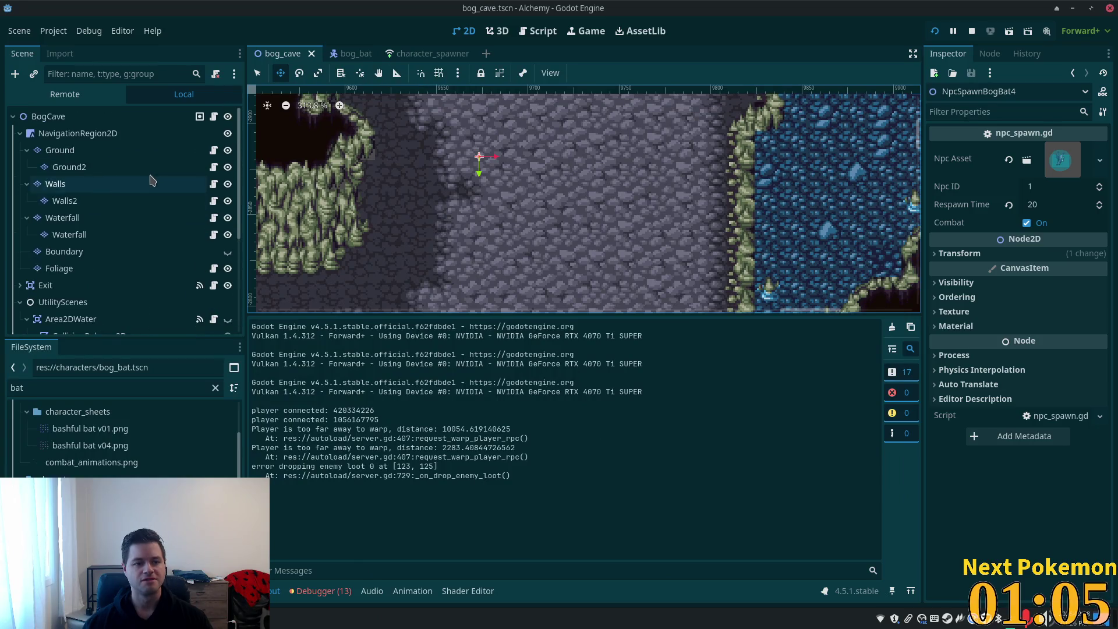
click(59, 116)
click(82, 133)
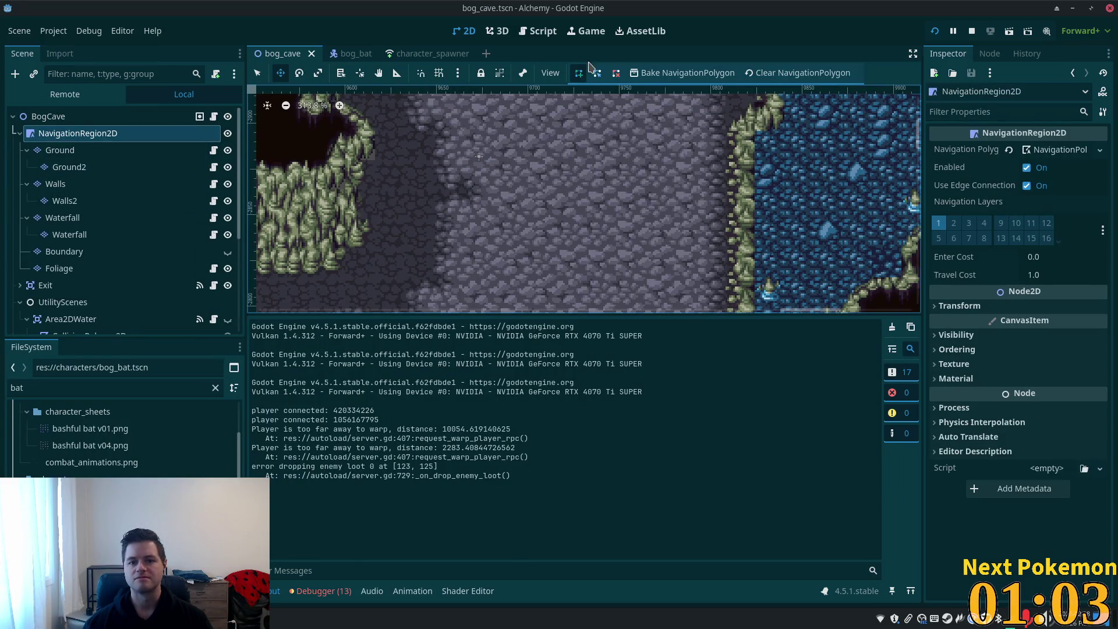
scroll(704, 211, down, 7)
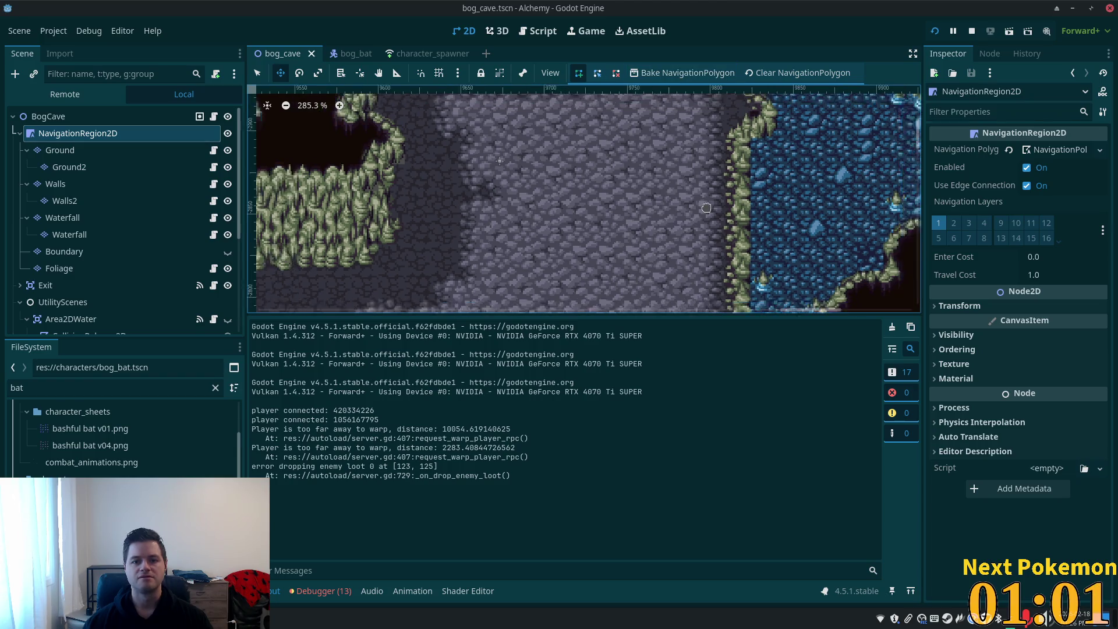
scroll(706, 211, down, 5)
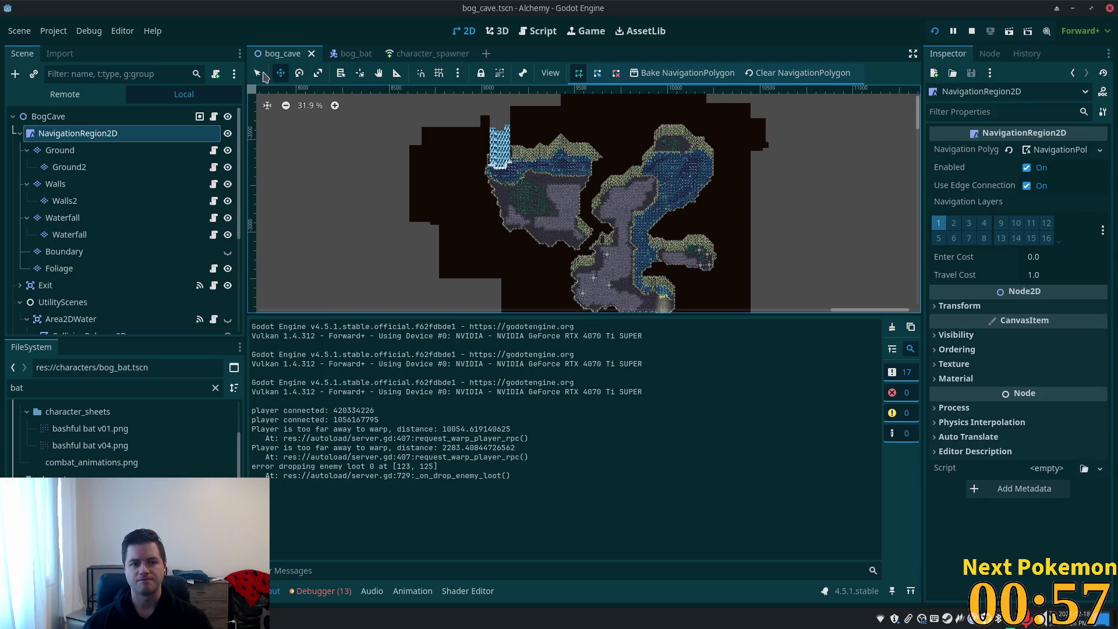
click(257, 73)
- Start the navigation polygon by the waterfall, tracing the west and south walls into the central passage
click(486, 166)
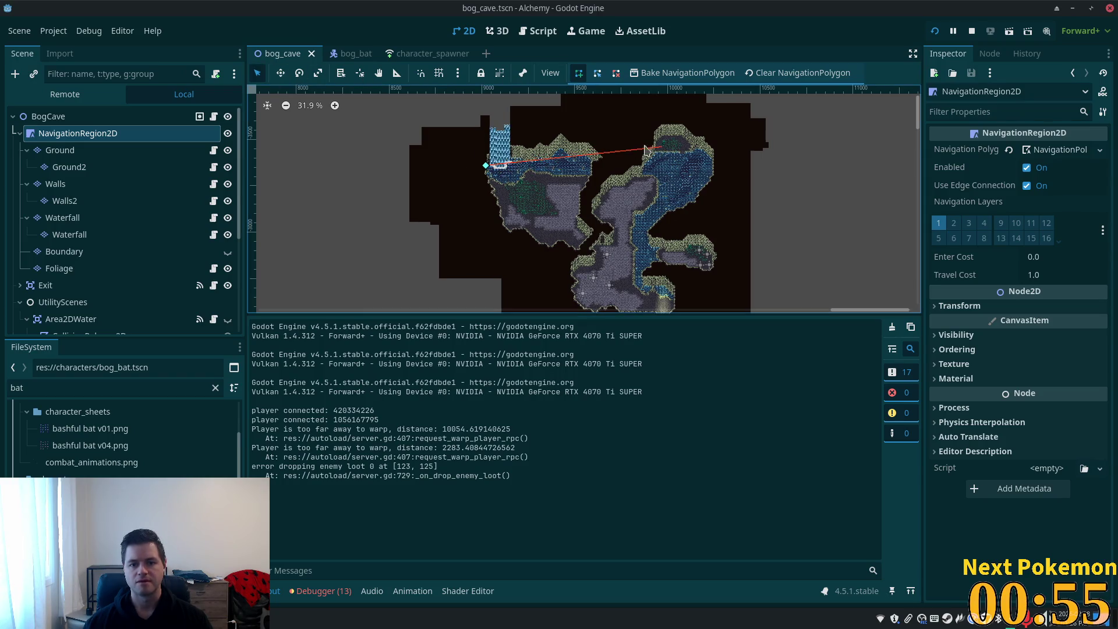
click(508, 230)
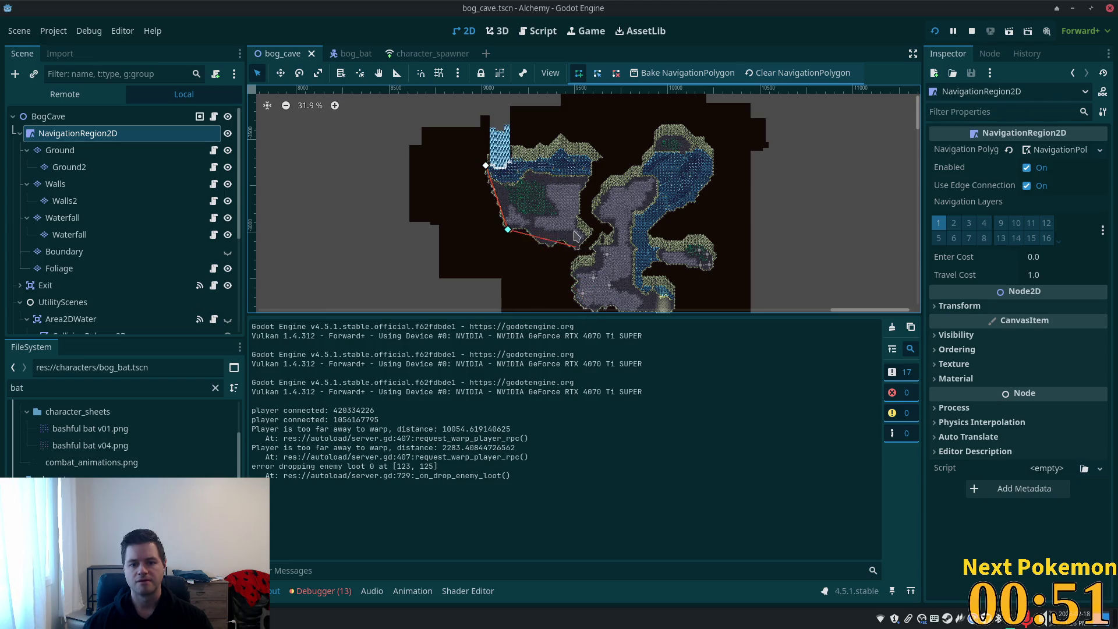
click(527, 228)
click(550, 245)
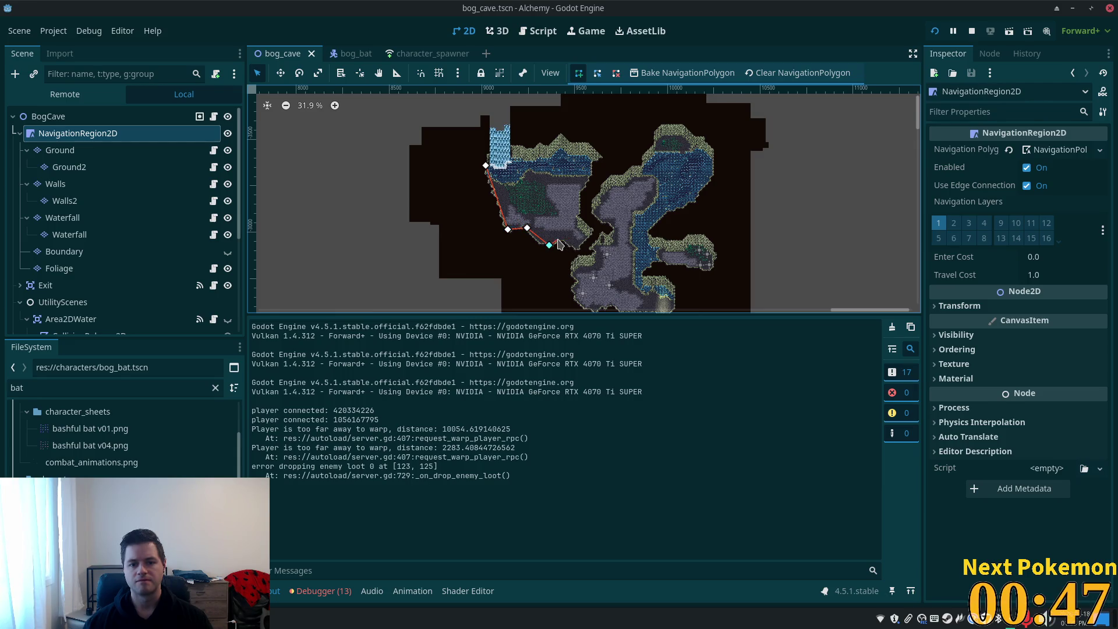
click(558, 239)
click(569, 241)
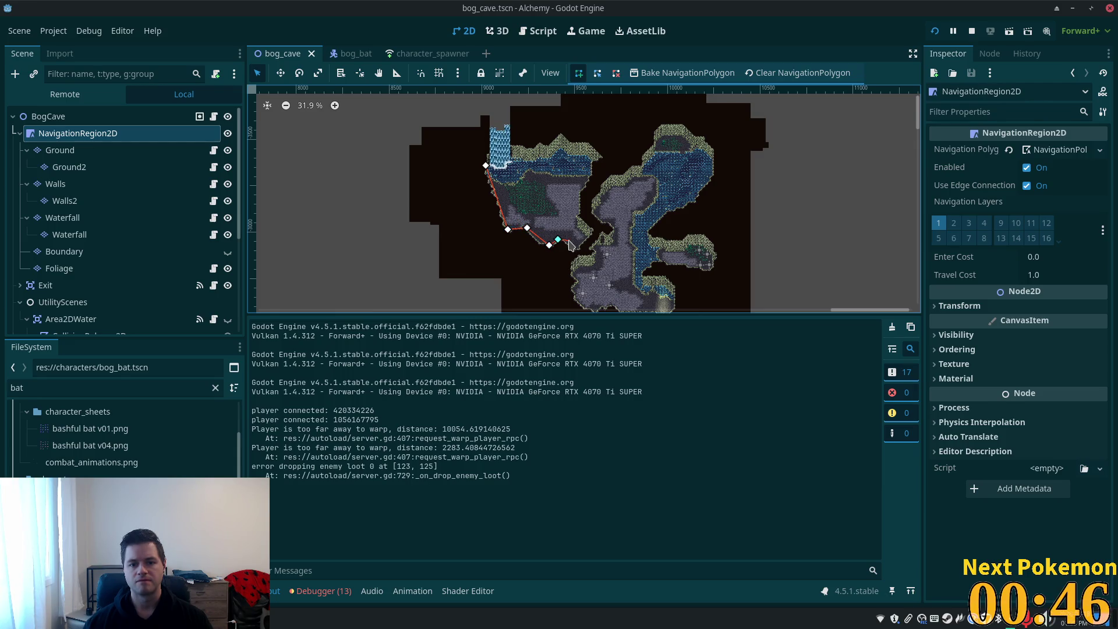
click(601, 259)
click(595, 268)
click(575, 272)
- Trace the southern chamber's edges and run the outline north along the water channel
mouse_move(576, 273)
mouse_down()
mouse_move(528, 164)
mouse_move(548, 225)
mouse_up()
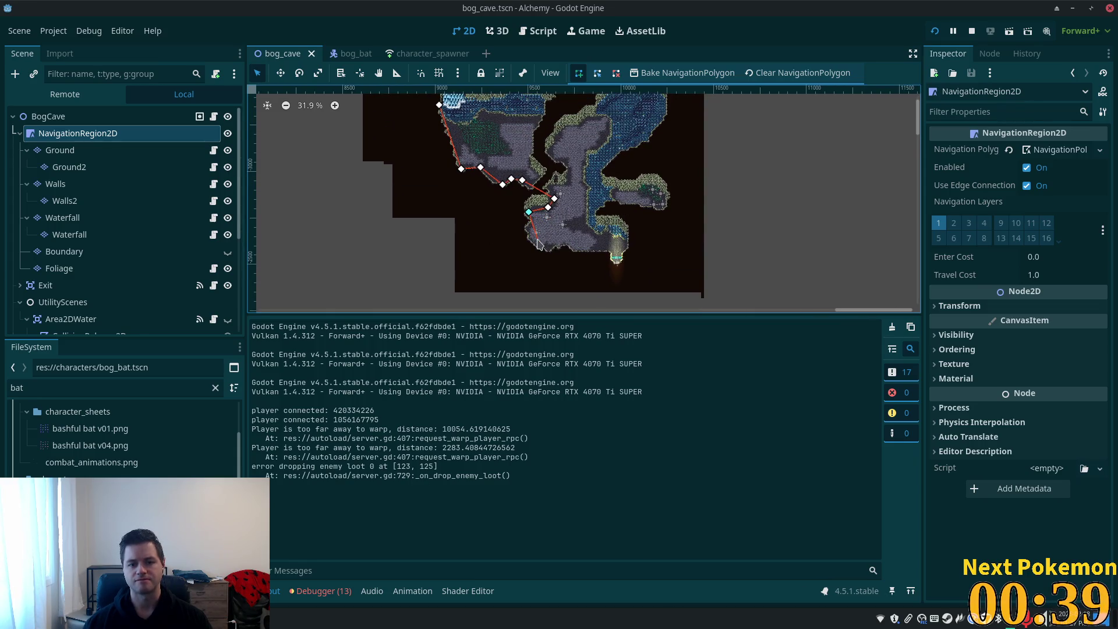
click(536, 241)
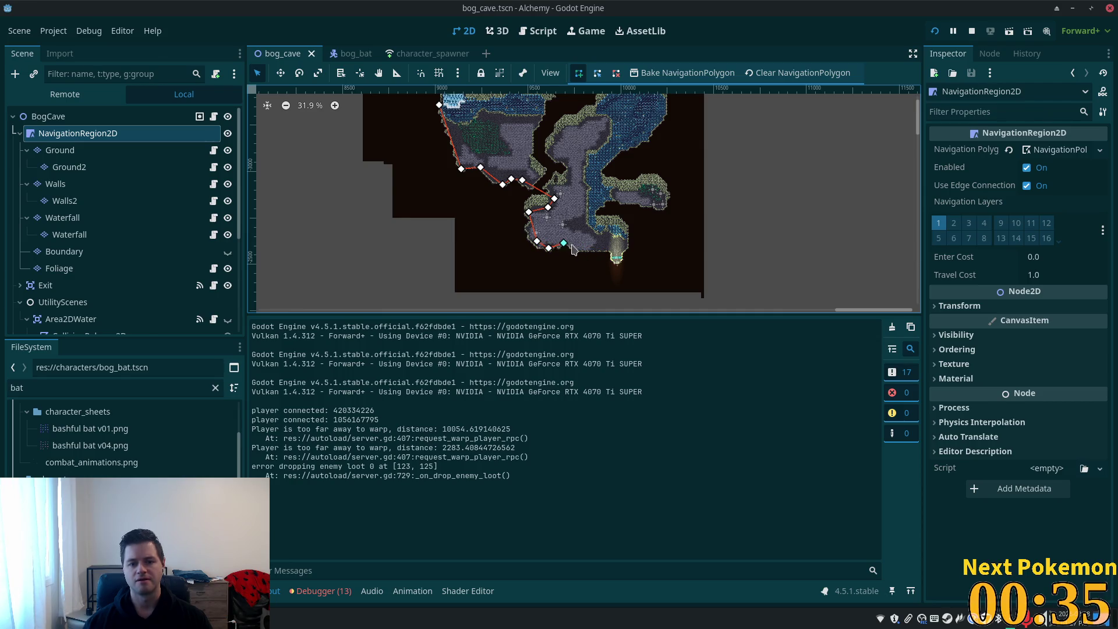
click(571, 244)
click(575, 251)
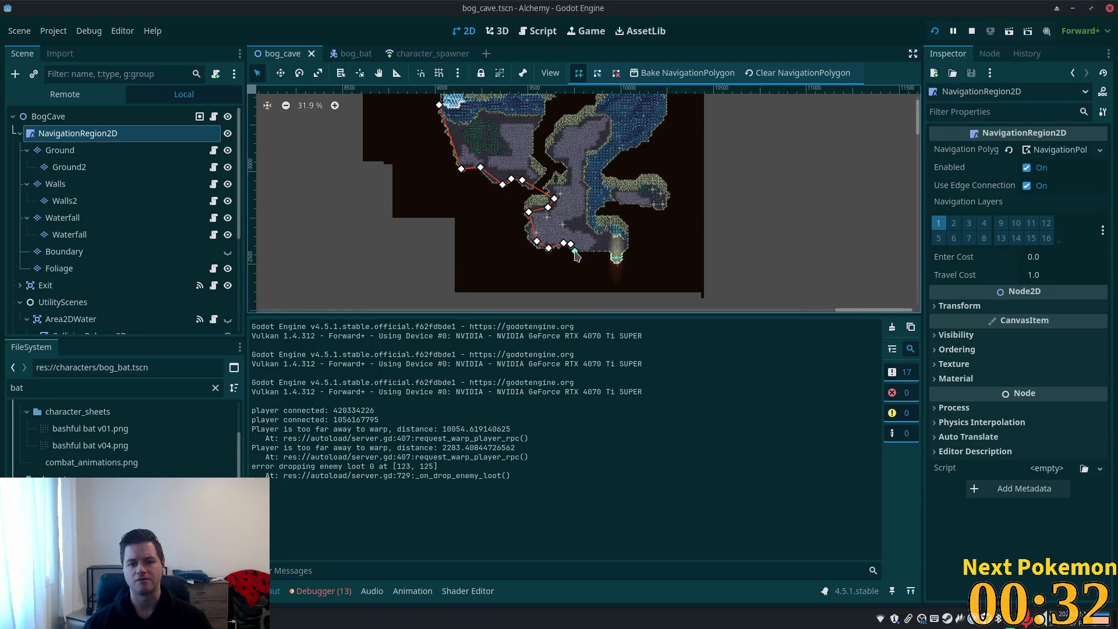
click(622, 252)
click(626, 241)
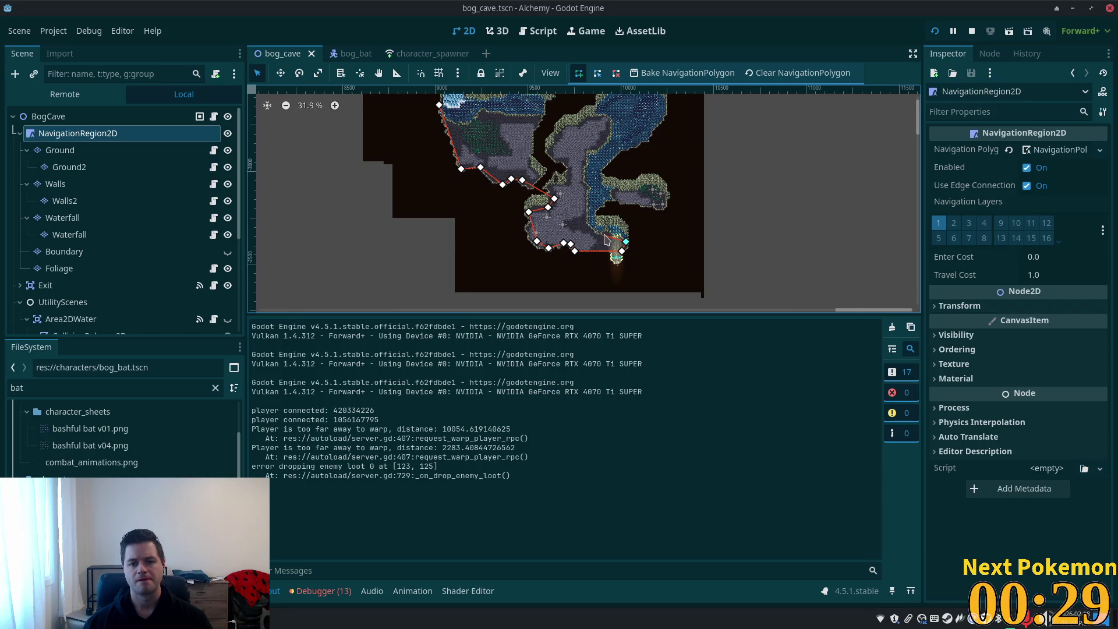
click(596, 235)
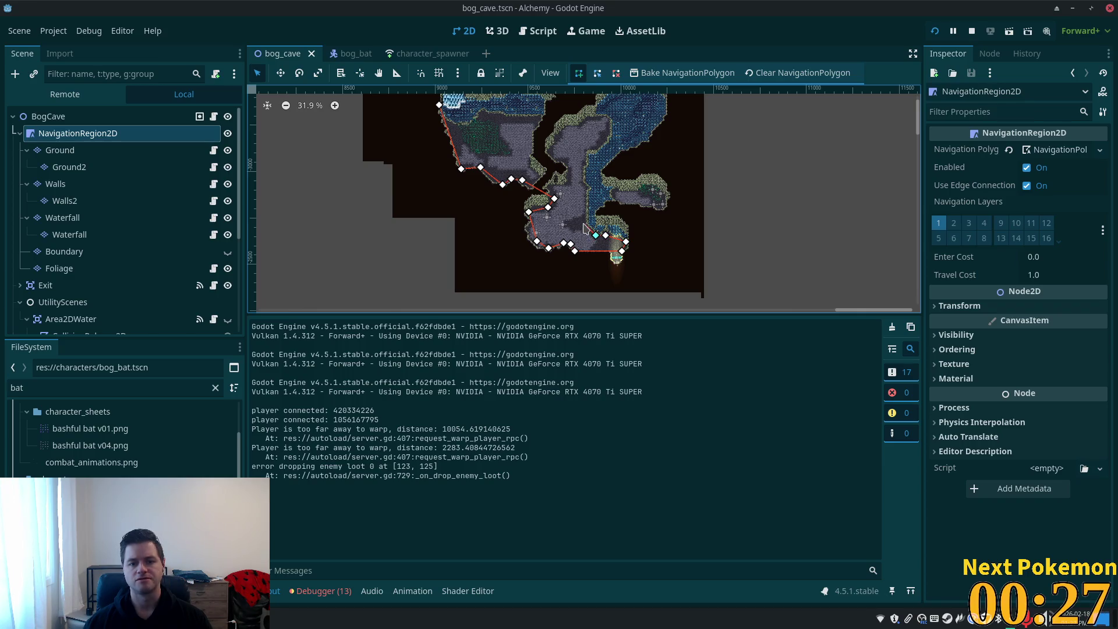
click(583, 222)
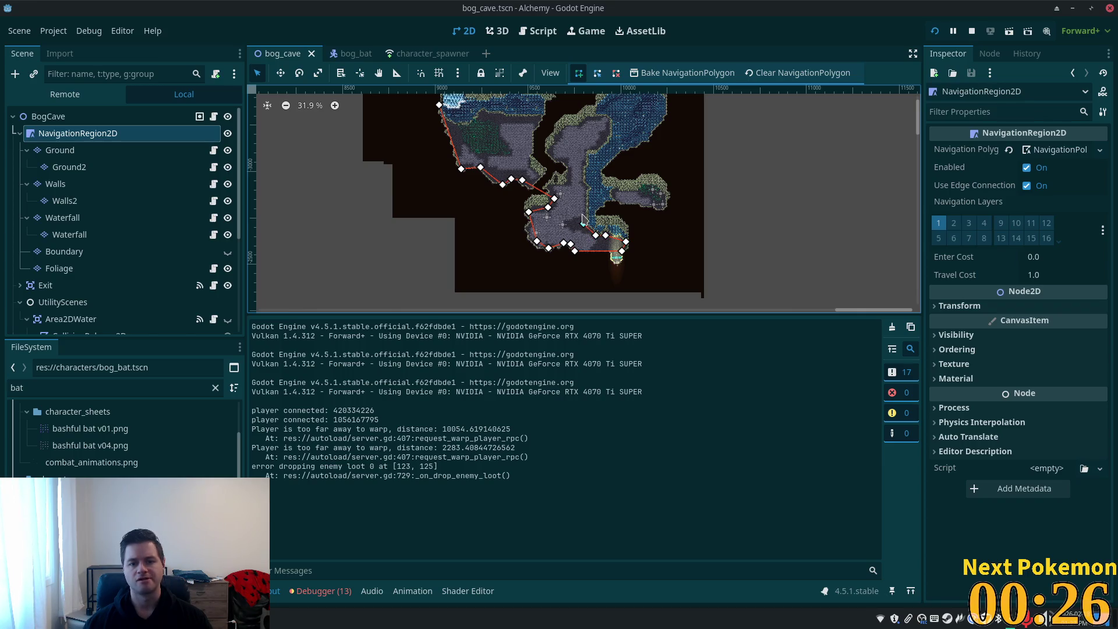
click(584, 152)
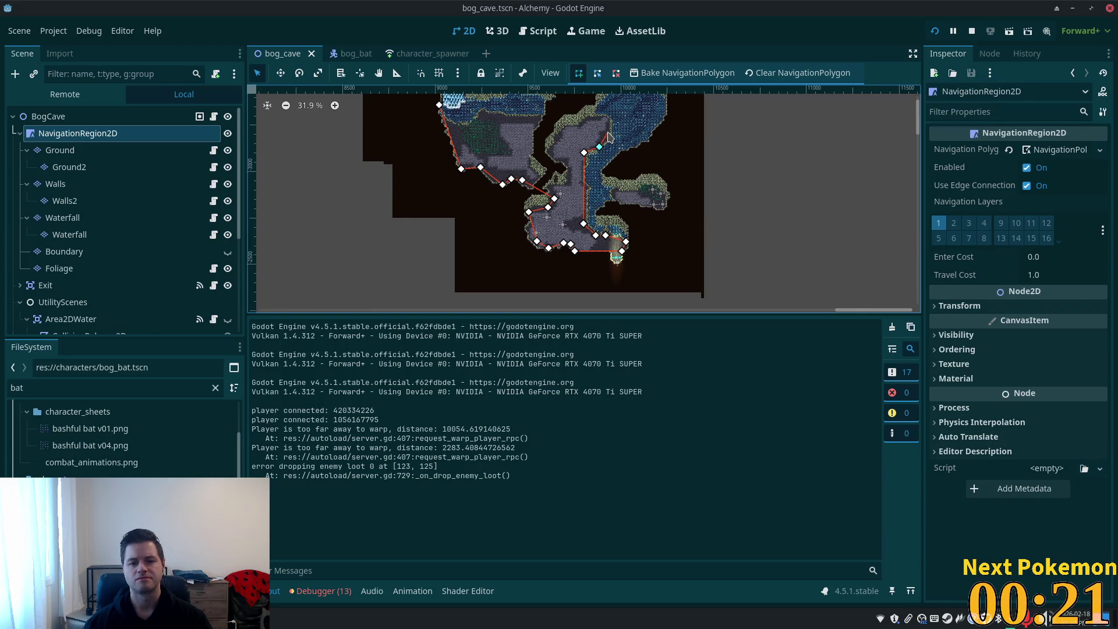
scroll(608, 137, up, 2)
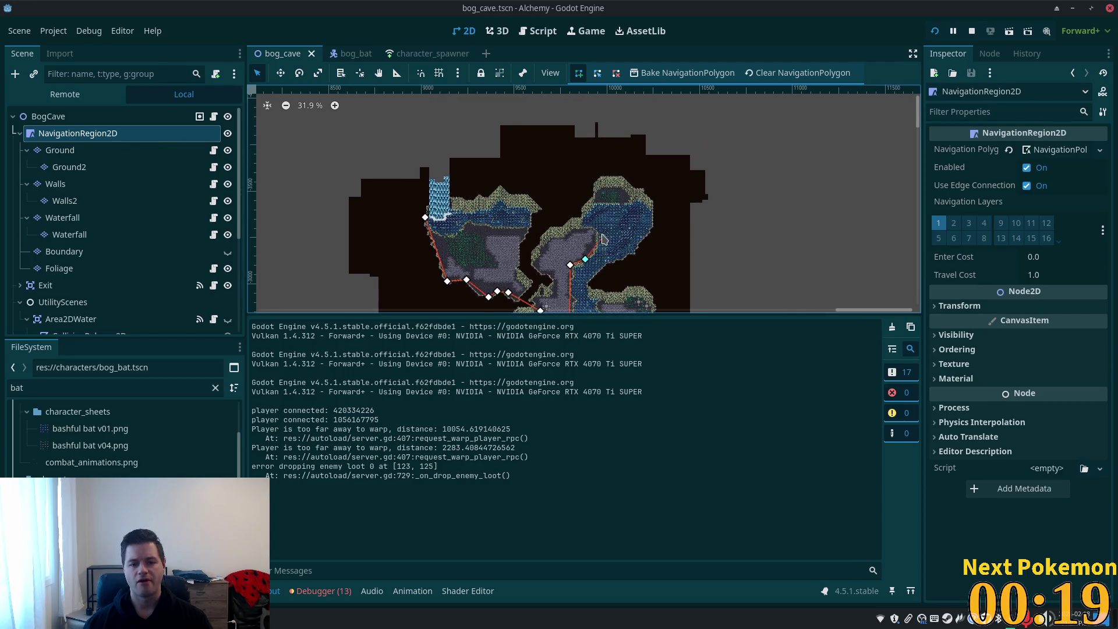
- Add outline corners along the pool's edge and up the right cave wall
scroll(577, 285, up, 2)
scroll(577, 286, up, 2)
scroll(606, 210, down, 1)
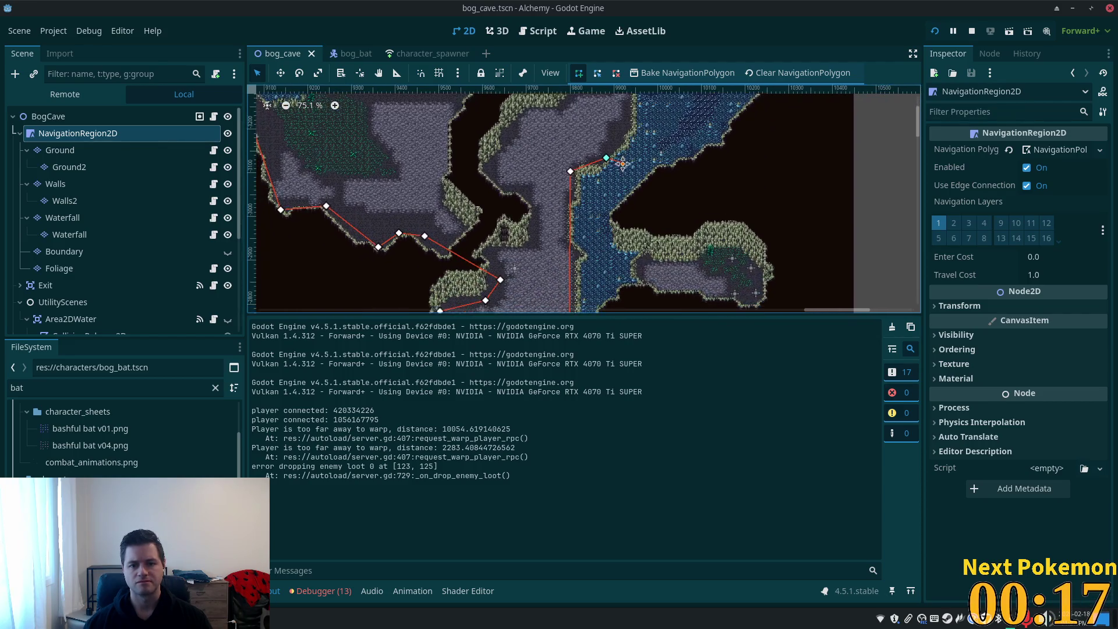
scroll(611, 175, down, 4)
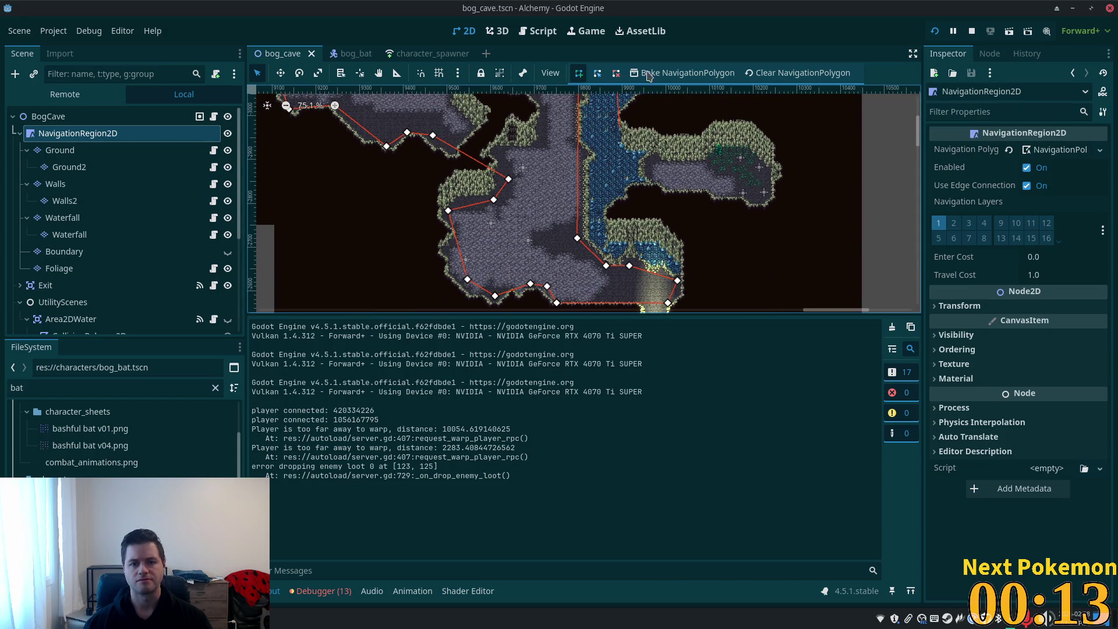
scroll(699, 175, up, 5)
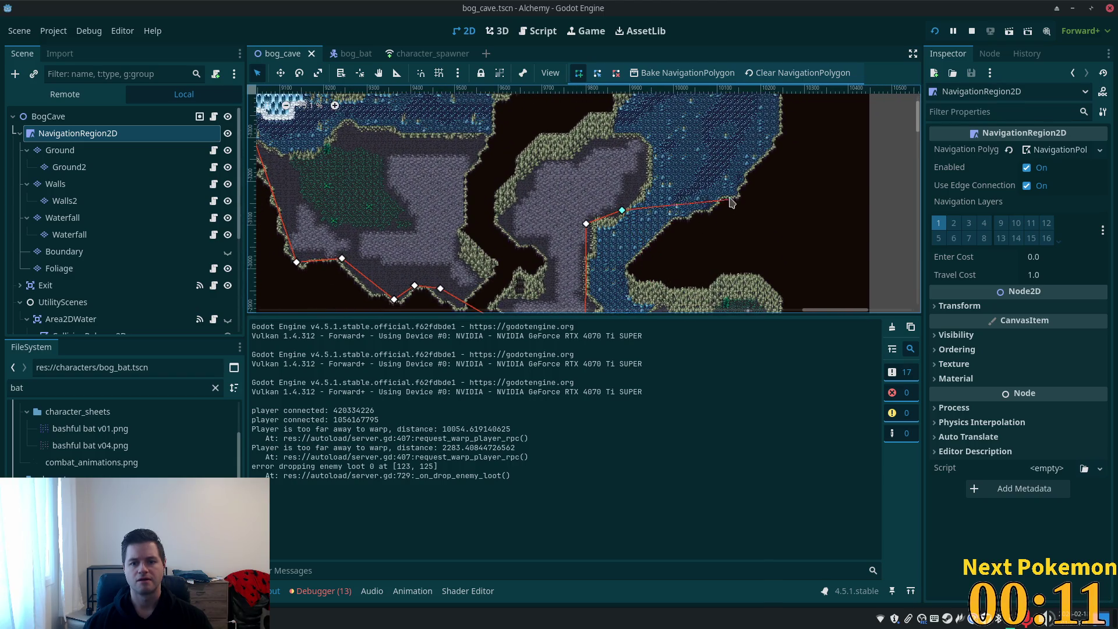
click(731, 193)
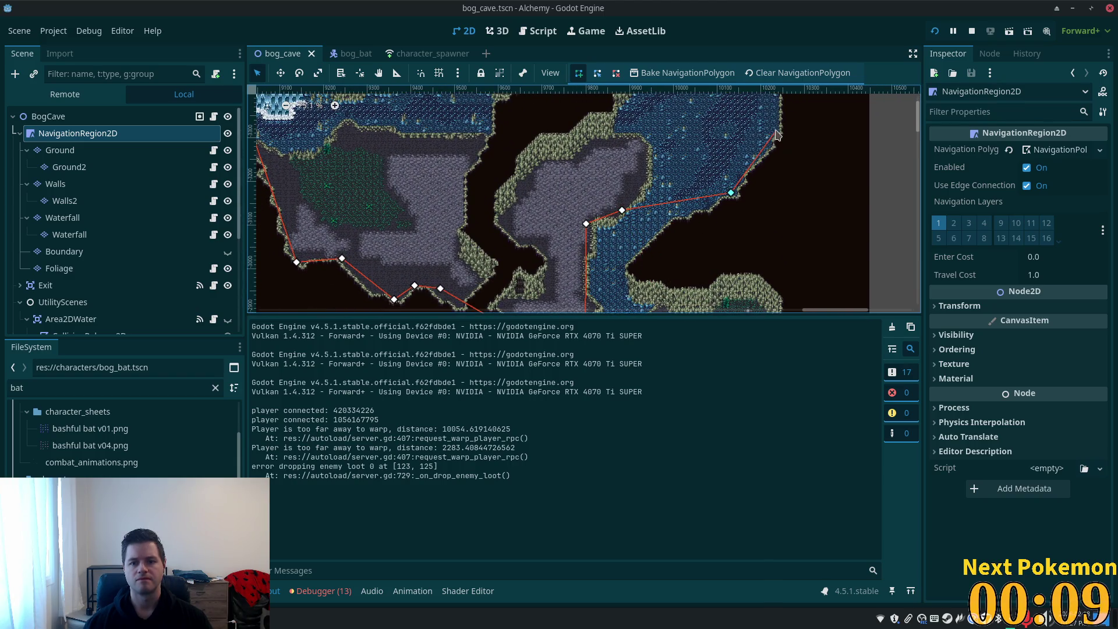
click(776, 127)
scroll(774, 134, up, 2)
scroll(775, 134, right, 1)
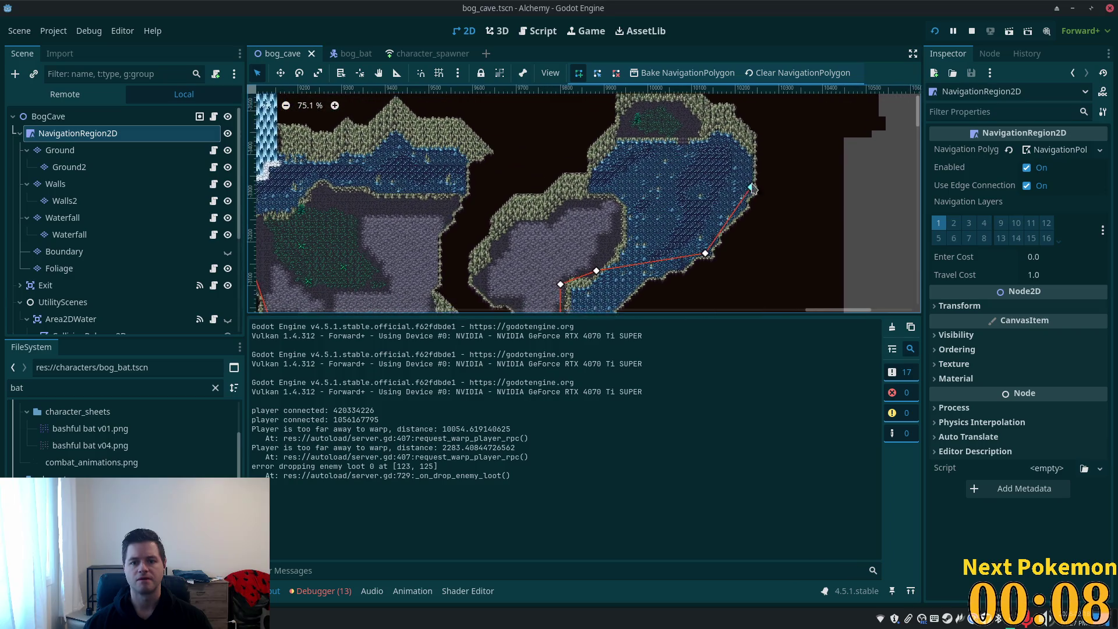
click(752, 151)
click(724, 132)
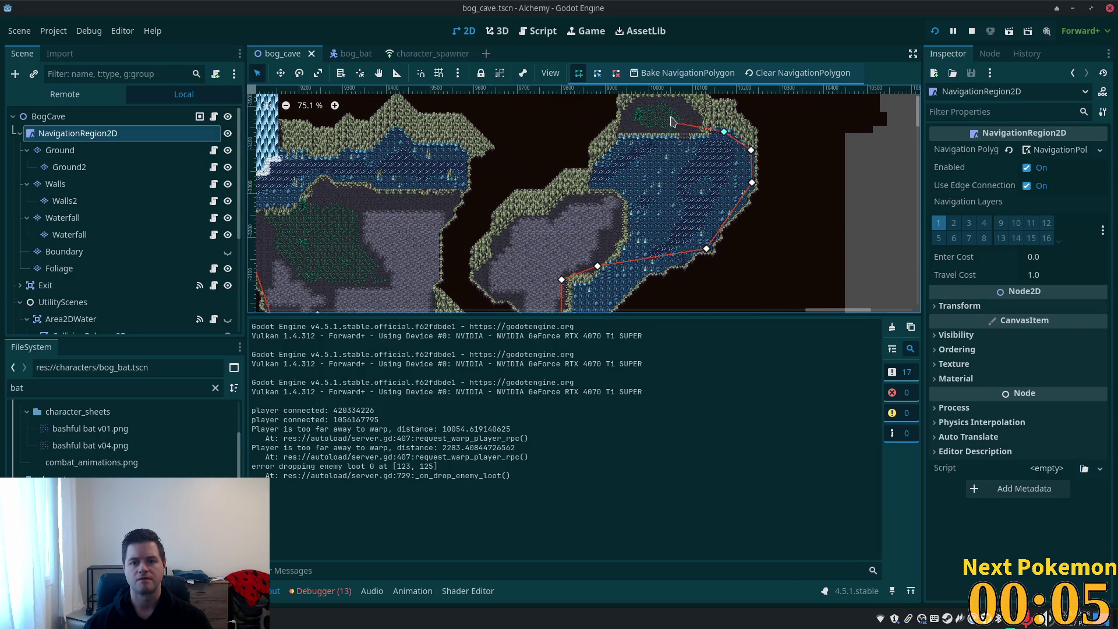
- Trace the top and left side of the pool down to the grey rock floor
click(683, 98)
click(634, 102)
click(593, 183)
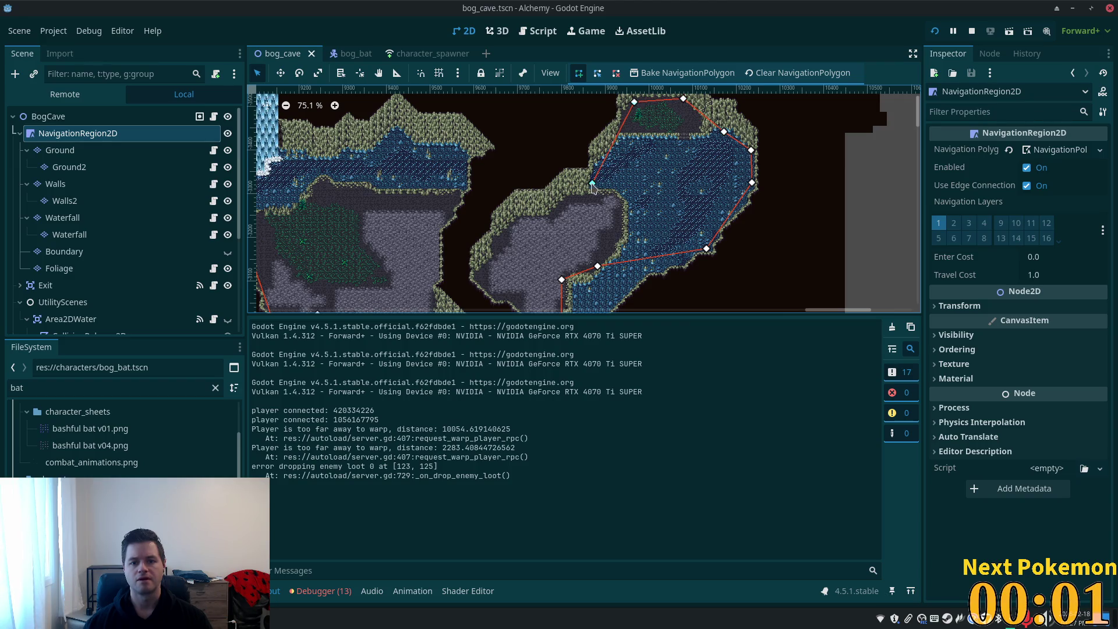
click(499, 236)
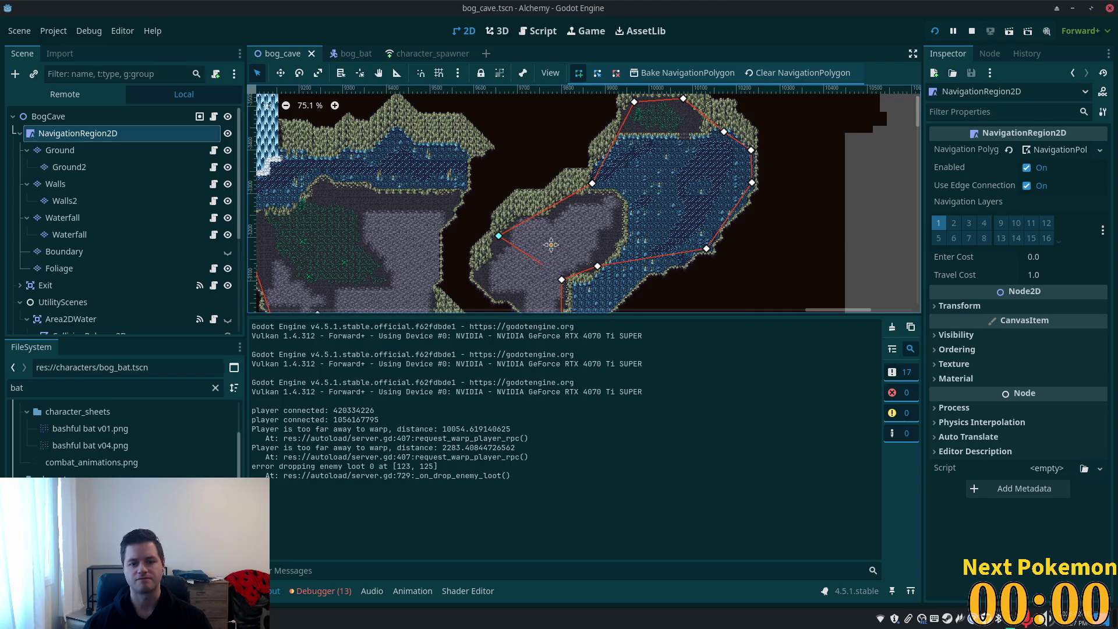
drag(548, 251, 574, 152)
- Trace around the central rock column and left floor, closing the polygon at its first vertex
click(502, 180)
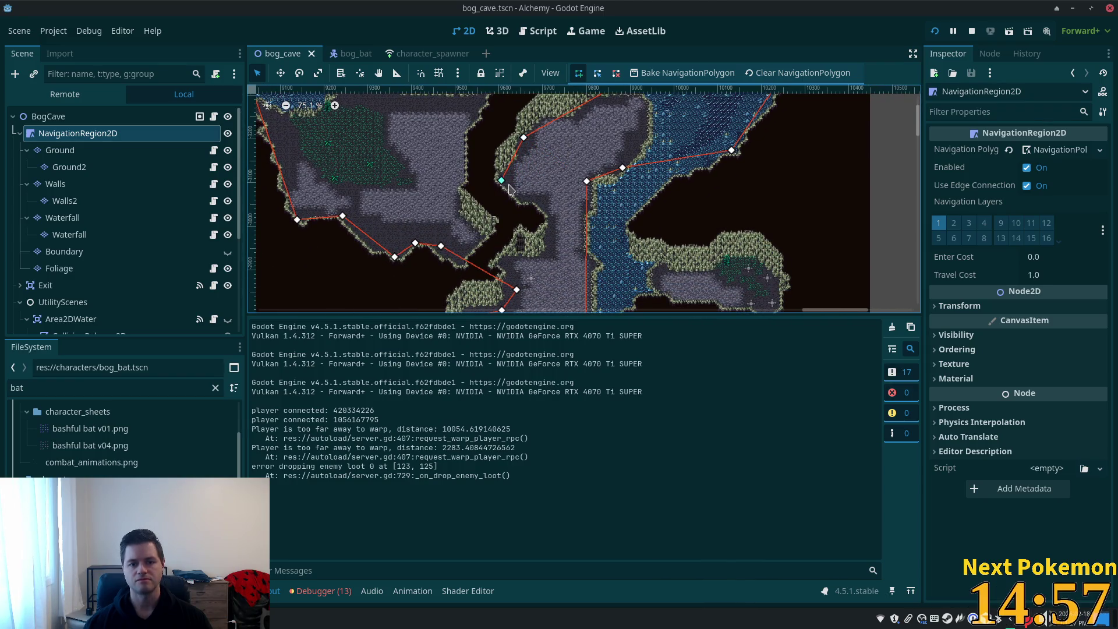
click(552, 219)
click(546, 258)
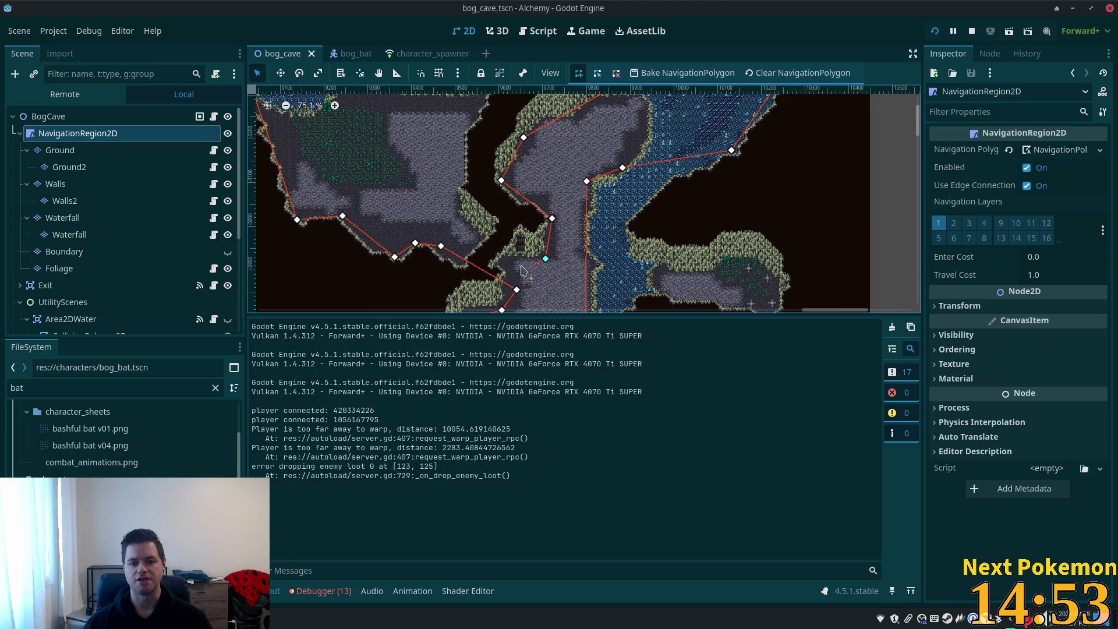
click(512, 260)
click(458, 211)
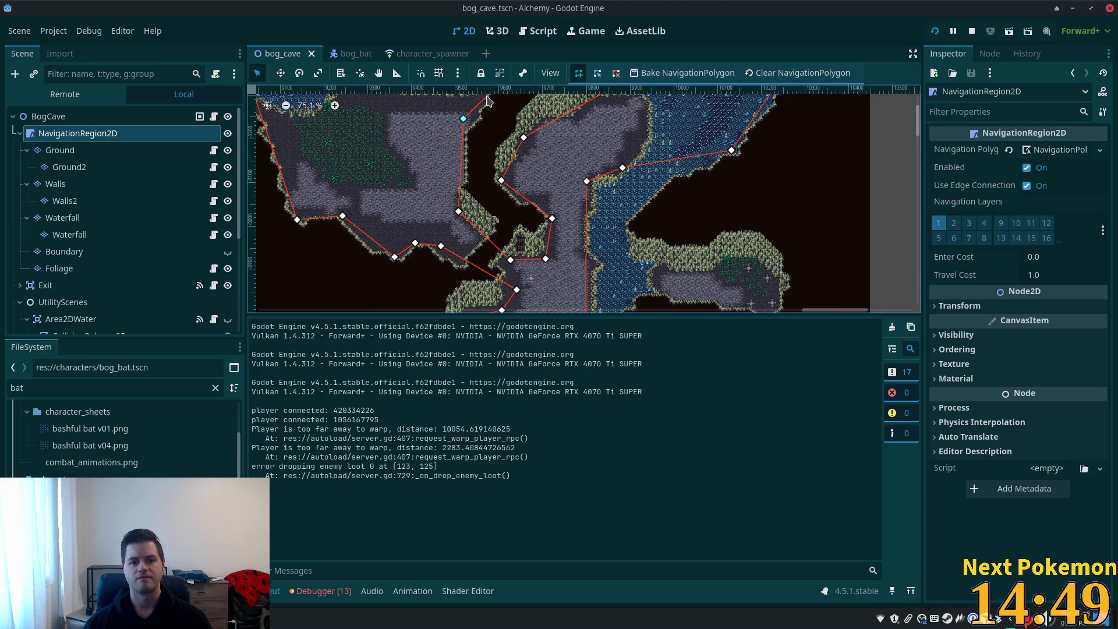
click(347, 97)
drag(346, 96, 456, 145)
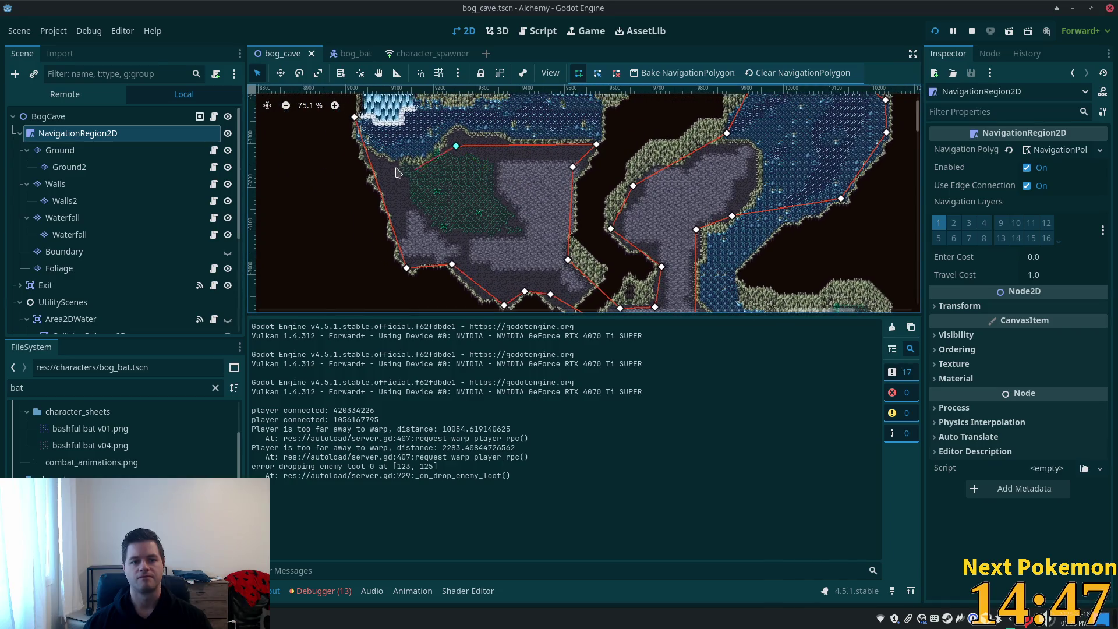
click(401, 173)
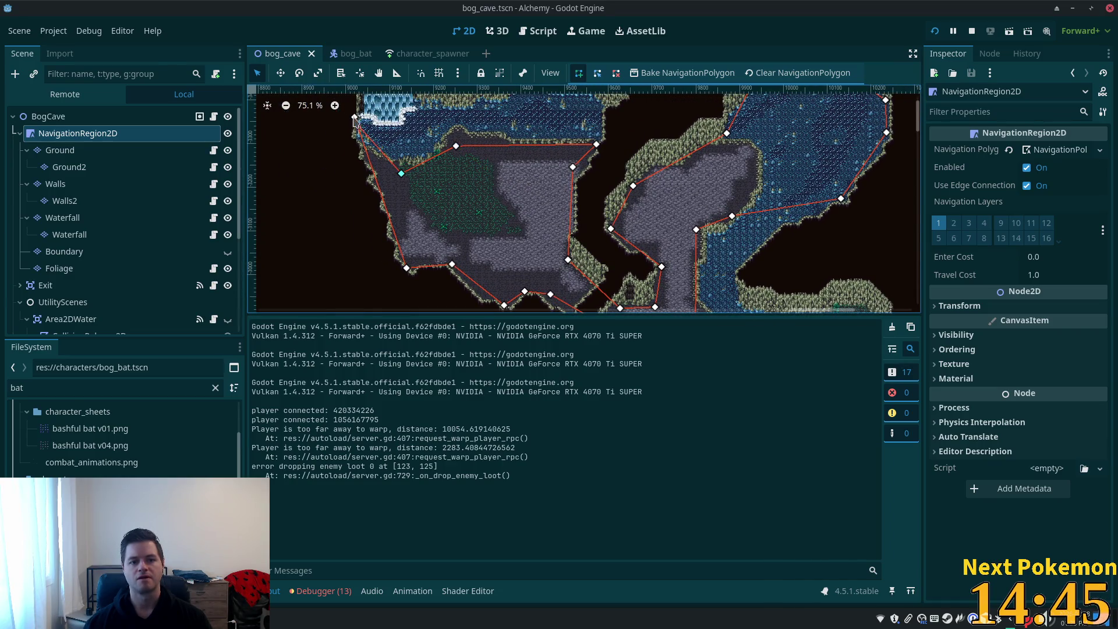
click(355, 117)
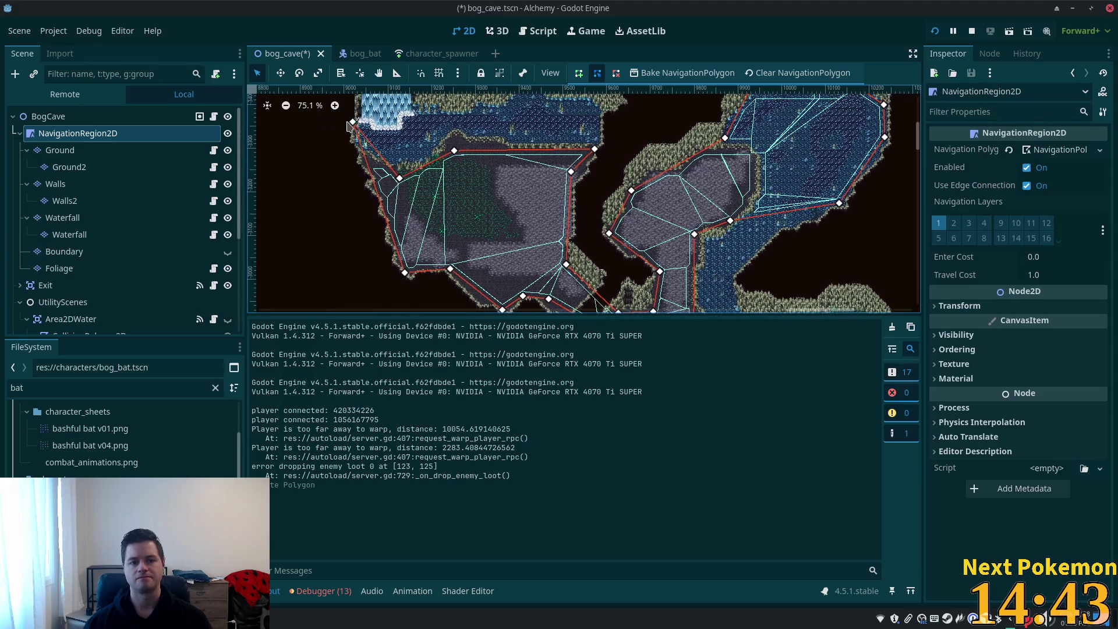
- Look over the lower cave, then bring up the Pokemon Community Game popout's item shop
scroll(350, 134, down, 3)
scroll(350, 134, right, 6)
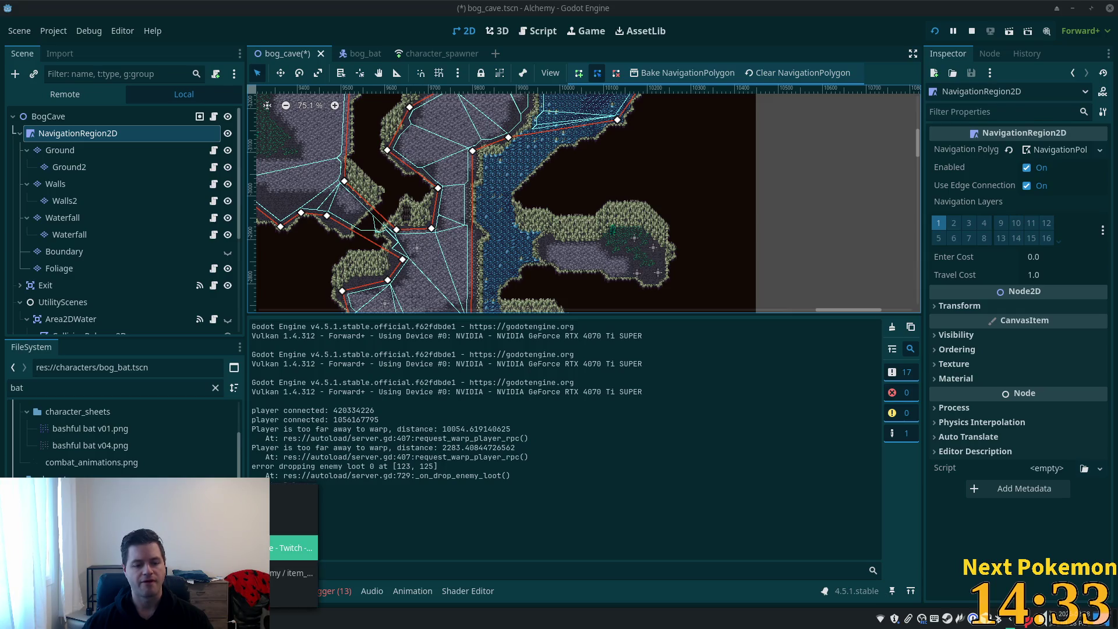
key(alt+Tab)
click(335, 146)
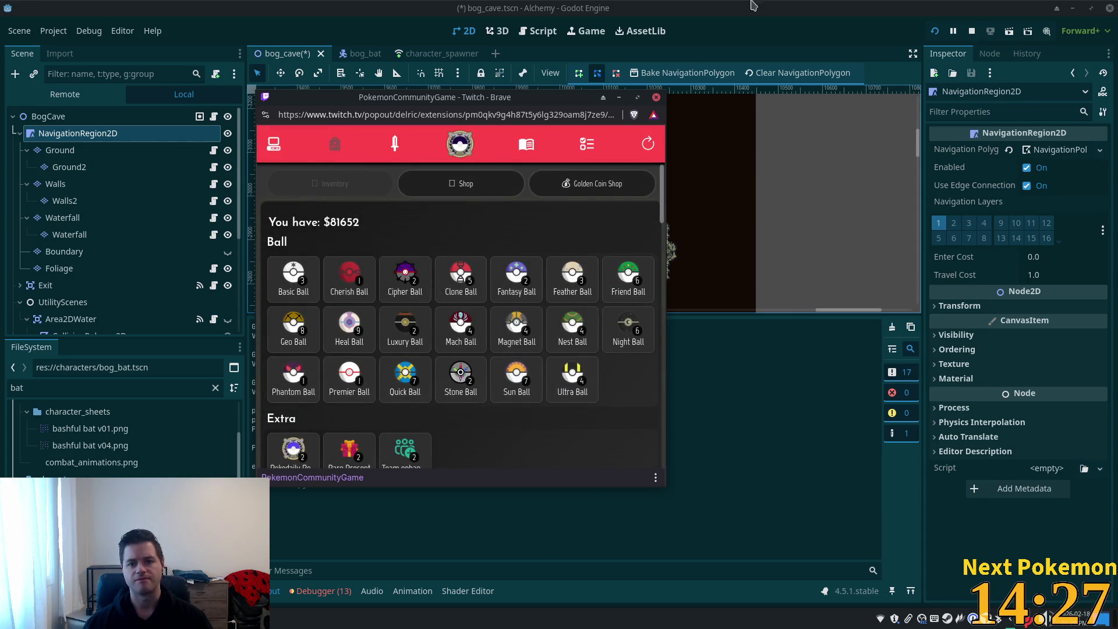
- Leave the Pokemon Community Game ball shop and return to the Godot cave scene
key(alt+Tab)
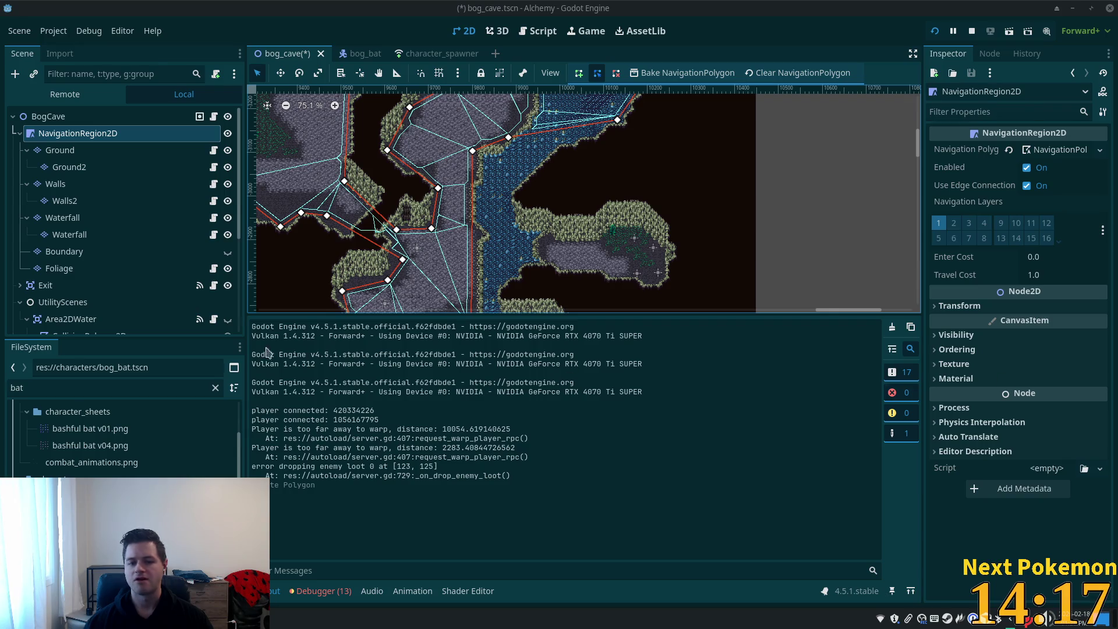
- Drag three navigation polygon corners outward so the polygon covers the right islet and lower cave
scroll(425, 237, down, 5)
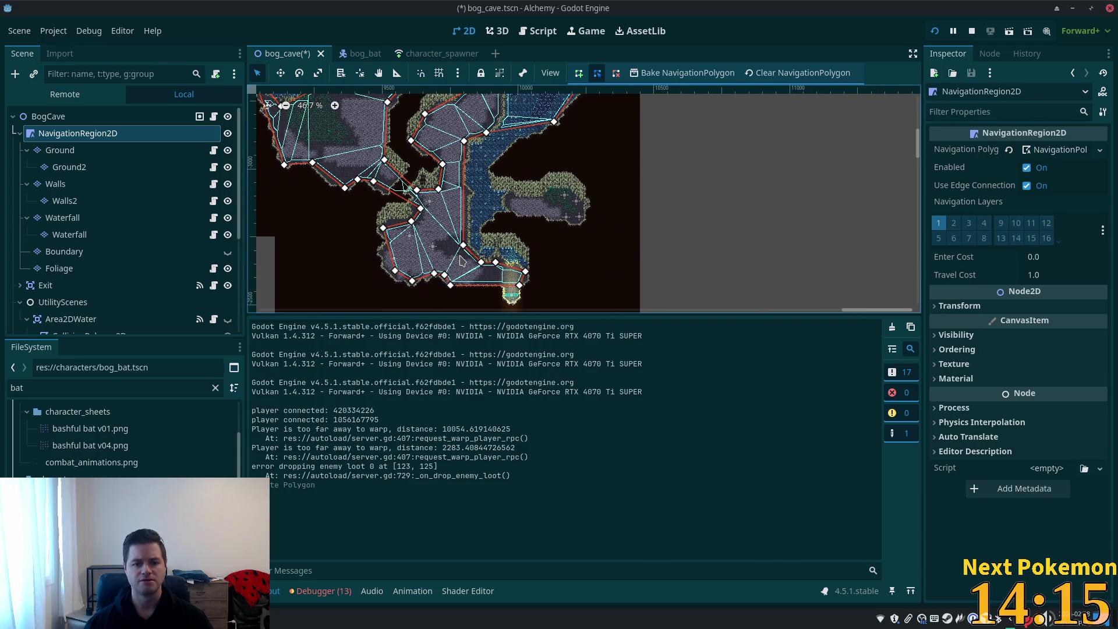
drag(465, 247, 480, 243)
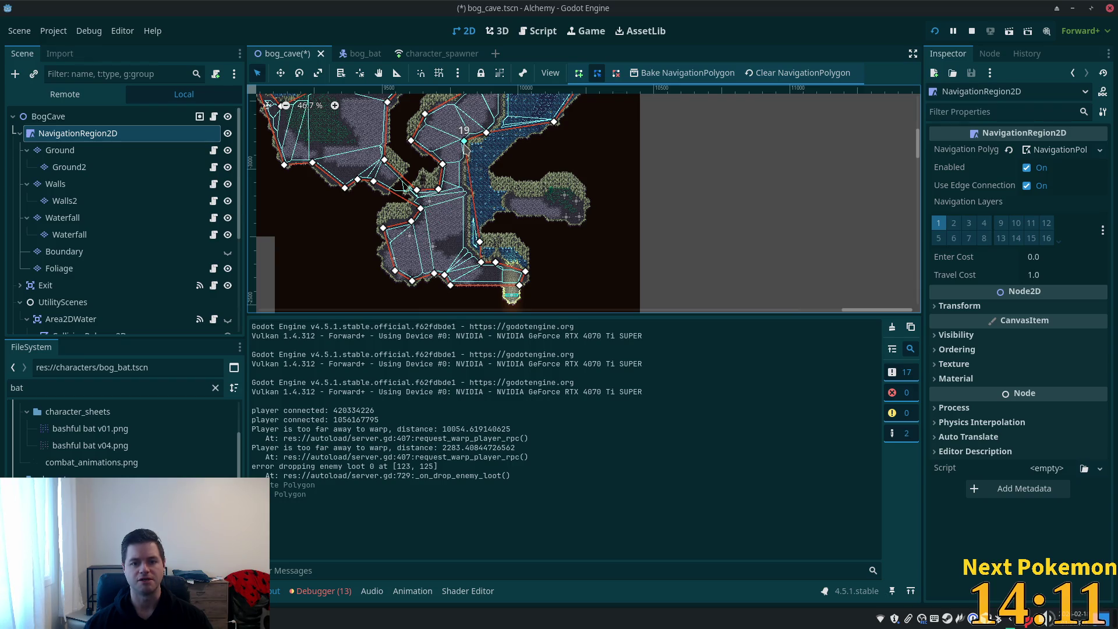
click(537, 236)
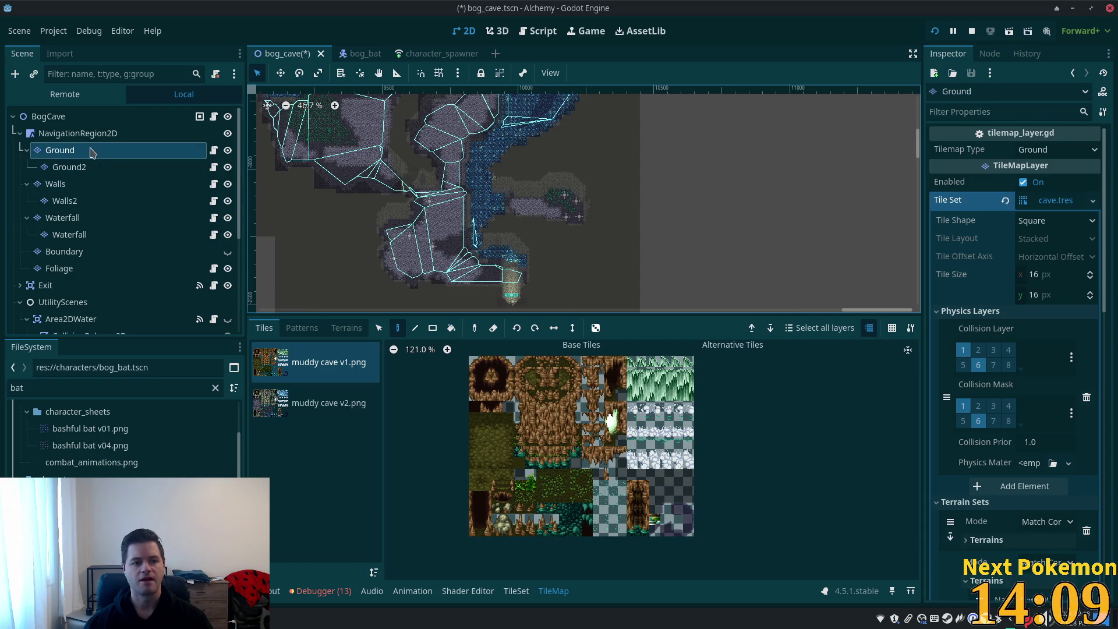
click(93, 134)
drag(465, 141, 589, 224)
mouse_move(553, 122)
mouse_down()
mouse_move(563, 162)
mouse_move(584, 174)
mouse_up()
scroll(627, 303, up, 5)
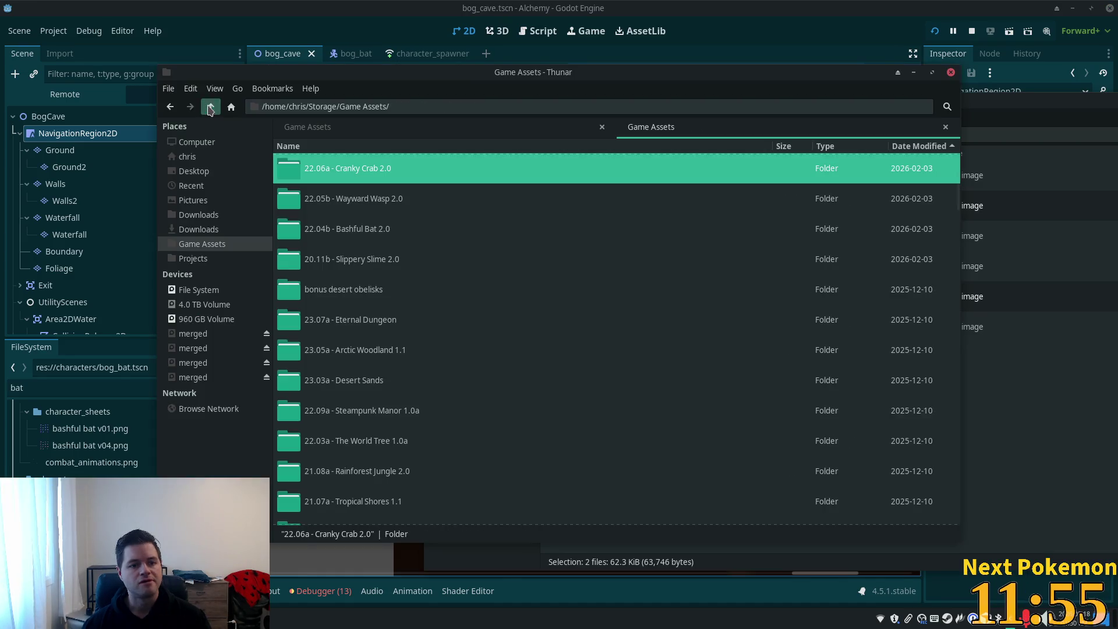
- Open the 22.10a - Greedy Gremlin folder and view the horns v06 and v07 sprite sheets
scroll(445, 220, up, 5)
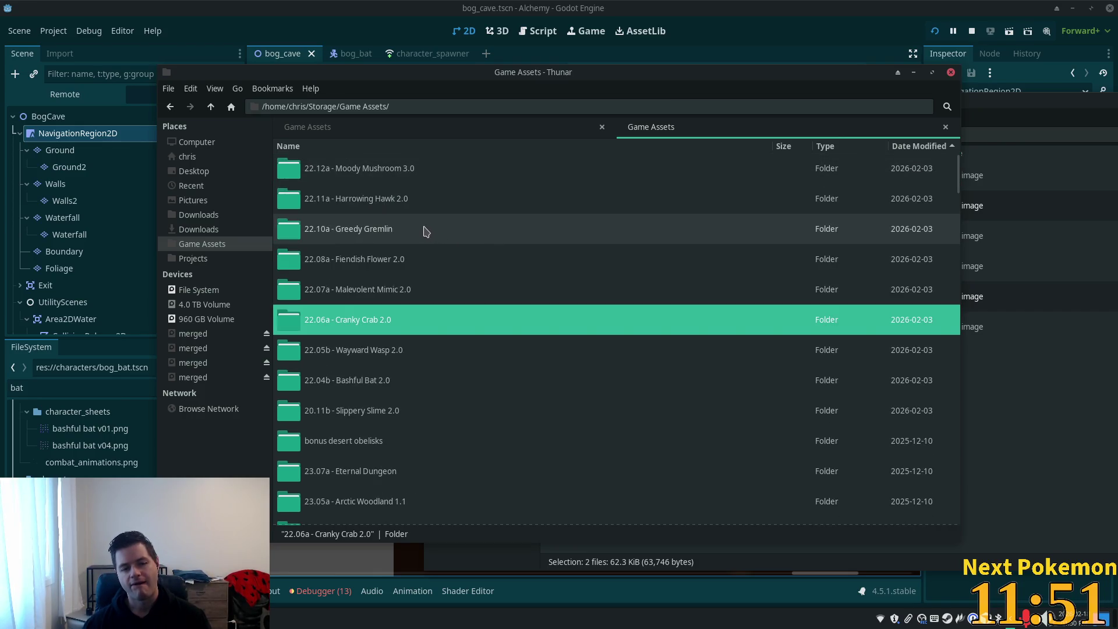
double_click(424, 232)
double_click(381, 256)
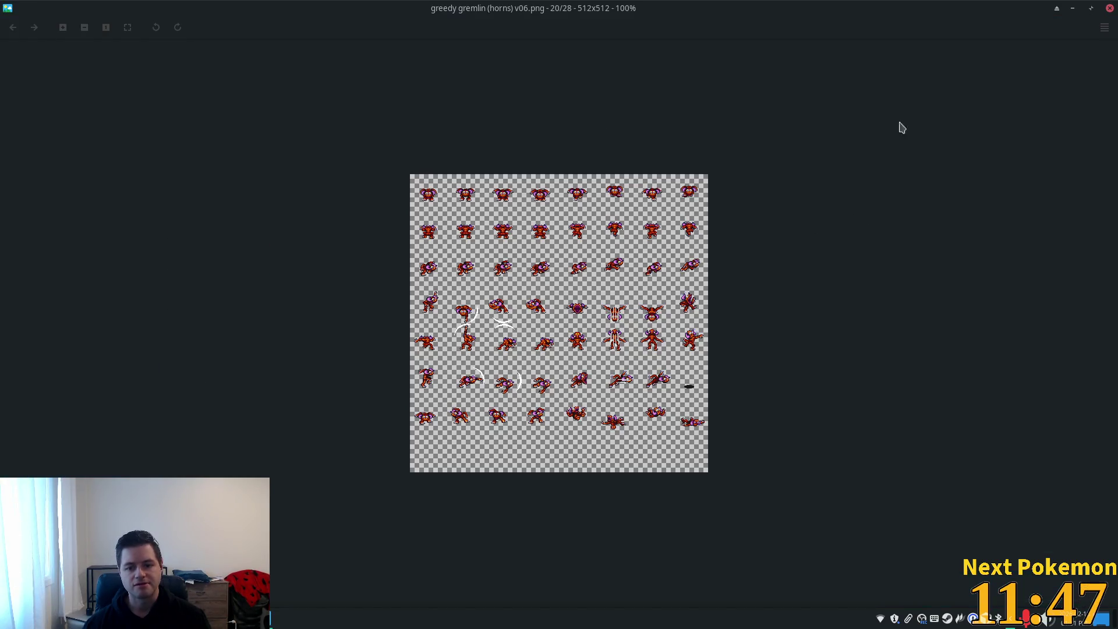
click(1110, 7)
double_click(430, 223)
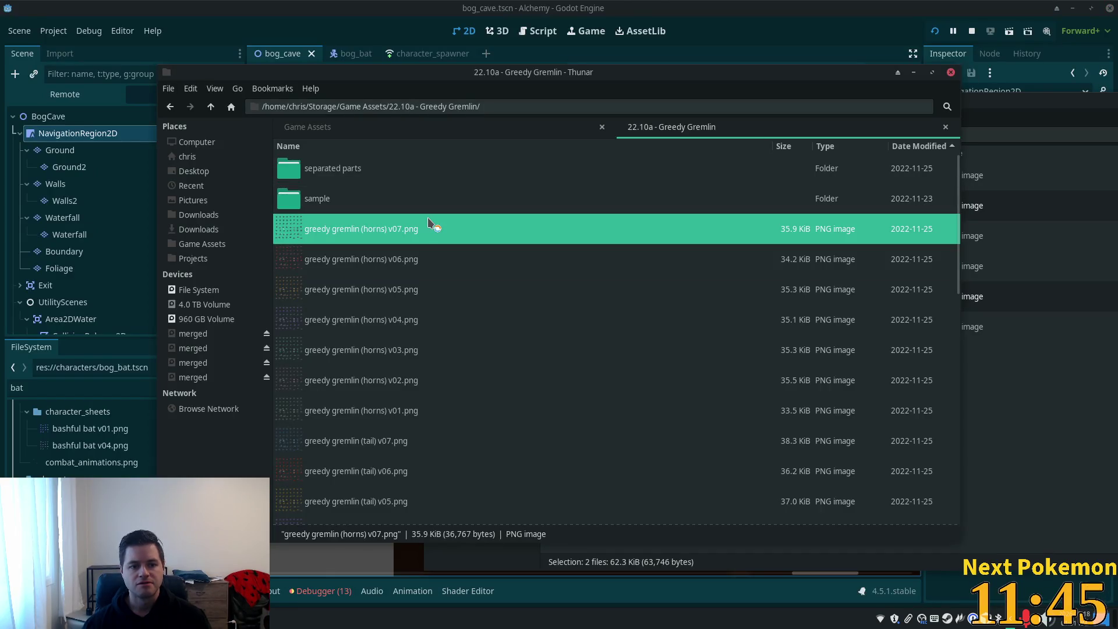
scroll(611, 216, up, 2)
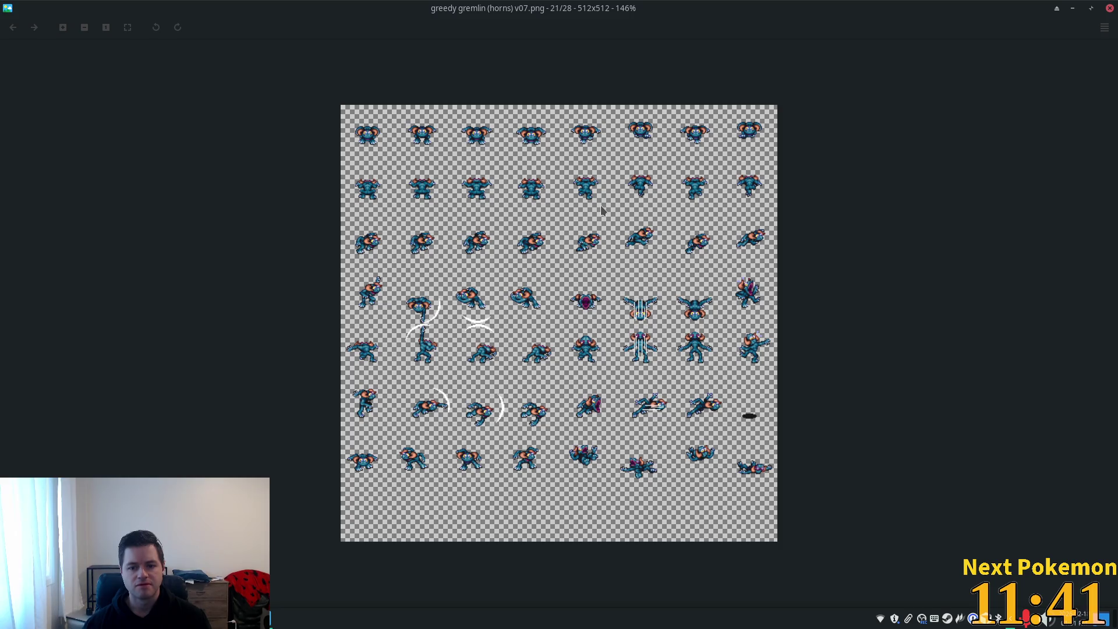
click(1110, 8)
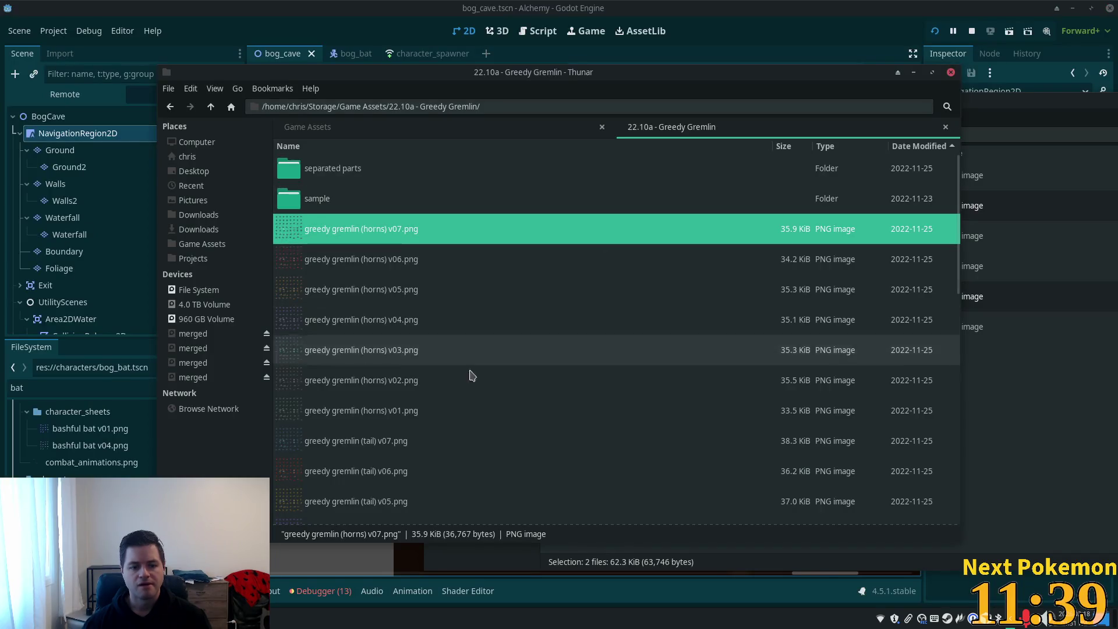
- Open greedy gremlin (base) v07.png and zoom into the sprite sheet
scroll(466, 422, down, 5)
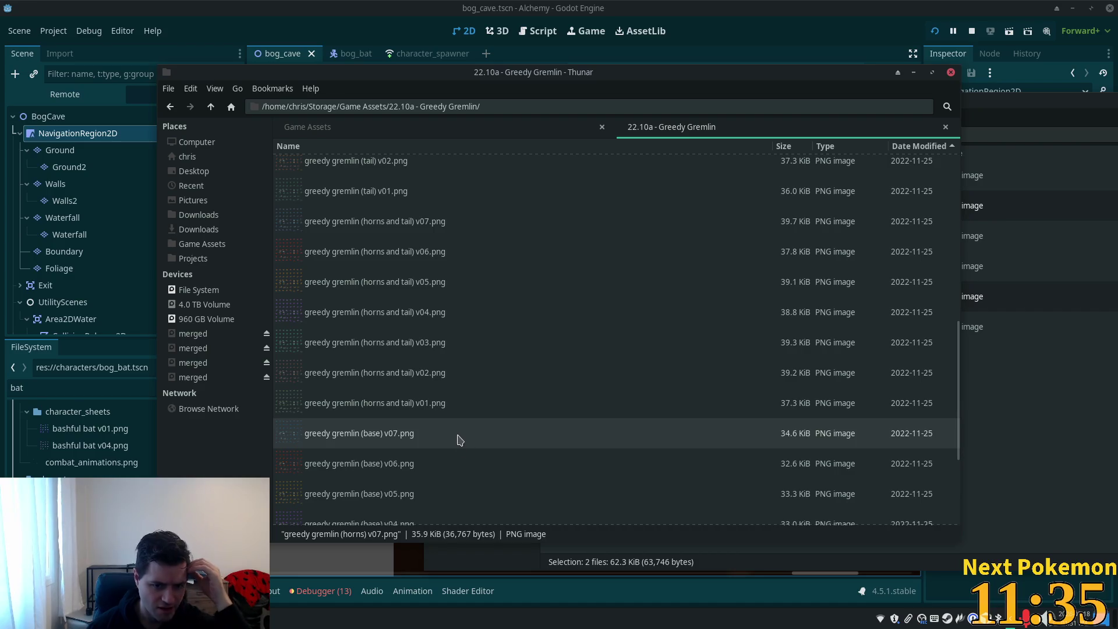
double_click(447, 447)
scroll(570, 459, up, 3)
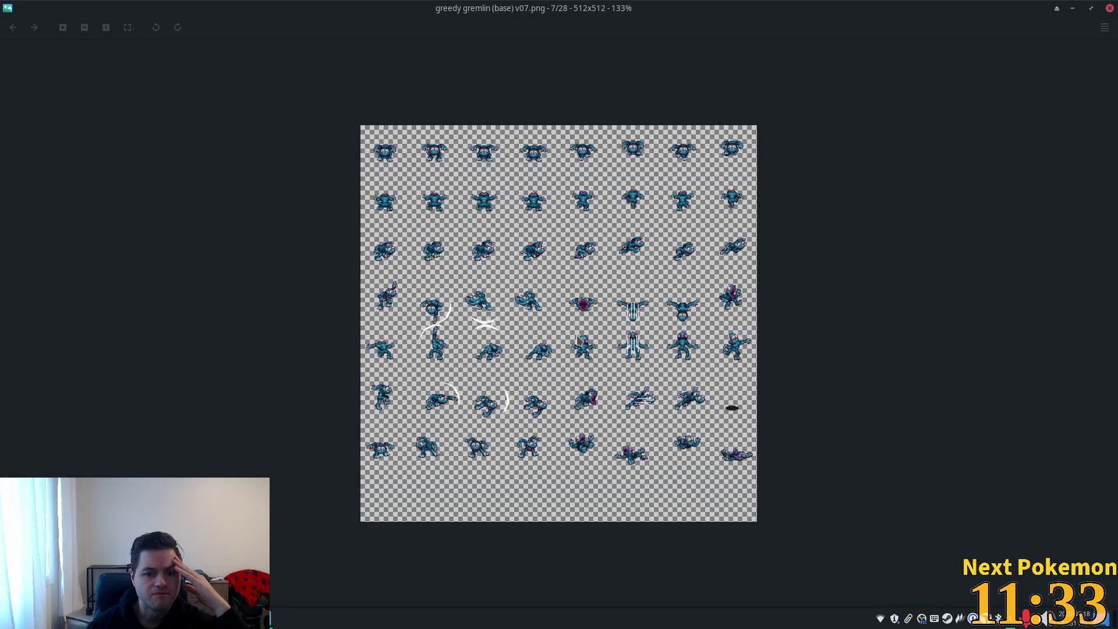
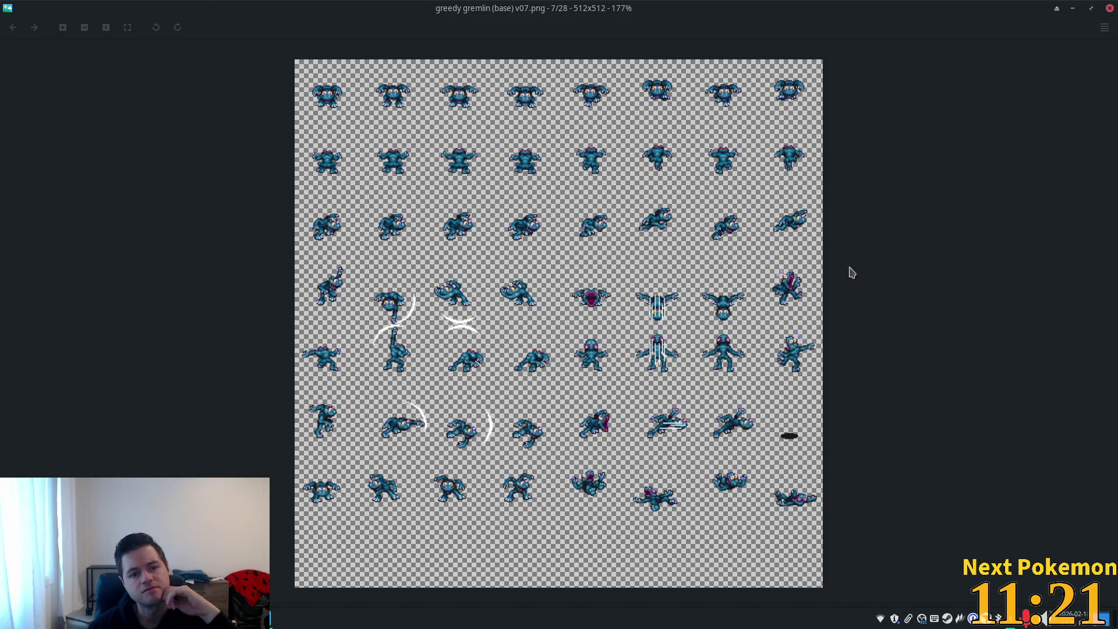
- Close the v07 sheet and open greedy gremlin (base) v03.png zoomed in
click(1110, 7)
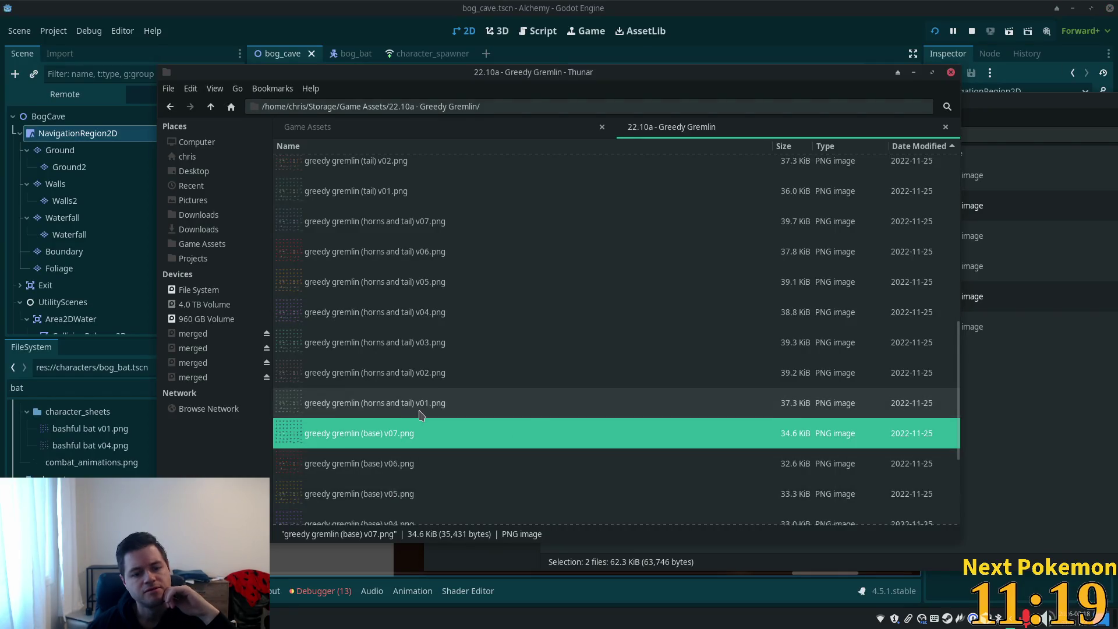
scroll(420, 415, down, 2)
double_click(375, 468)
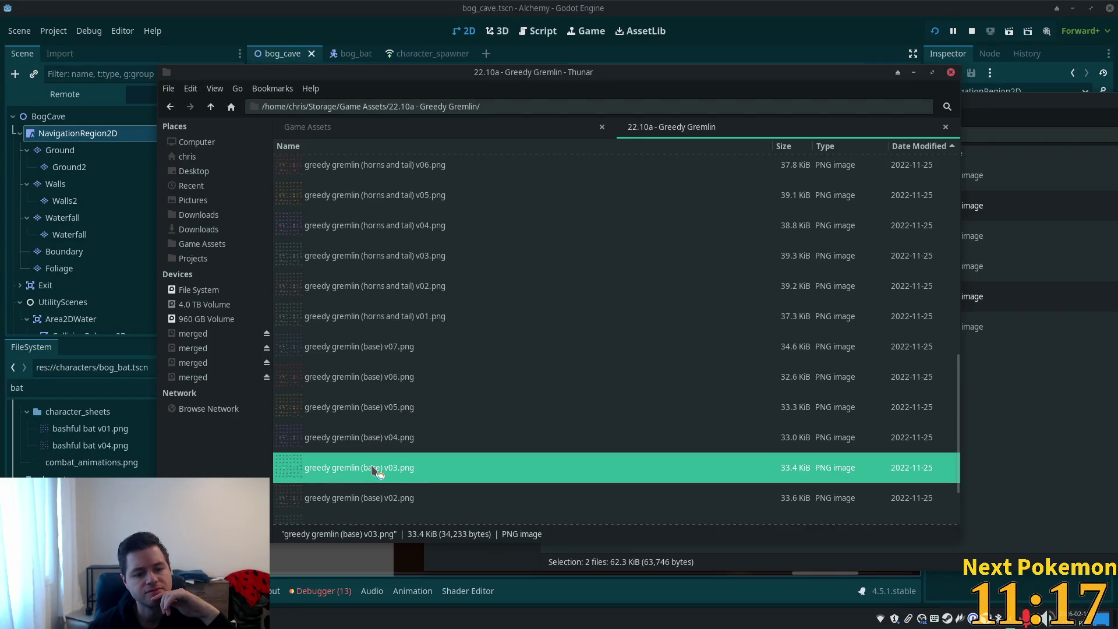
scroll(562, 289, up, 4)
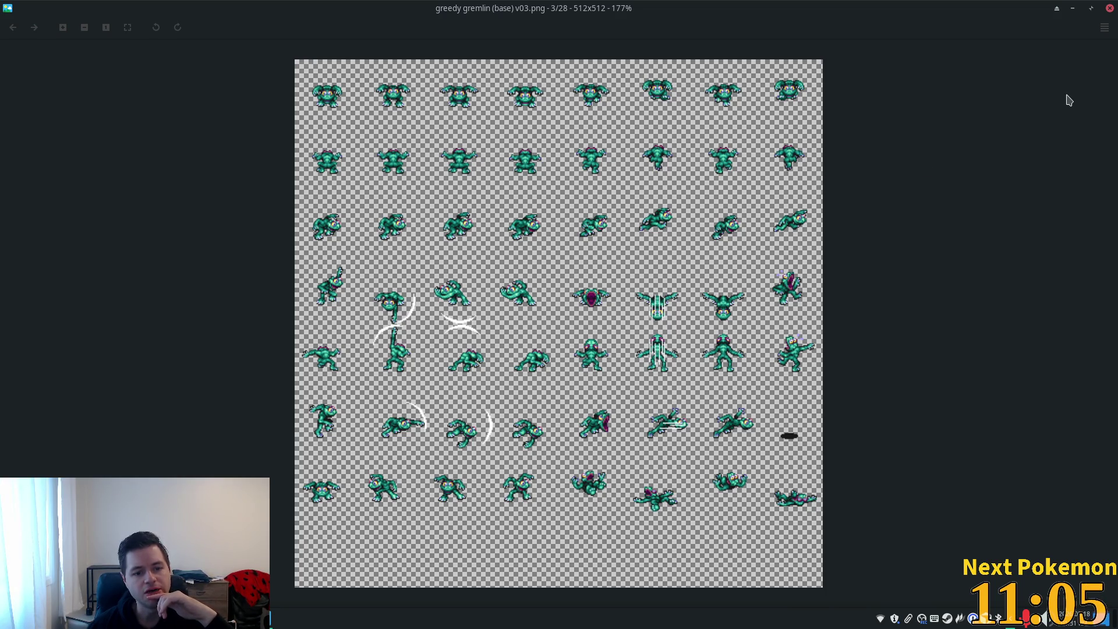
- Swap to greedy gremlin (base) v01.png and step to the next recolour
click(1108, 11)
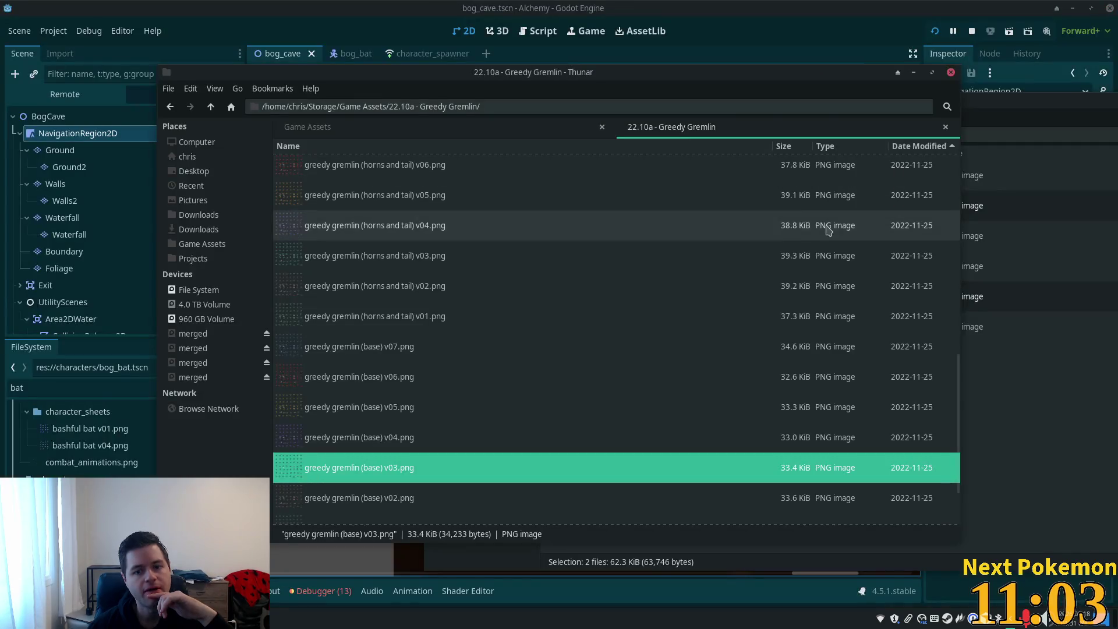
scroll(731, 240, down, 3)
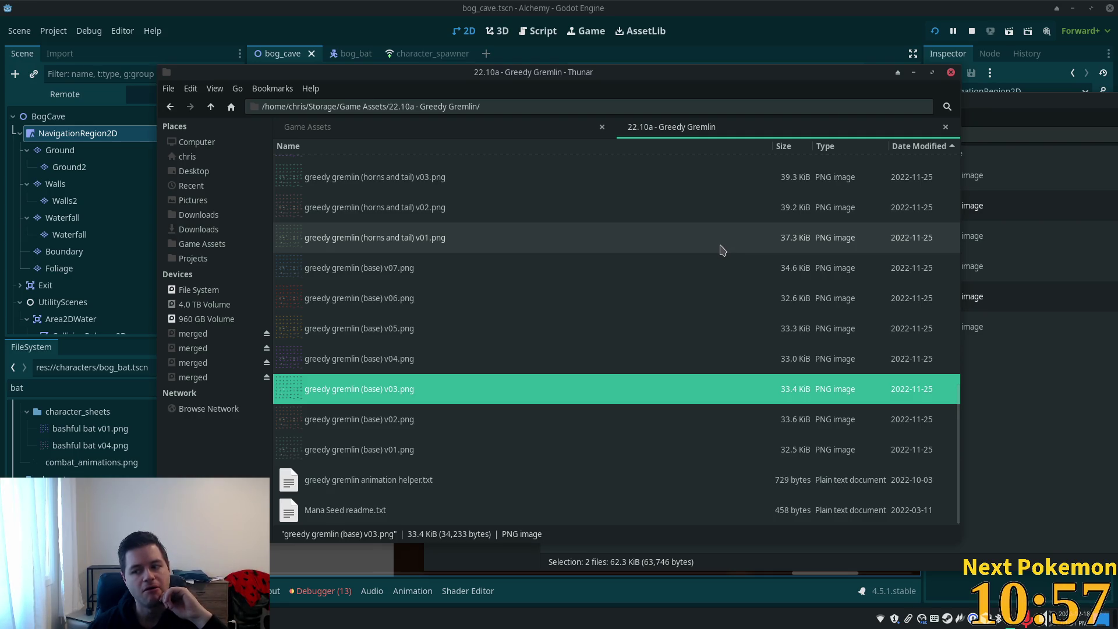
double_click(362, 460)
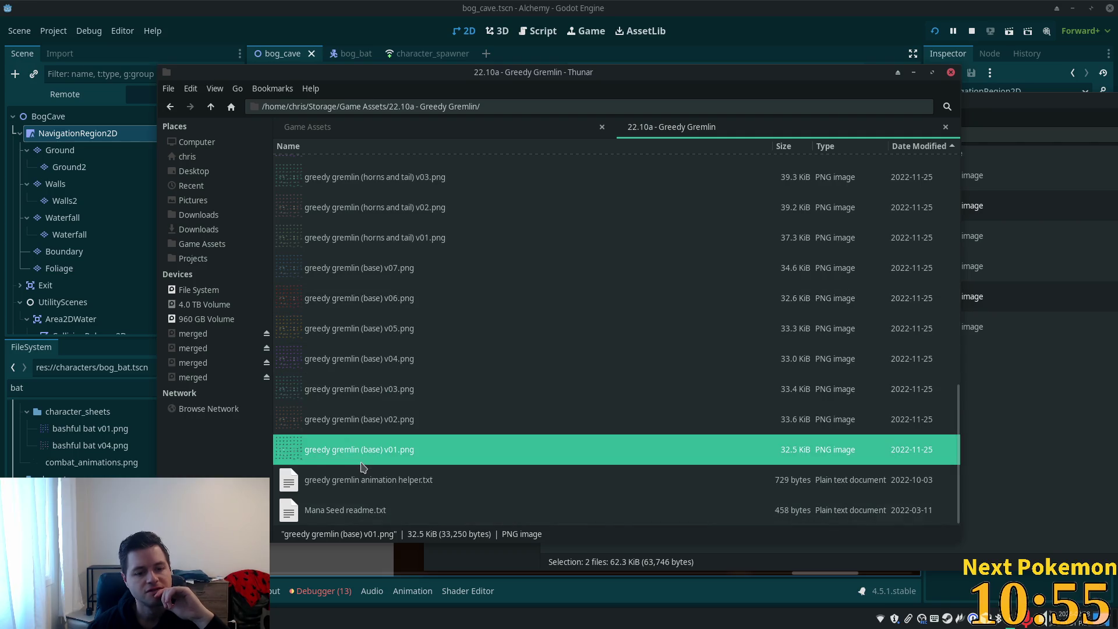
key(Right)
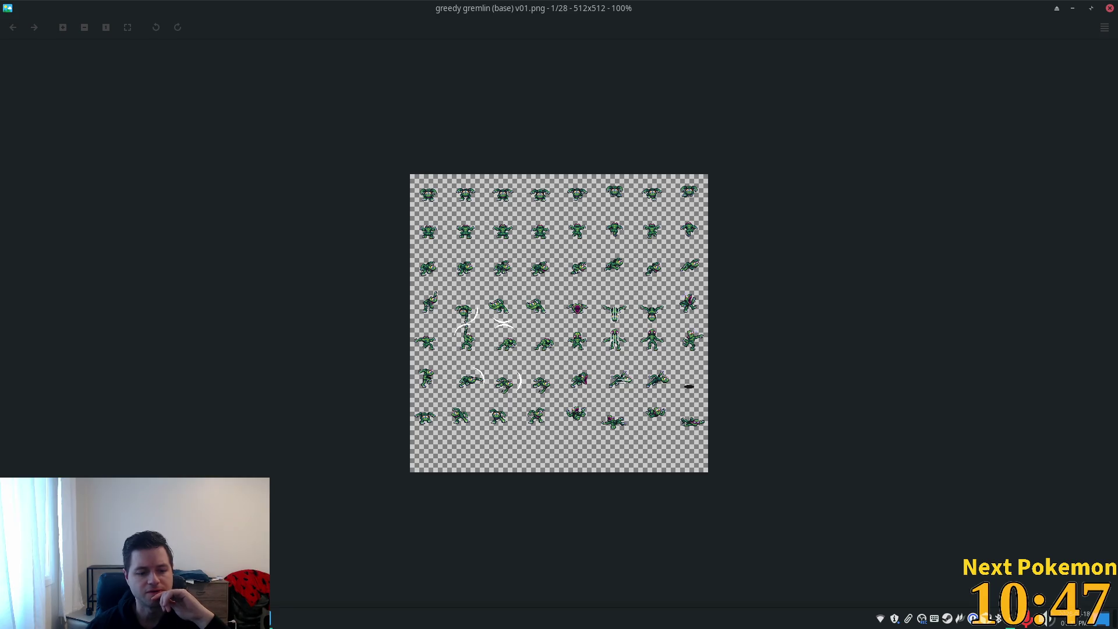
click(273, 617)
- Move the Alchemy game aside and shrink Ristretto into a top-left window
click(315, 573)
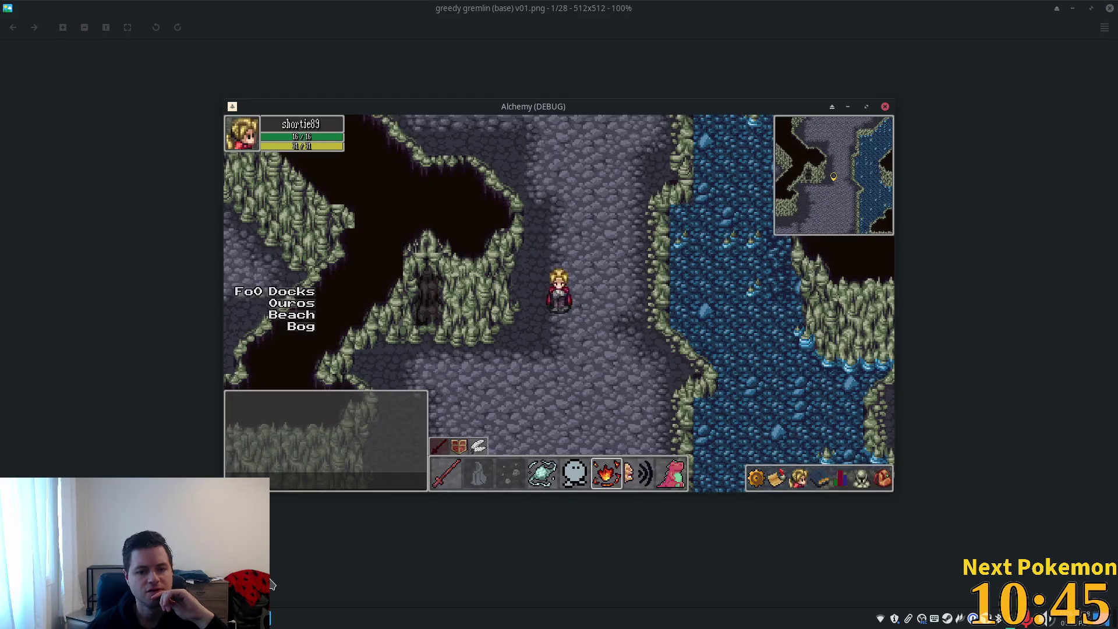
mouse_move(496, 111)
mouse_down()
mouse_move(834, 158)
mouse_move(929, 158)
mouse_move(677, 149)
mouse_up()
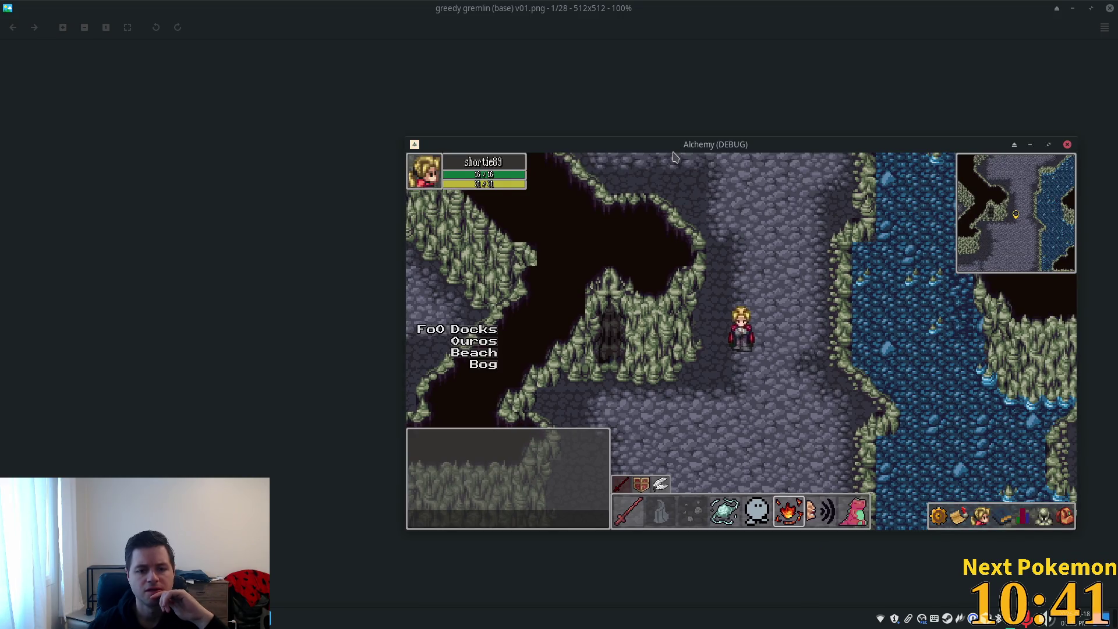
click(244, 115)
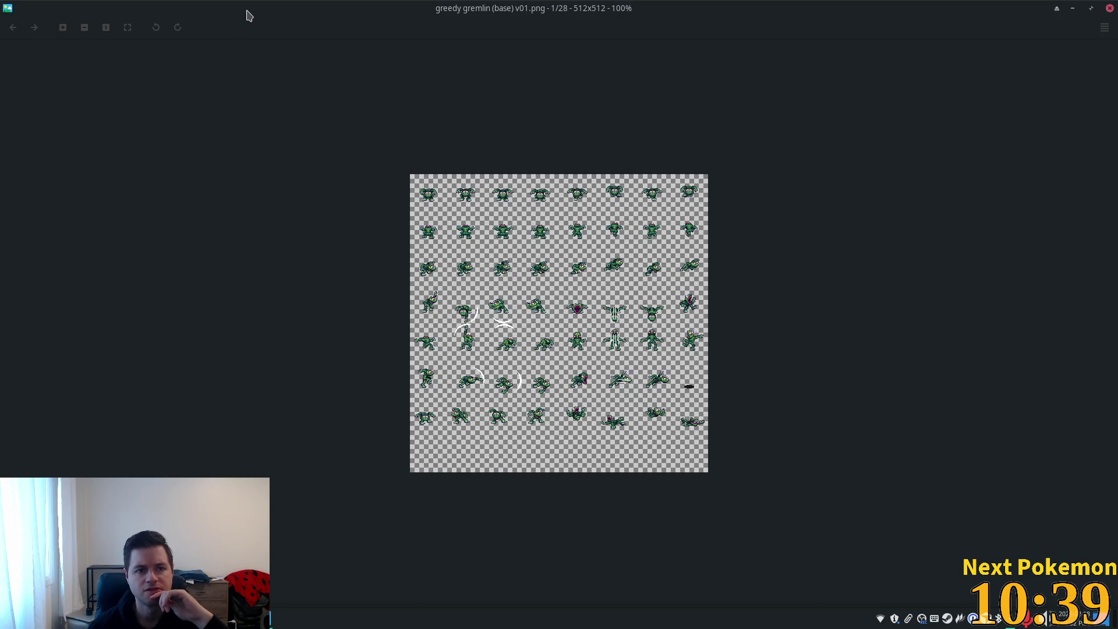
double_click(247, 8)
mouse_move(574, 224)
mouse_down()
mouse_move(443, 146)
mouse_move(189, 68)
mouse_up()
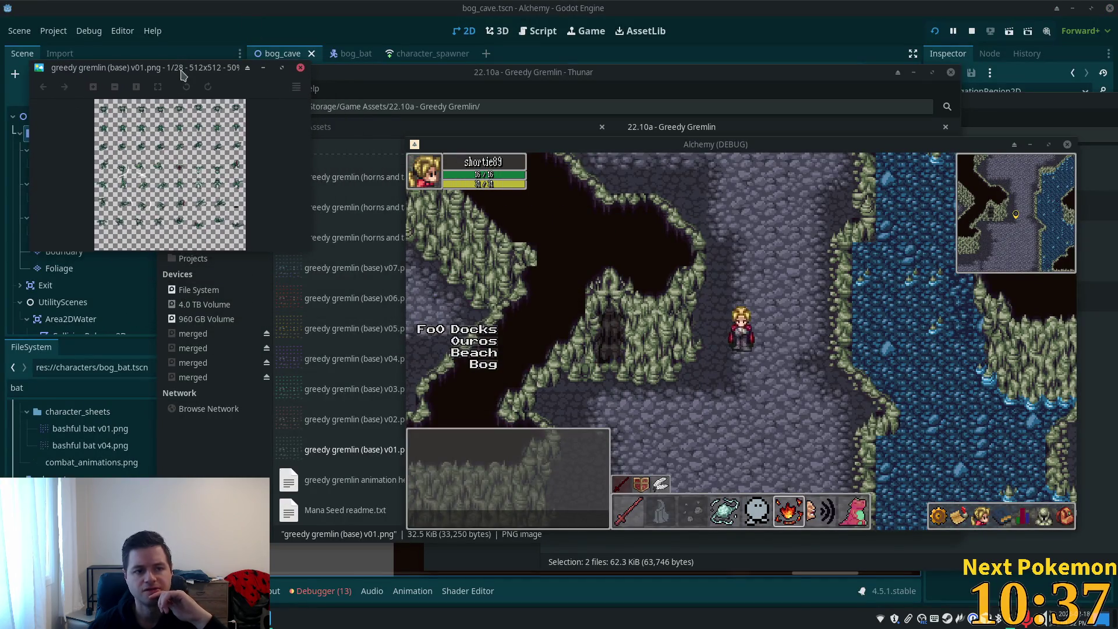
mouse_move(312, 259)
mouse_down()
mouse_move(362, 337)
mouse_move(401, 475)
mouse_move(489, 527)
mouse_move(498, 548)
mouse_up()
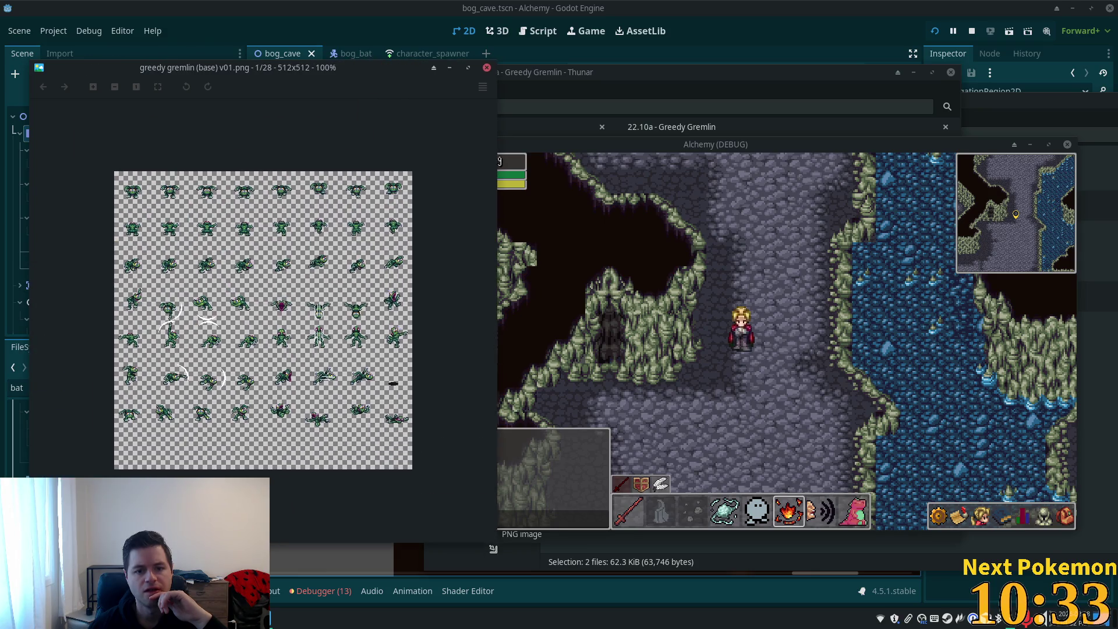
- Shift the Alchemy game right and walk the character west and north into the bog
drag(742, 144, 781, 151)
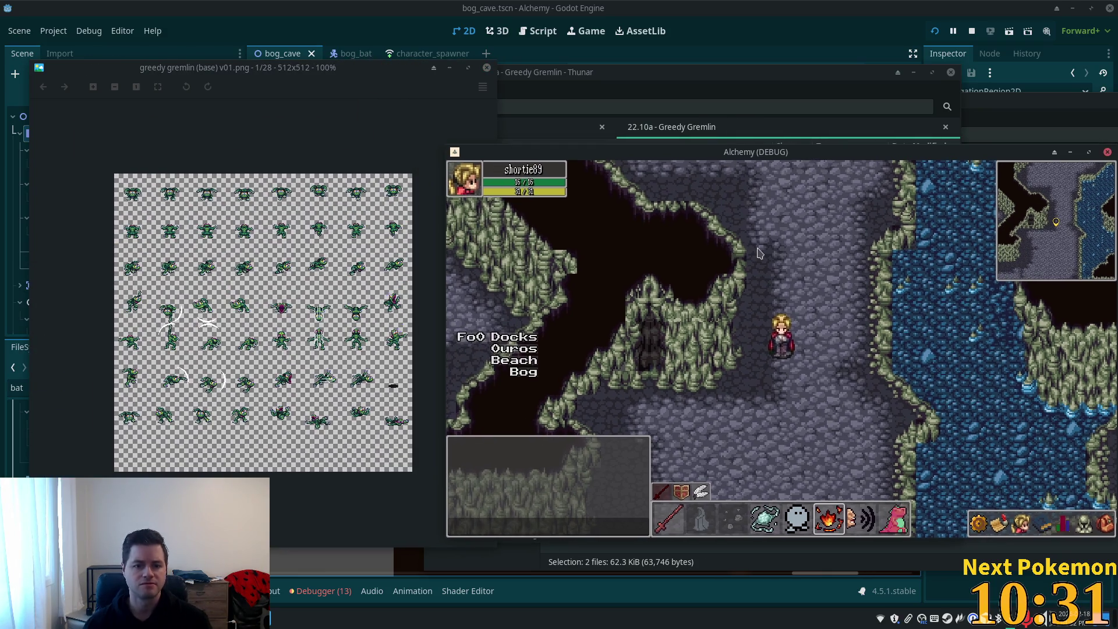
key(Left)
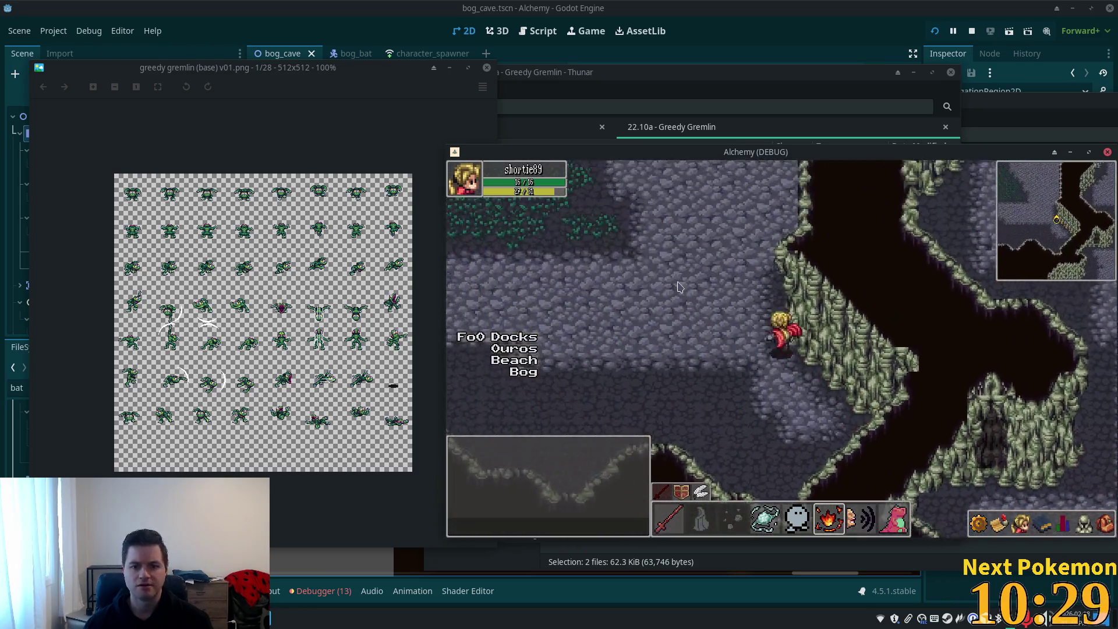
key(Up)
- Page through the v02 to v07 recolours and settle on the green base v03 sheet
click(227, 247)
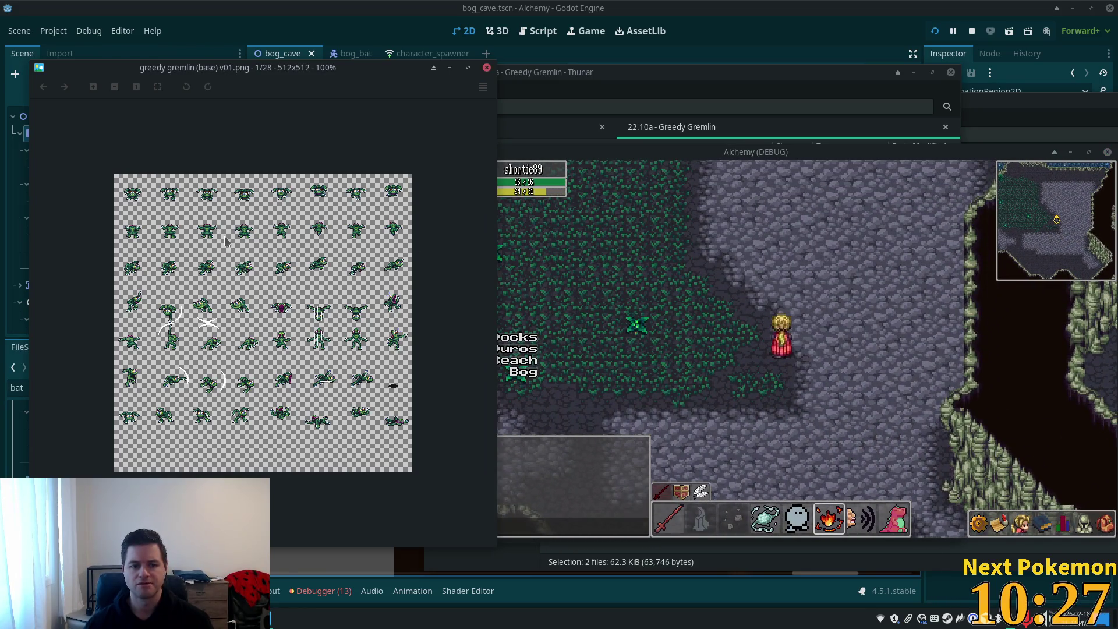
key(Right)
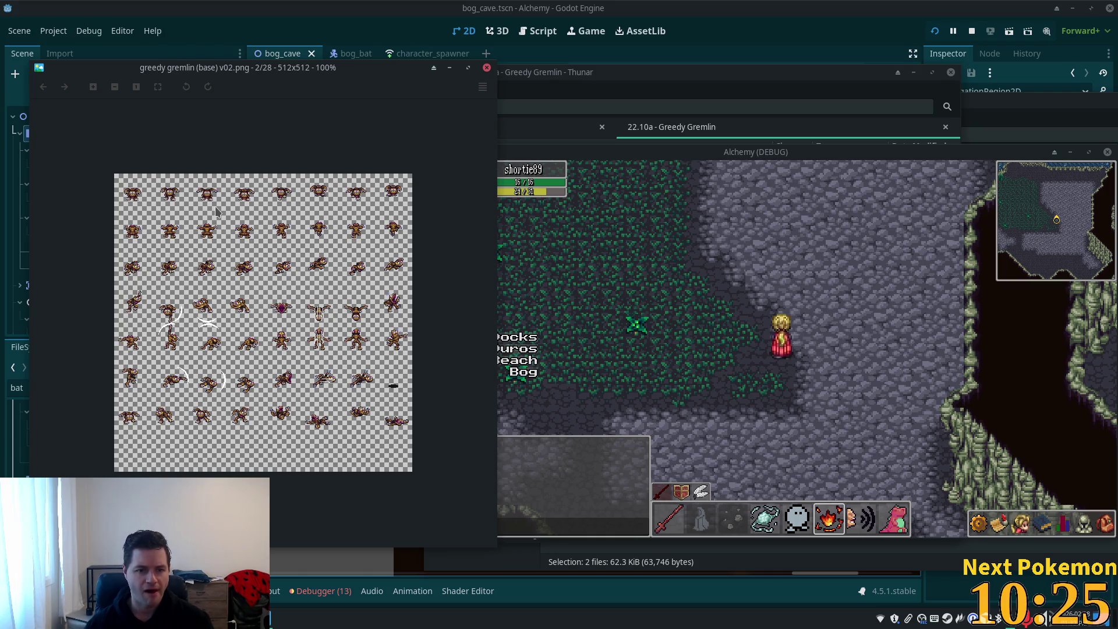
key(Right)
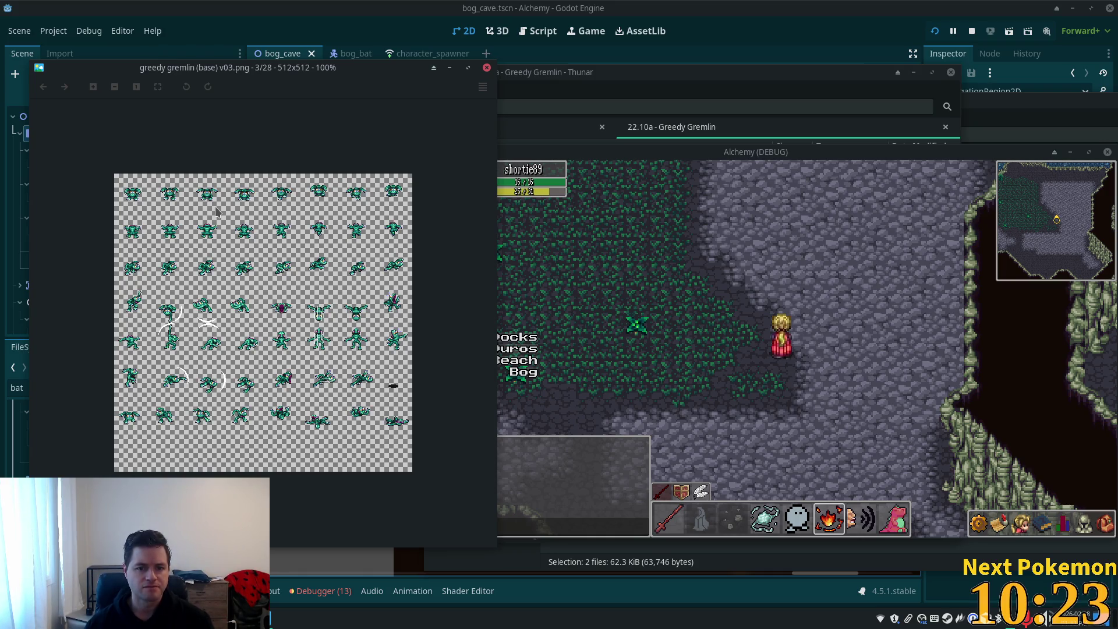
key(Right)
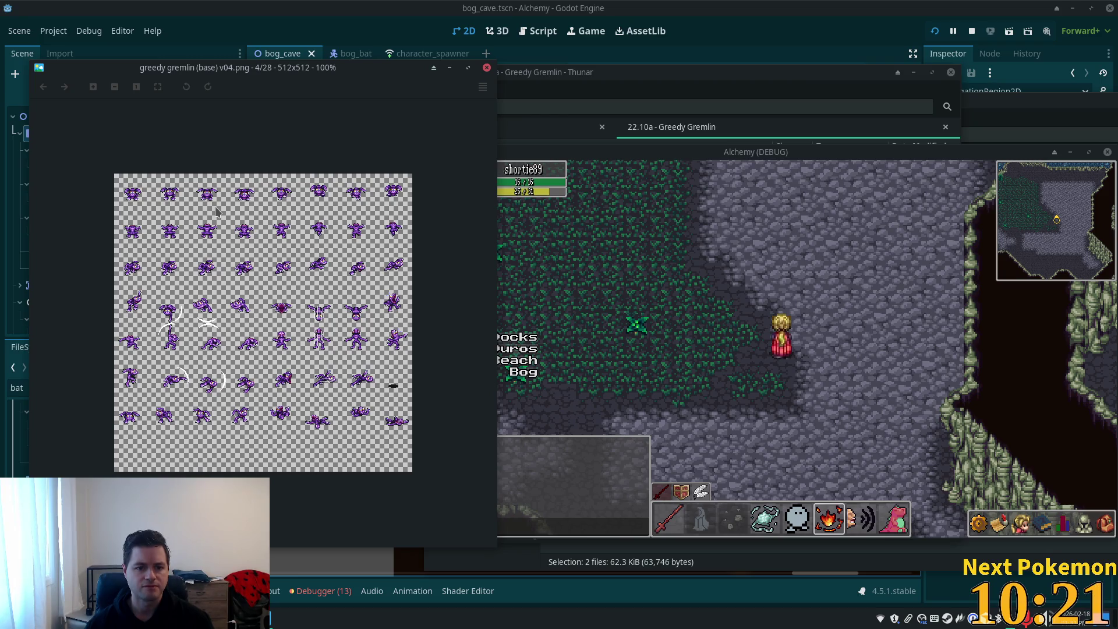
key(Right)
key(Left)
key(Right)
key(Right)
key(Right)
key(Right)
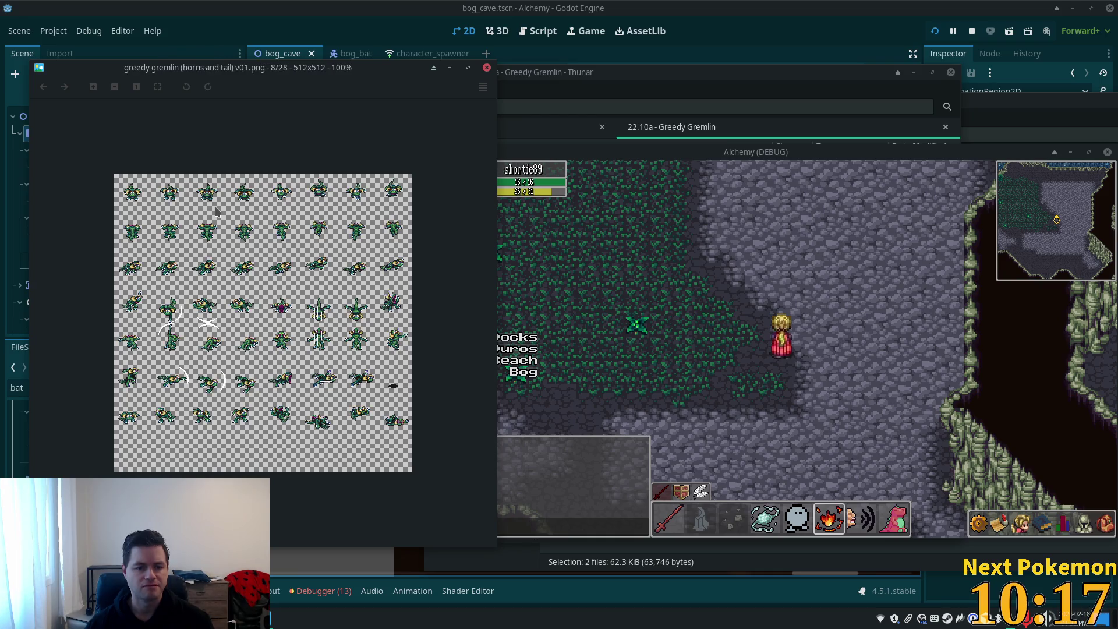
key(Left)
key(Left)
key(Left)
key(Left)
key(Left)
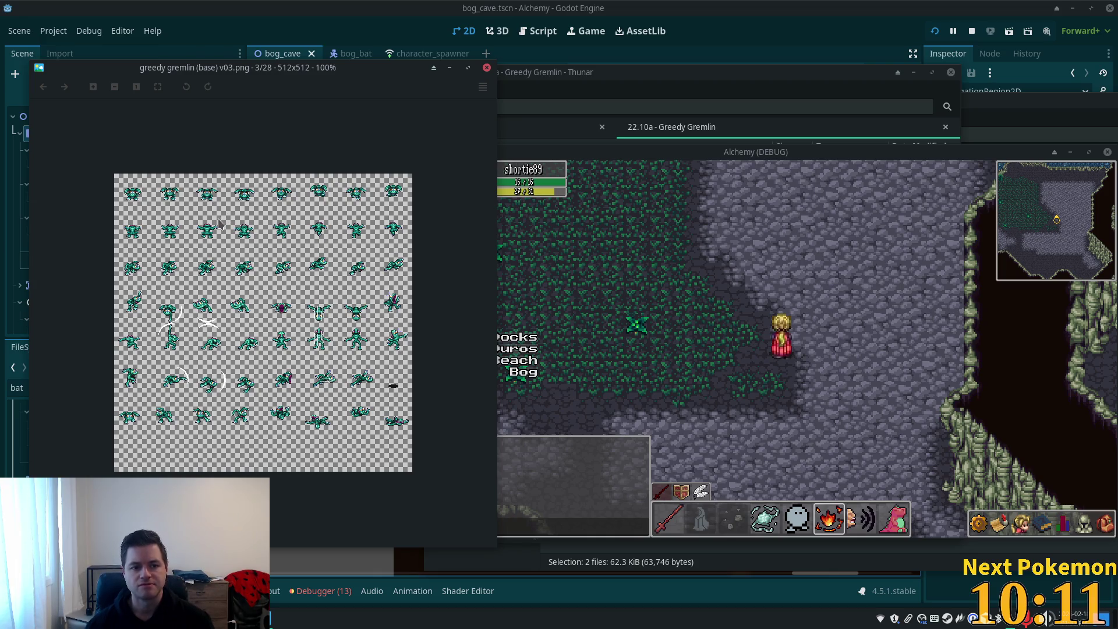
scroll(184, 188, up, 3)
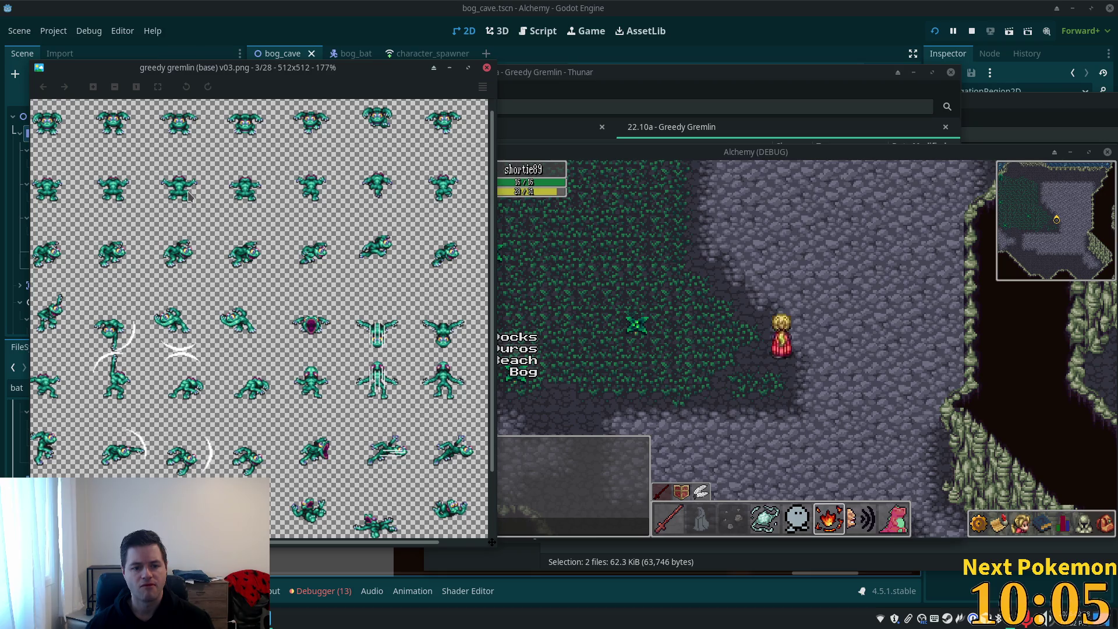
- Zoom in and out on the green v03 sheet, then switch back to the Godot editor
scroll(187, 192, down, 1)
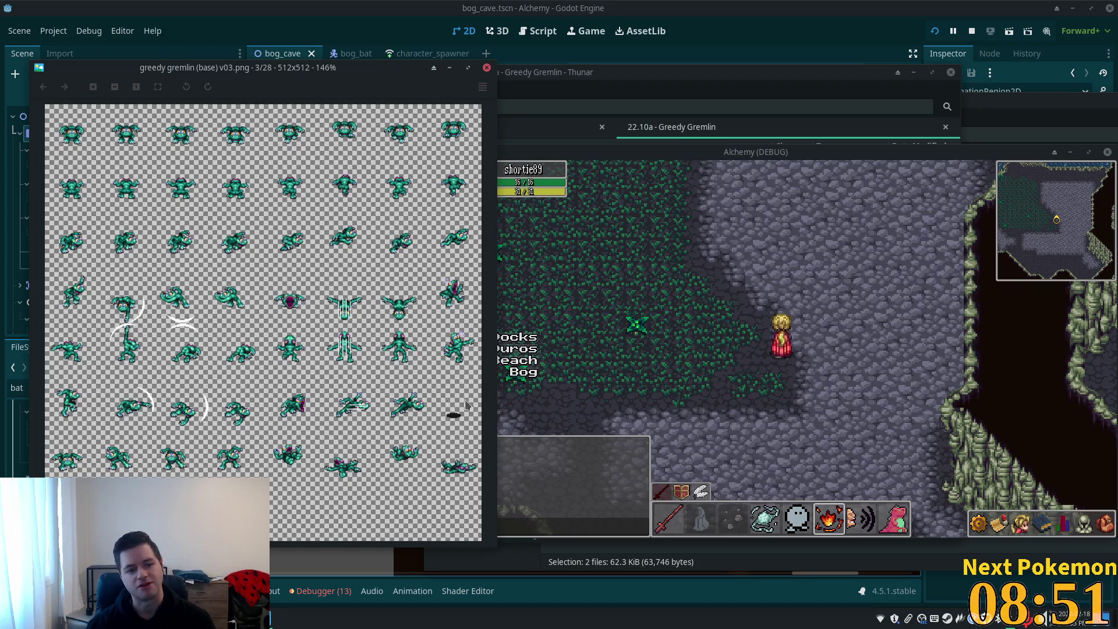
scroll(217, 311, up, 2)
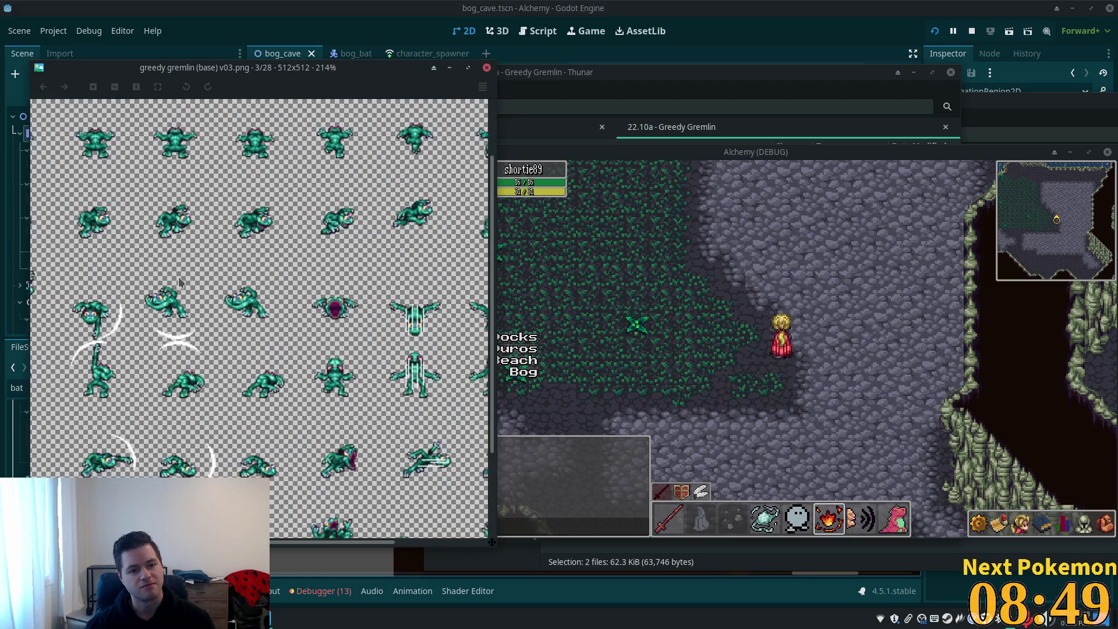
scroll(186, 274, down, 3)
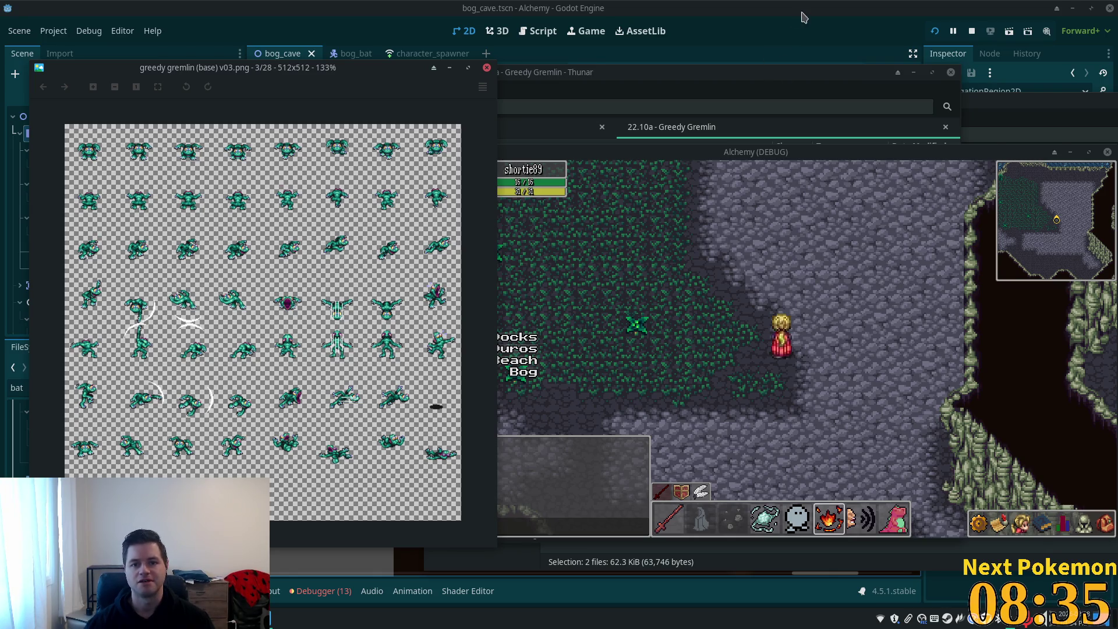
key(alt+Tab)
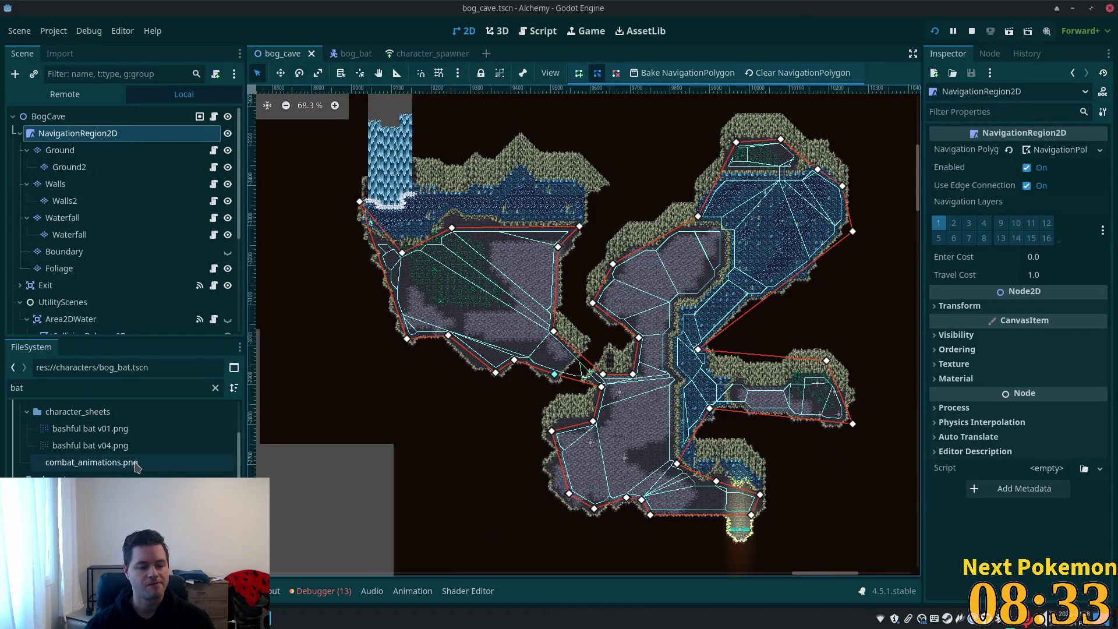
- Duplicate the bog_bat scene file as bog_froad.tscn
click(136, 484)
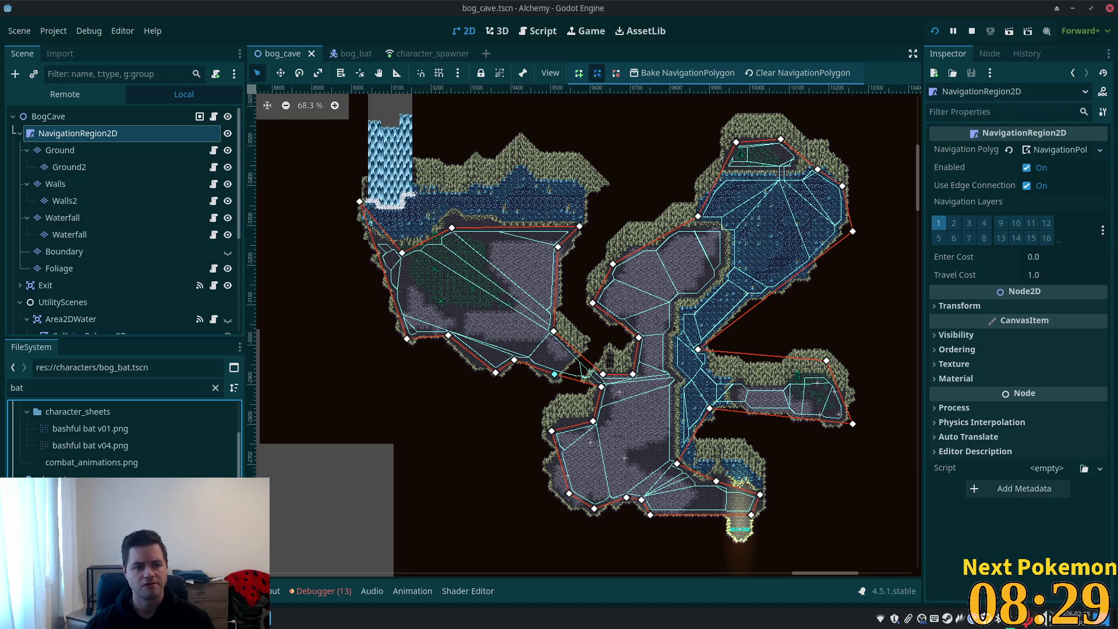
key(ctrl+Tab)
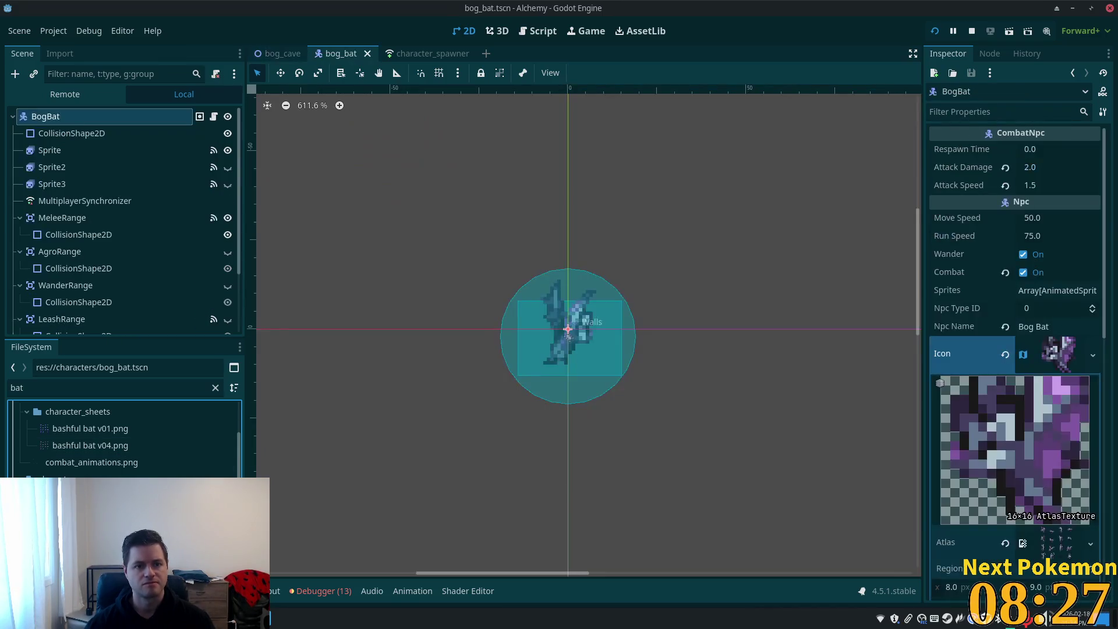
scroll(86, 292, down, 3)
click(180, 289)
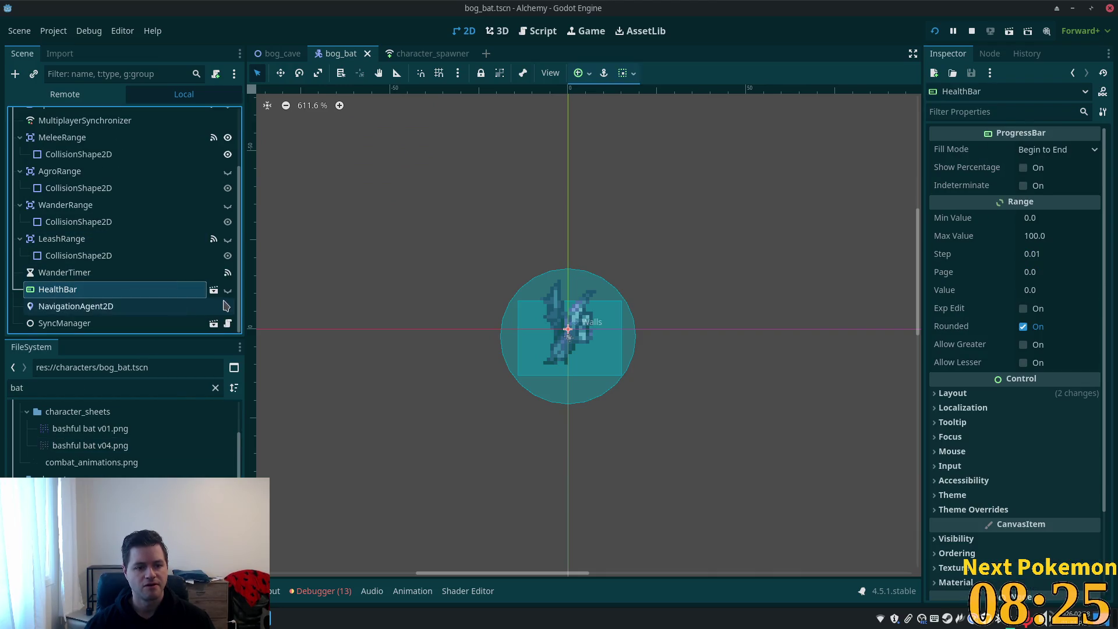
click(225, 292)
click(224, 292)
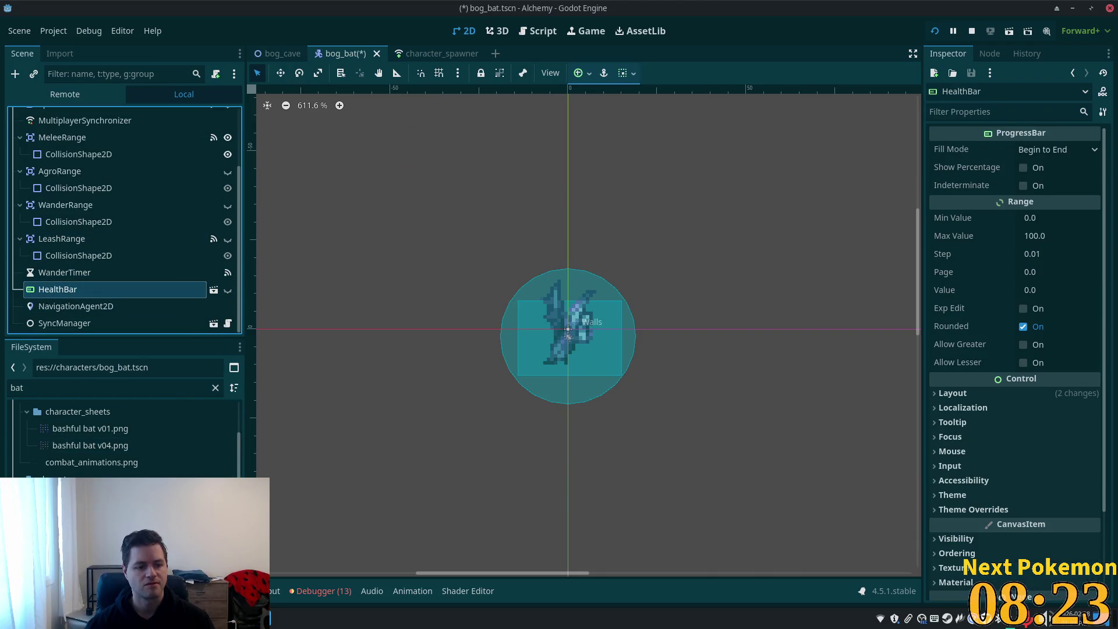
key(ctrl+d)
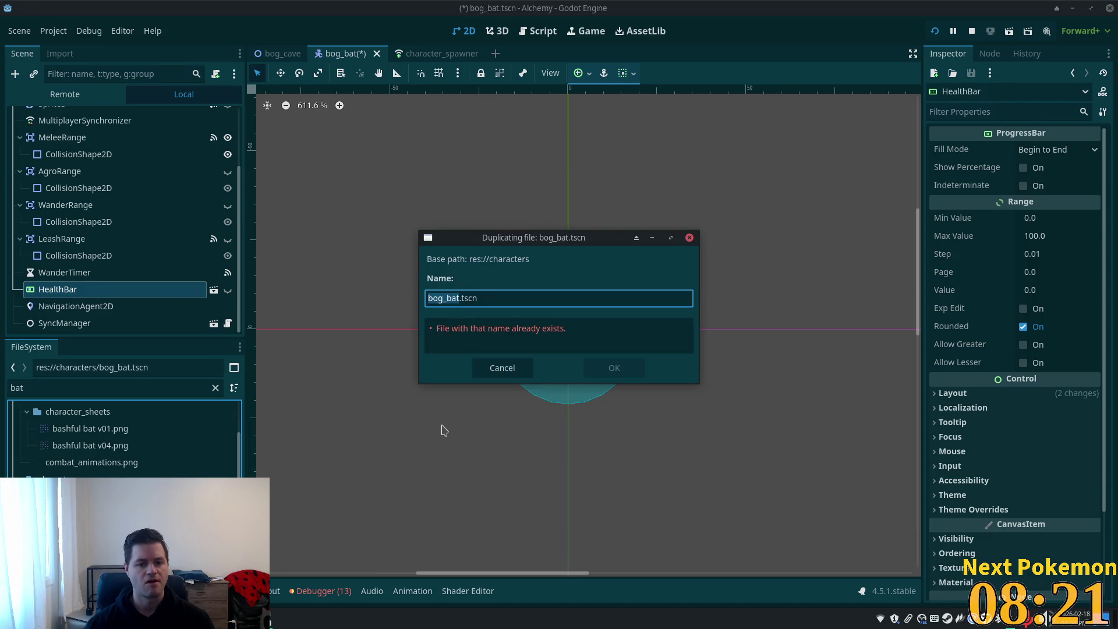
text(bog_)
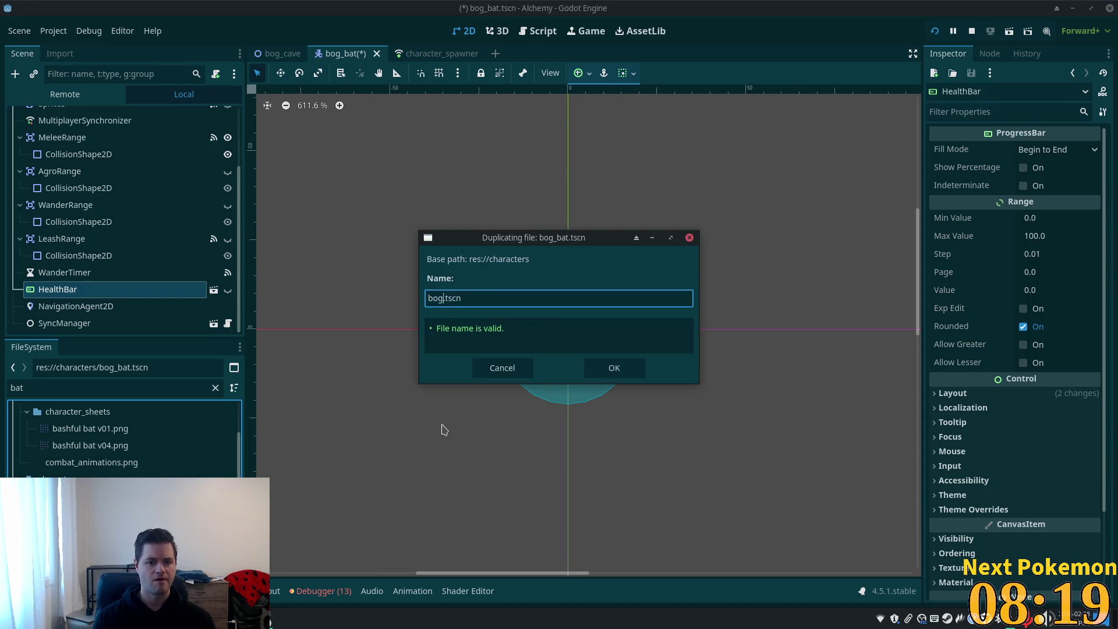
text(froad)
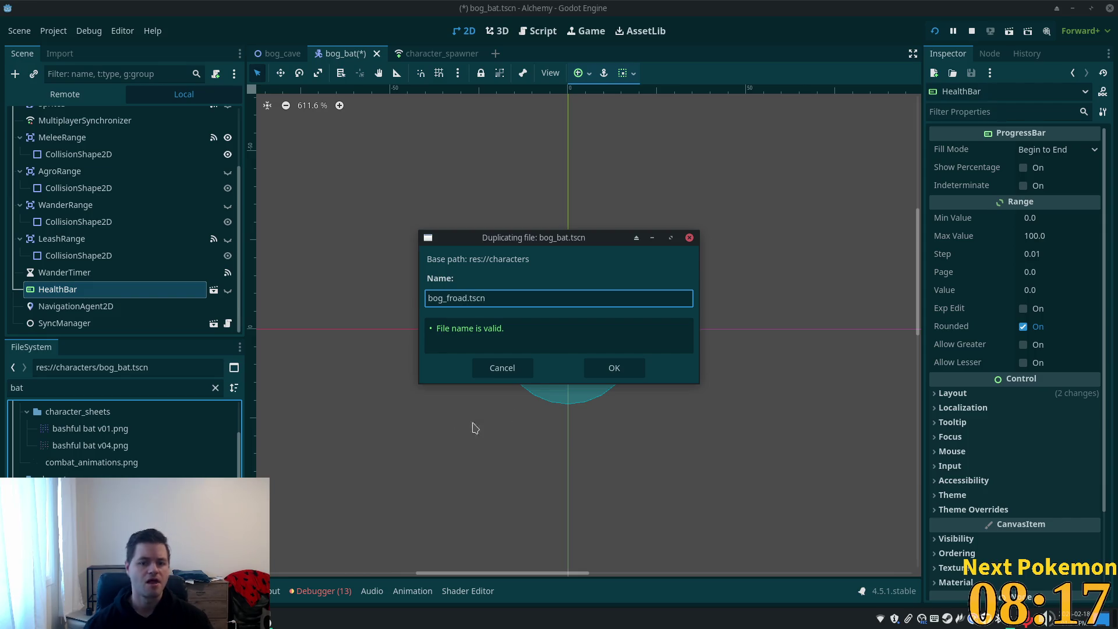
click(612, 367)
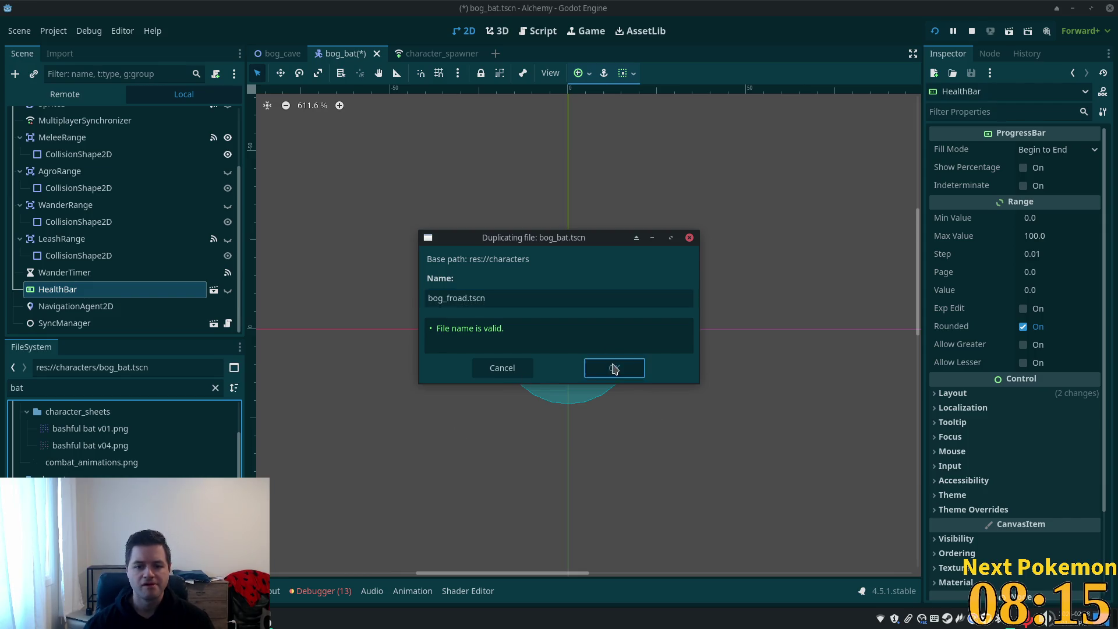
- Filter the FileSystem for 'froad' and open bog_froad.tscn
click(96, 387)
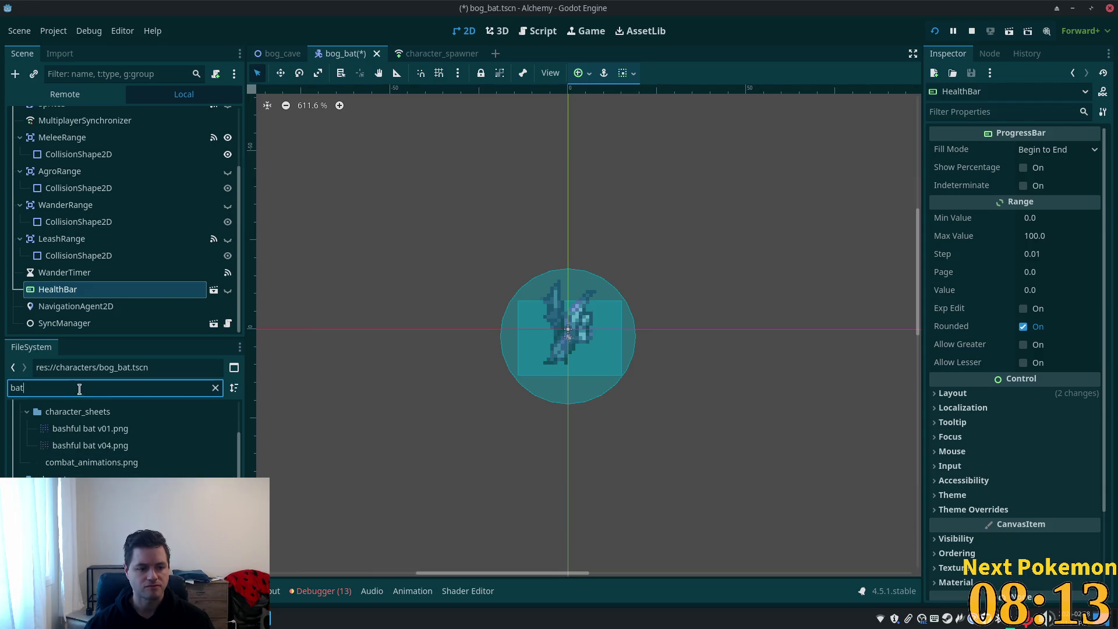
text(froad)
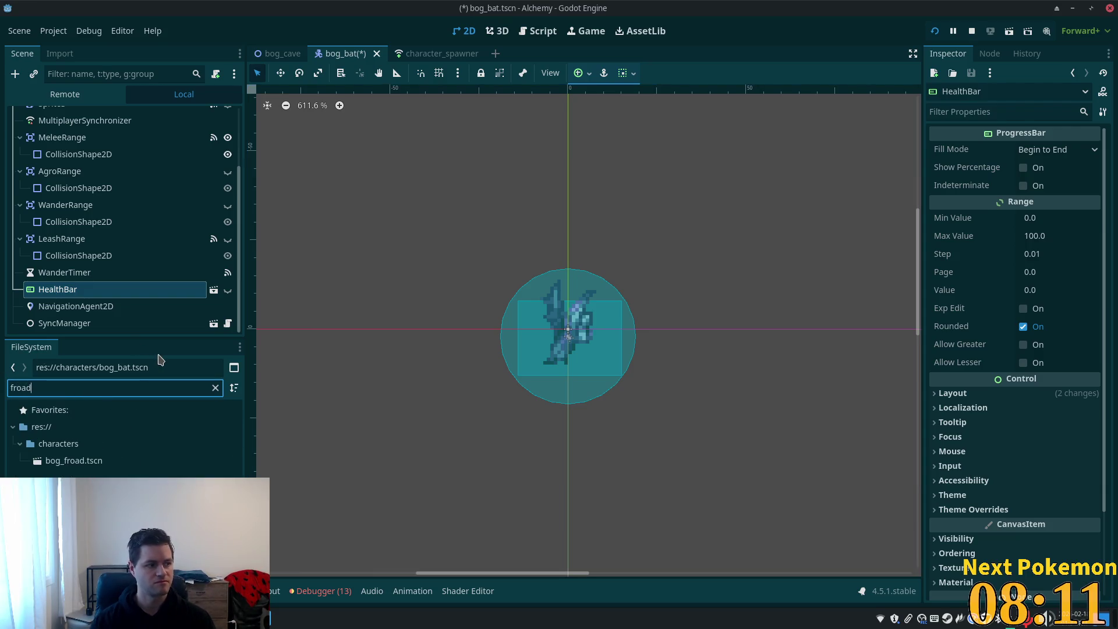
double_click(104, 461)
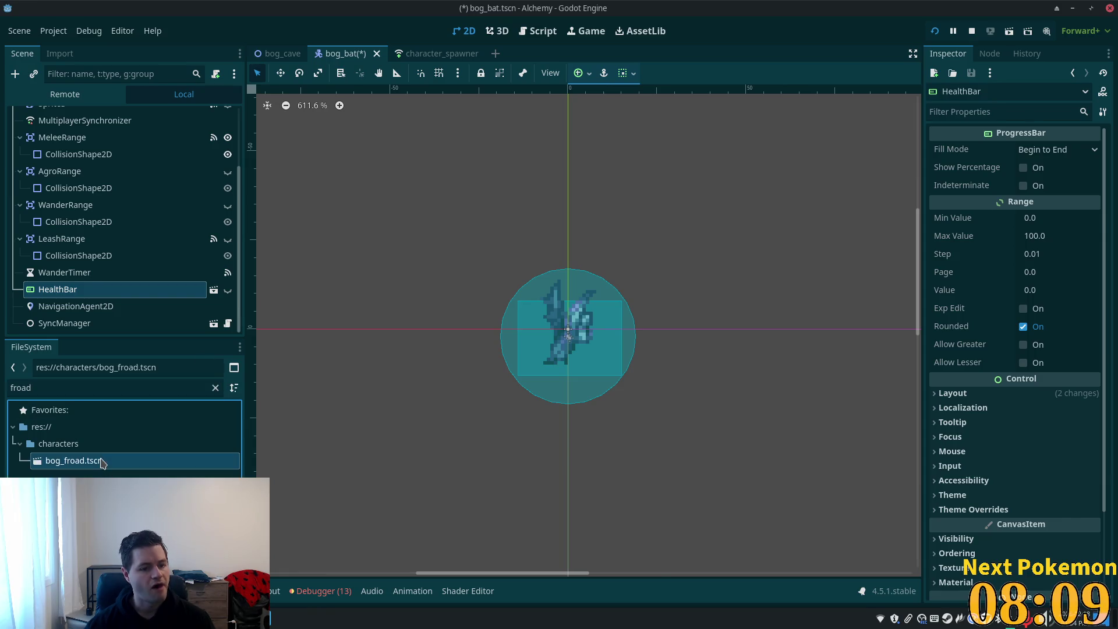
scroll(356, 175, up, 5)
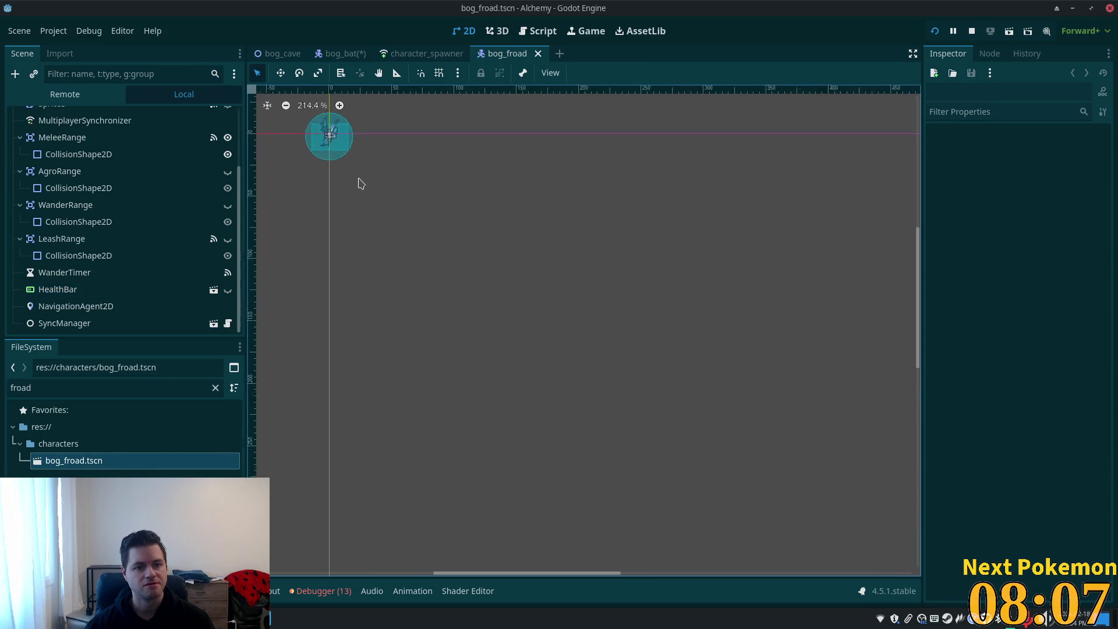
- Select the Sprite node and delete every frame from its idle animation
drag(405, 255, 387, 335)
scroll(391, 337, up, 1)
scroll(145, 252, up, 2)
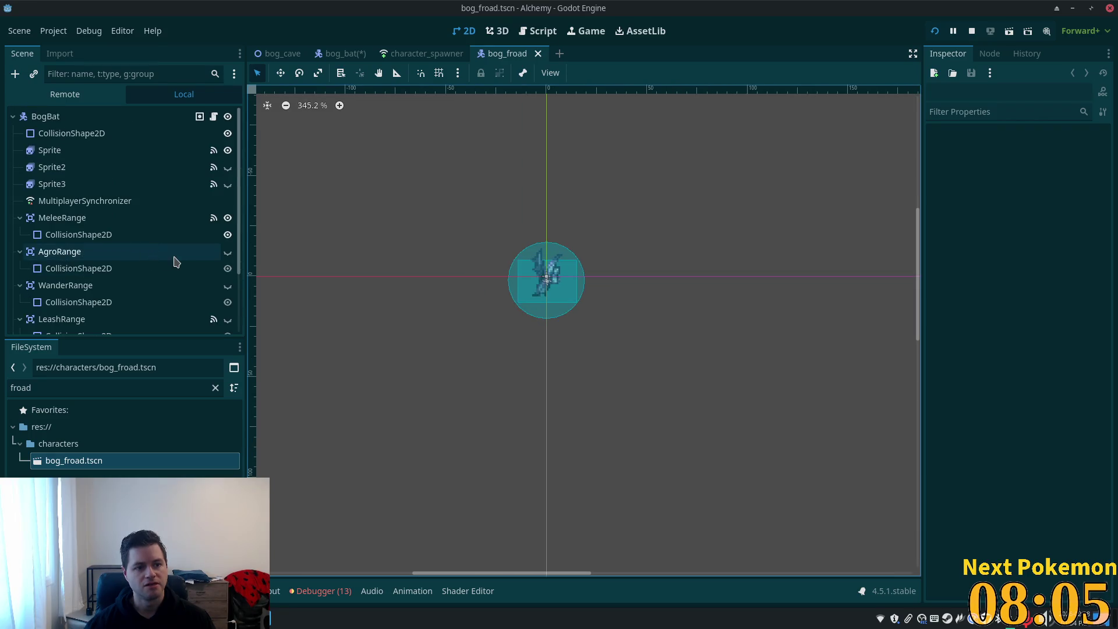
click(88, 150)
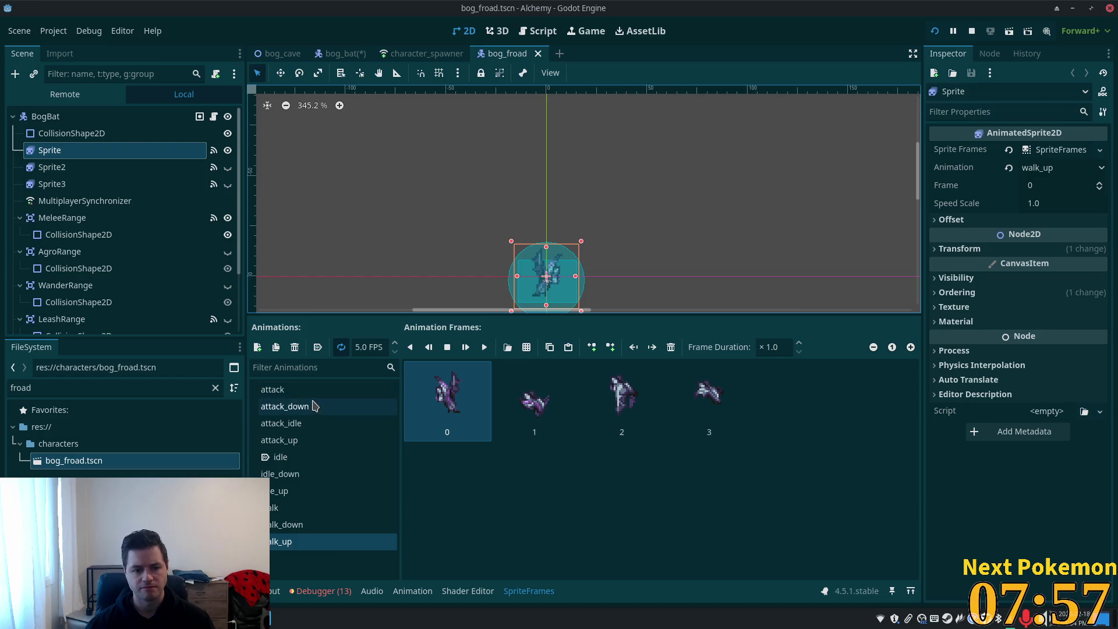
click(313, 457)
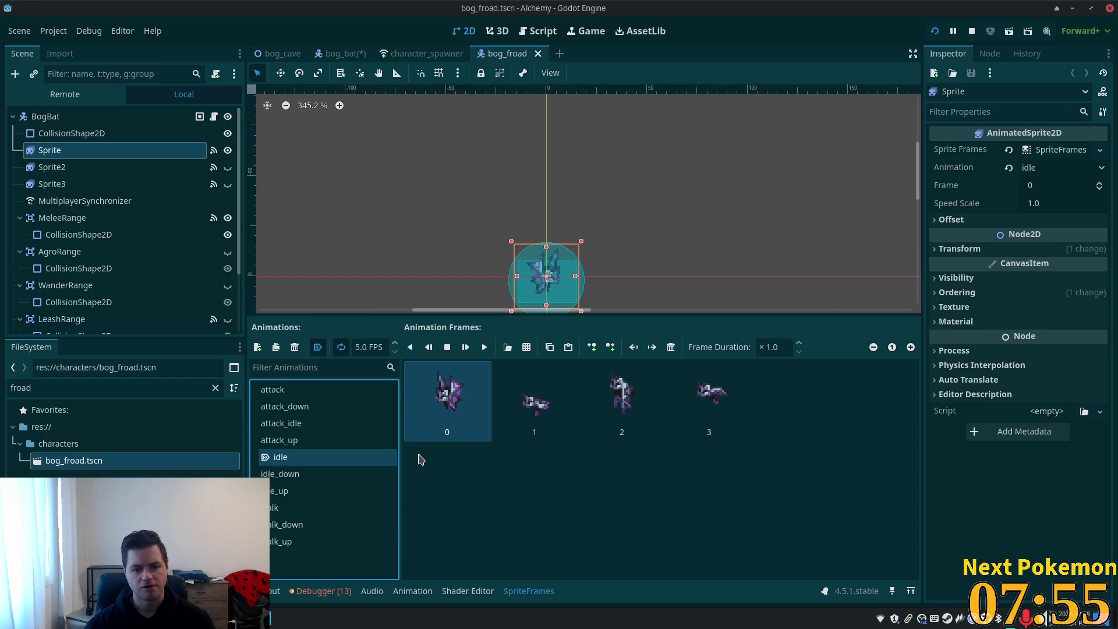
click(759, 414)
key(ctrl+a)
key(Delete)
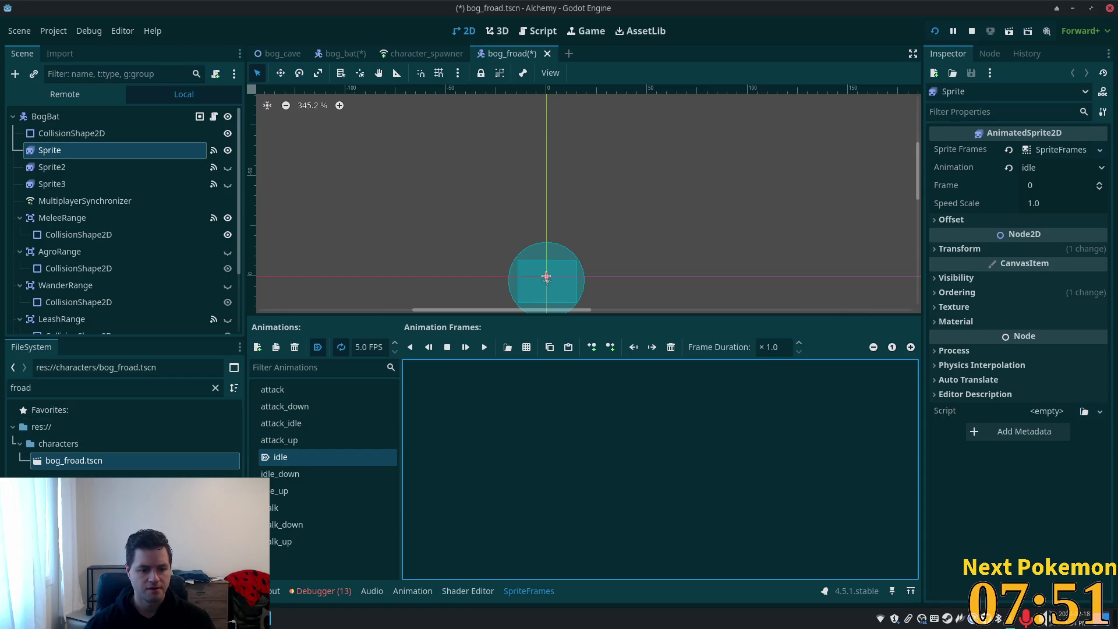
- Preview a greedy gremlin sheet in the file manager, then open the project's assets folder
mouse_move(268, 617)
click(250, 573)
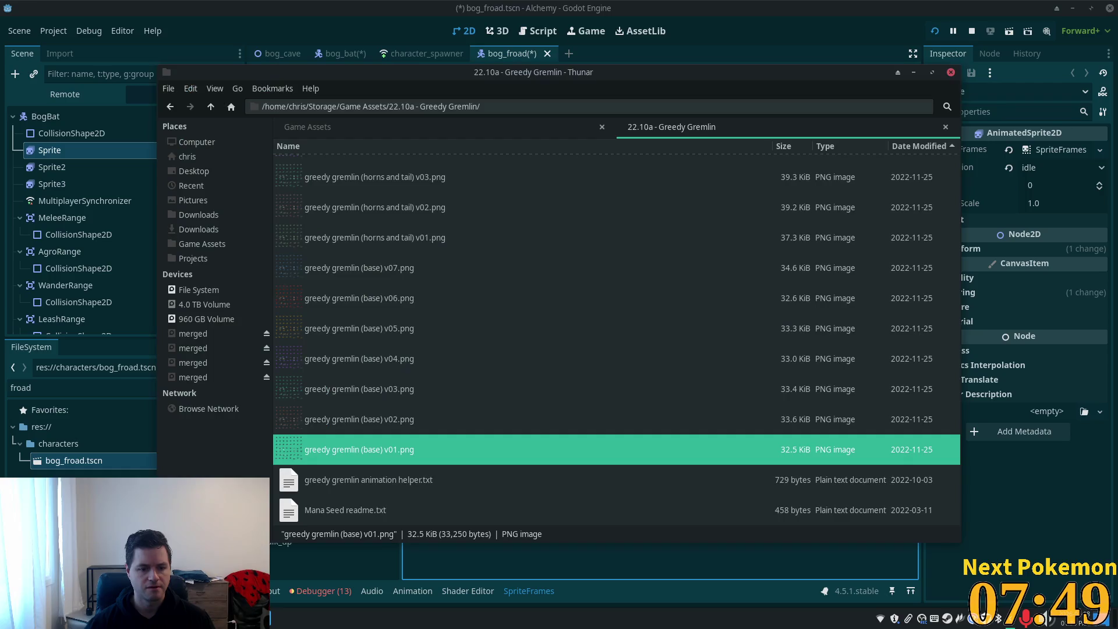
click(269, 617)
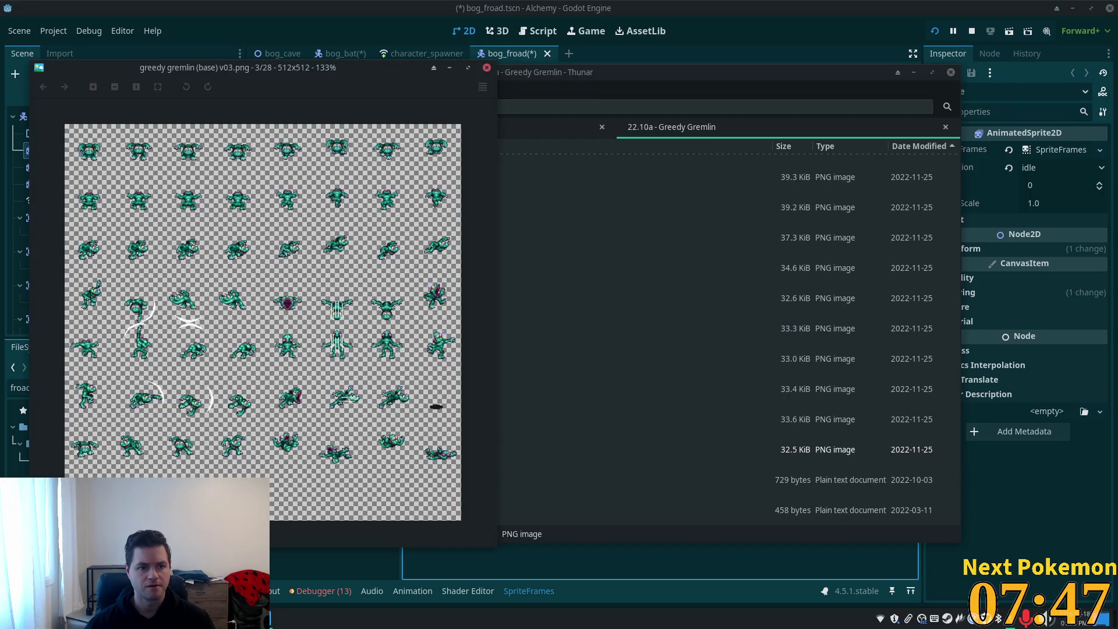
click(487, 68)
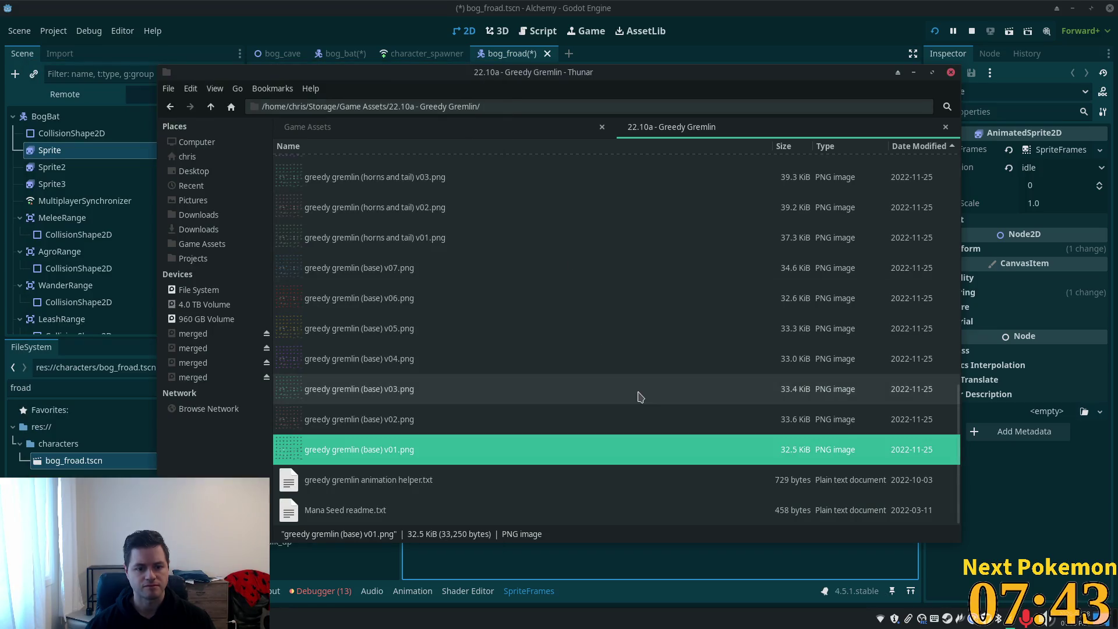
click(80, 386)
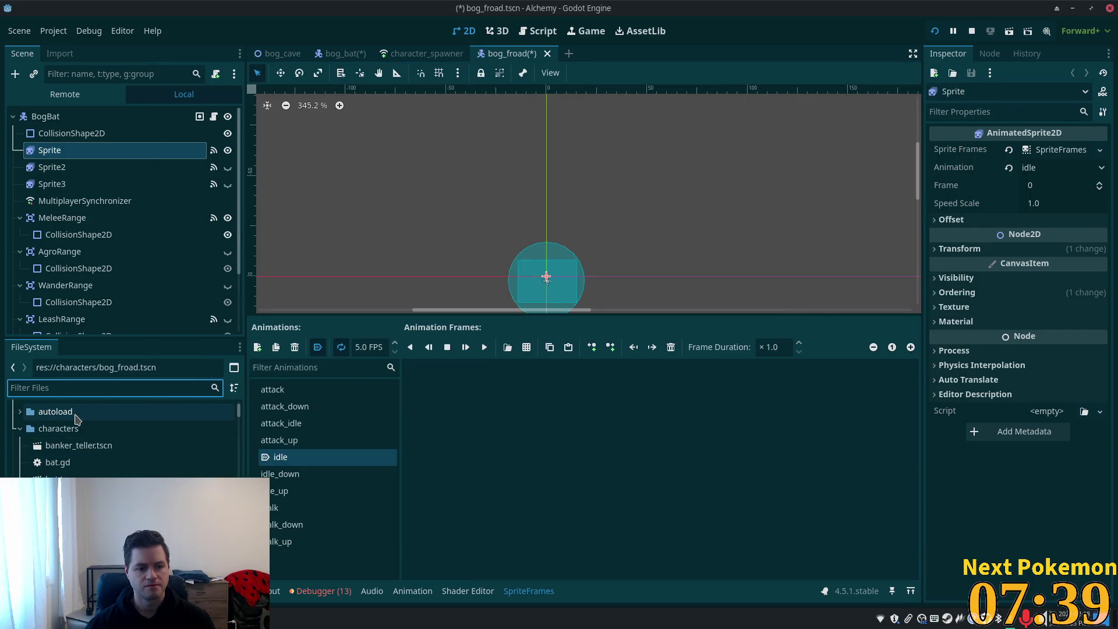
click(26, 429)
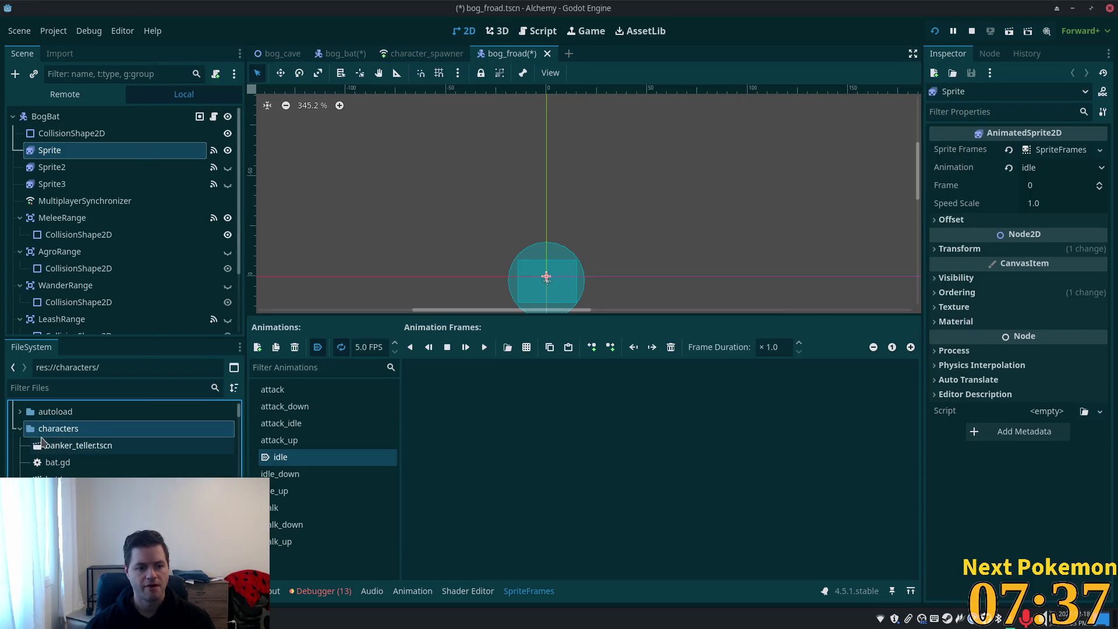
scroll(117, 449, up, 3)
double_click(87, 444)
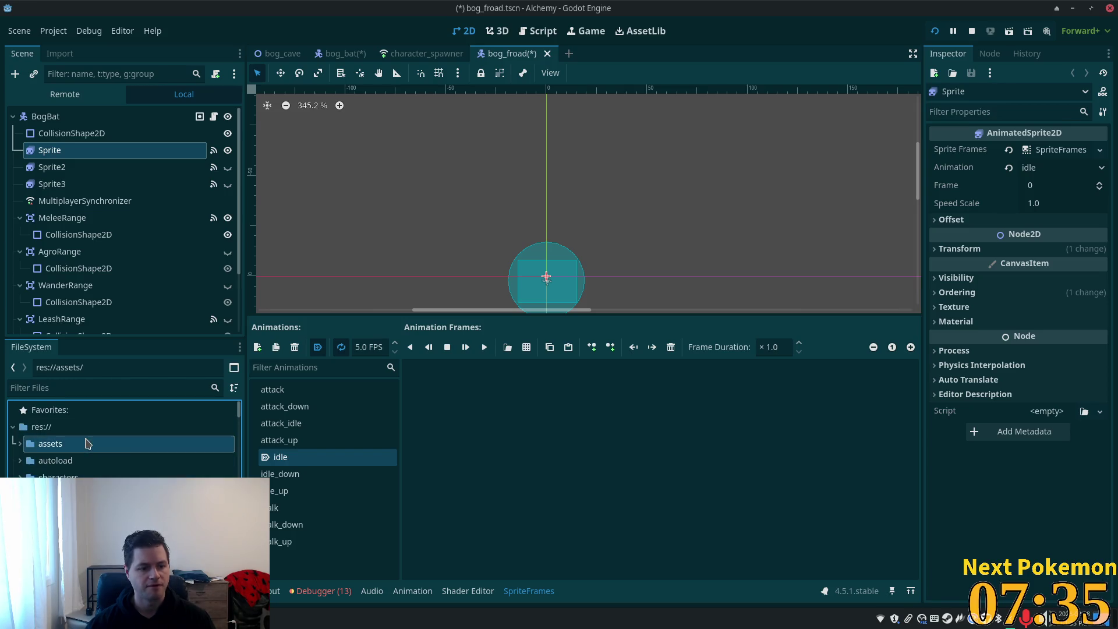
- Drag greedy gremlin (base) v03.png from Thunar into res://assets/character_sheets
scroll(89, 443, down, 3)
double_click(87, 414)
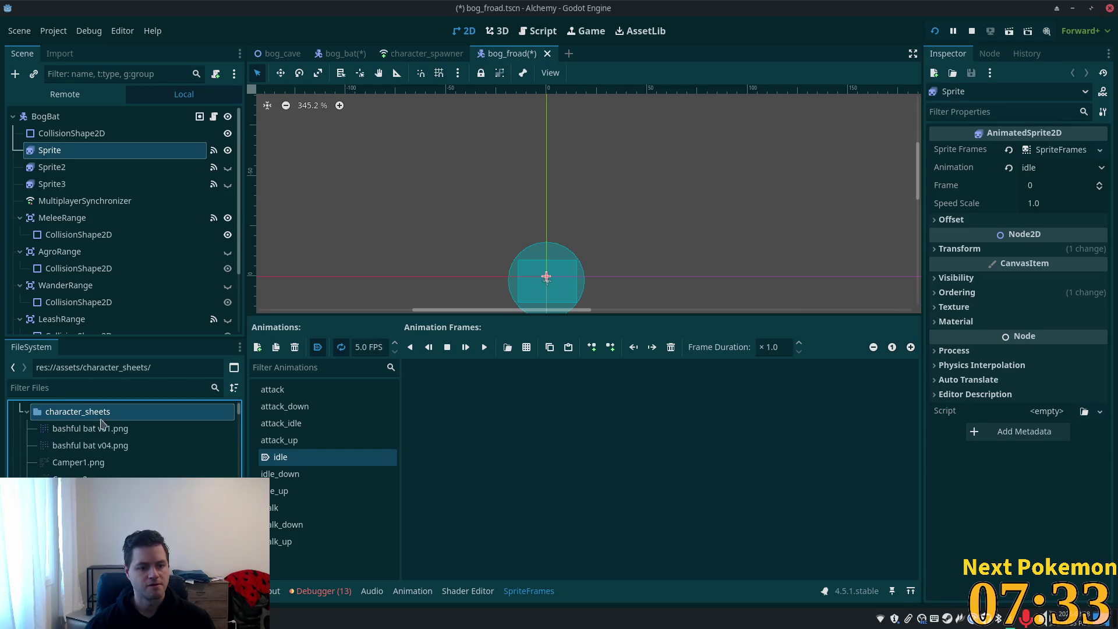
key(alt+Tab)
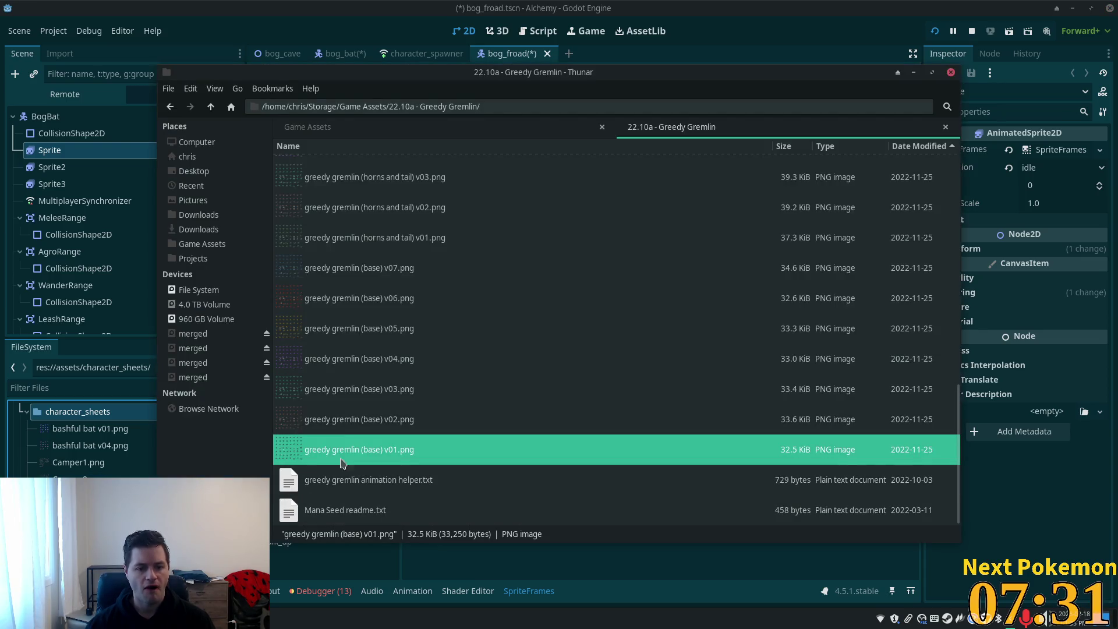
mouse_move(326, 389)
mouse_down()
mouse_move(33, 465)
mouse_move(45, 415)
mouse_move(58, 420)
mouse_up()
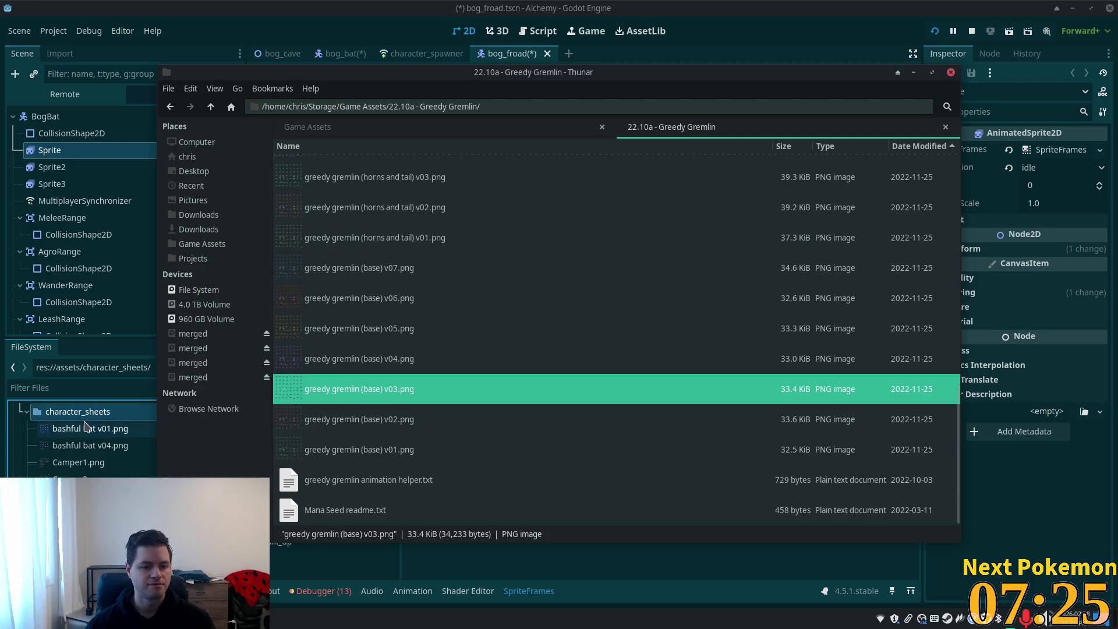
click(82, 388)
- Filter for 'greed' and rename the v03 gremlin sheet to bog_froad.png
text(gr)
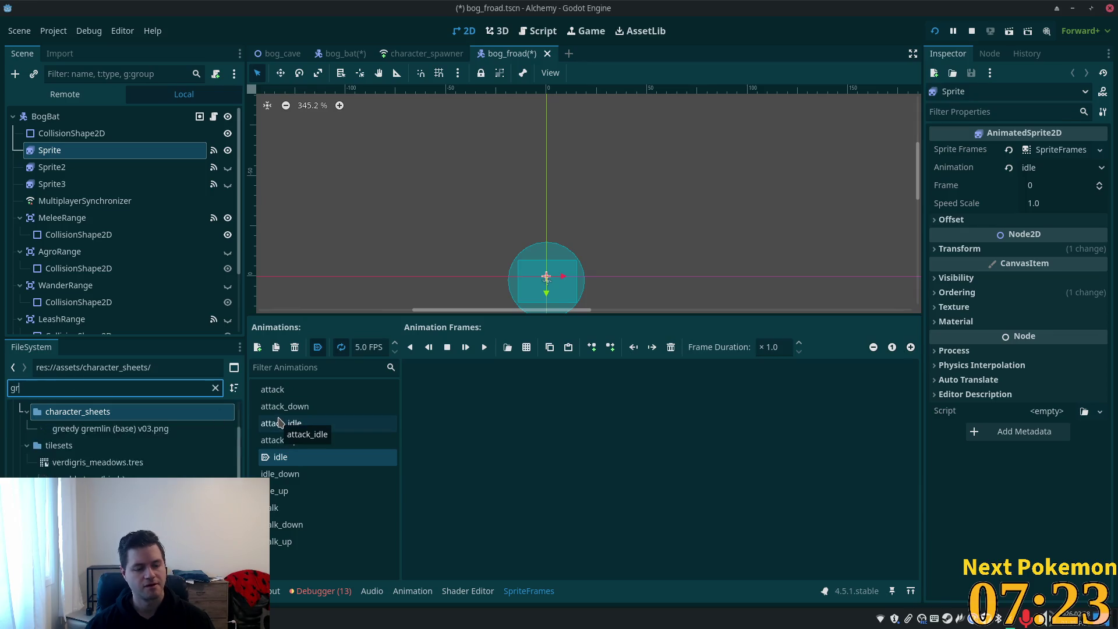
text(eed)
click(110, 476)
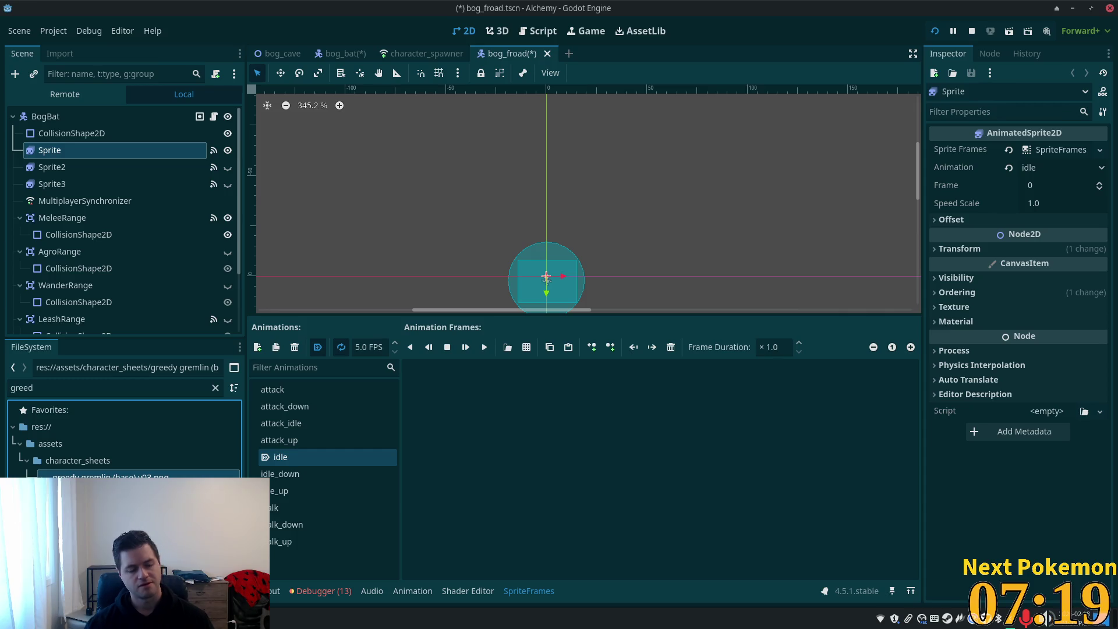
text(bog_fr.png)
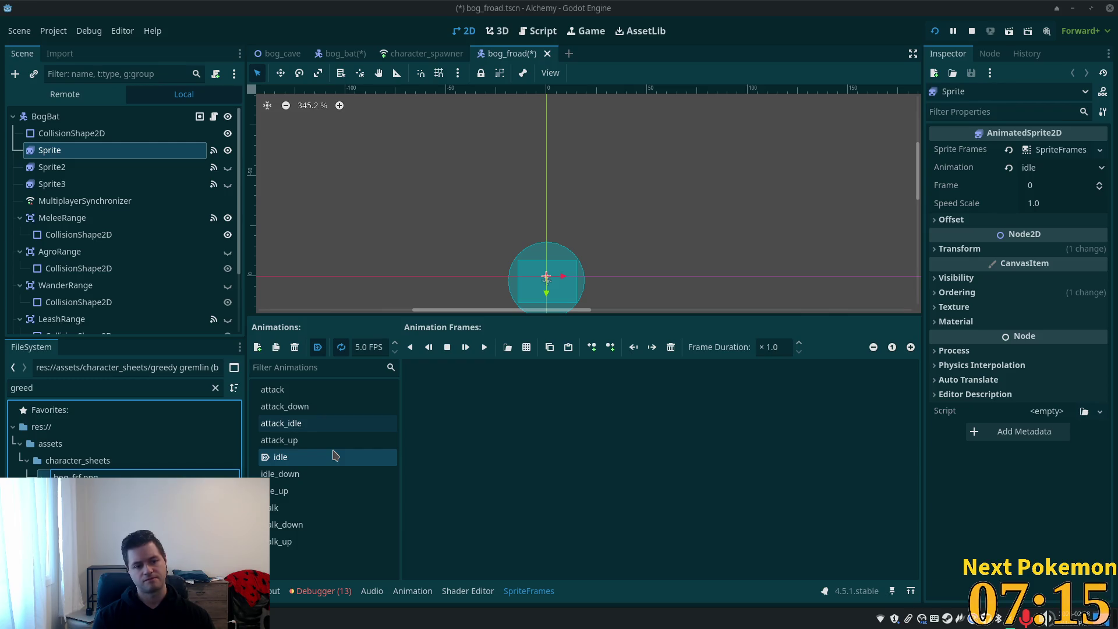
text(ad)
key(Return)
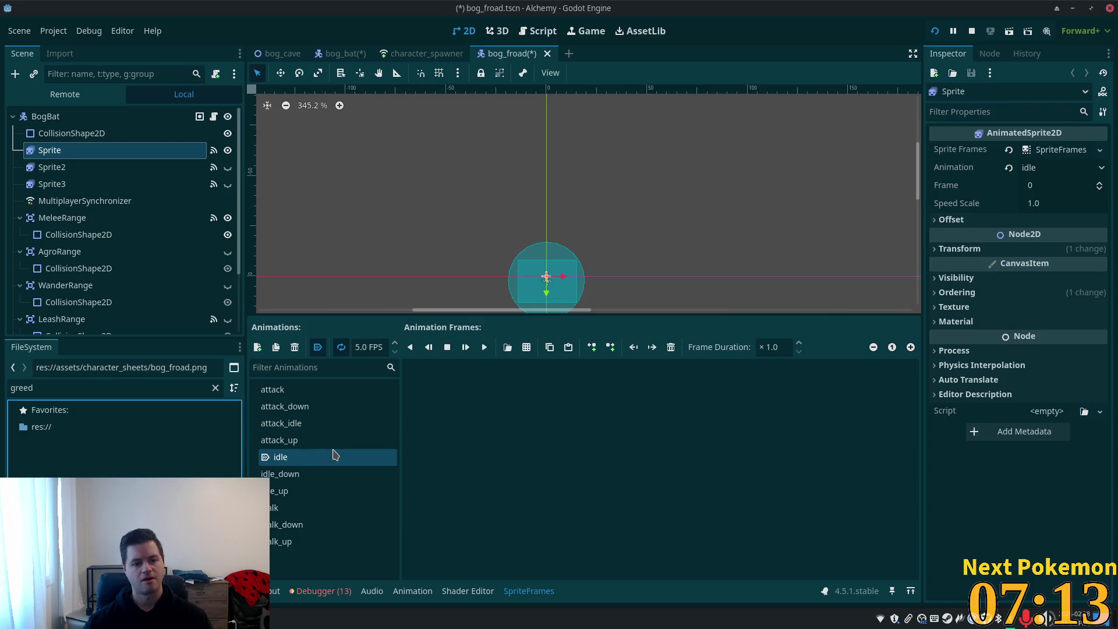
- Filter the FileSystem for 'fr' and start adding frames from a sprite sheet
double_click(45, 387)
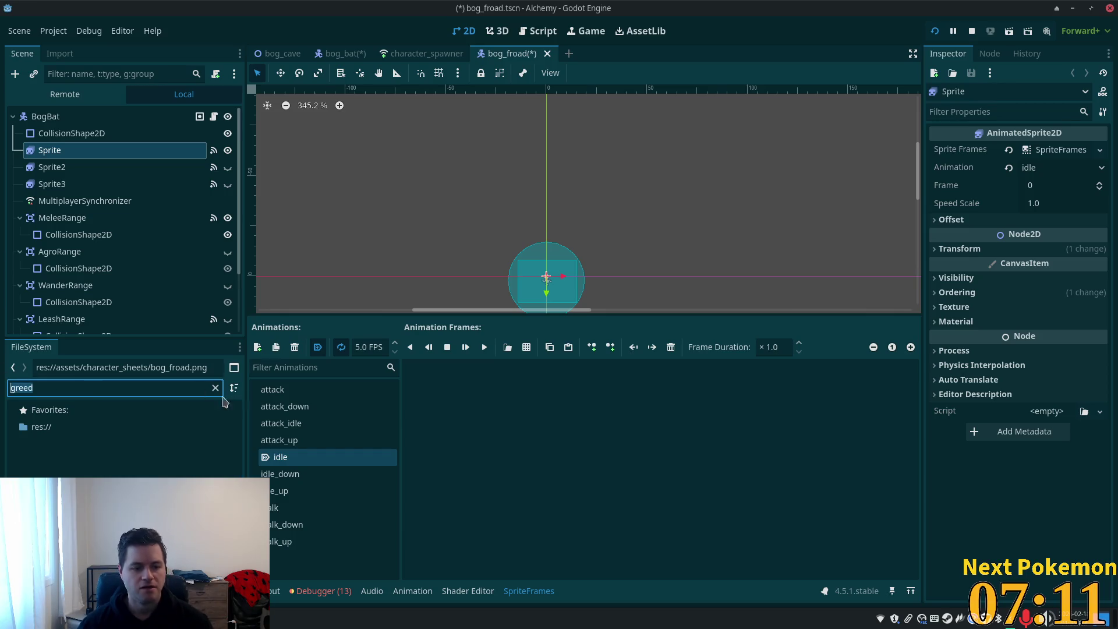
text(fr)
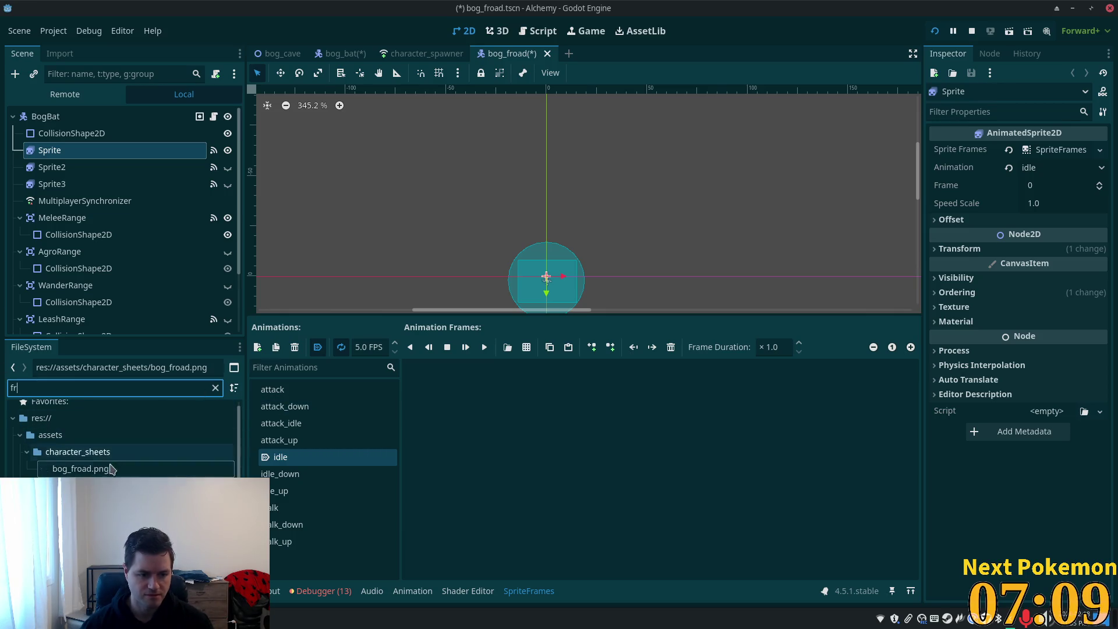
click(526, 347)
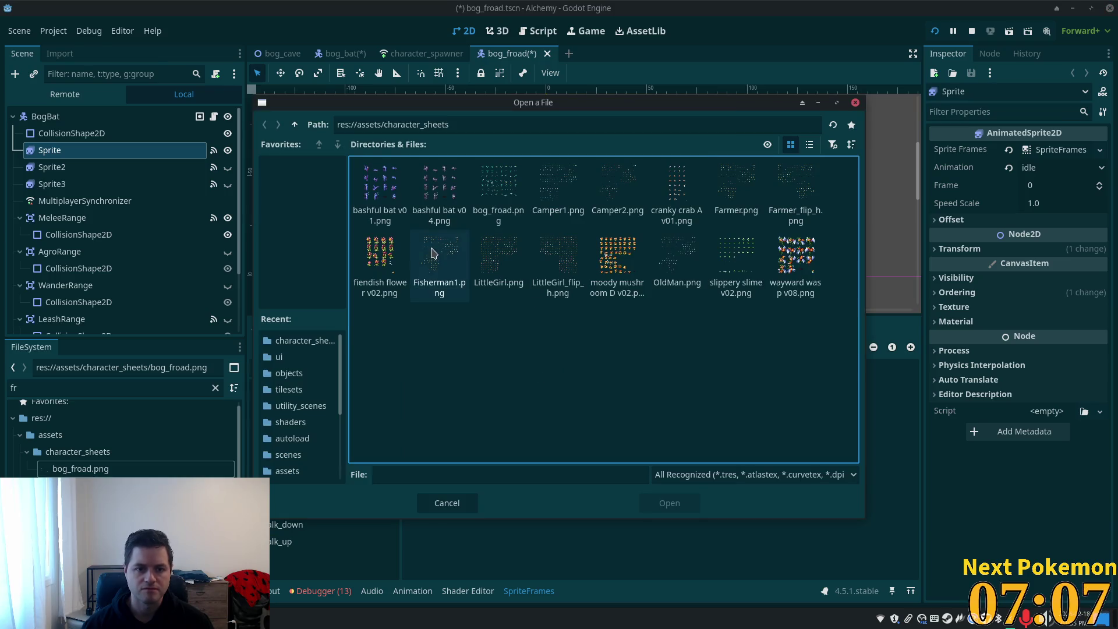
- Load bog_froad.png, auto-slice with Vertical 8, and add row 3's first four frames to idle
double_click(500, 198)
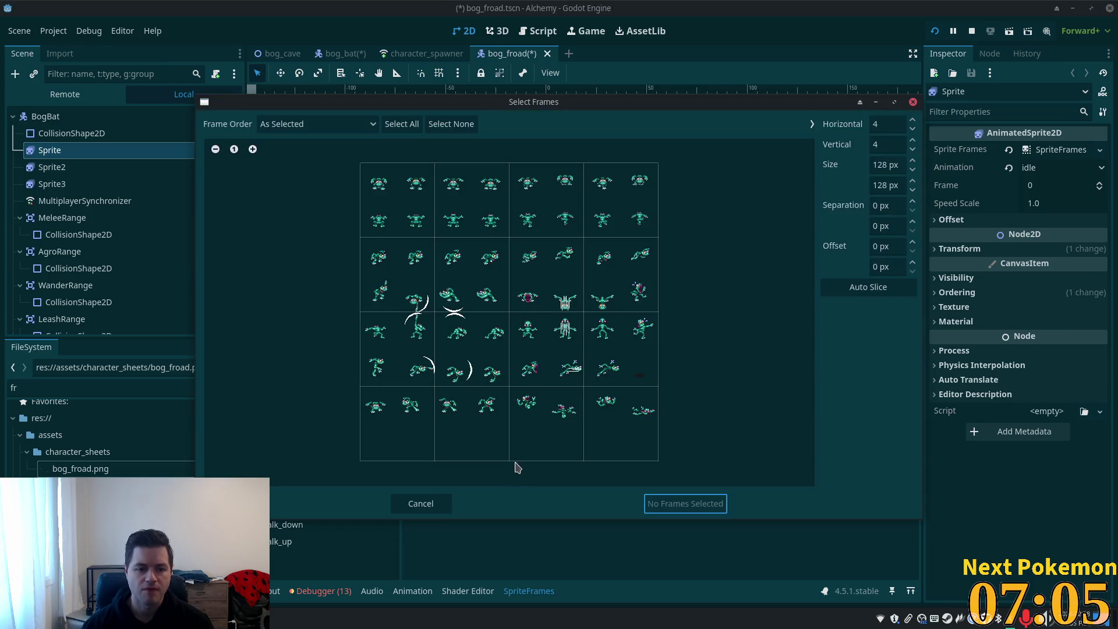
click(869, 287)
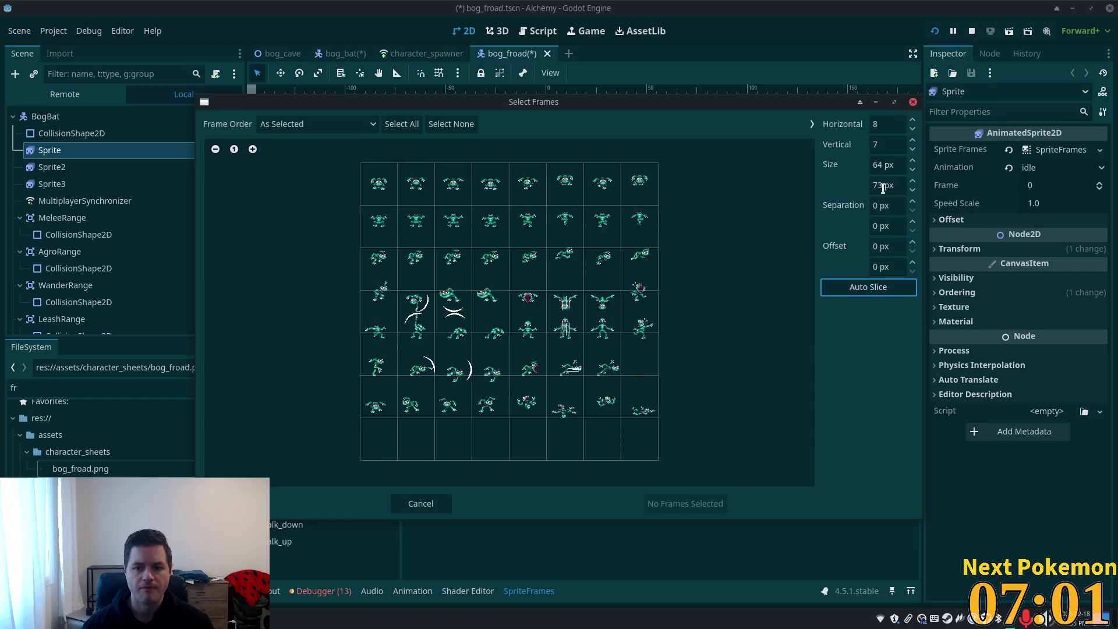
click(913, 142)
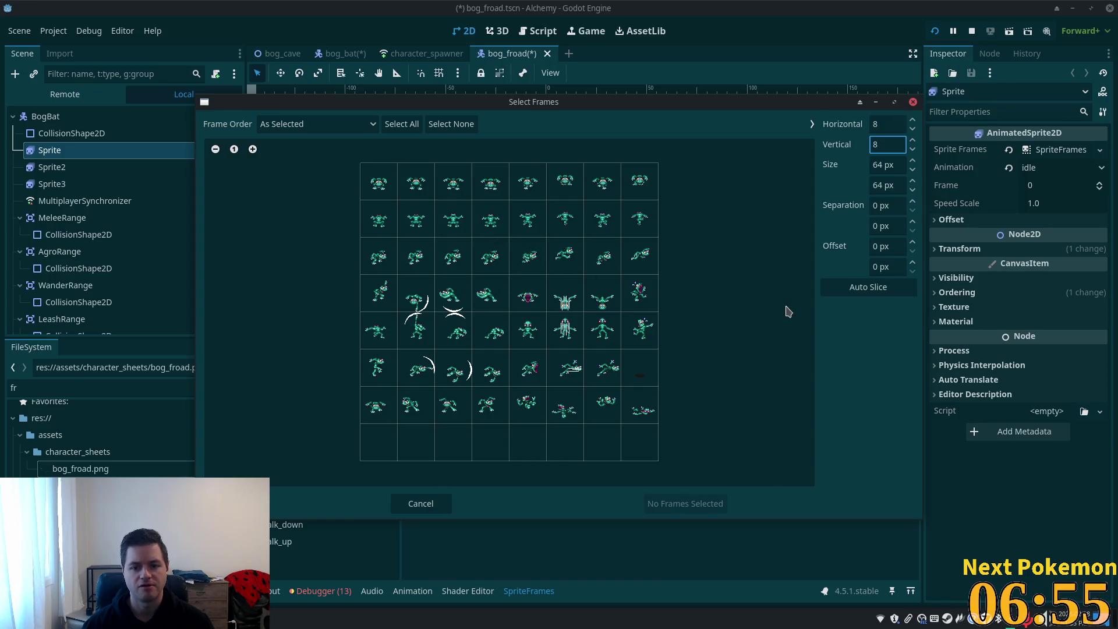
ctrl+scroll(516, 263, up, 2)
scroll(536, 251, down, 1)
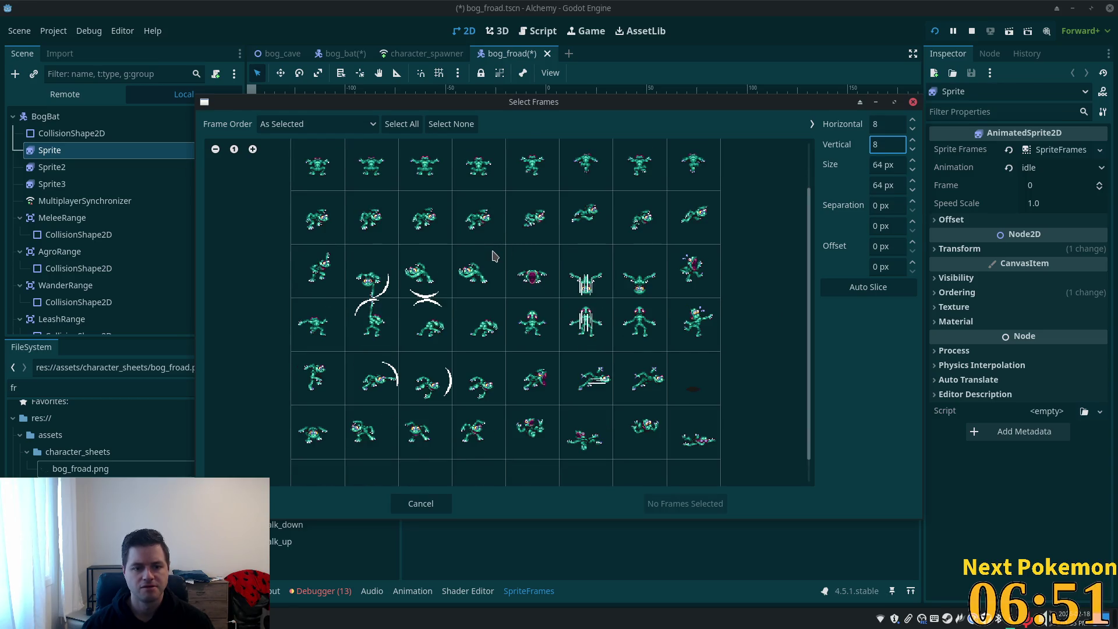
scroll(494, 257, down, 1)
scroll(494, 257, up, 2)
scroll(494, 257, up, 2)
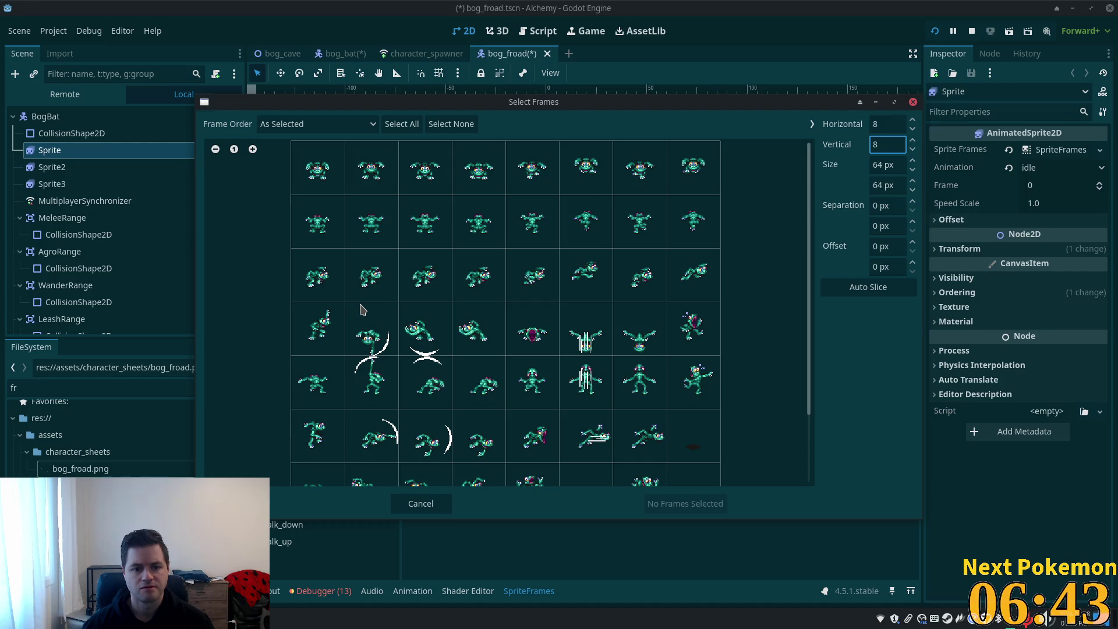
drag(315, 274, 486, 275)
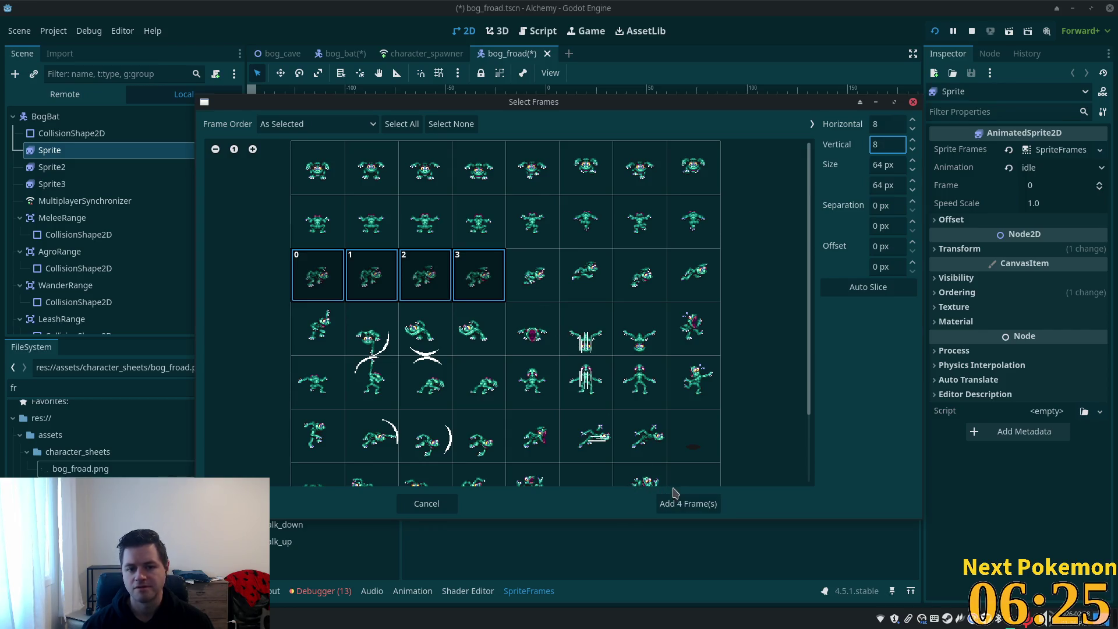
click(679, 504)
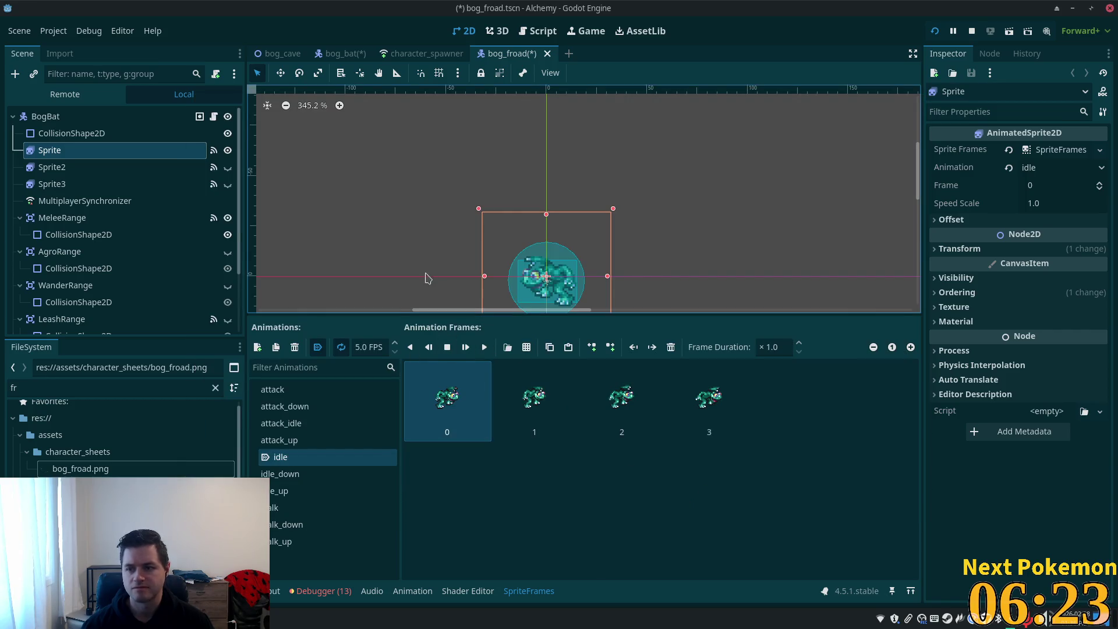
- Revert the sprite's Scale to 1.0, preview the idle animation, and select the BogBat root
scroll(427, 277, up, 5)
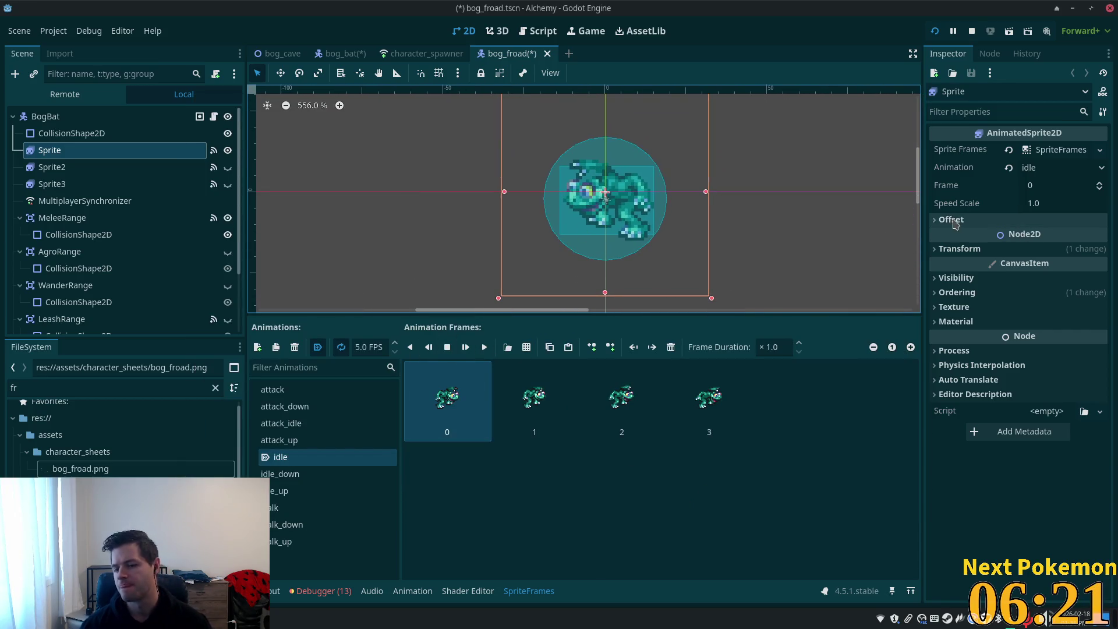
click(958, 249)
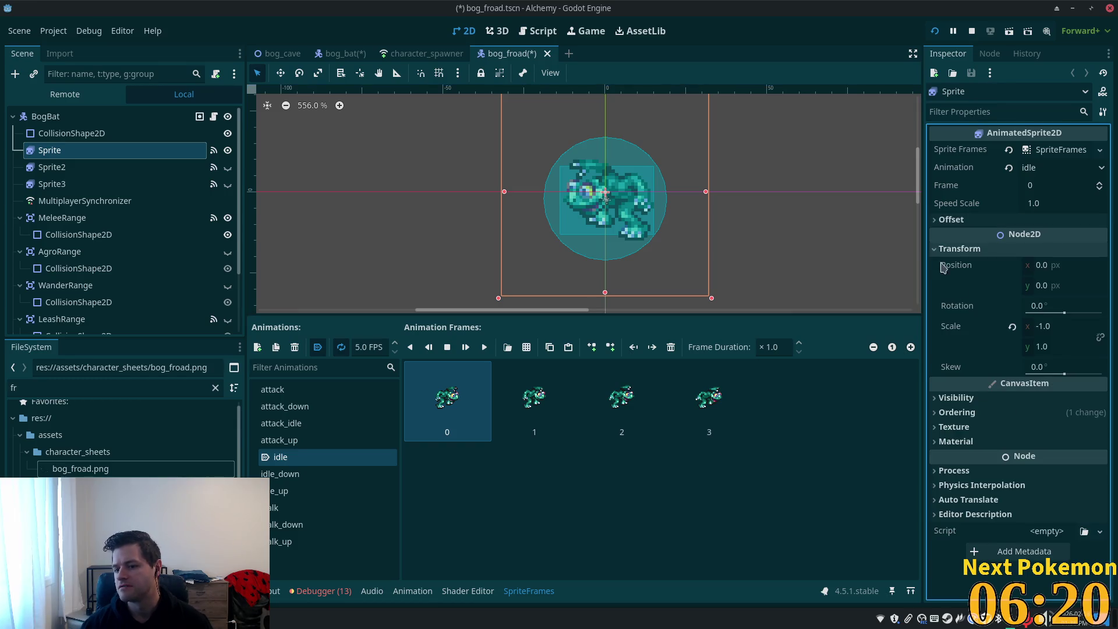
click(1012, 327)
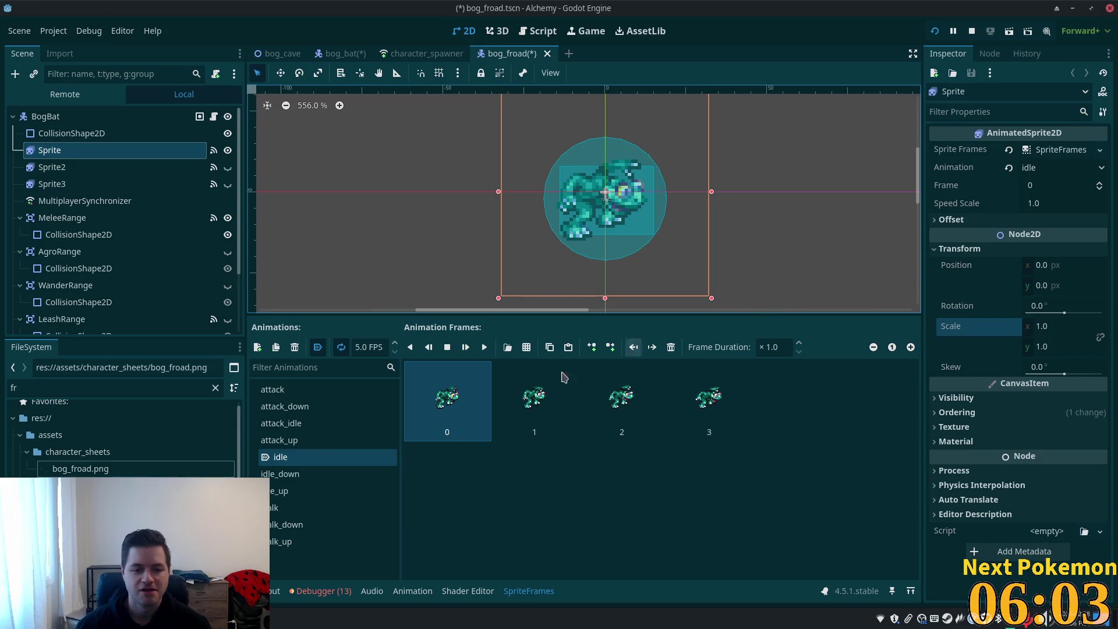
click(484, 347)
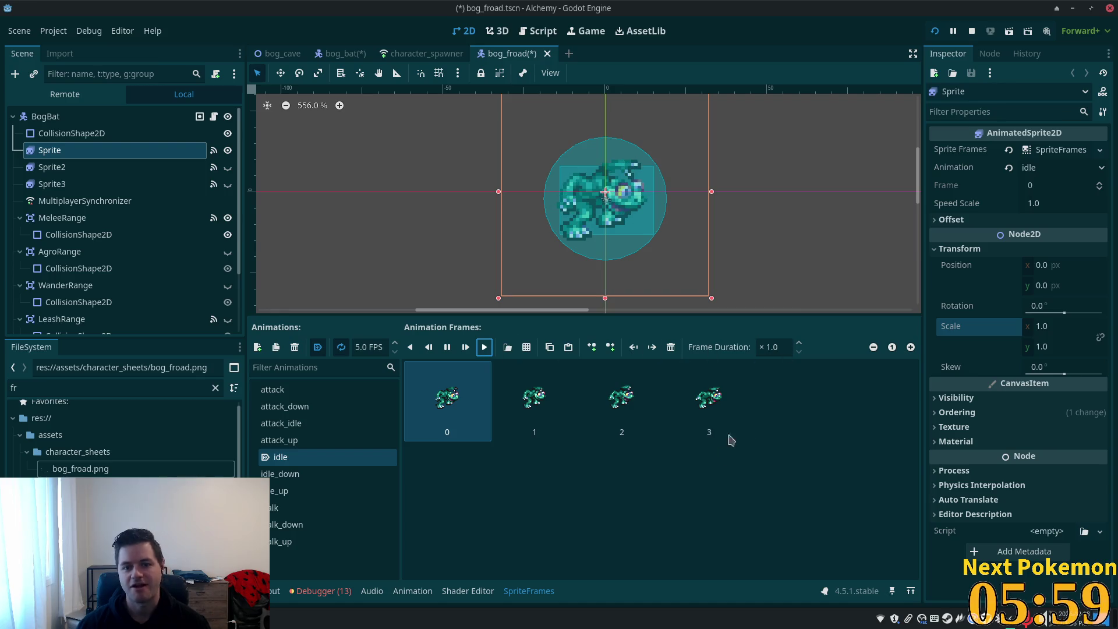
scroll(748, 180, down, 2)
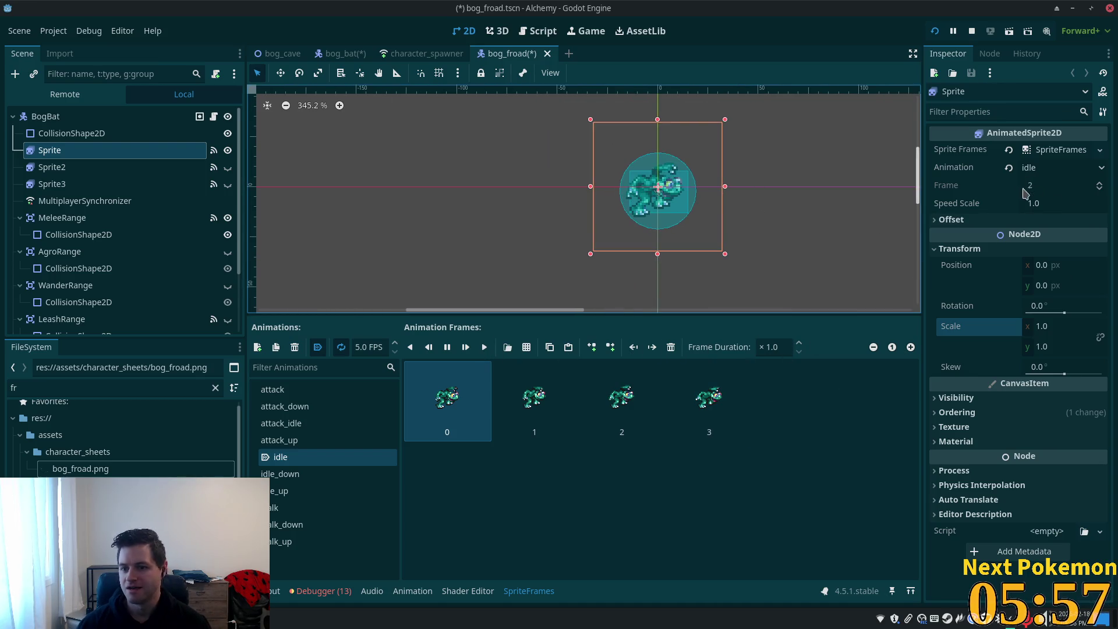
click(46, 116)
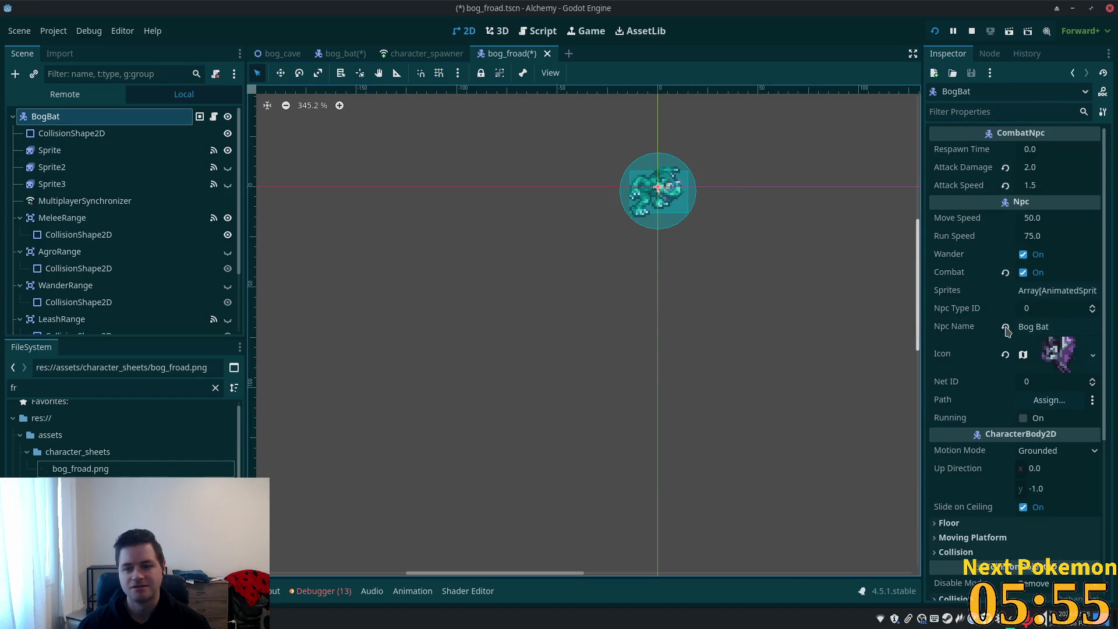
- Replace the Npc Name 'Bog Bat' with 'Bog Froad' in the Inspector
click(1048, 327)
key(ctrl+a)
text(Bog Froad)
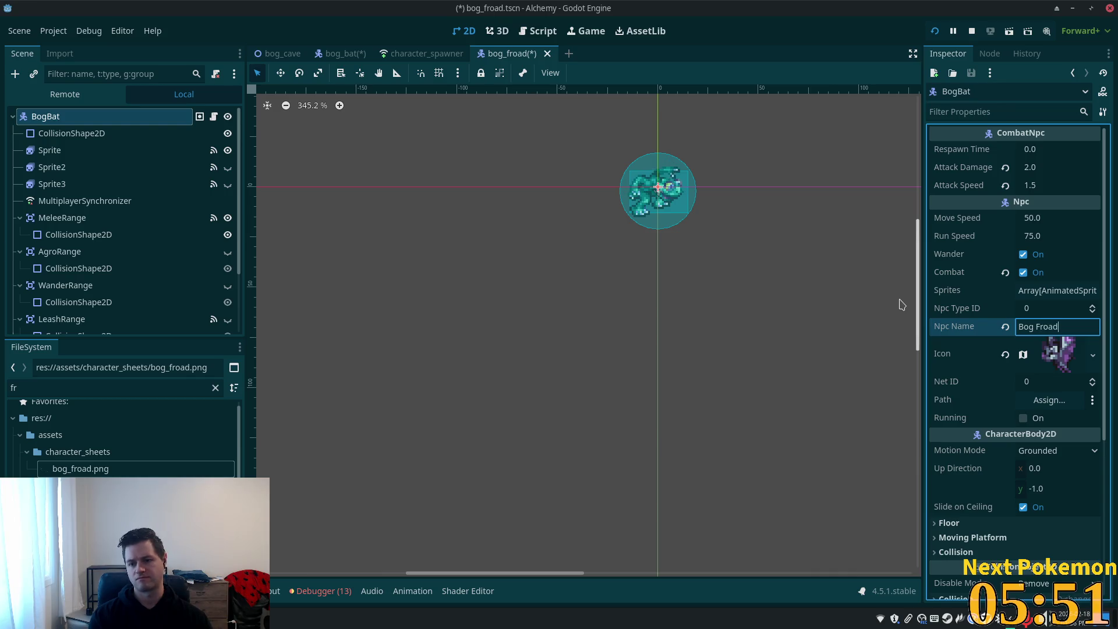
click(978, 358)
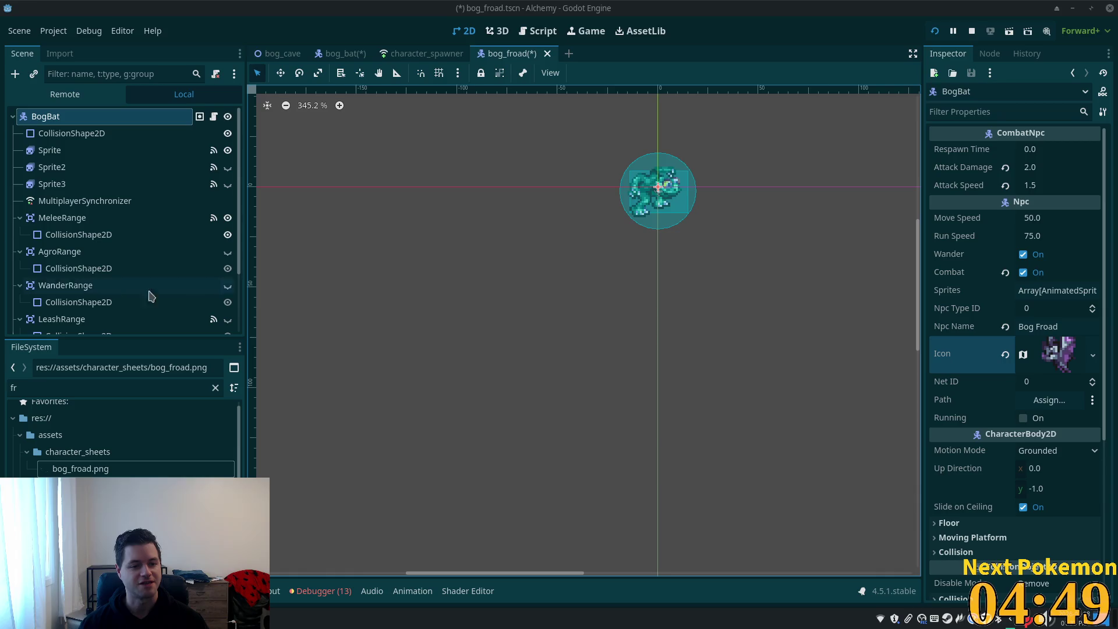
- Rename the BogBat root node to Froglin
click(56, 120)
text(Frog)
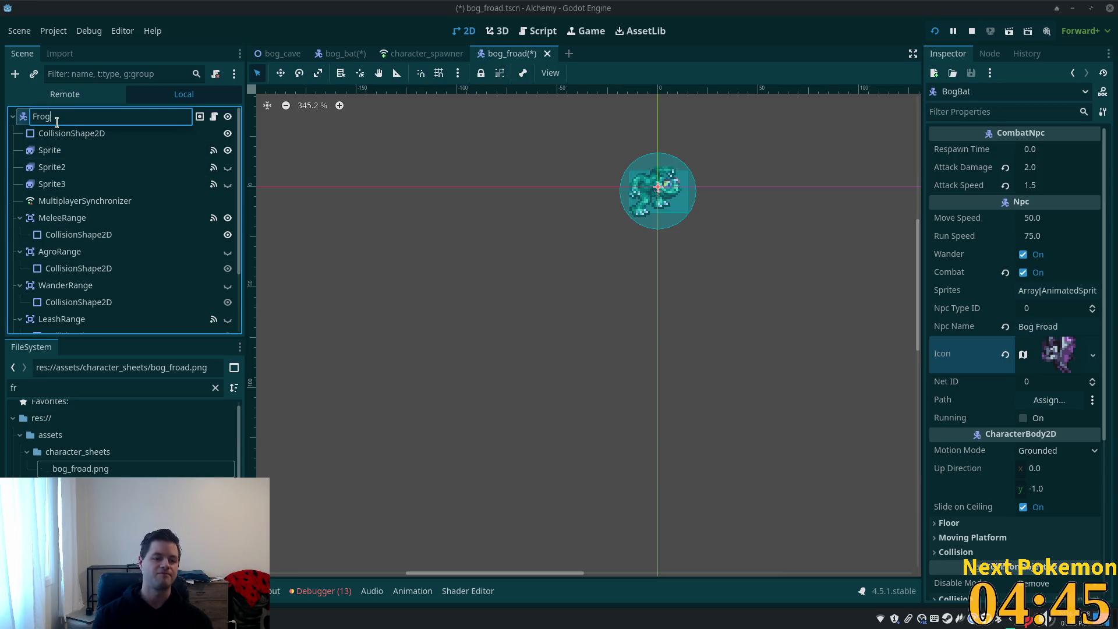
key(Return)
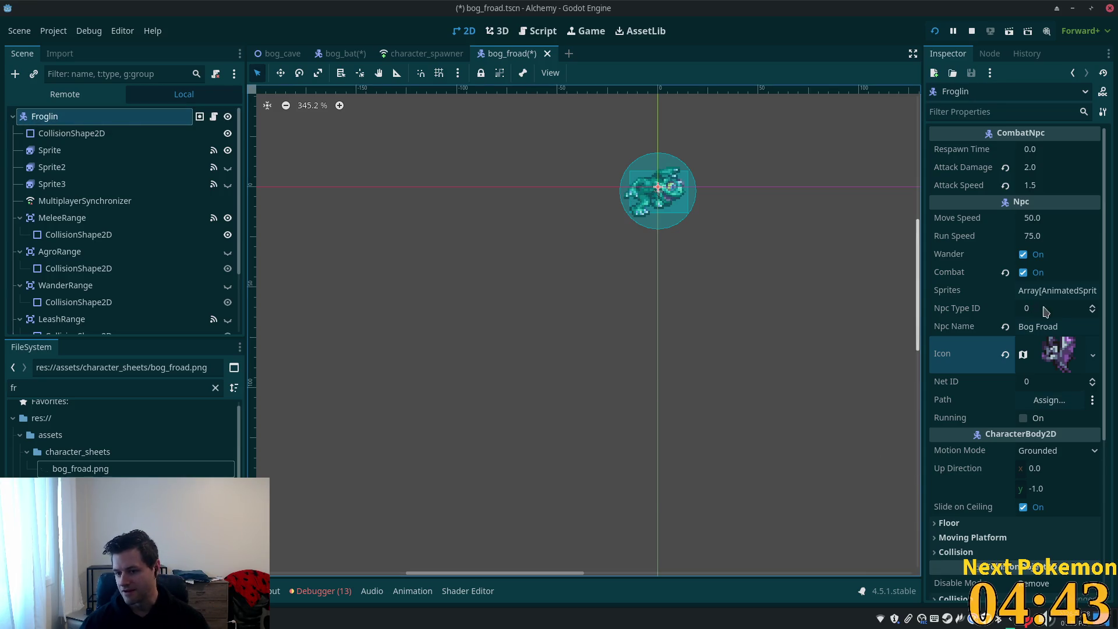
- Change the NPC name to 'Bog Froglin' and save the scene
click(1067, 327)
drag(1067, 327, 987, 266)
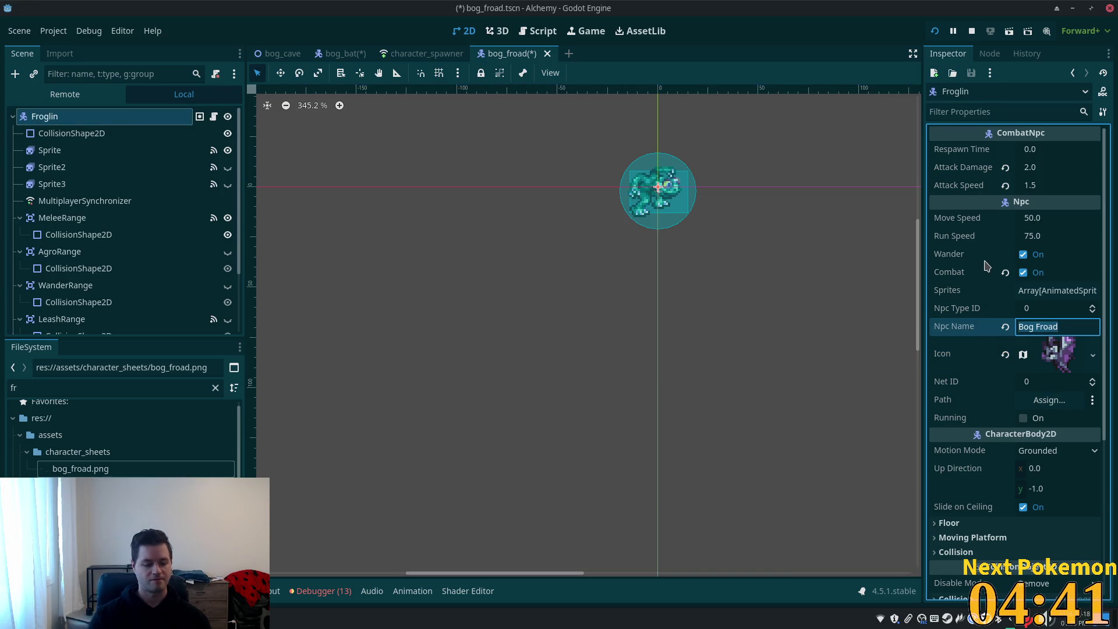
text(BO)
key(BackSpace)
key(BackSpace)
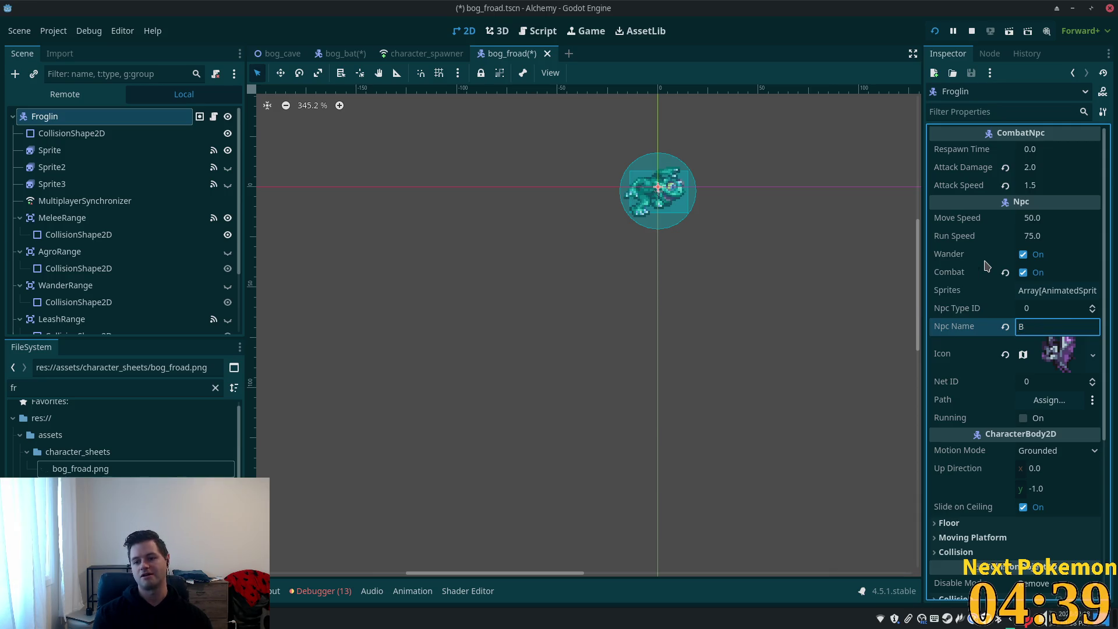
text(Froglin)
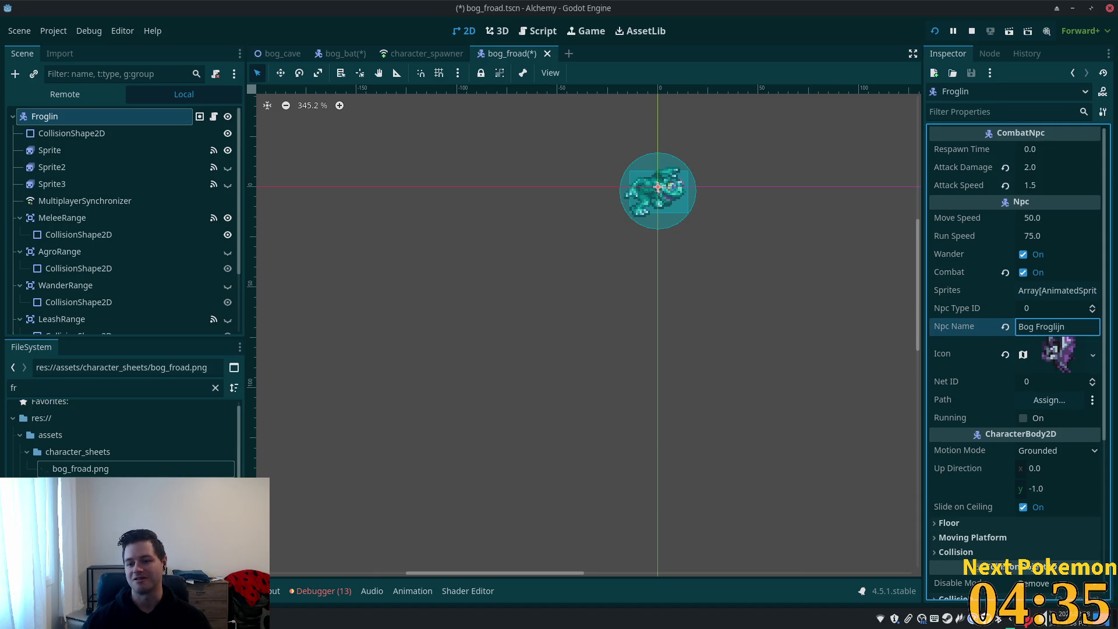
key(ctrl+s)
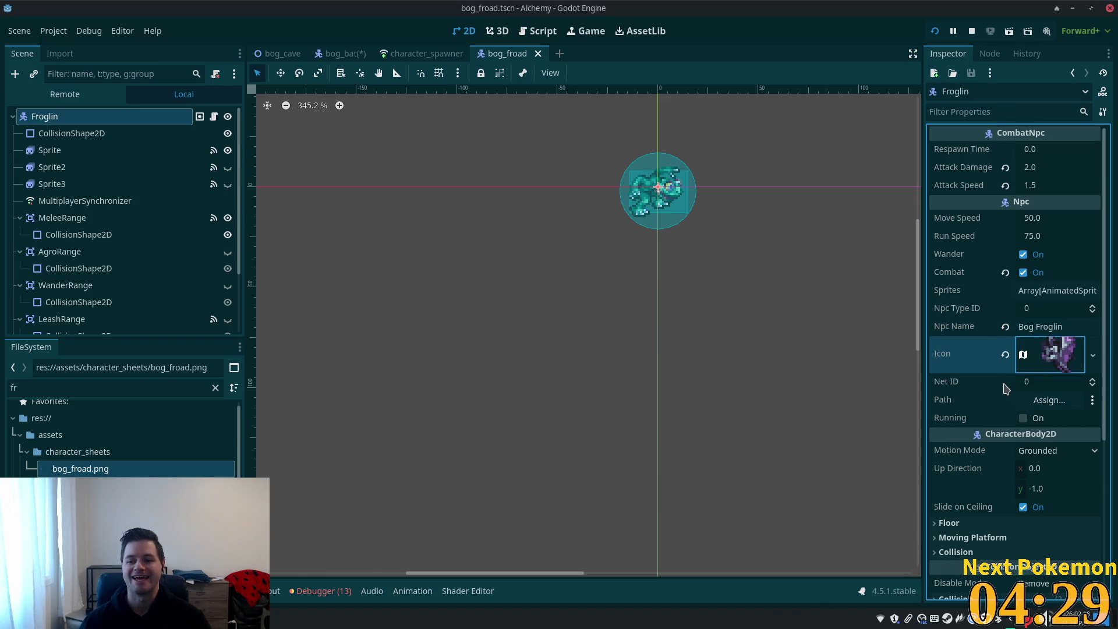
click(95, 473)
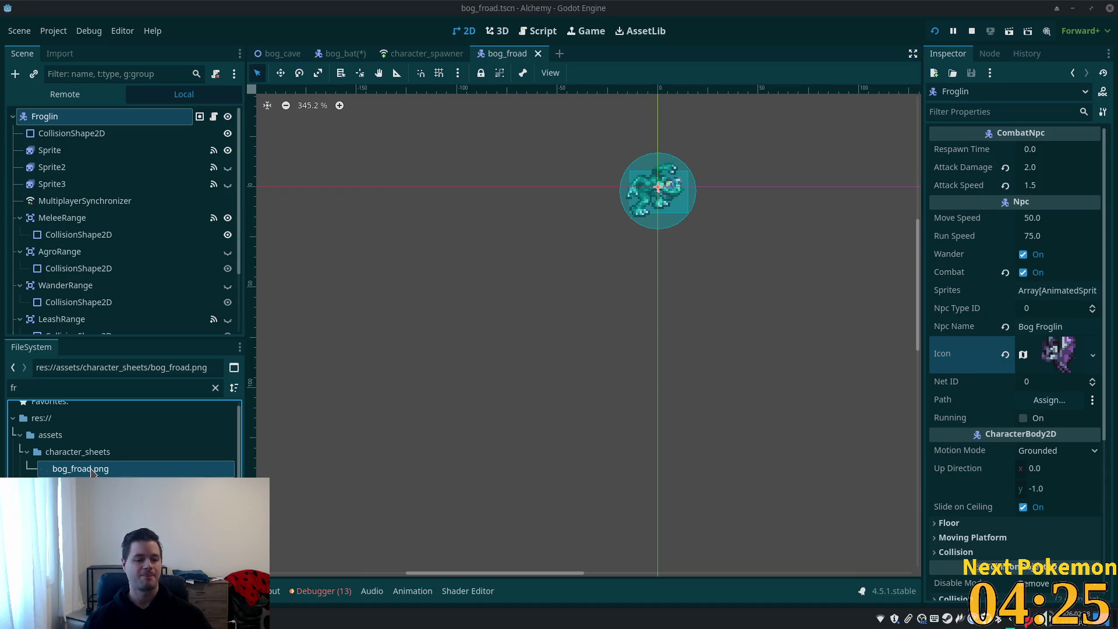
- Rename the sprite sheet bog_froad.png to bog_froglin.png
click(89, 469)
key(BackSpace)
key(BackSpace)
text(glin)
key(Return)
- Filter the FileSystem for the frog scene and rename bog_froad.tscn to bog_froglin.tscn
click(42, 388)
text(oglin)
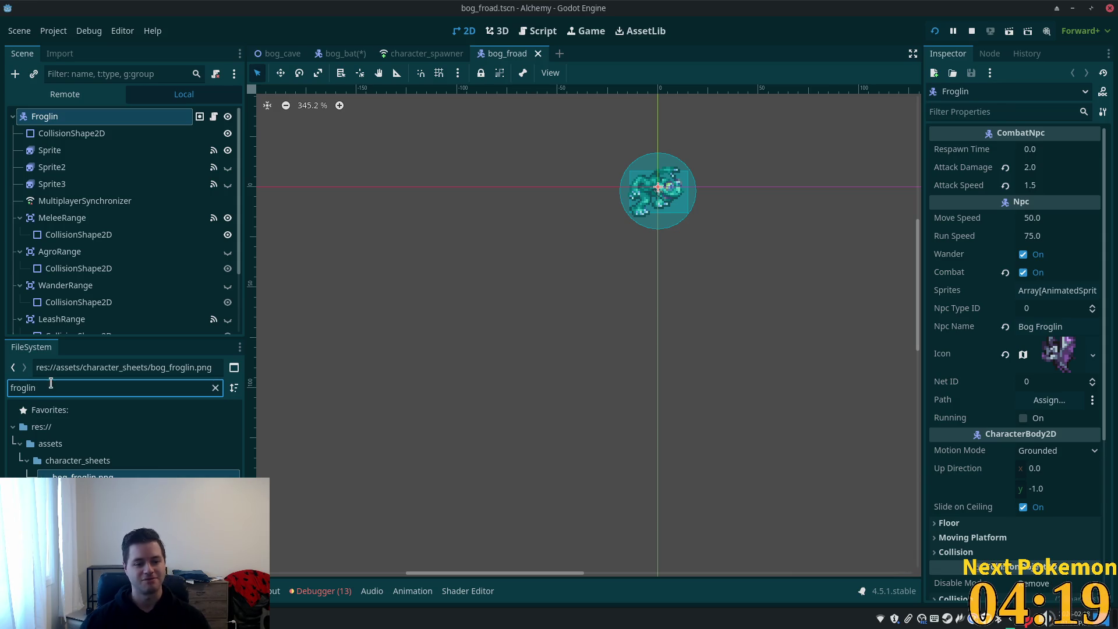
key(BackSpace)
key(BackSpace)
key(BackSpace)
key(BackSpace)
text(ad)
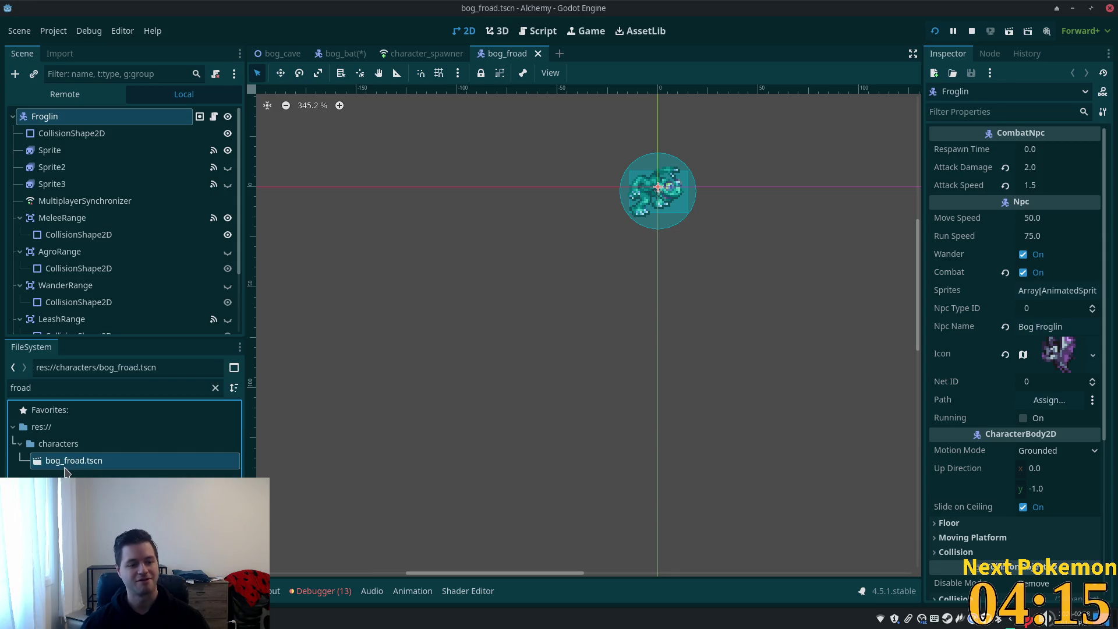
click(85, 463)
text(glin)
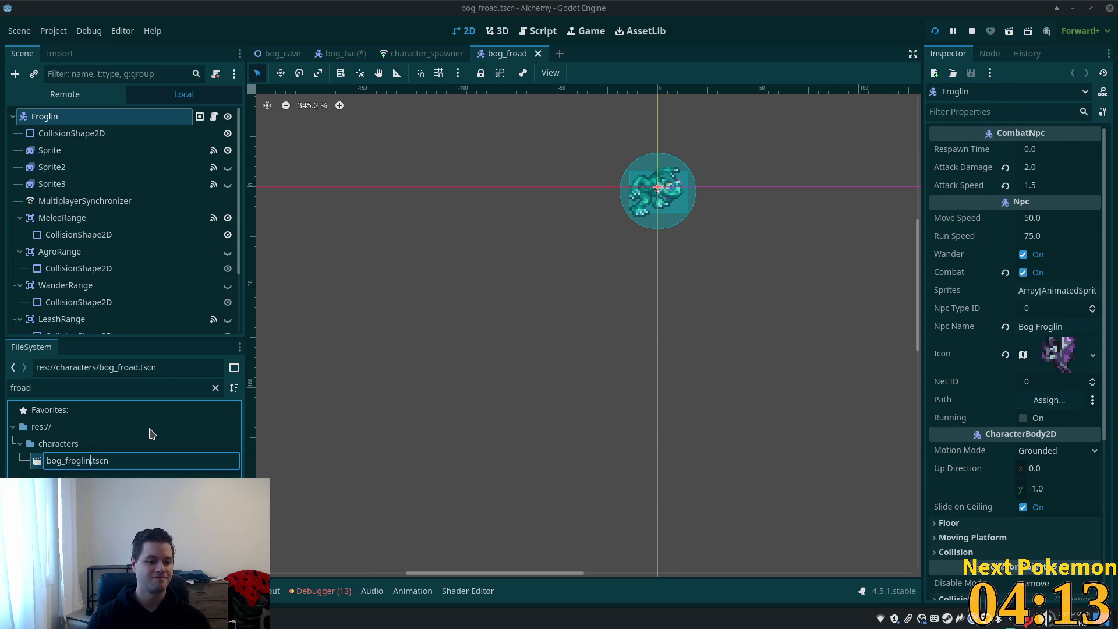
key(Return)
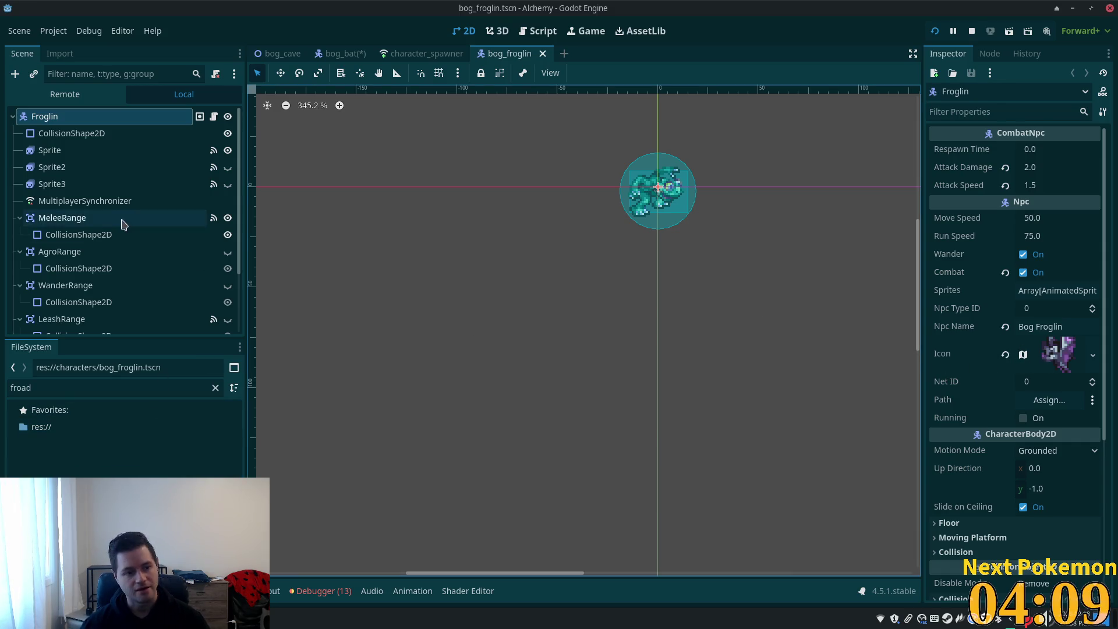
- Edit the FileSystem filter text to show the renamed froglin files
click(55, 388)
click(26, 387)
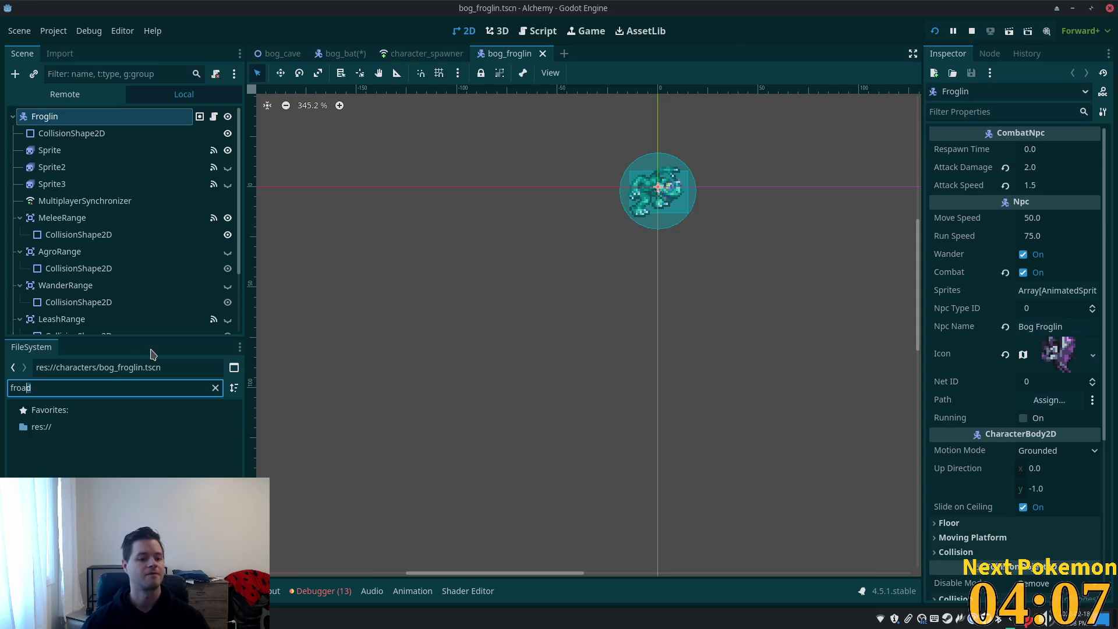
key(BackSpace)
text(glin)
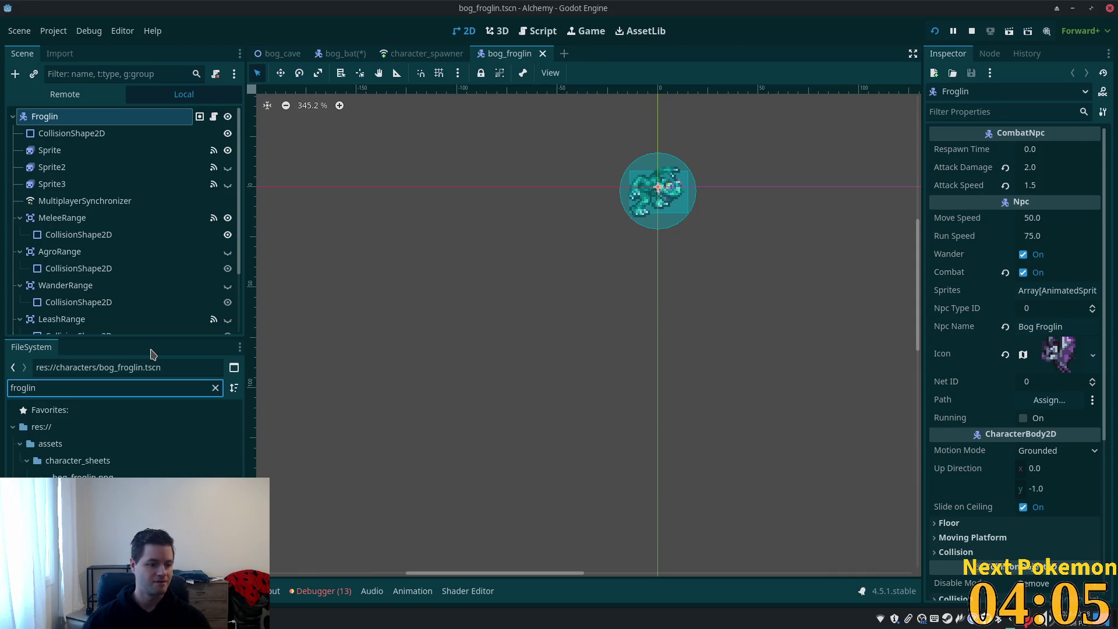
- Assign bog_froglin.png as the atlas of the NPC icon's texture
click(83, 476)
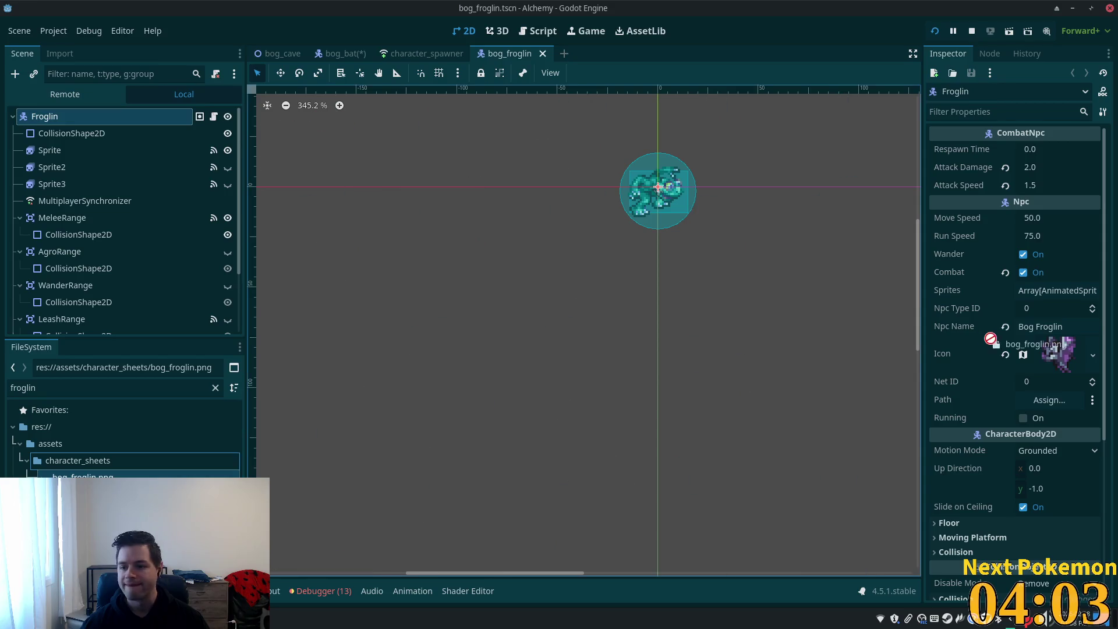
click(1049, 363)
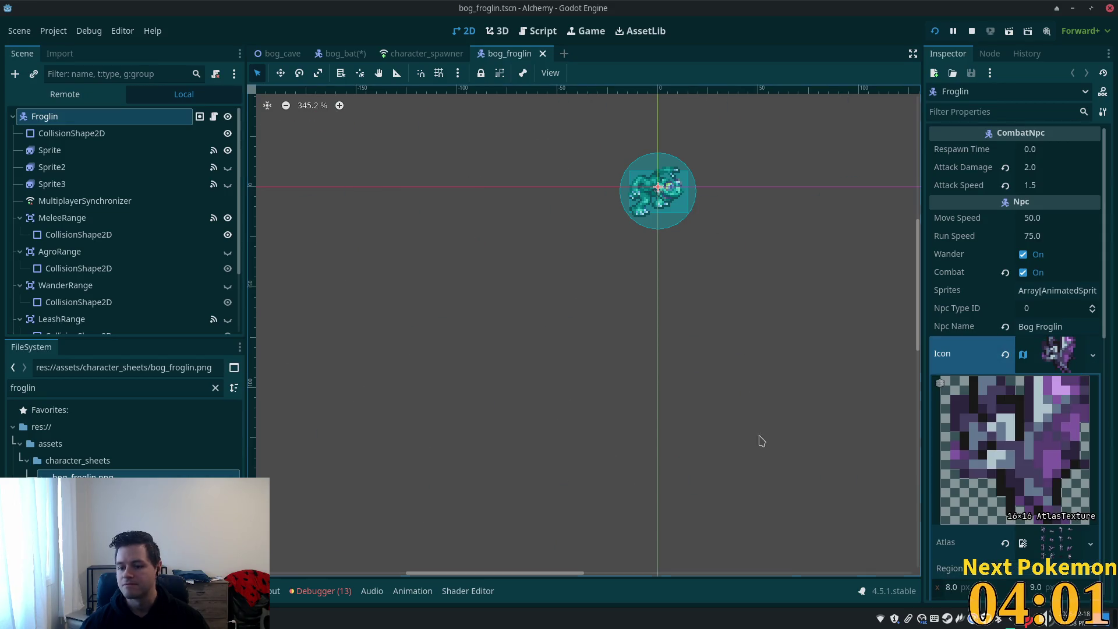
mouse_move(82, 474)
mouse_down()
mouse_move(1012, 531)
mouse_move(1064, 548)
mouse_up()
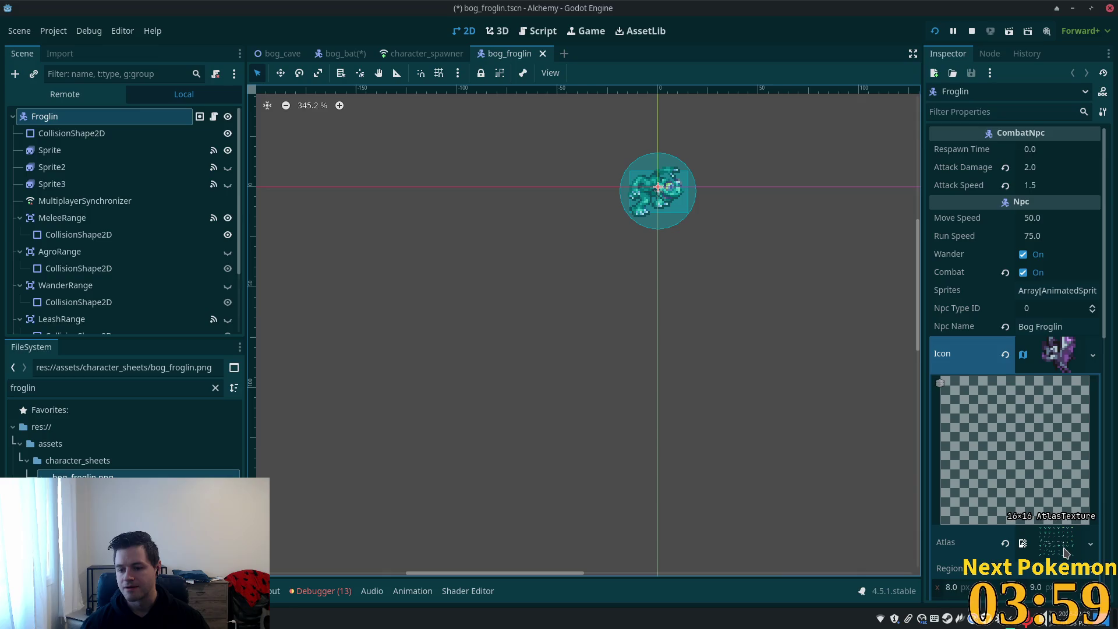
scroll(1046, 522, down, 5)
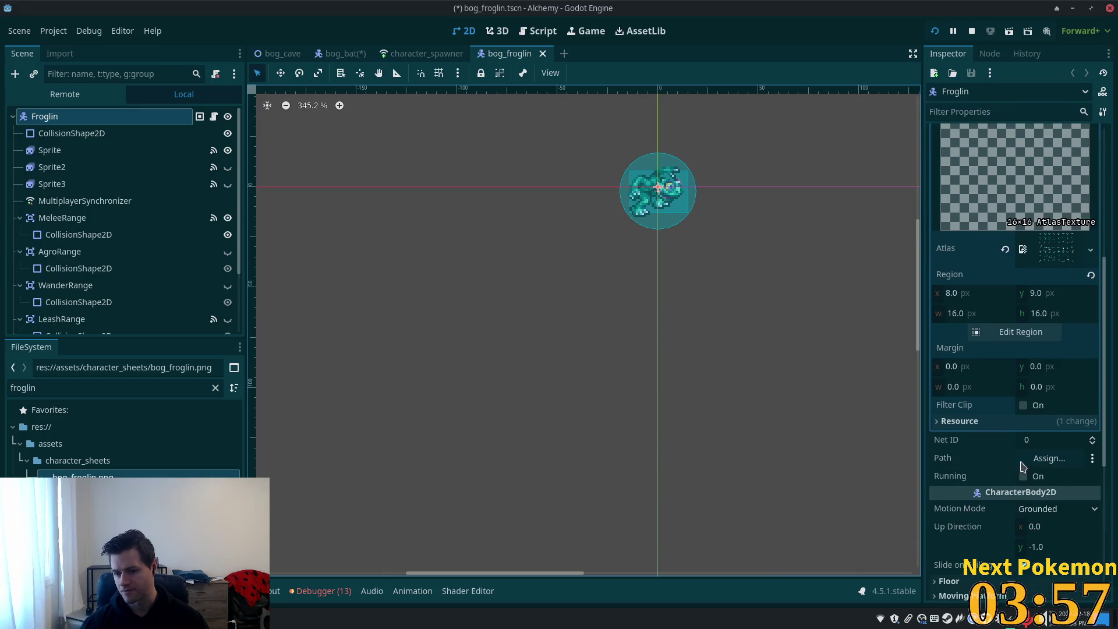
- In the Region Editor, pick the frog sprite at 17, 150 (28×25) as the region
click(1021, 332)
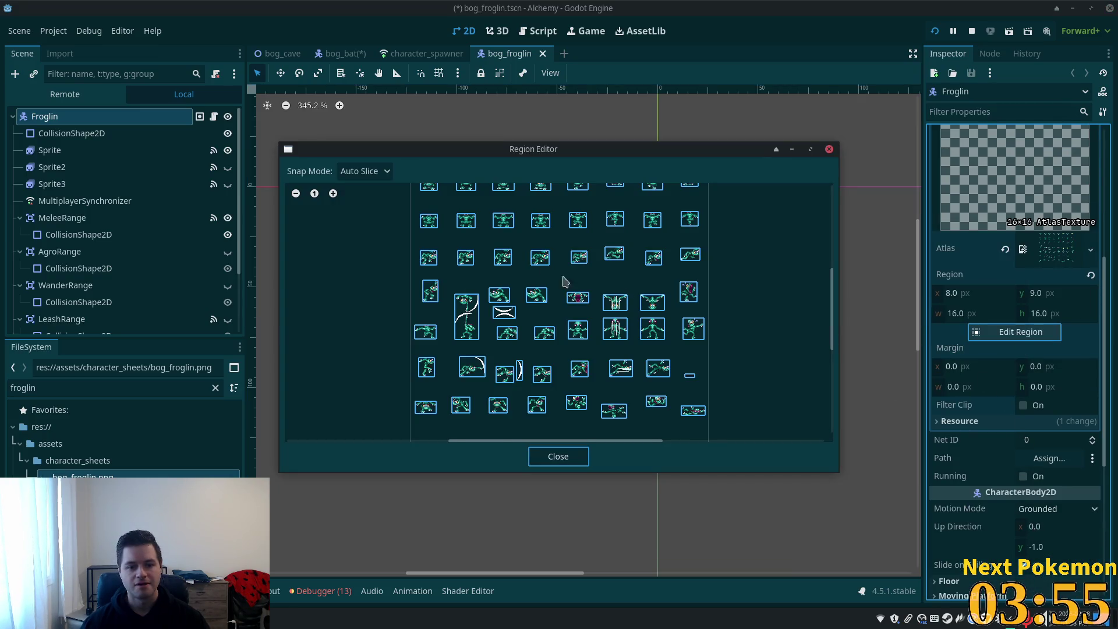
scroll(414, 290, up, 4)
scroll(414, 290, up, 3)
scroll(481, 424, down, 3)
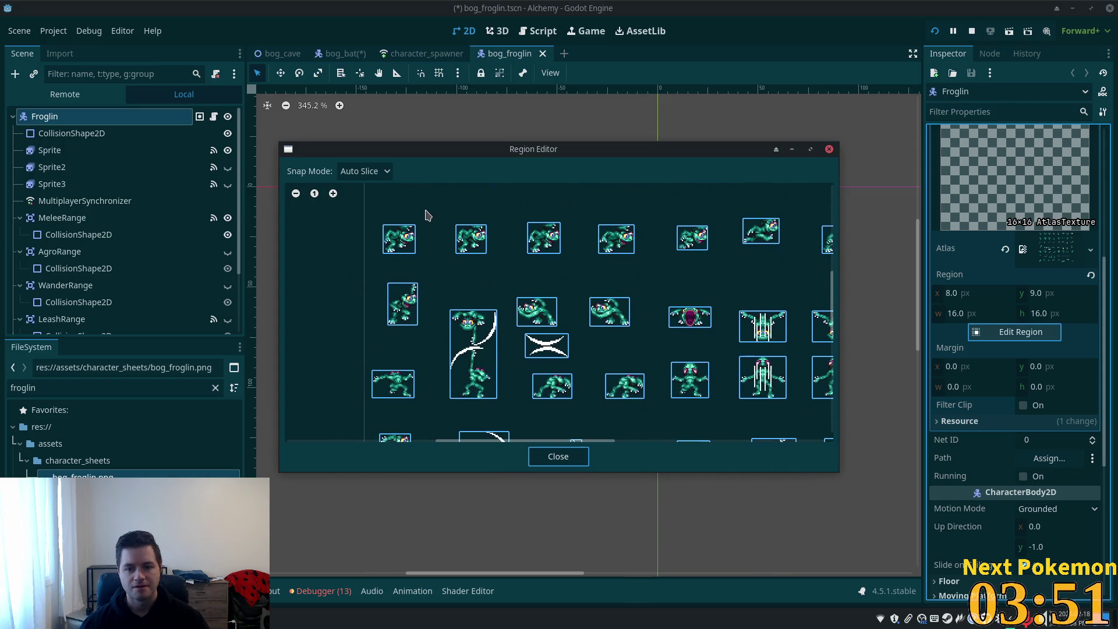
scroll(350, 378, down, 3)
scroll(338, 407, right, 3)
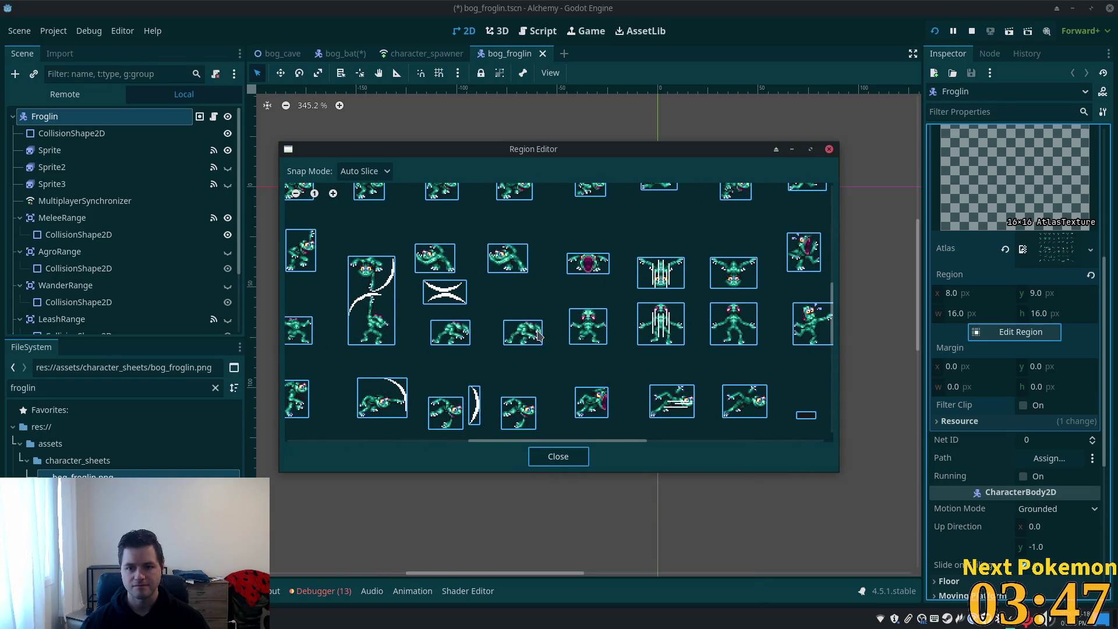
scroll(498, 323, up, 1)
scroll(443, 297, left, 2)
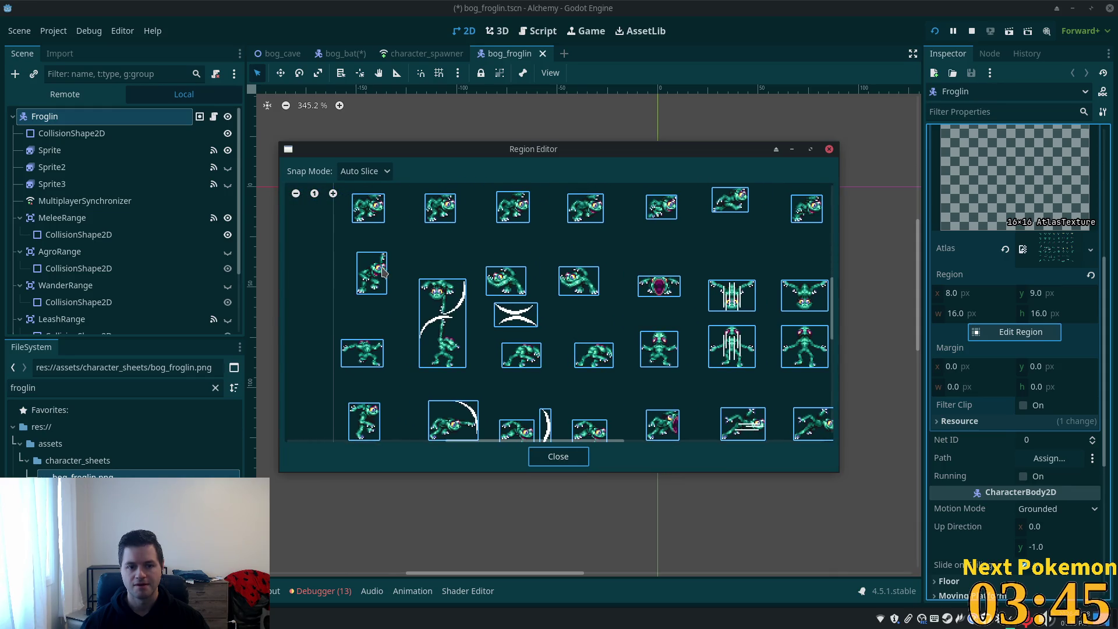
drag(446, 264, 486, 311)
scroll(485, 311, right, 4)
scroll(485, 311, down, 1)
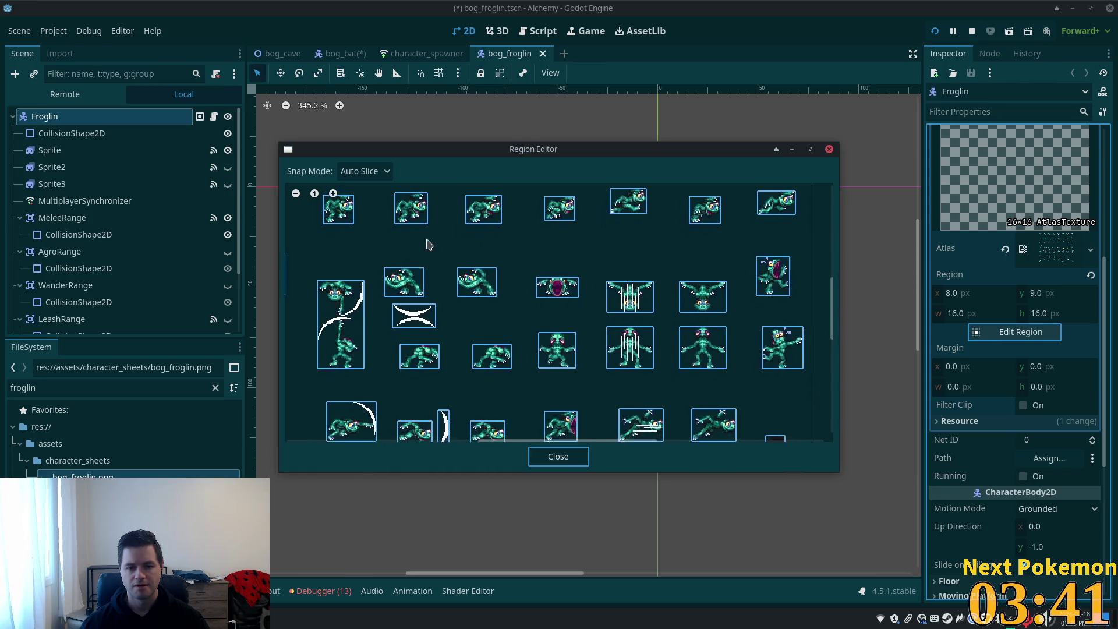
scroll(466, 326, down, 4)
scroll(466, 326, left, 4)
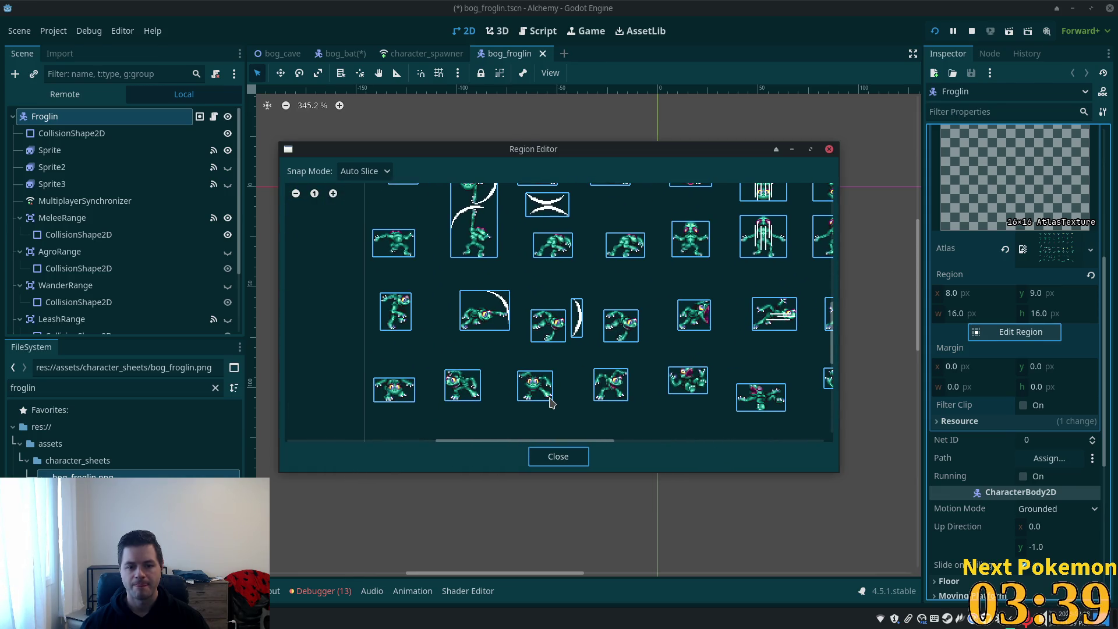
drag(549, 402, 542, 409)
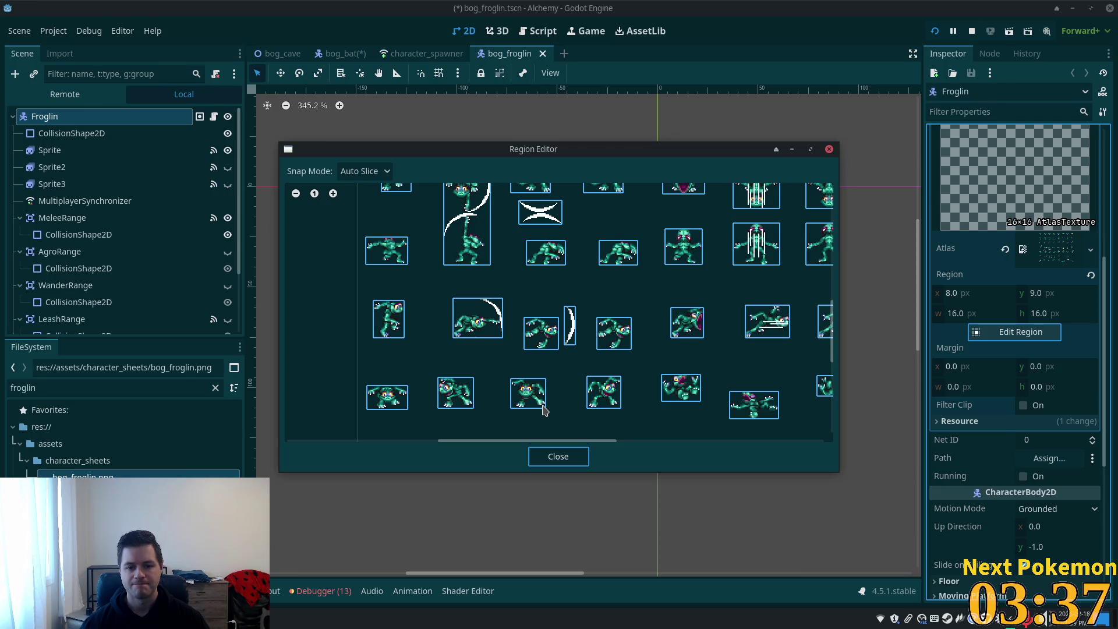
scroll(641, 373, up, 5)
scroll(641, 372, left, 5)
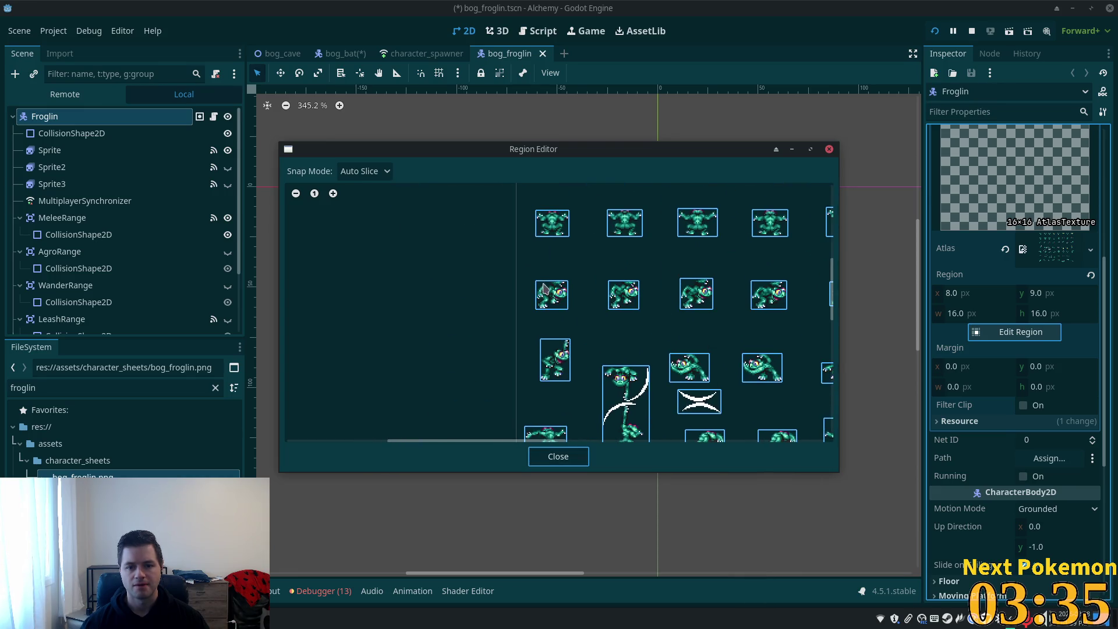
click(552, 294)
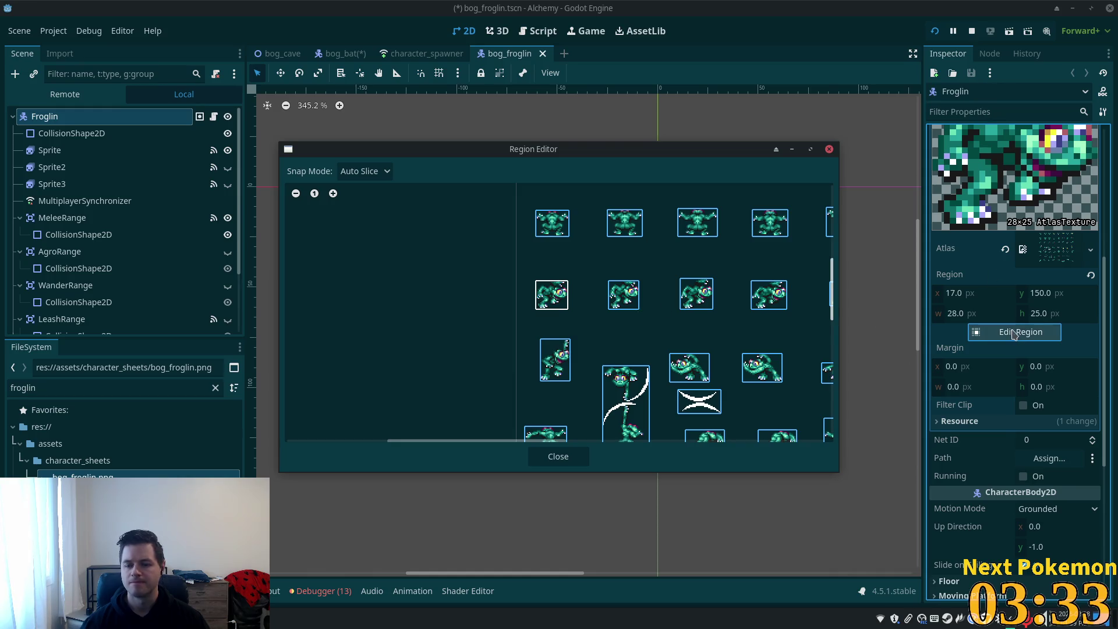
click(556, 459)
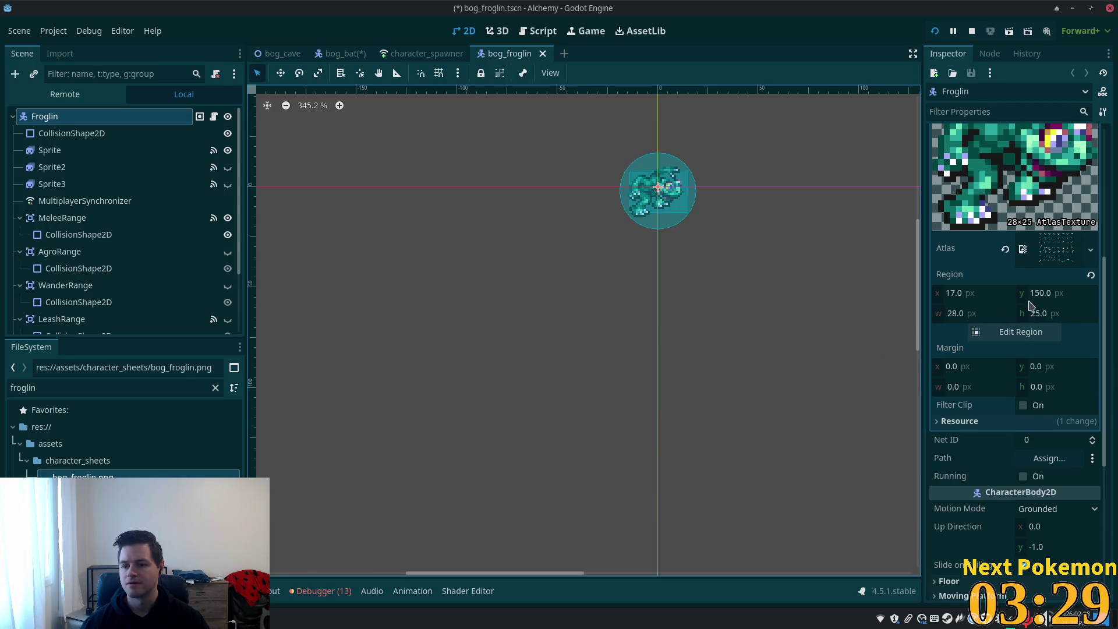
- Nudge the atlas region offsets and set its size to 16×16
click(964, 294)
key(Up)
key(Up)
key(Up)
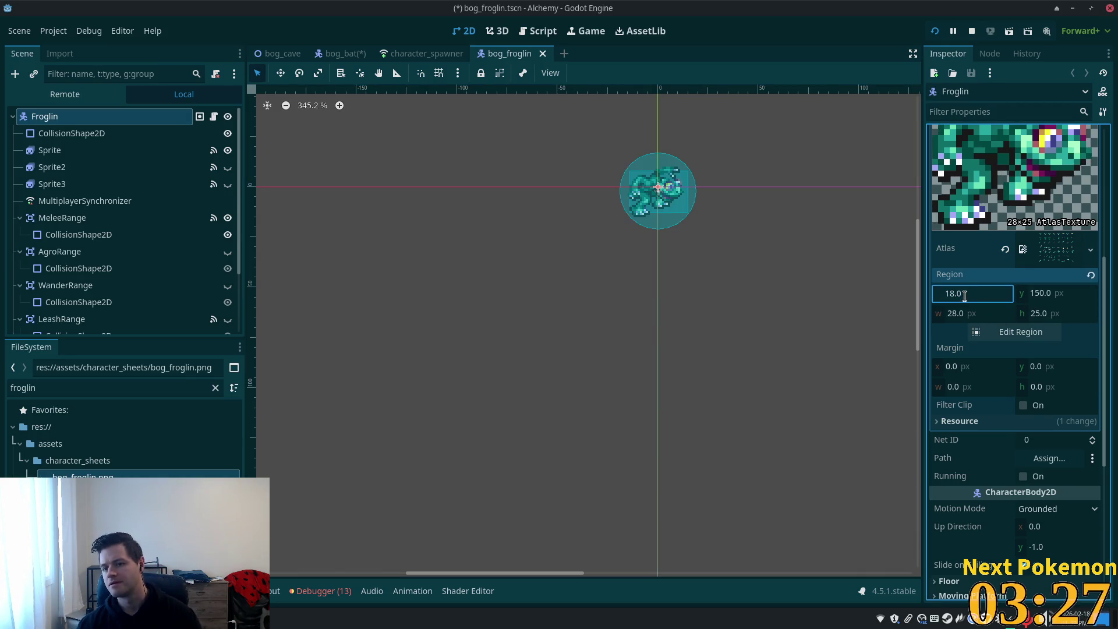
key(Up)
key(Up)
key(Up)
click(1053, 295)
key(Down)
key(Down)
key(Down)
key(Down)
click(968, 298)
click(972, 311)
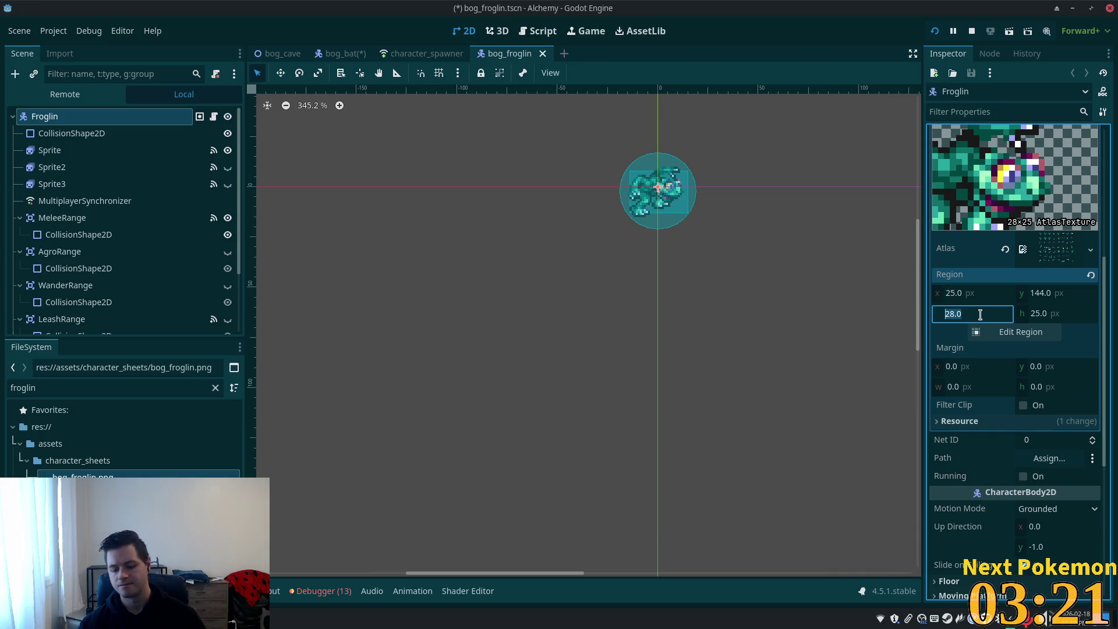
text(16)
key(Tab)
text(16)
key(Tab)
- Move the region to x 29, y 151, save bog_froglin, and switch to bog_bat
click(960, 294)
key(Up)
key(Up)
key(Up)
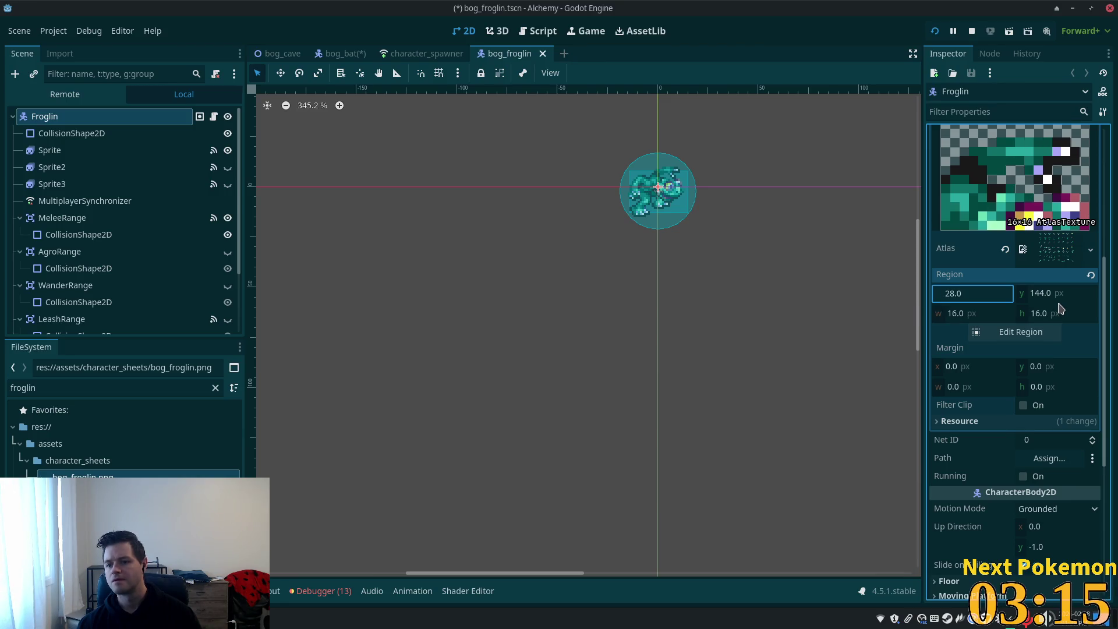
key(Up)
click(1058, 293)
key(Up)
key(Up)
key(Up)
key(Up)
key(Up)
key(Up)
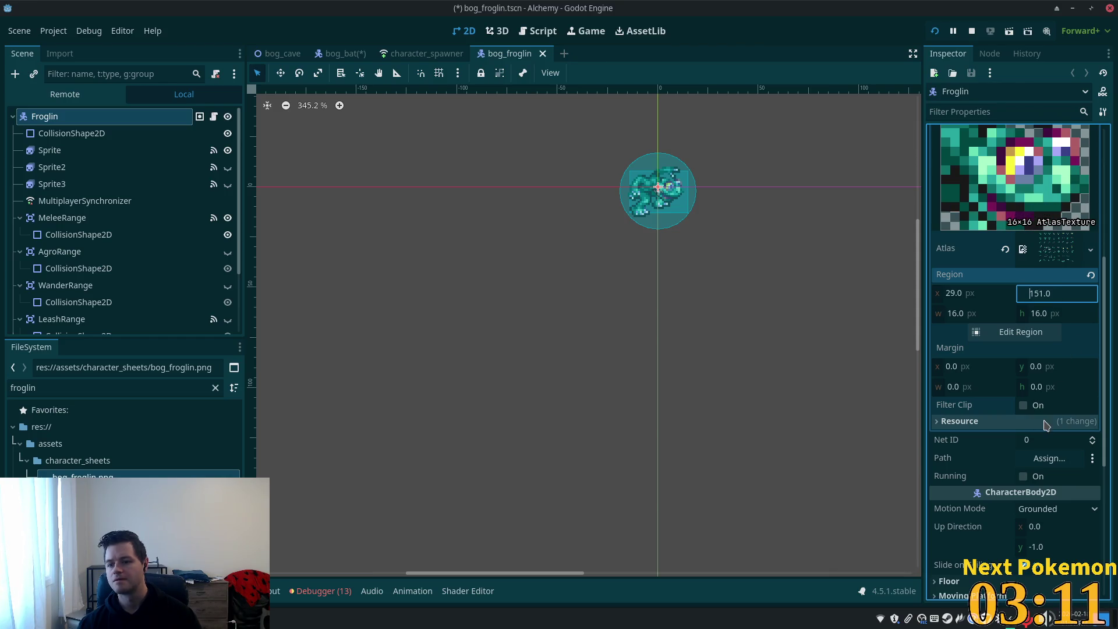
key(Tab)
key(ctrl+s)
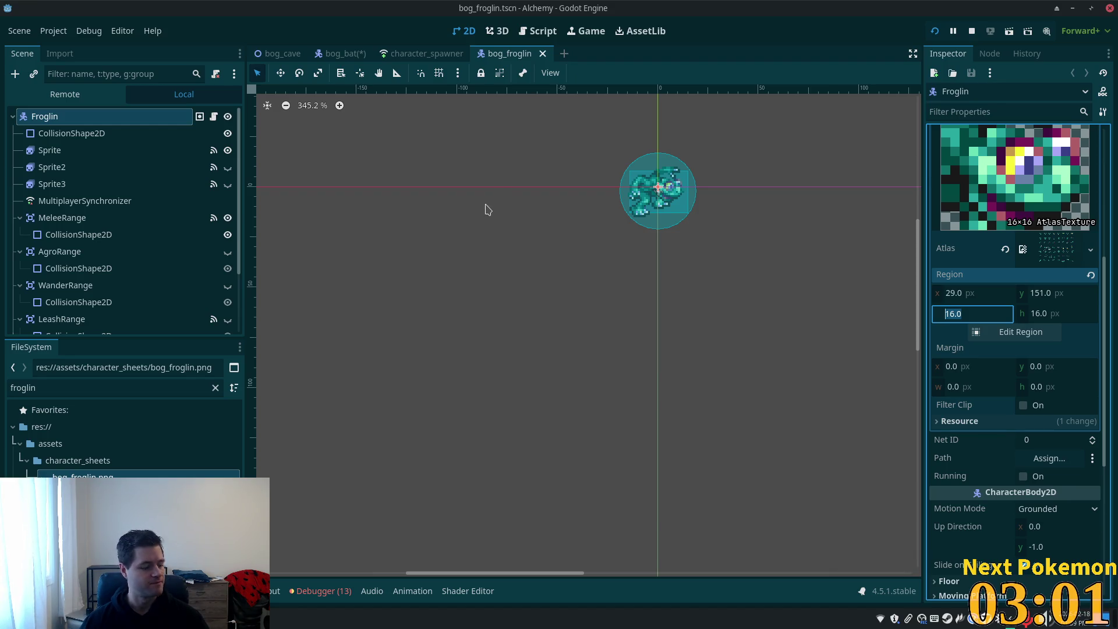
click(345, 53)
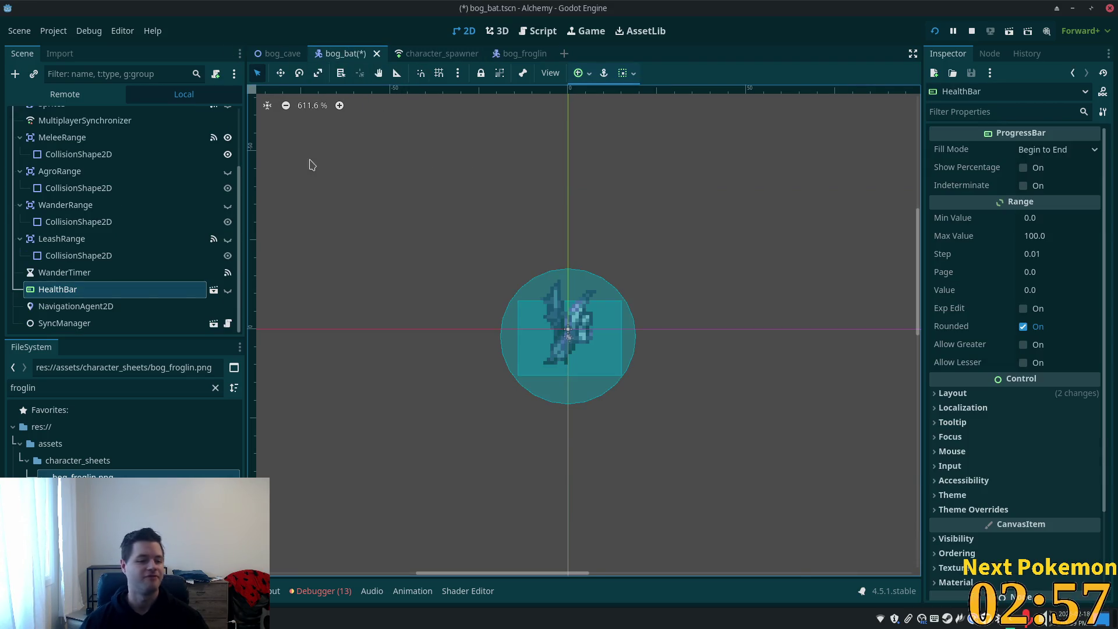
- Save bog_bat and go back to the bog_froglin scene tab
scroll(169, 177, up, 5)
key(ctrl+s)
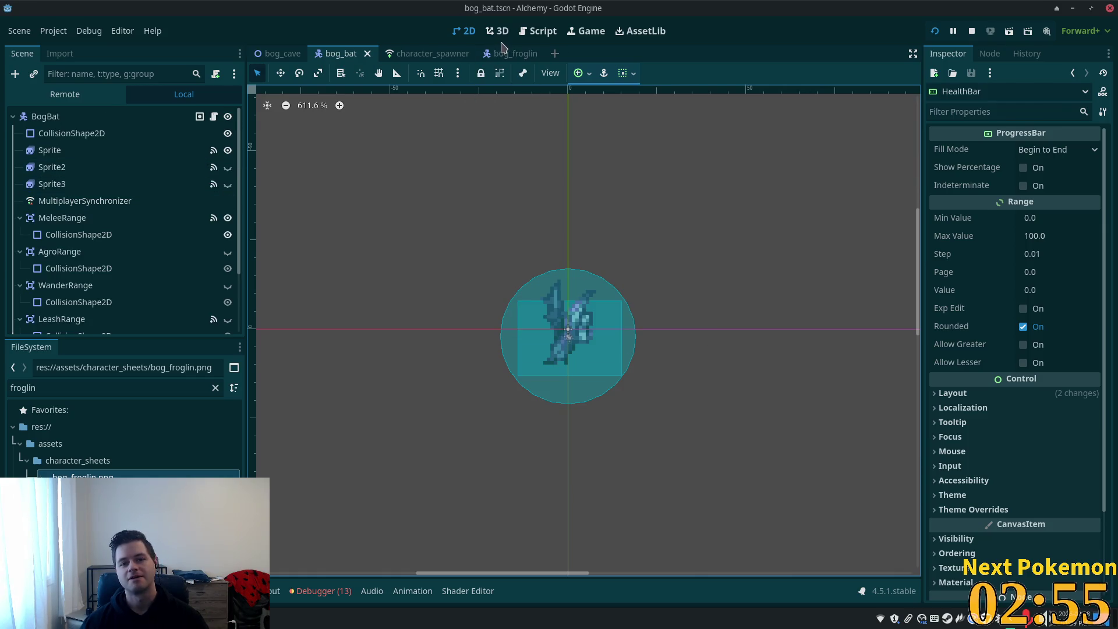
click(504, 52)
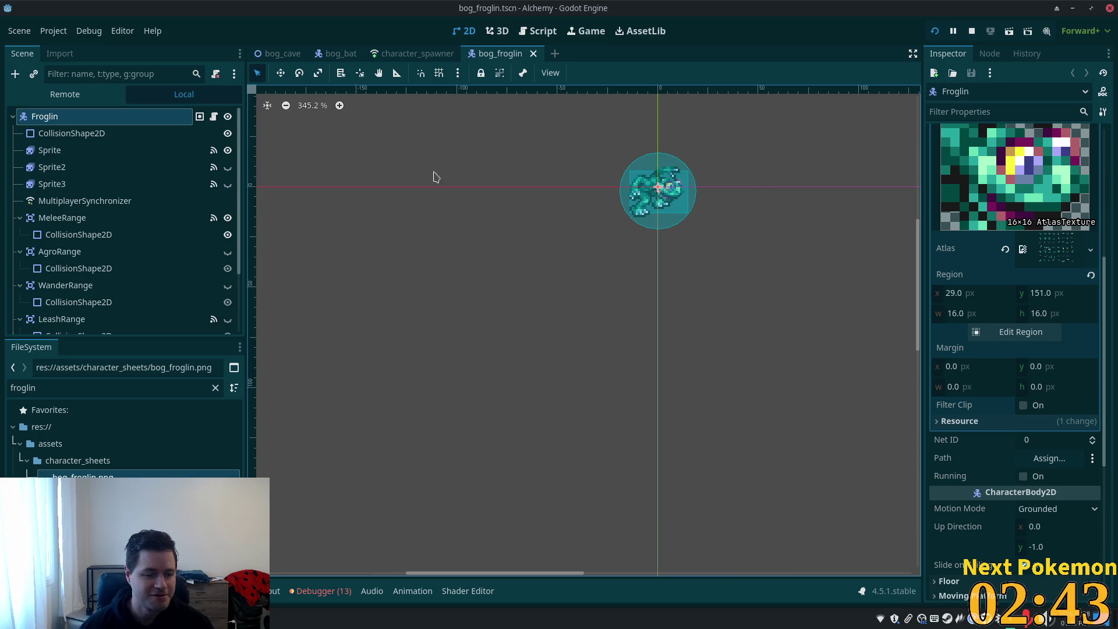
- On the main Sprite node, clear all old frames from the attack animation
click(96, 183)
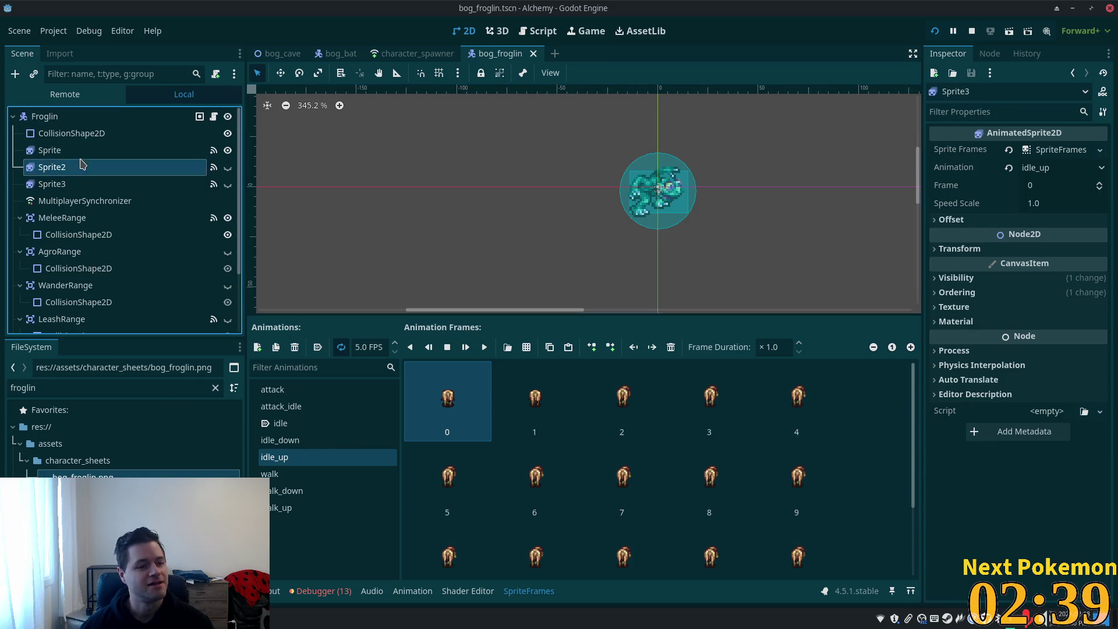
click(64, 150)
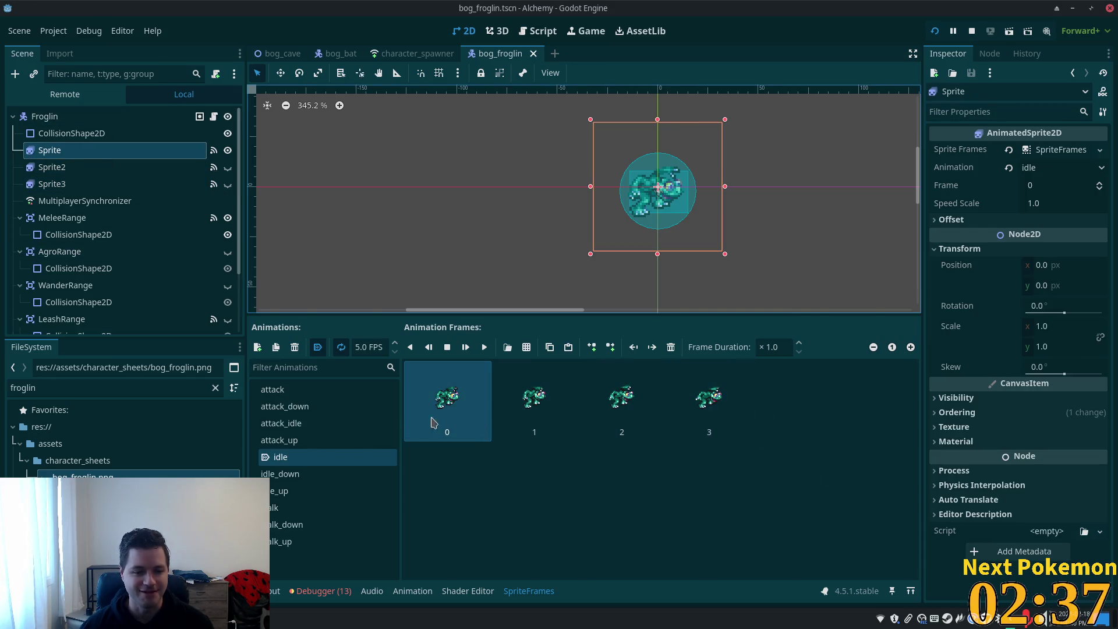
click(307, 389)
shift+click(728, 399)
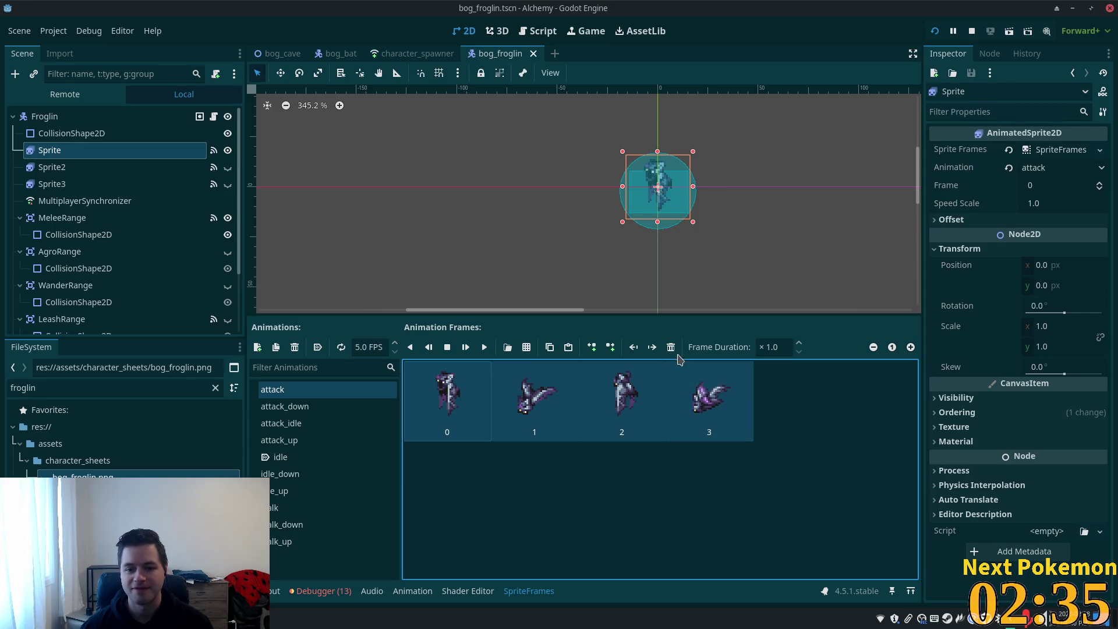
click(671, 347)
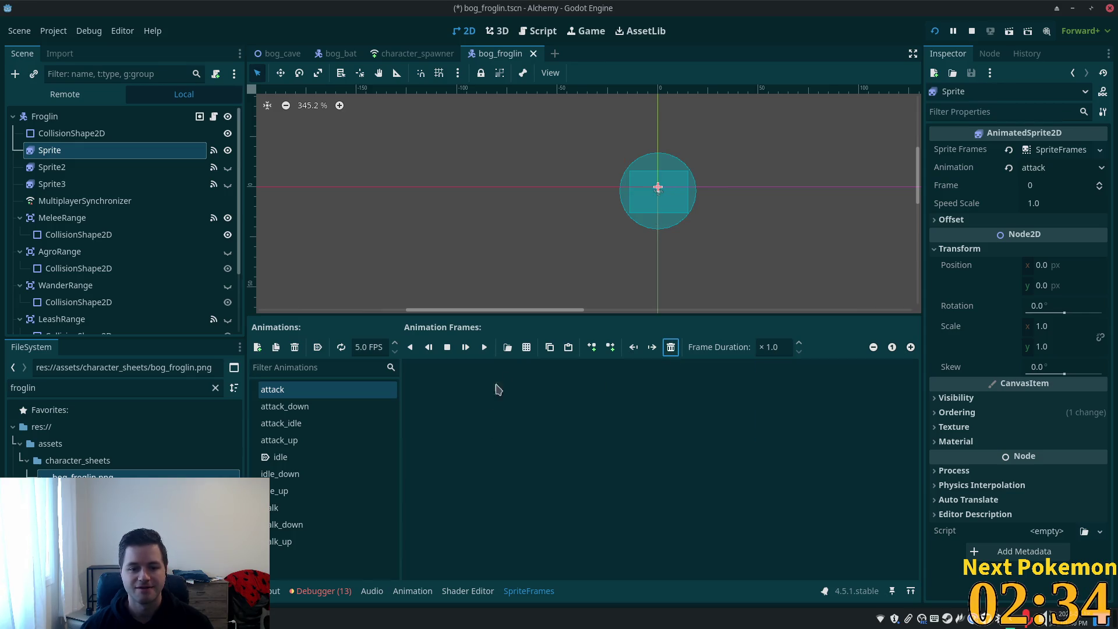
- Add four sixth-row frog frames from bog_froglin.png to attack at 8 FPS and preview it
click(526, 348)
double_click(499, 188)
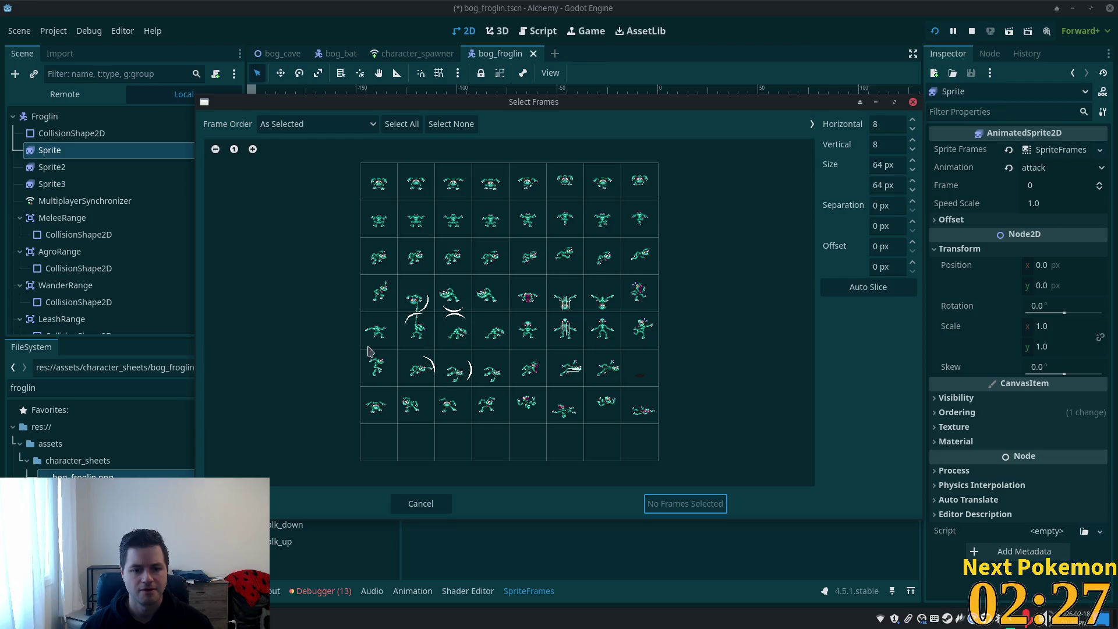
drag(379, 375, 482, 379)
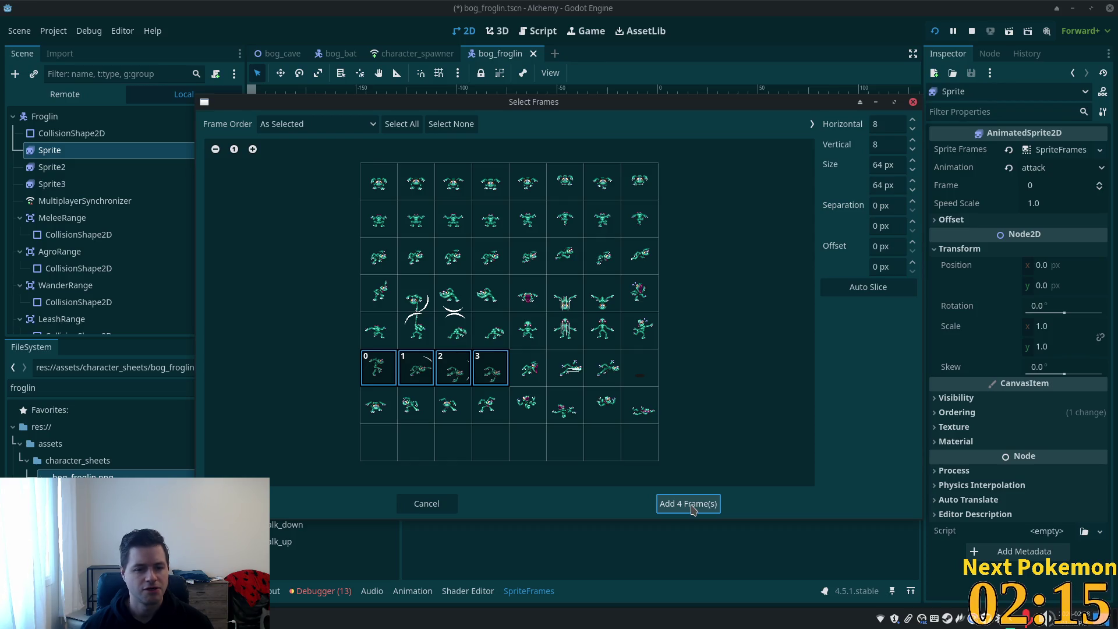
click(693, 507)
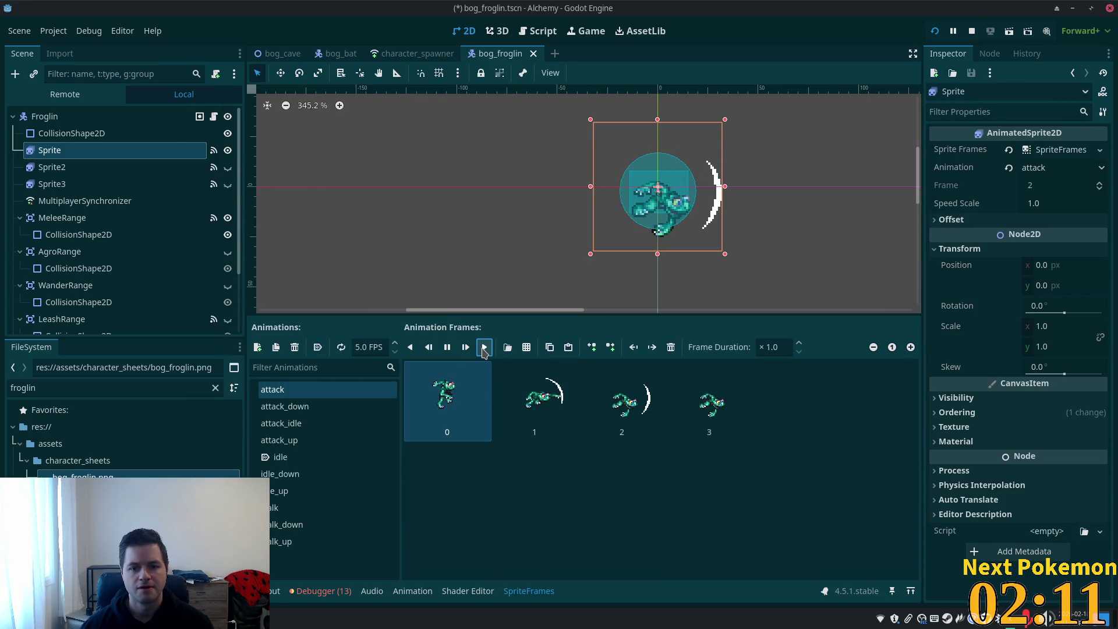
click(395, 344)
click(483, 348)
click(484, 348)
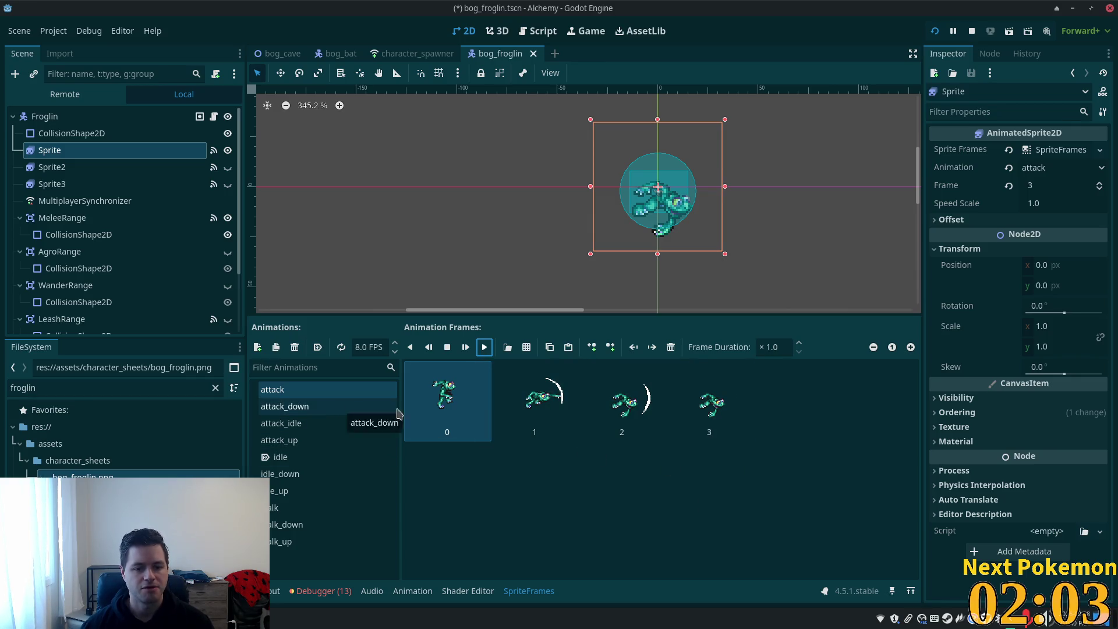
- Refill attack_down with four fourth-row frames from bog_froglin.png at 8 FPS, then save
click(341, 408)
shift+click(705, 403)
click(671, 347)
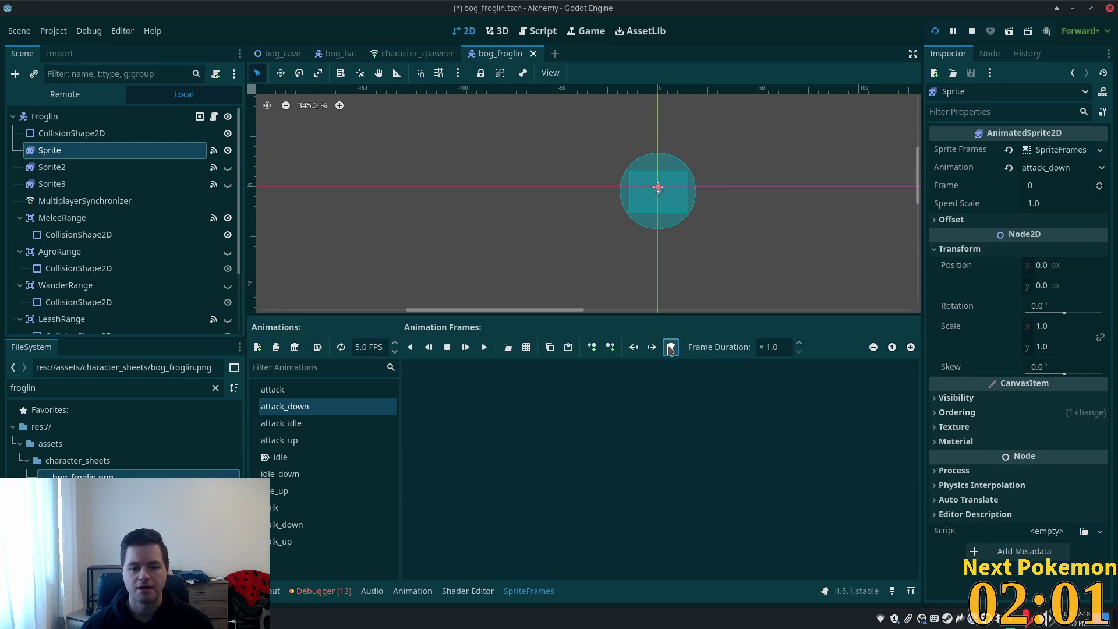
click(526, 347)
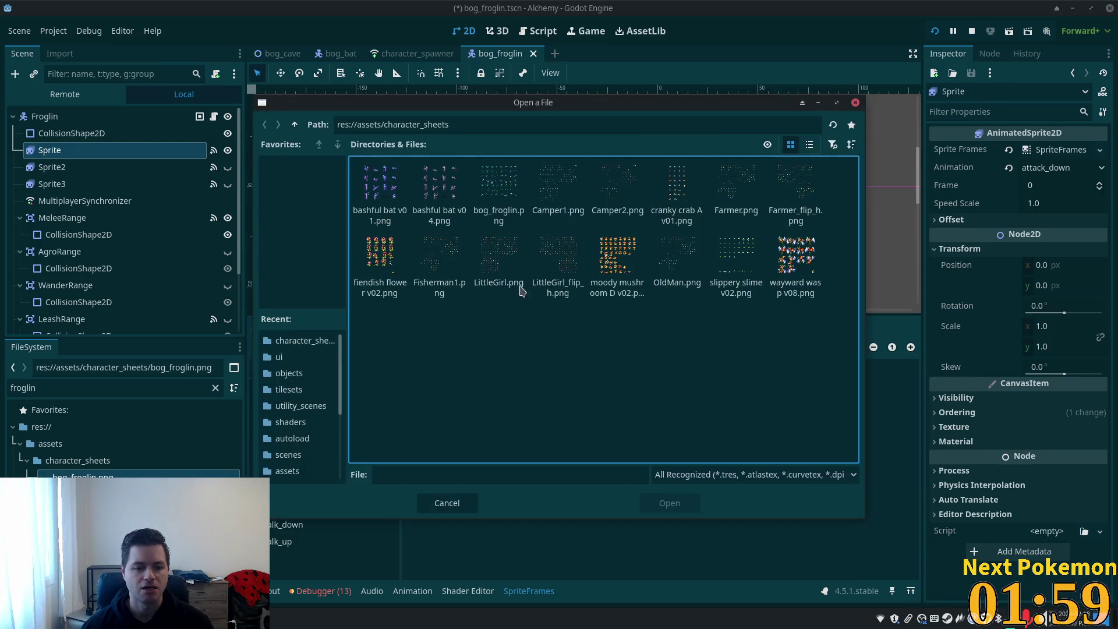
double_click(488, 188)
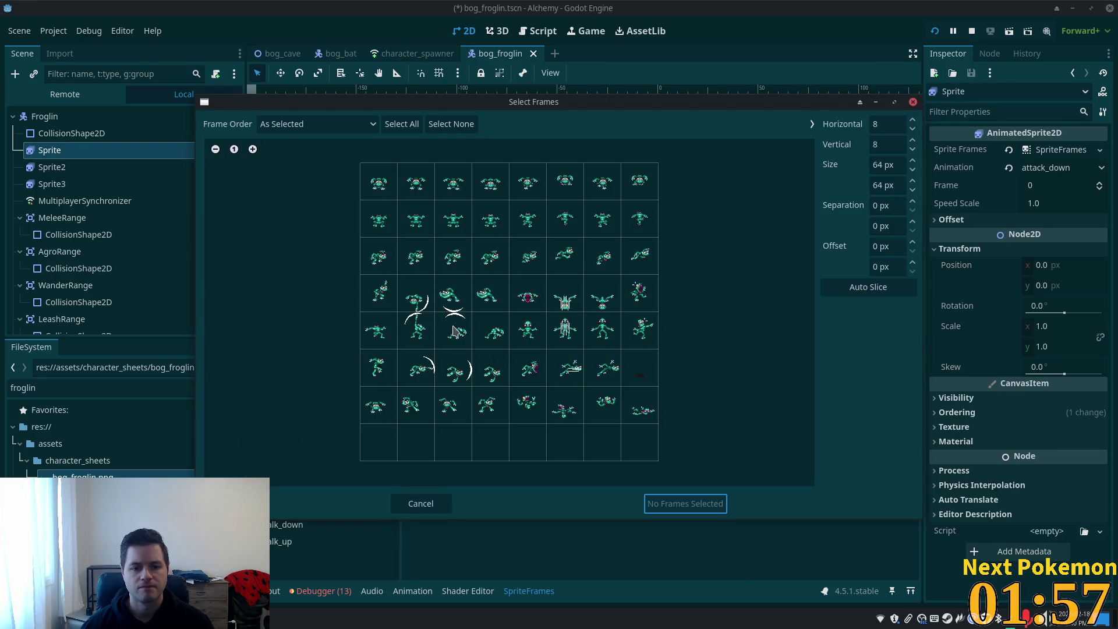
drag(389, 306, 494, 306)
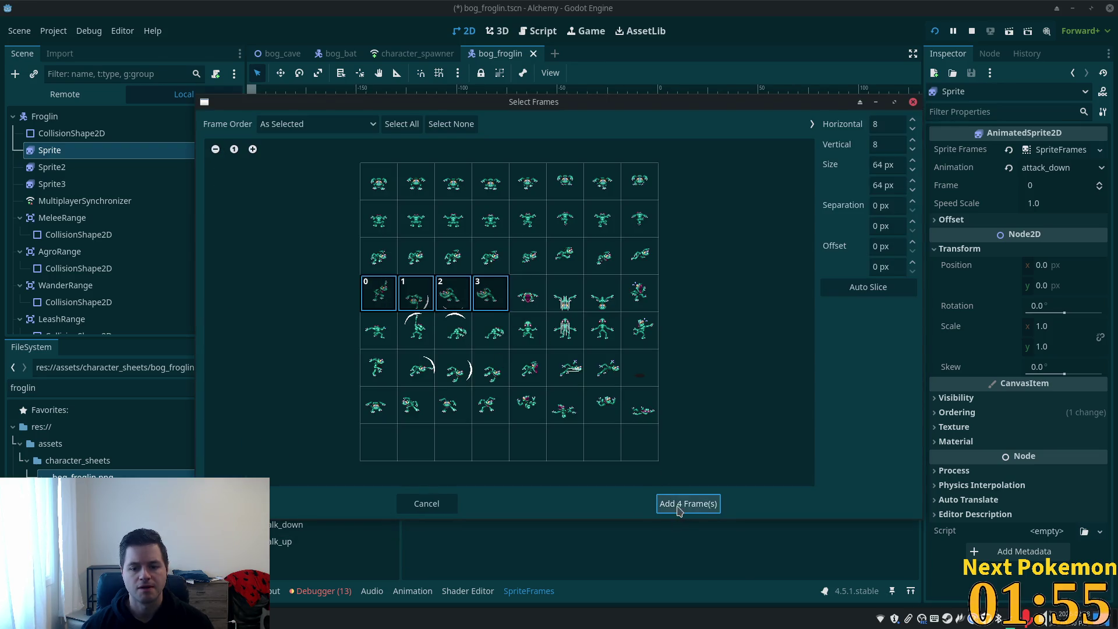
click(680, 504)
click(394, 345)
click(394, 345)
click(393, 345)
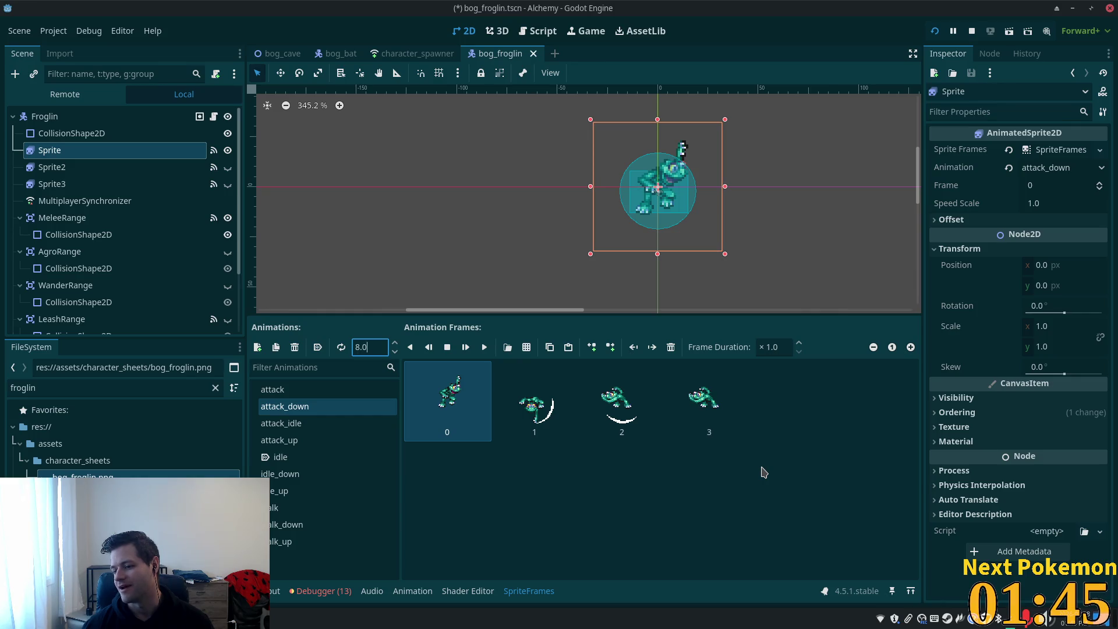
key(ctrl+s)
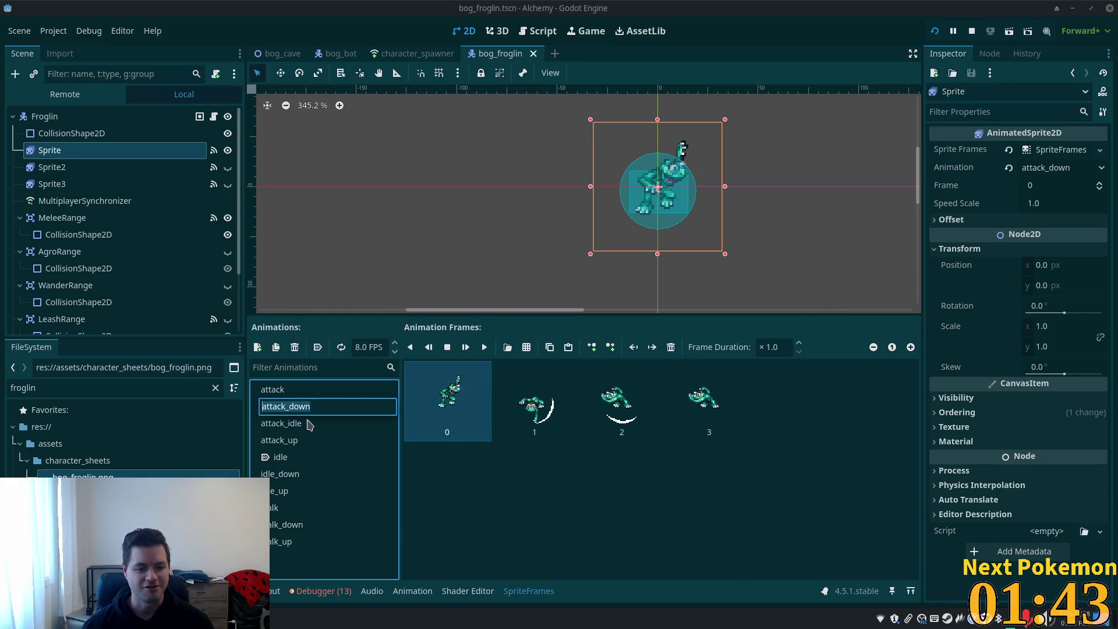
- Replace attack_idle's frames with eight frames from the third and bottom rows of bog_froglin.png
click(307, 427)
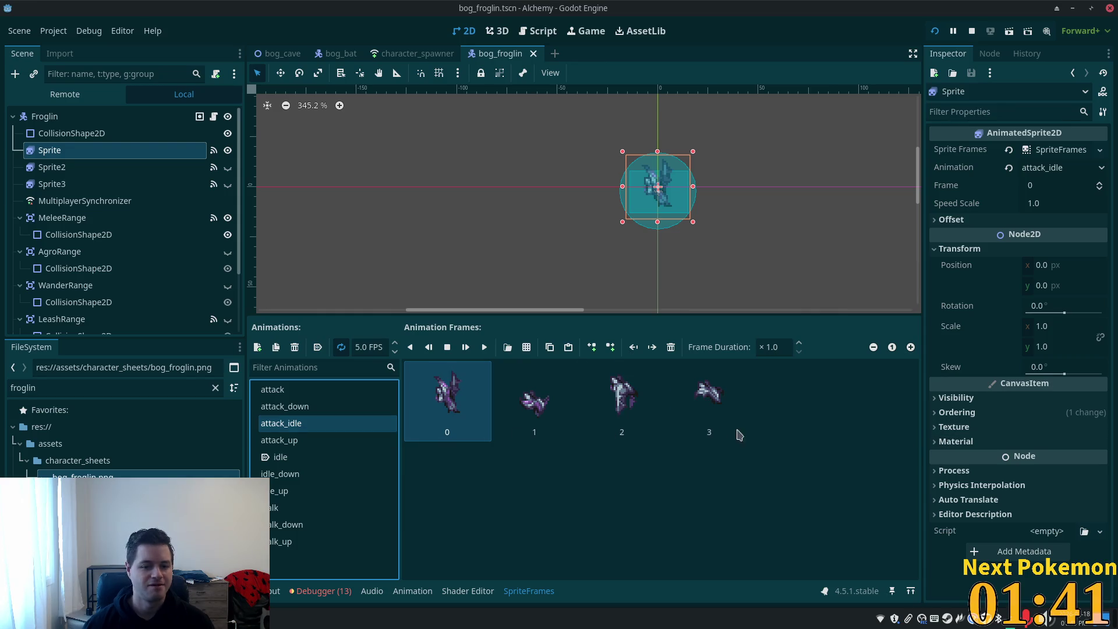
shift+click(703, 402)
key(Delete)
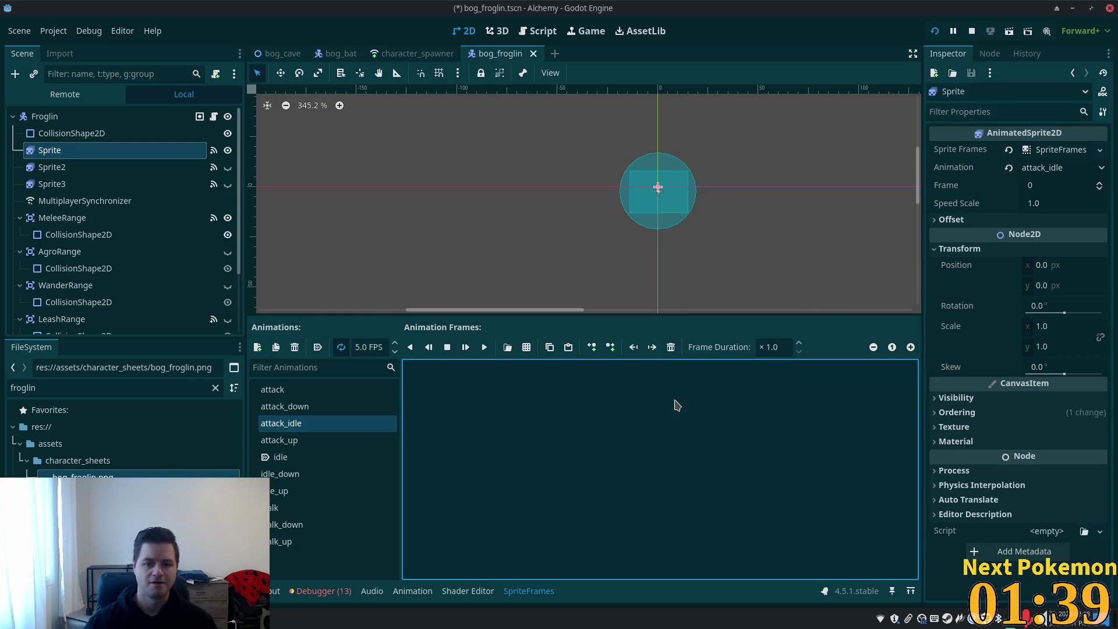
click(527, 347)
double_click(499, 201)
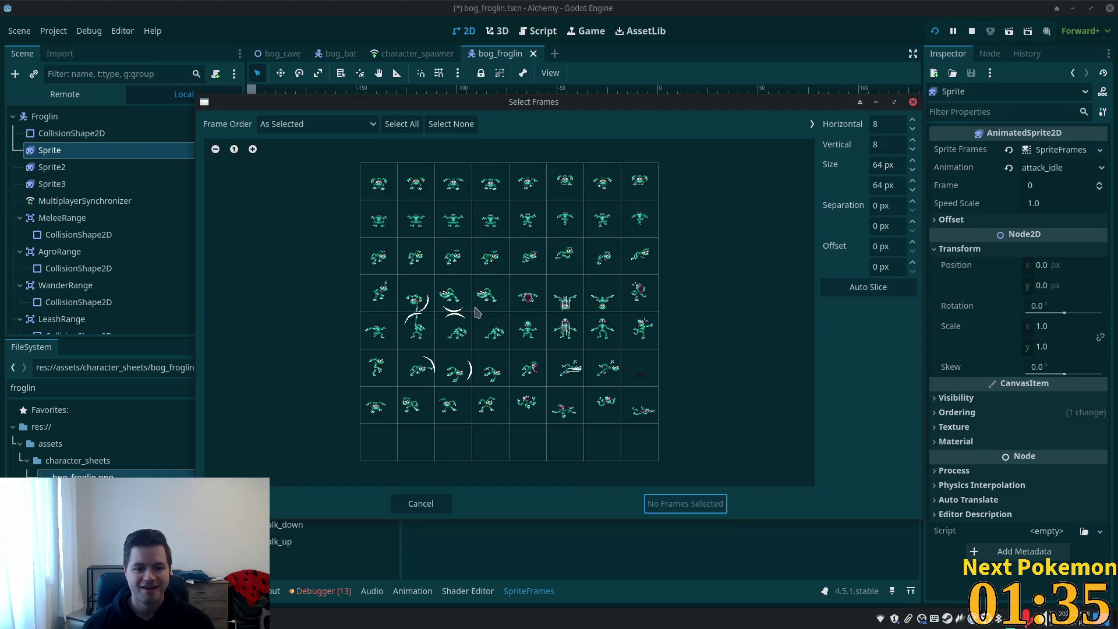
drag(384, 257, 491, 261)
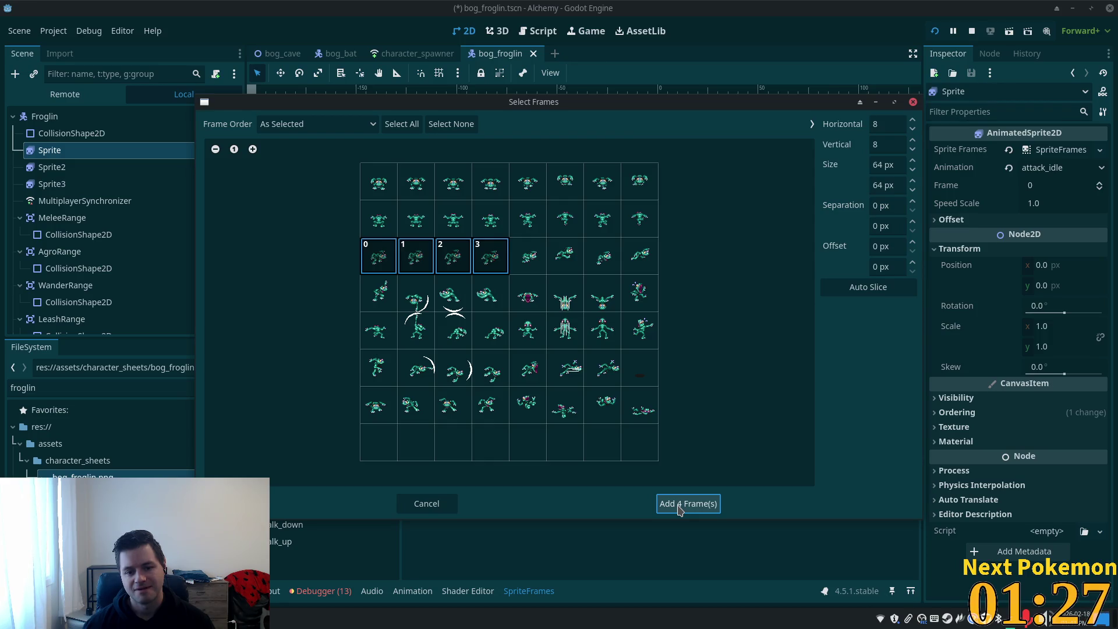
drag(375, 409, 494, 415)
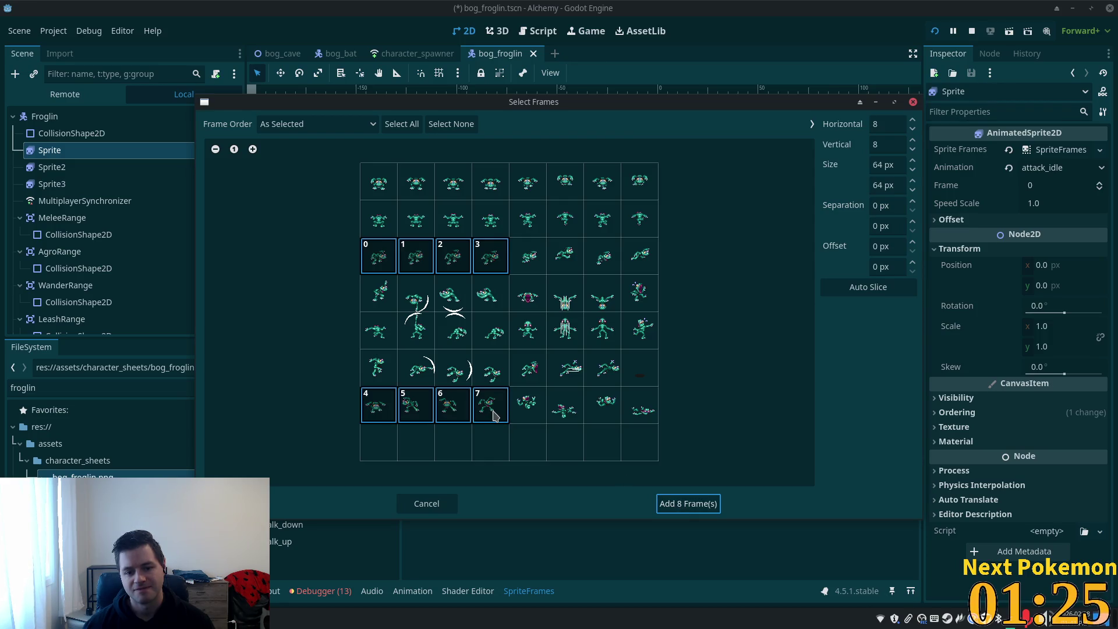
click(681, 502)
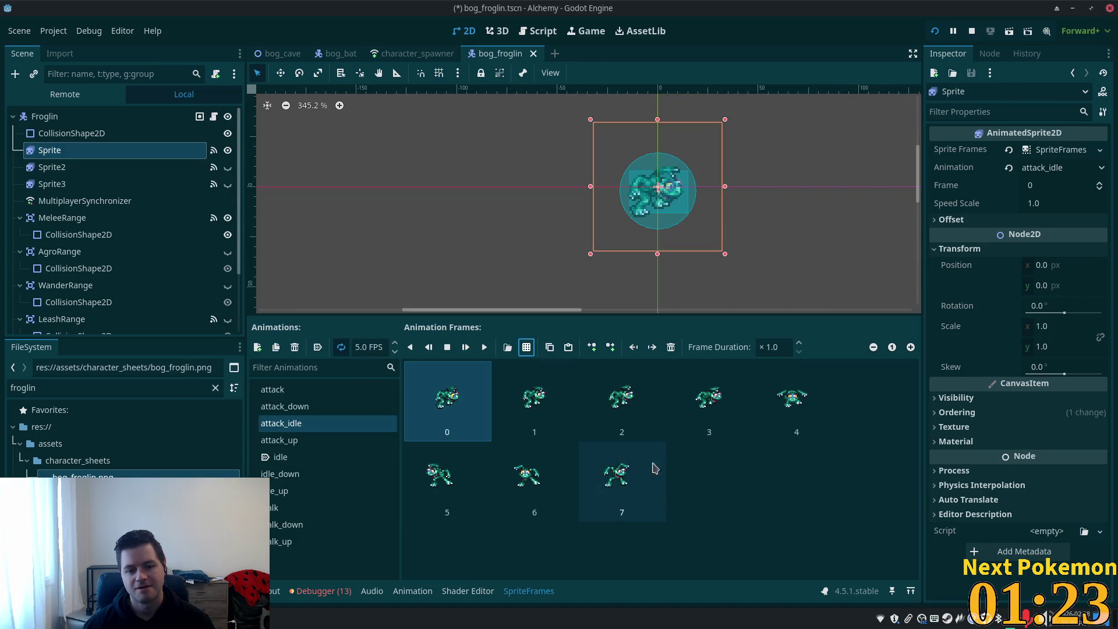
- Delete attack_idle frames 0–3, keeping the last four, and play the animation
click(778, 495)
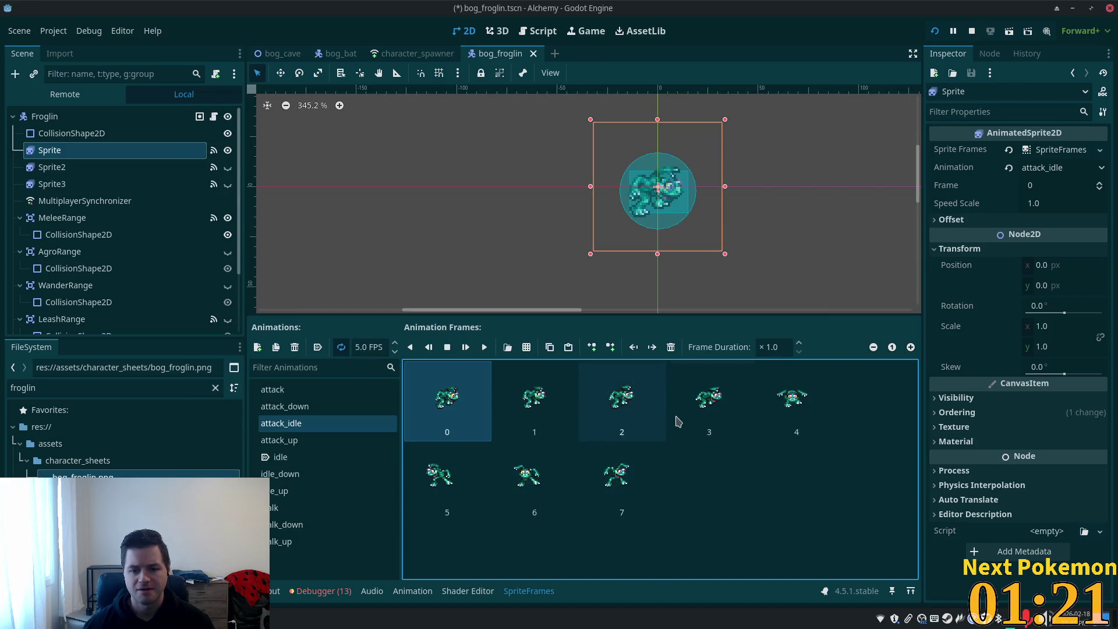
click(715, 411)
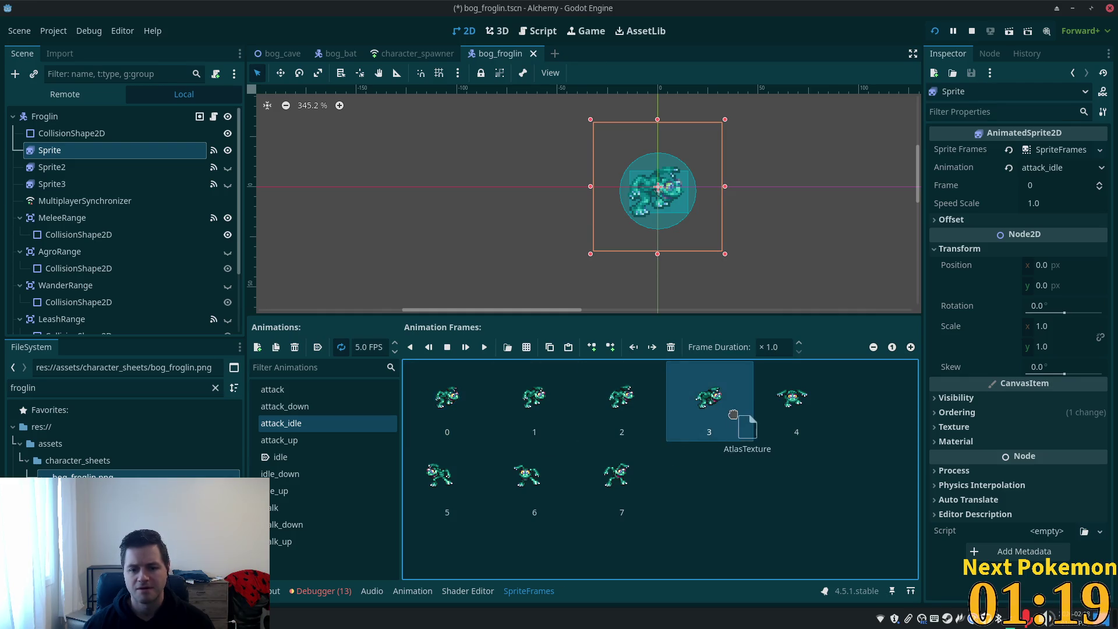
shift+click(445, 399)
click(671, 347)
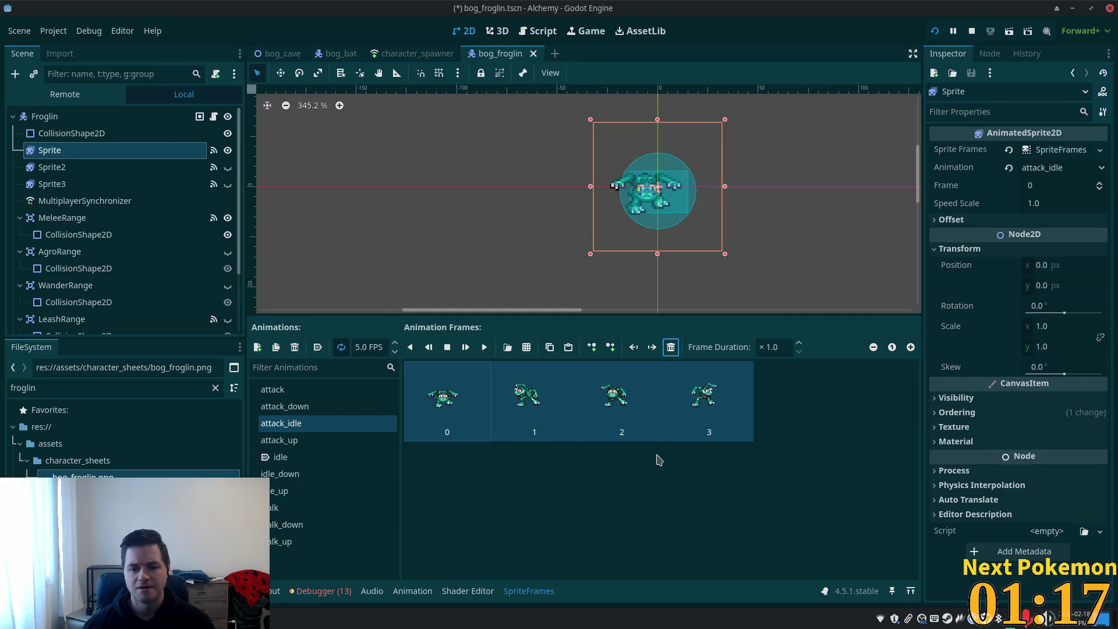
click(484, 348)
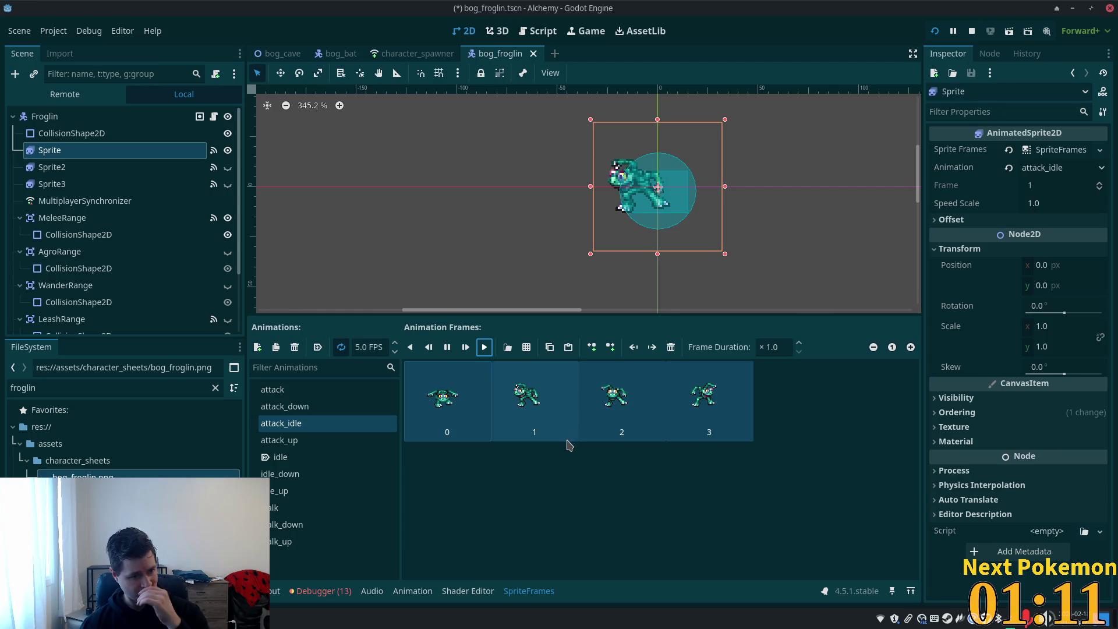
- Set the attack_up animation speed to 8 FPS
click(355, 441)
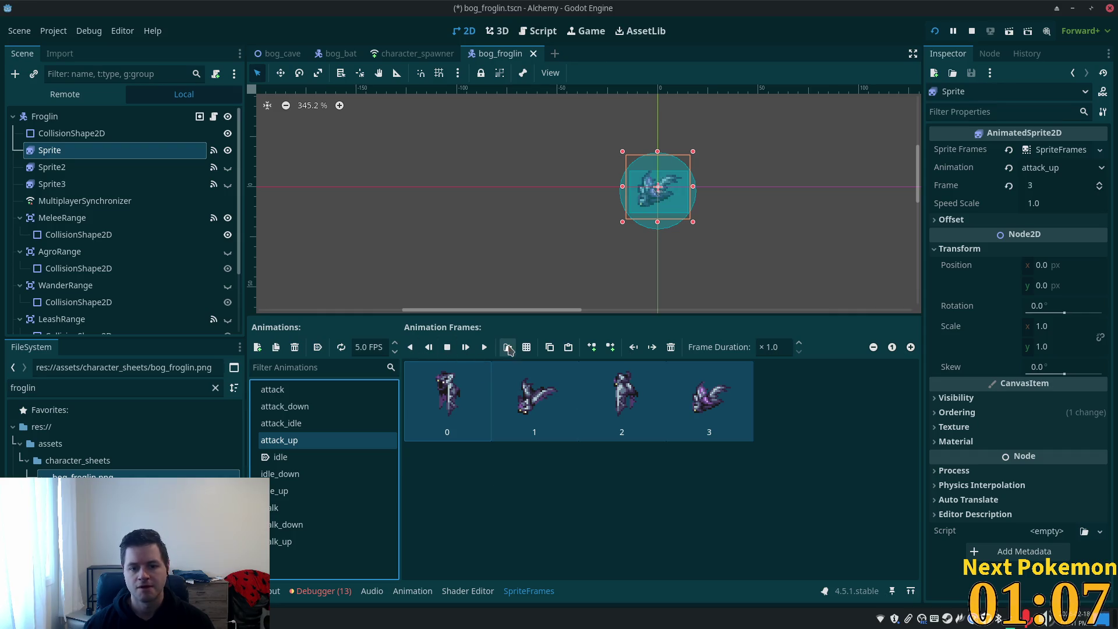
double_click(396, 346)
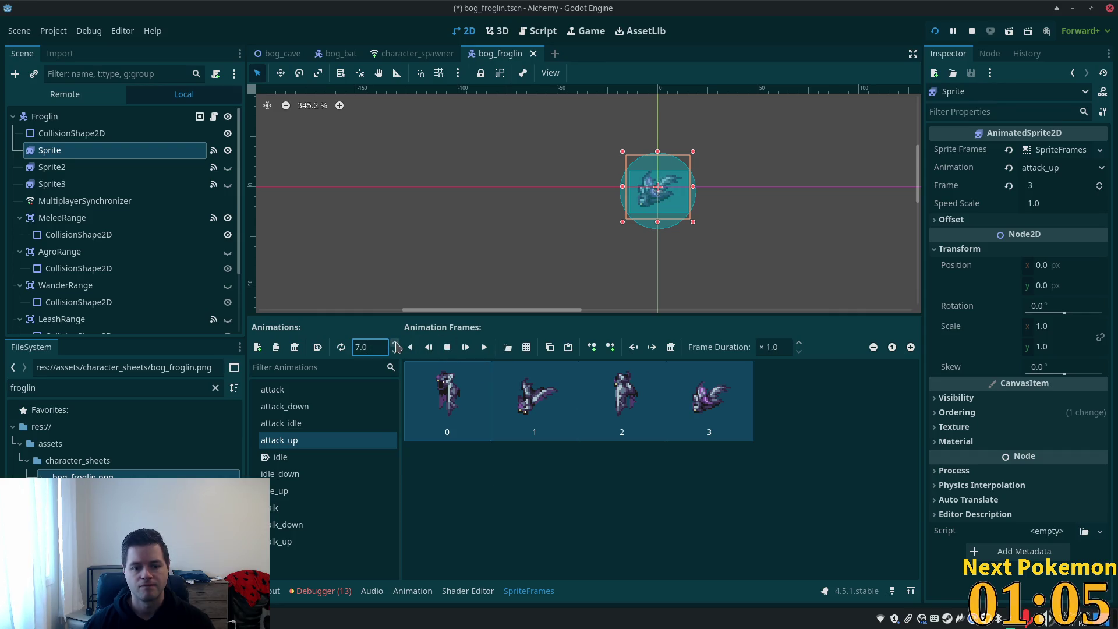
click(527, 347)
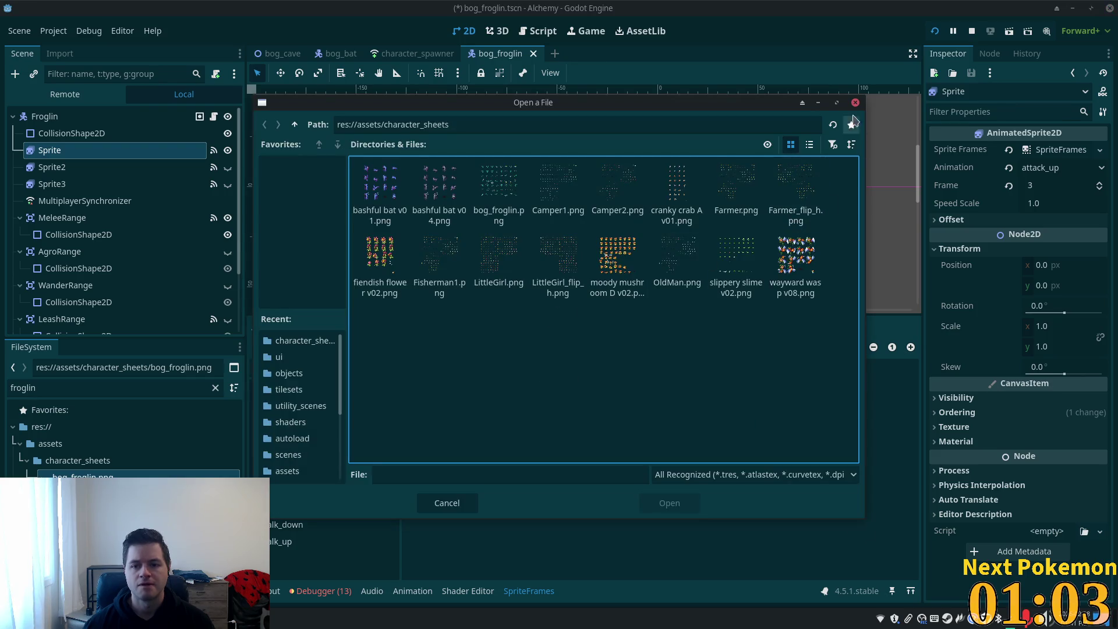
click(856, 103)
- Replace attack_up's frames with four fifth-row frog frames from bog_froglin.png and save
click(672, 348)
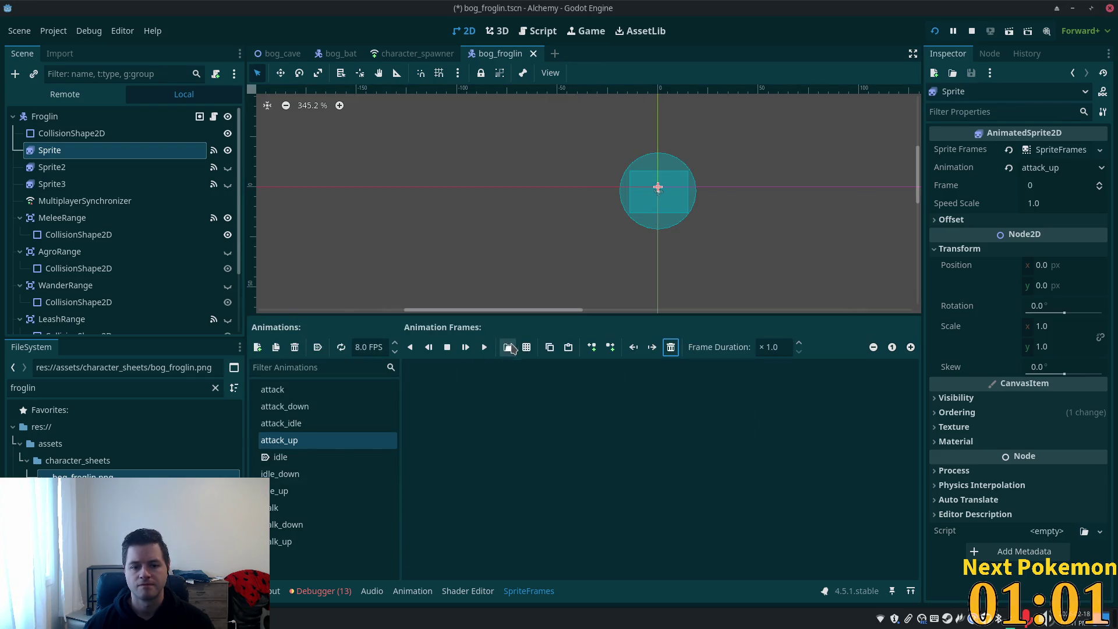
click(527, 348)
double_click(499, 185)
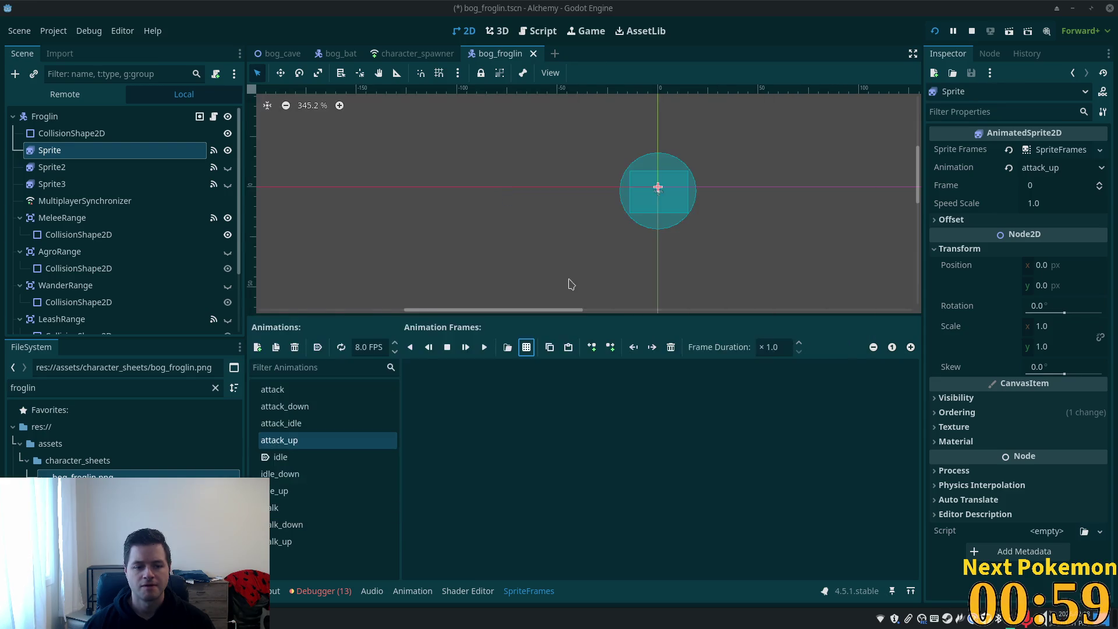
drag(386, 327, 489, 336)
key(ctrl+s)
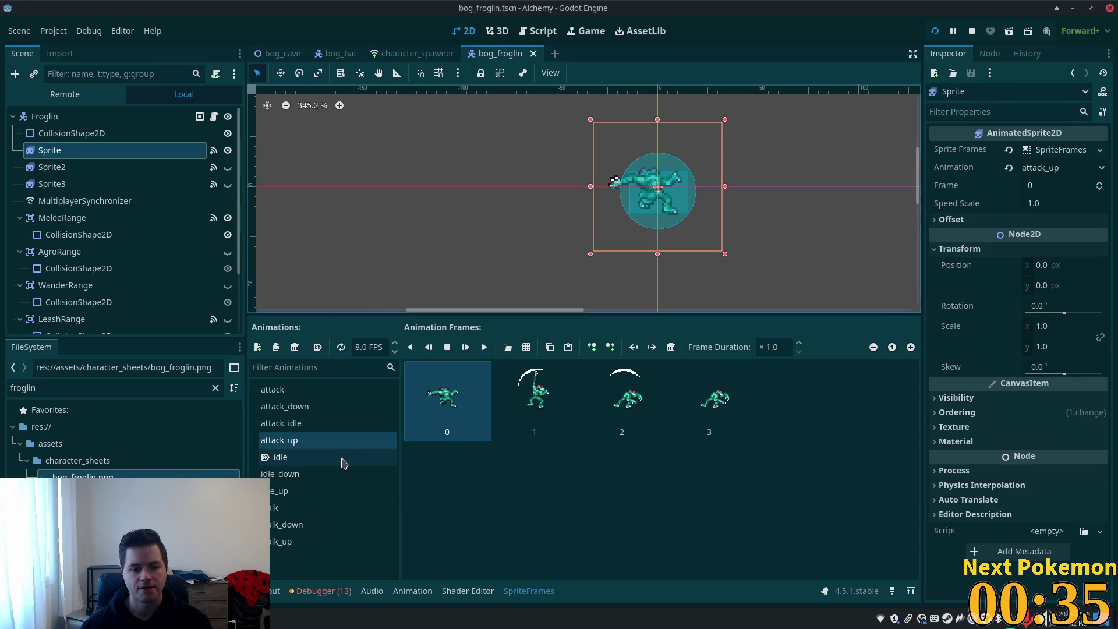
- Review the idle, attack_up, attack_down, attack and idle_down animations, selecting idle_down's four frames
click(342, 462)
click(283, 440)
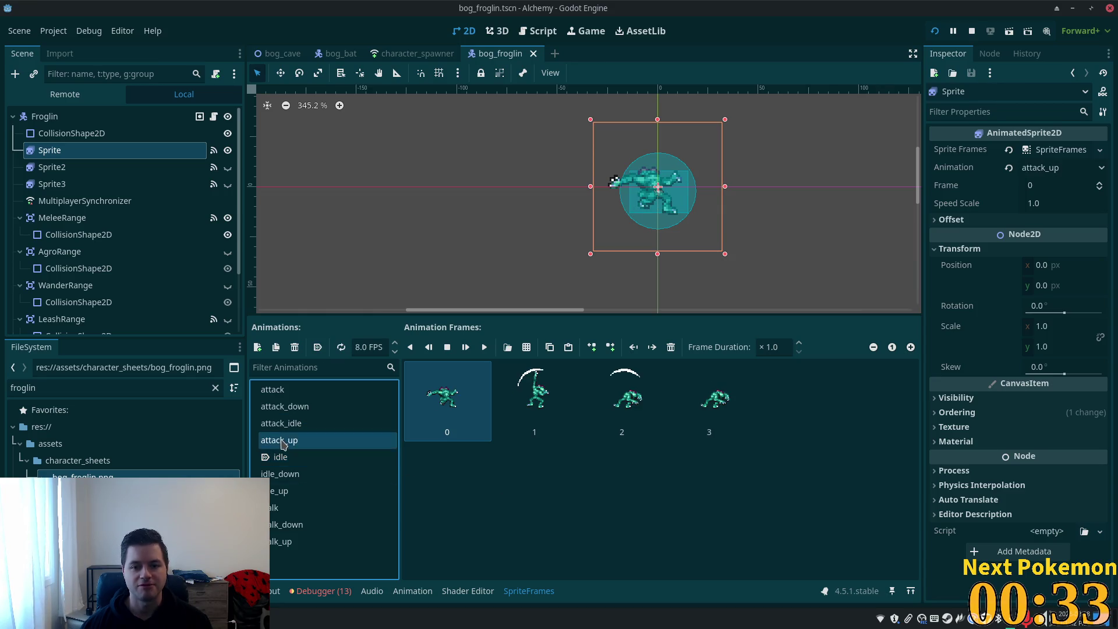
click(286, 406)
click(283, 389)
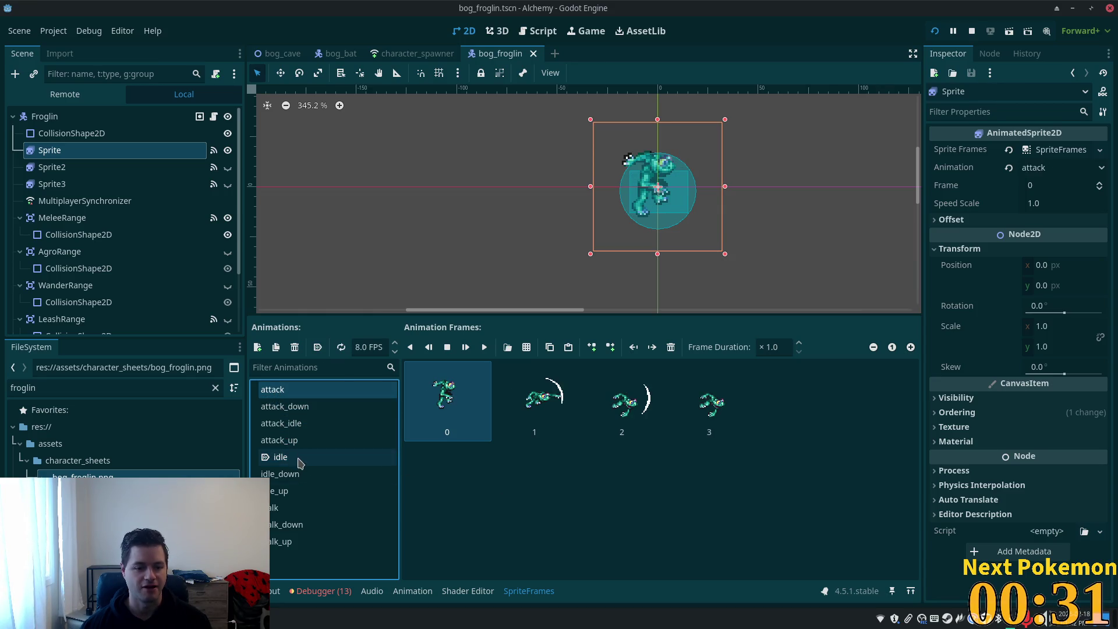
click(294, 475)
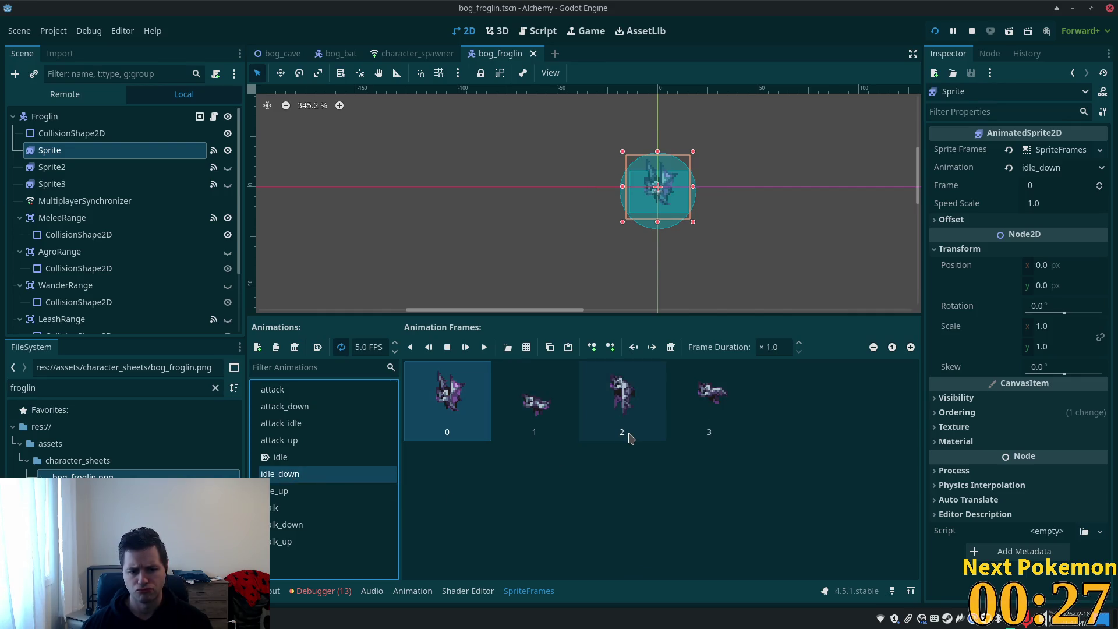
shift+click(699, 414)
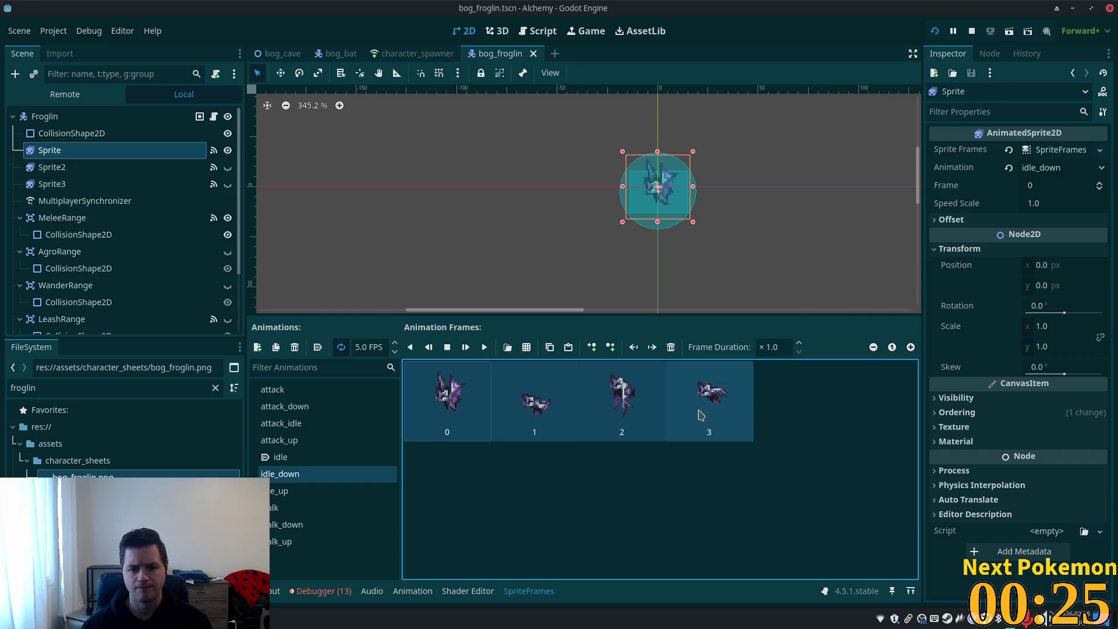
- Replace idle_down's frames with the first four top-row frog frames at 5 FPS and save
click(671, 347)
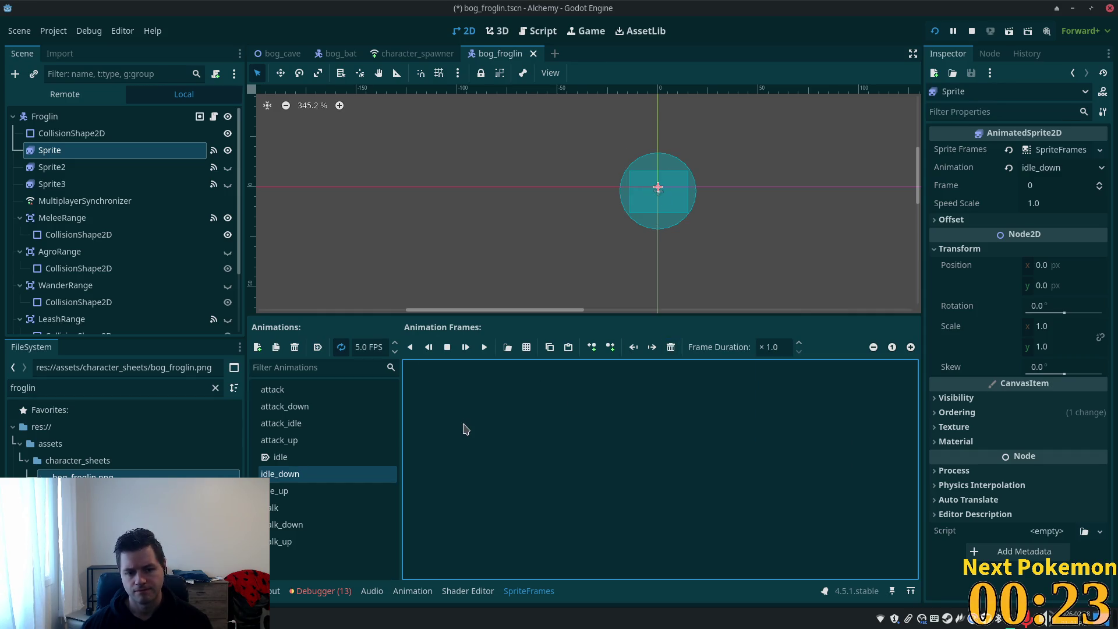
click(527, 347)
double_click(520, 193)
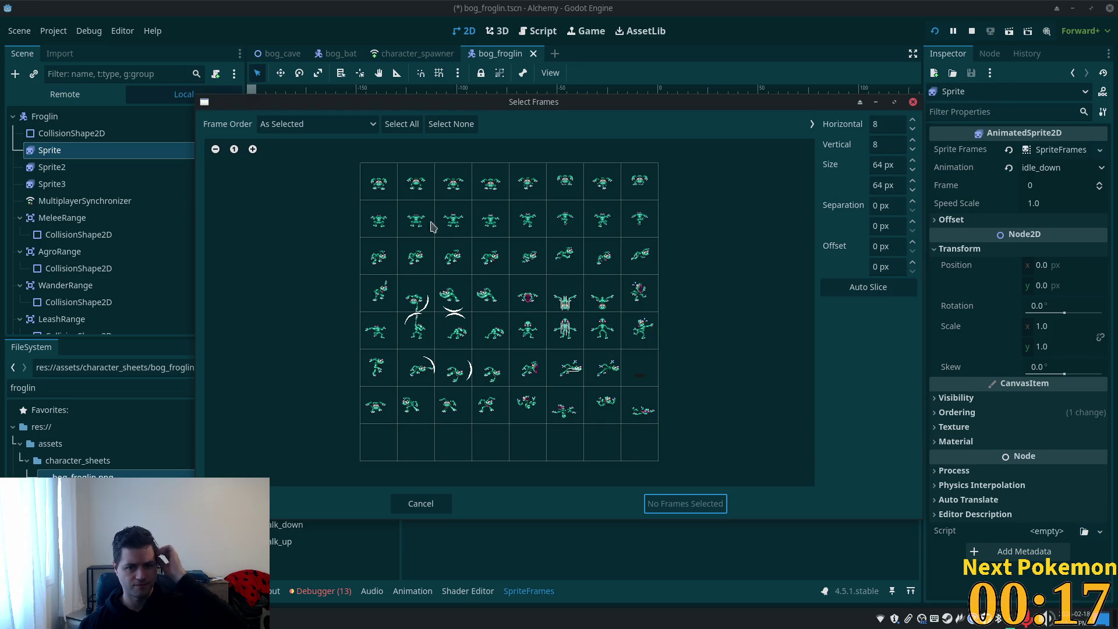
drag(376, 184, 491, 183)
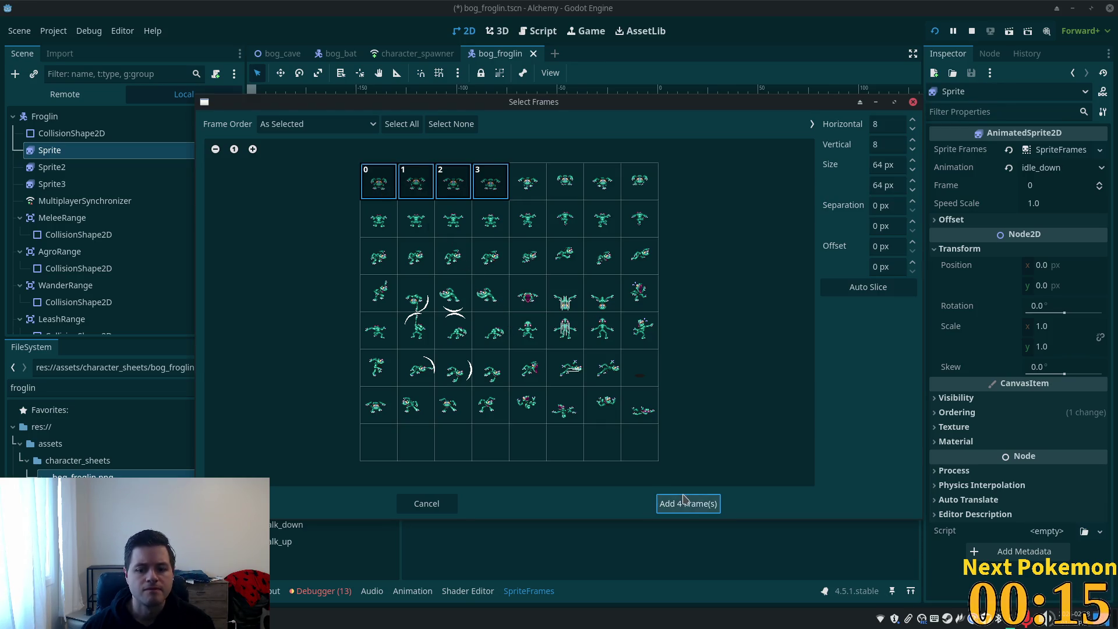
click(684, 503)
click(484, 347)
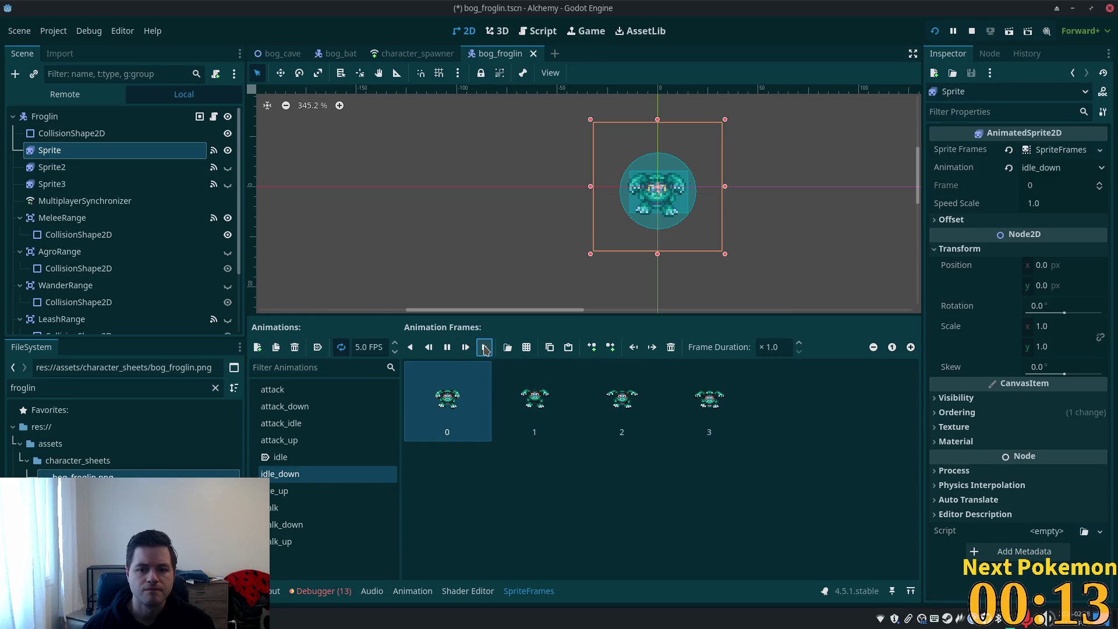
key(ctrl+s)
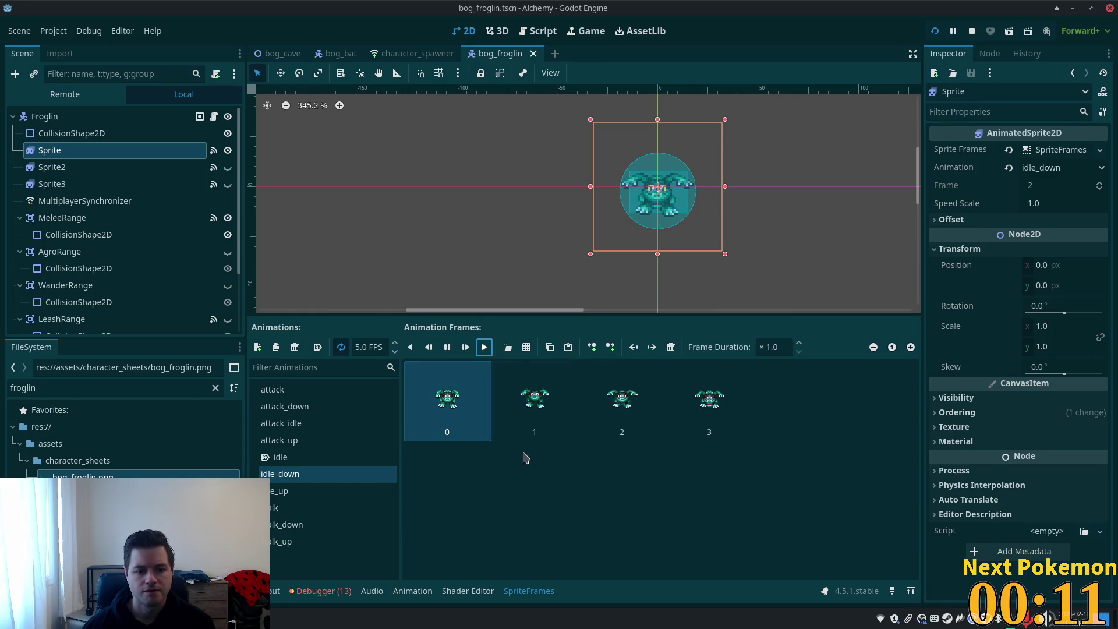
click(396, 343)
click(396, 344)
click(396, 344)
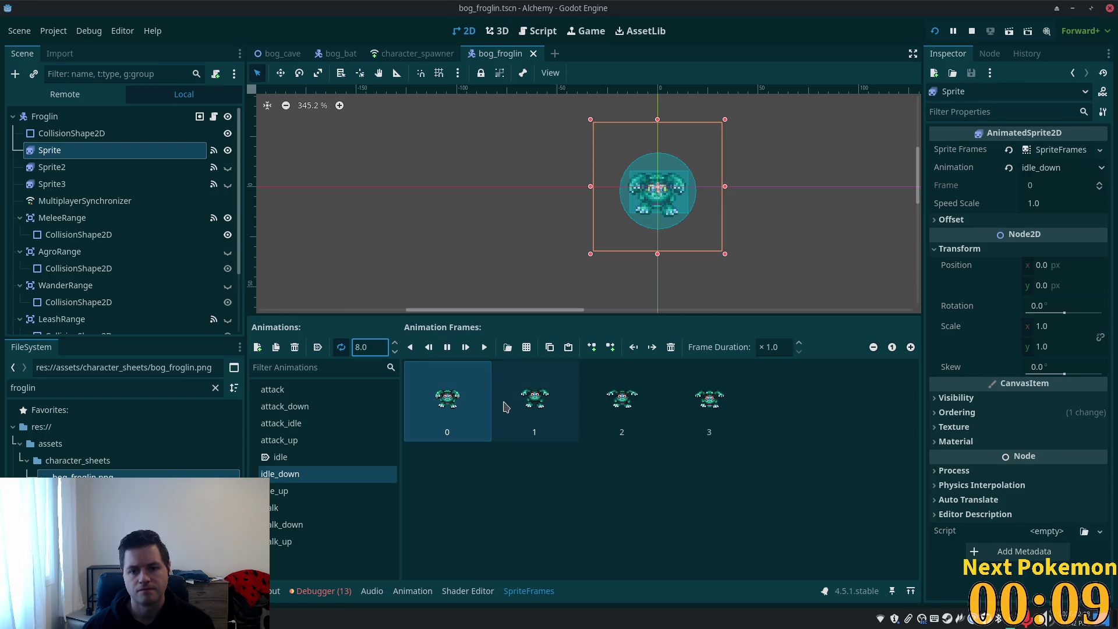
click(395, 352)
click(396, 351)
click(395, 352)
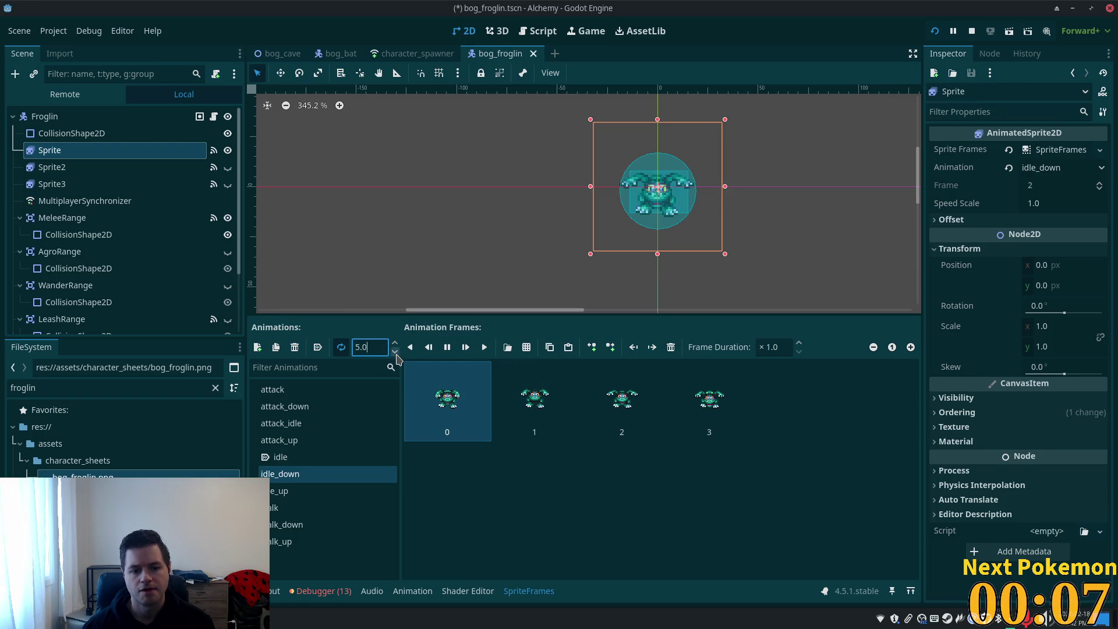
key(ctrl+s)
click(608, 526)
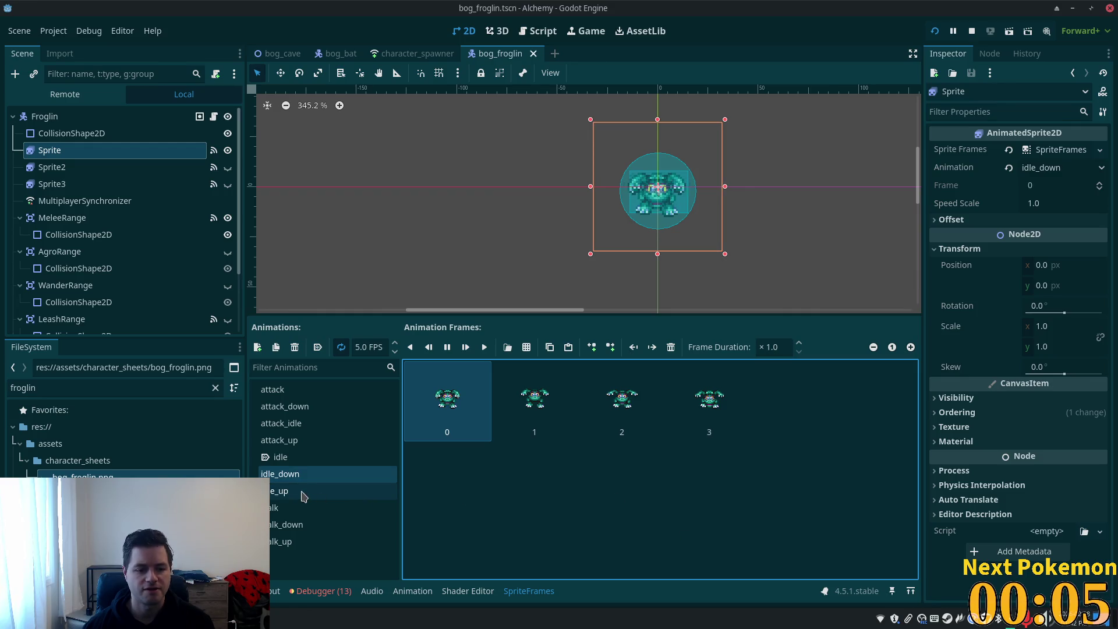
- Replace idle_up's frames with the four second-row frog frames from bog_froglin.png and save
click(303, 492)
shift+click(713, 422)
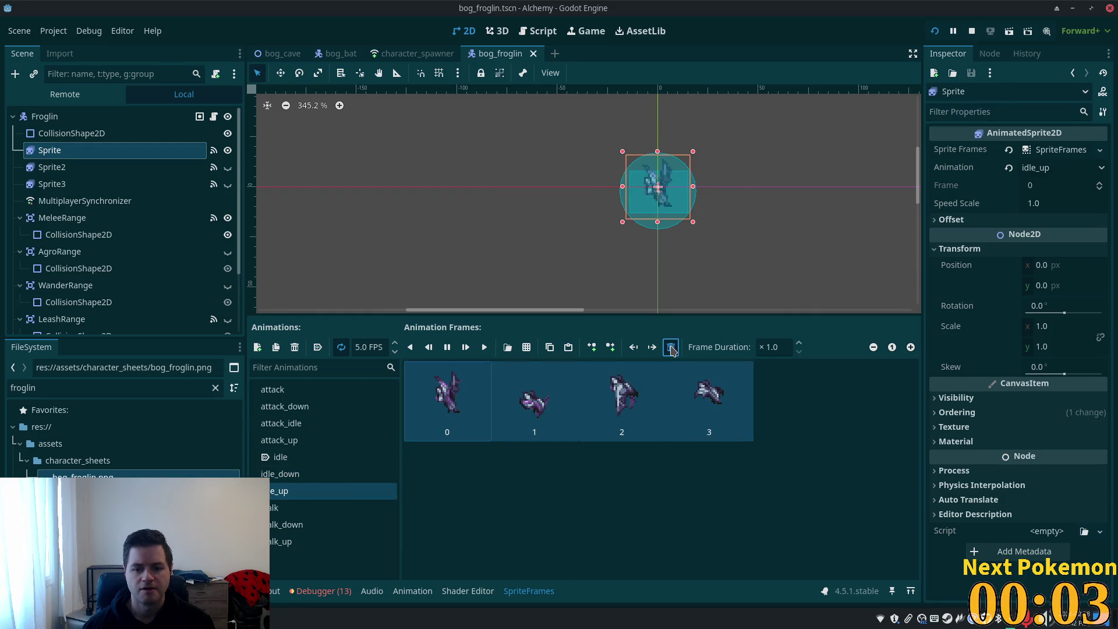
click(671, 348)
click(527, 347)
drag(542, 103, 671, 129)
double_click(597, 239)
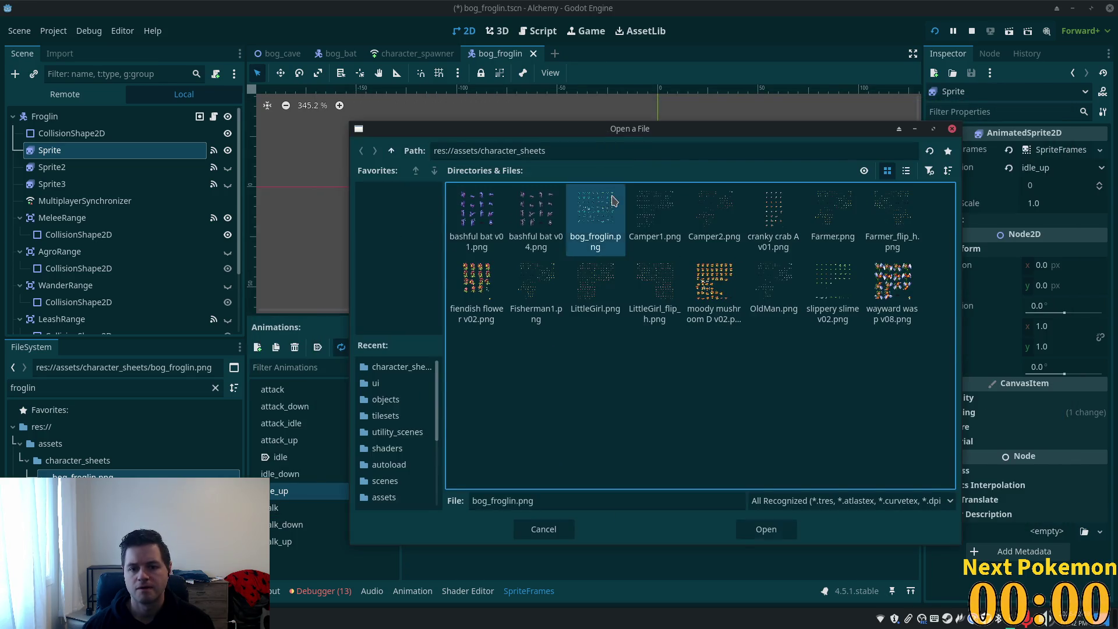
drag(383, 233, 491, 229)
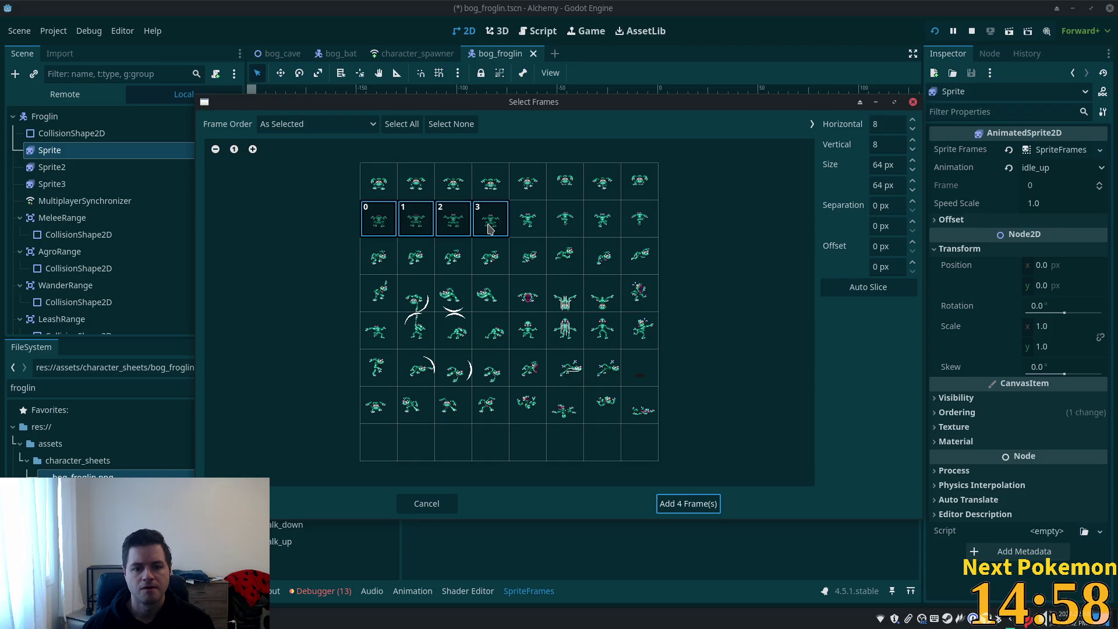
click(698, 507)
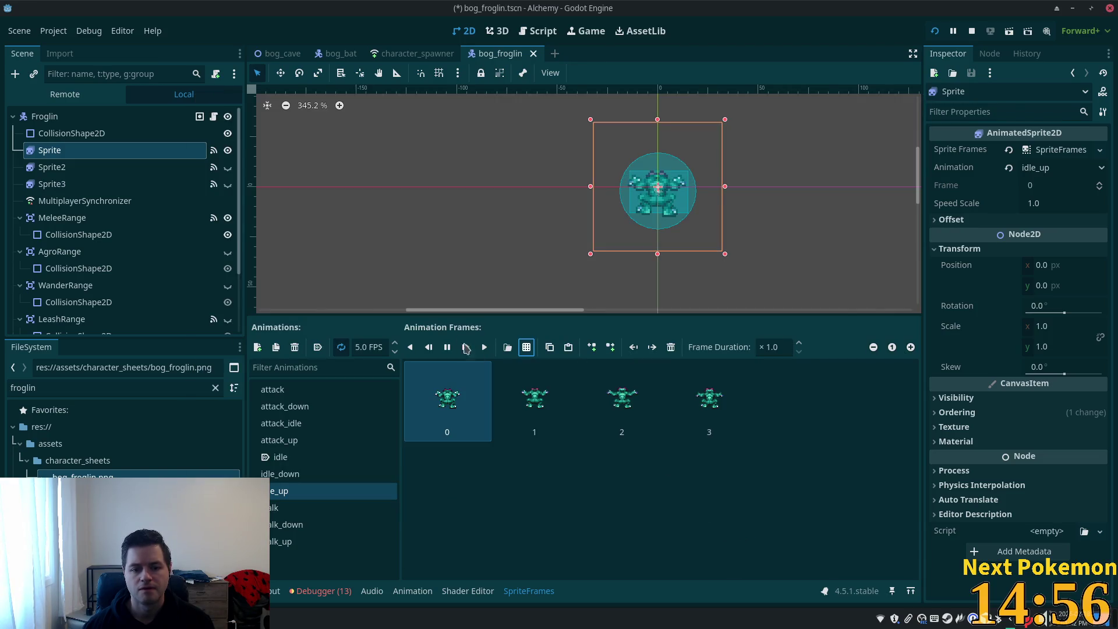
key(ctrl+s)
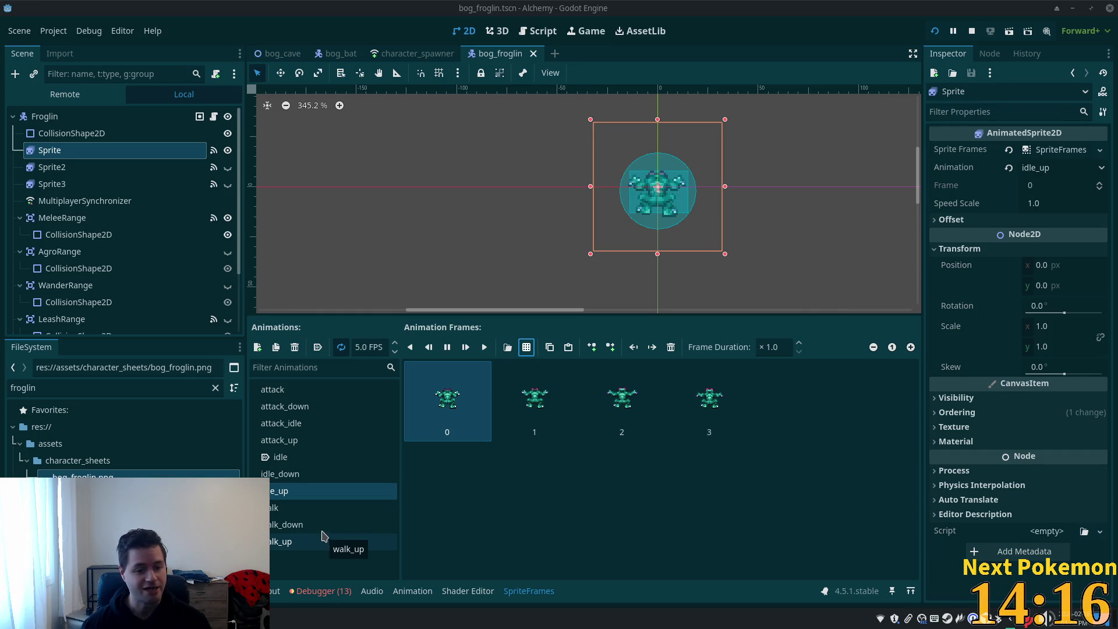
- Replace the walk animation's frames with the last four third-row frames of bog_froglin.png
click(298, 509)
shift+click(745, 431)
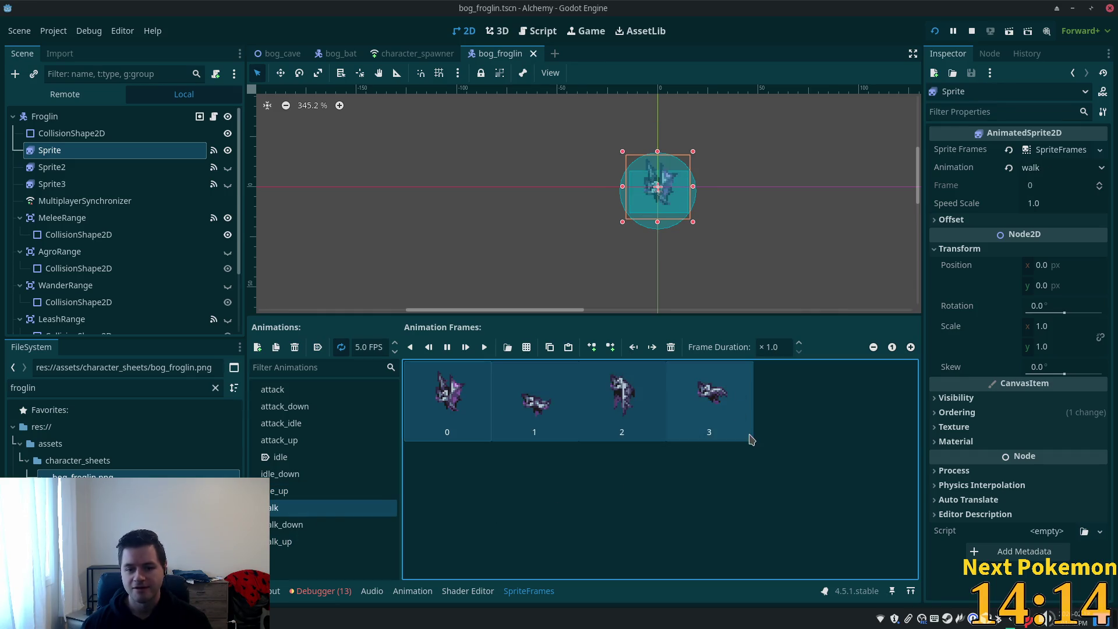
click(671, 348)
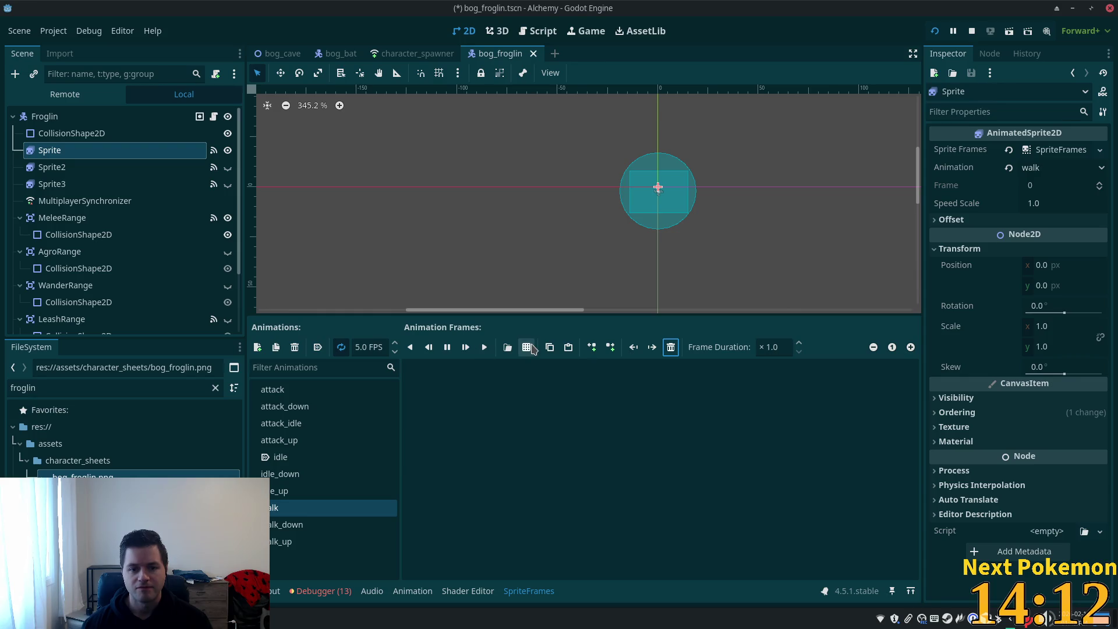
click(526, 347)
double_click(508, 204)
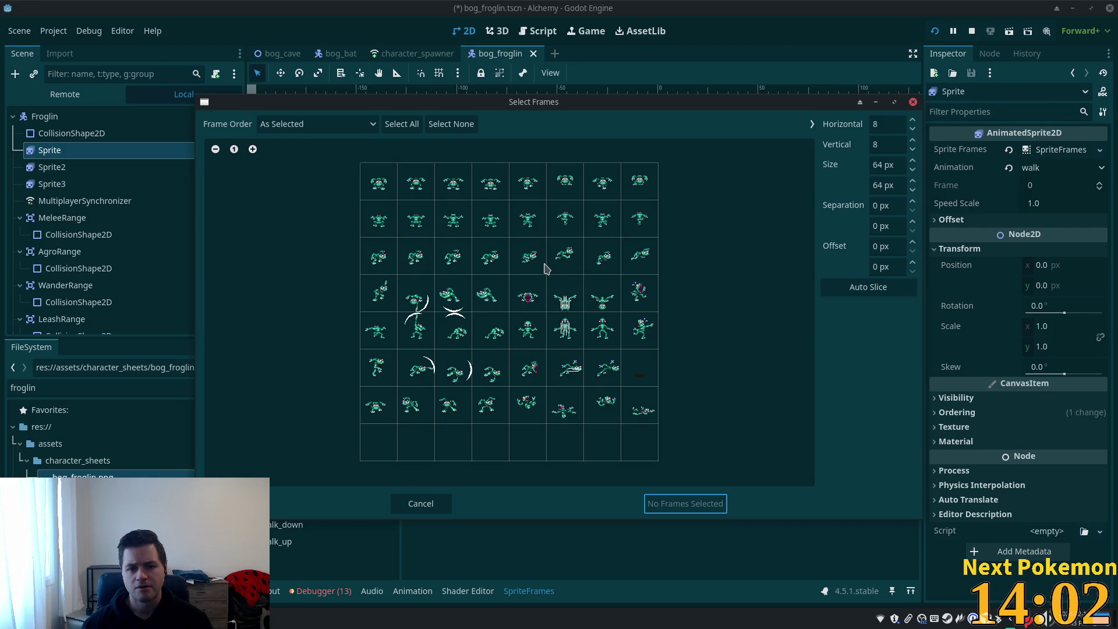
drag(532, 262, 624, 260)
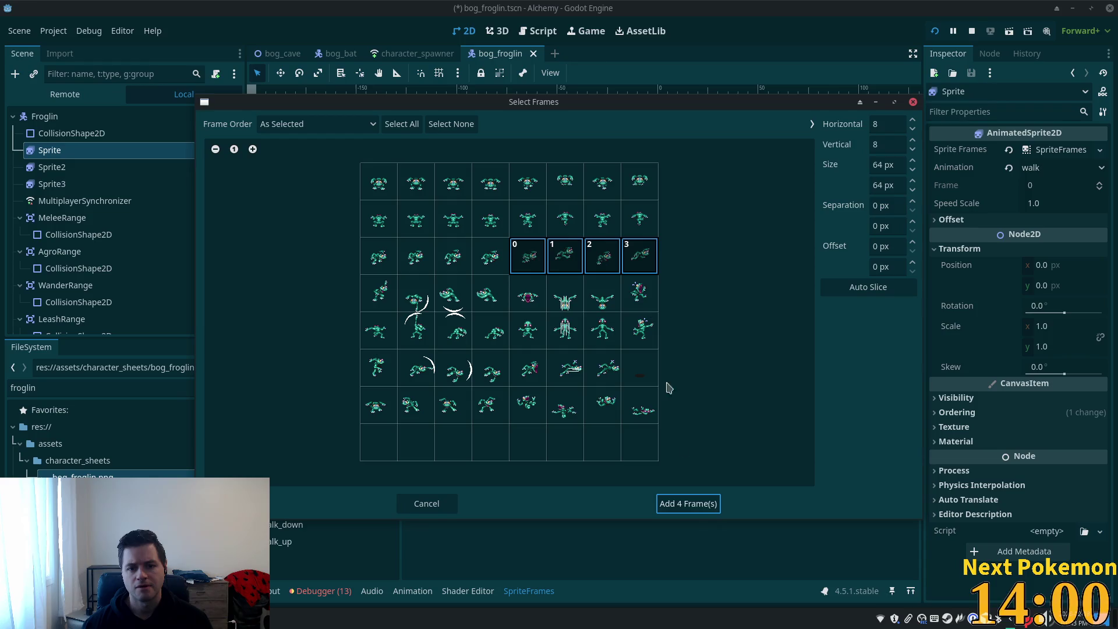
click(691, 508)
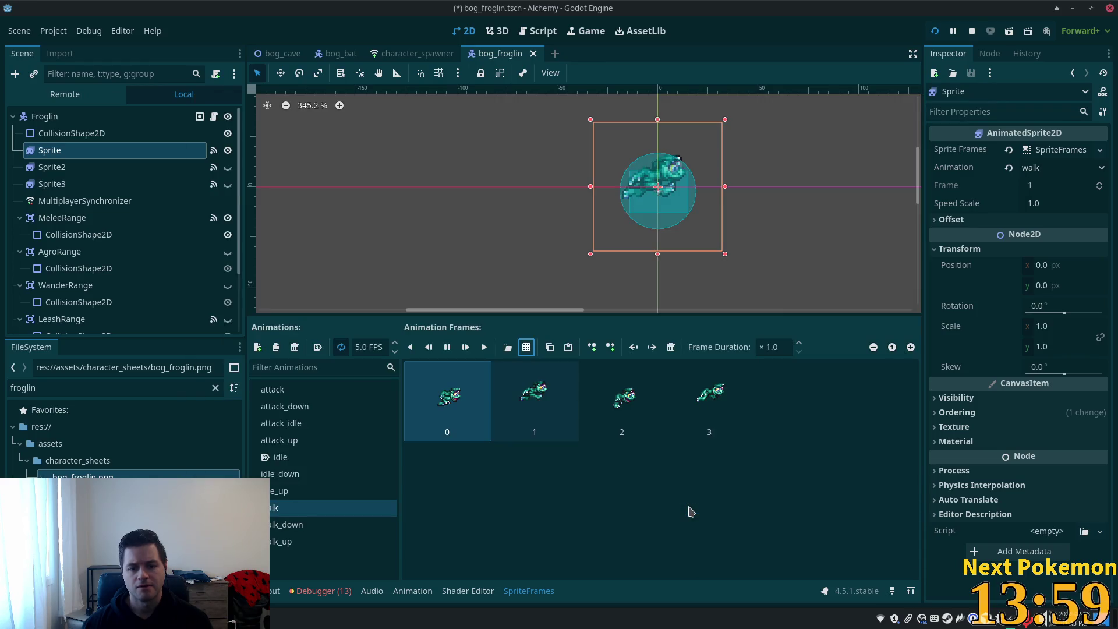
- Replace the walk_down frames with four top-row frames from bog_froglin.png
click(298, 527)
shift+click(691, 395)
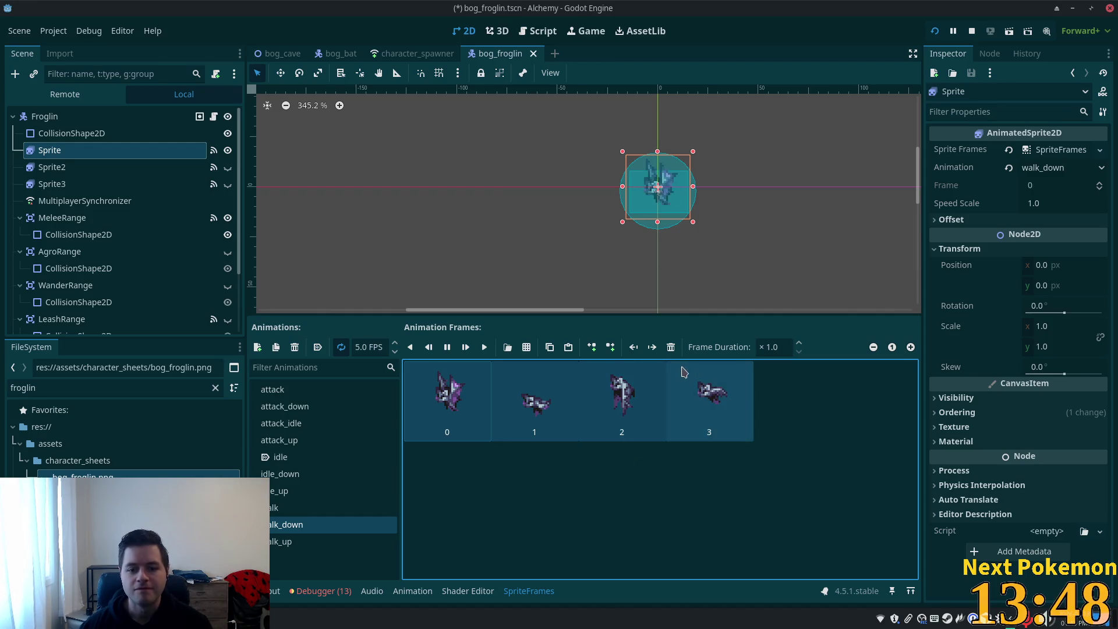
click(671, 347)
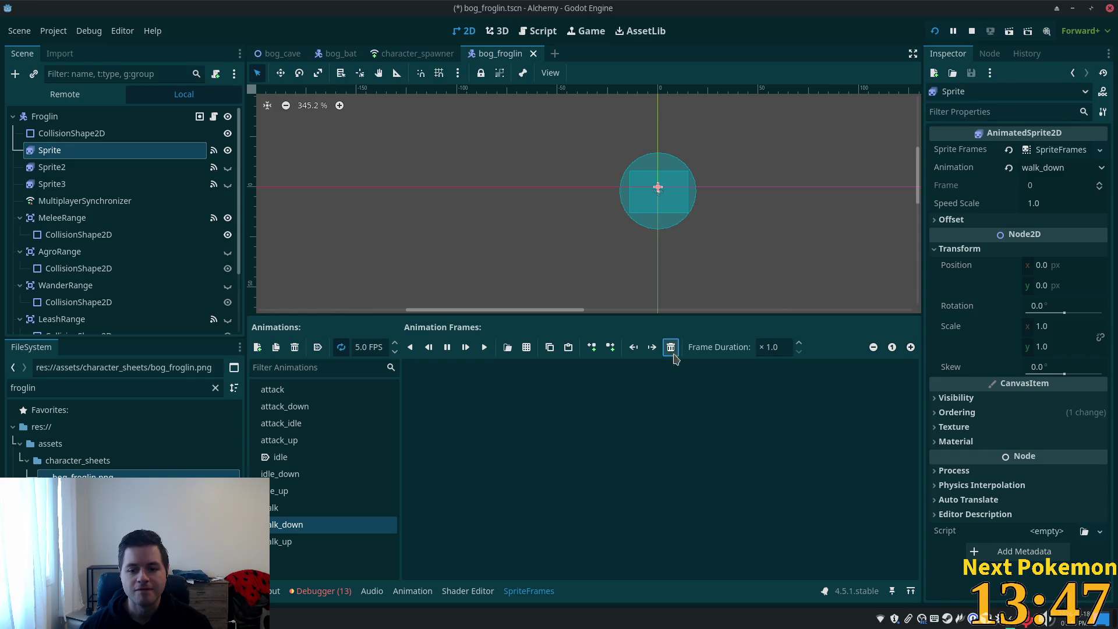
click(526, 347)
double_click(498, 187)
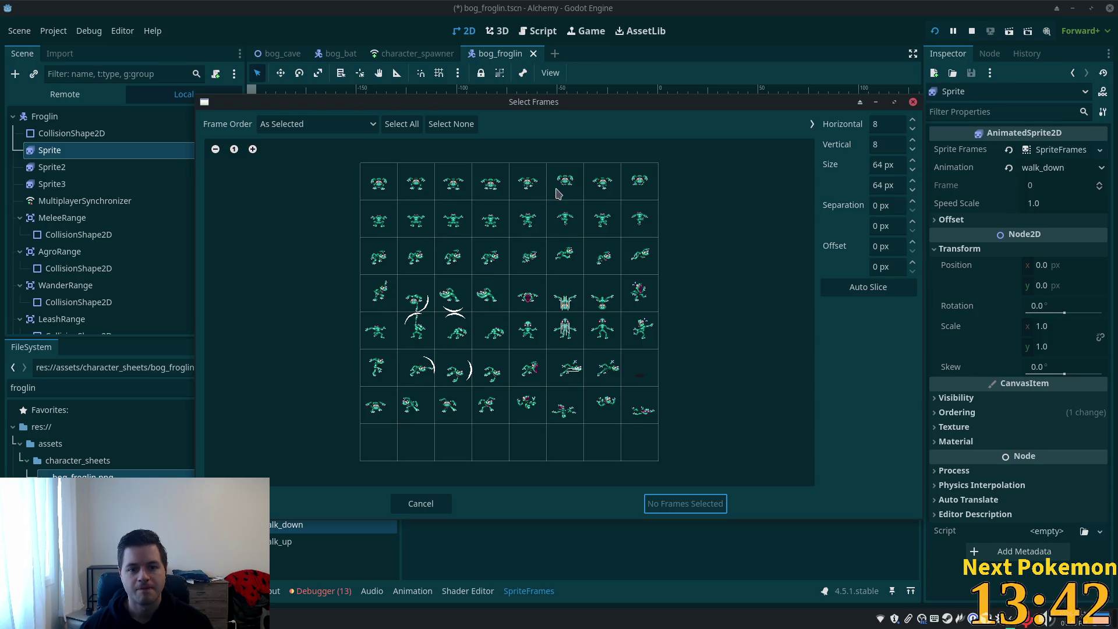
drag(535, 185, 639, 185)
click(680, 503)
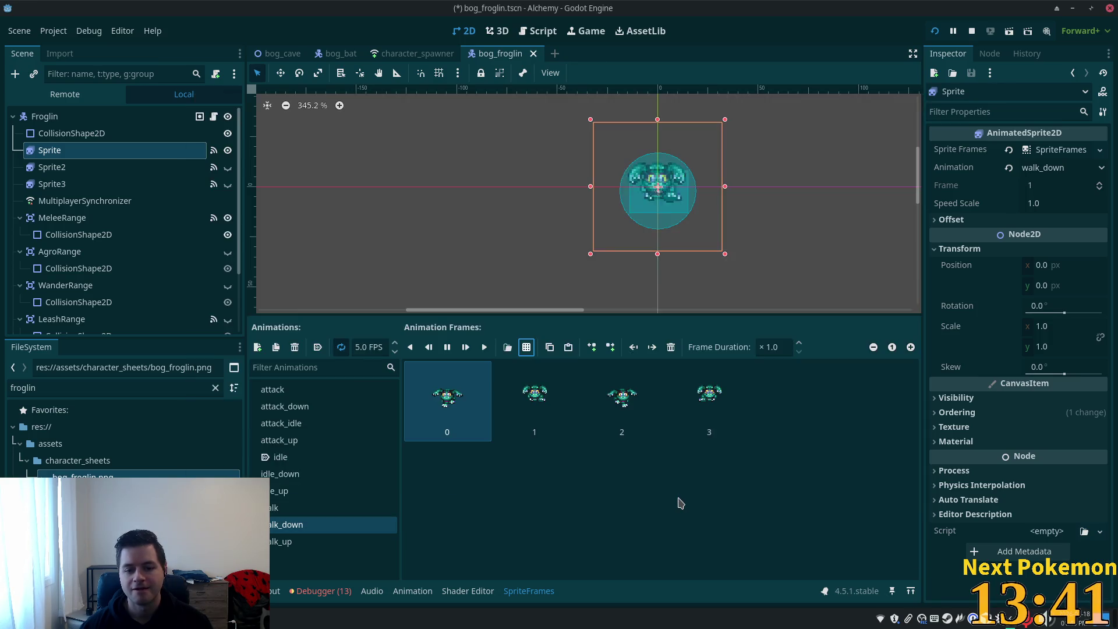
- Replace the walk_up frames with four second-row frames from bog_froglin.png and save the scene
click(285, 542)
shift+click(709, 399)
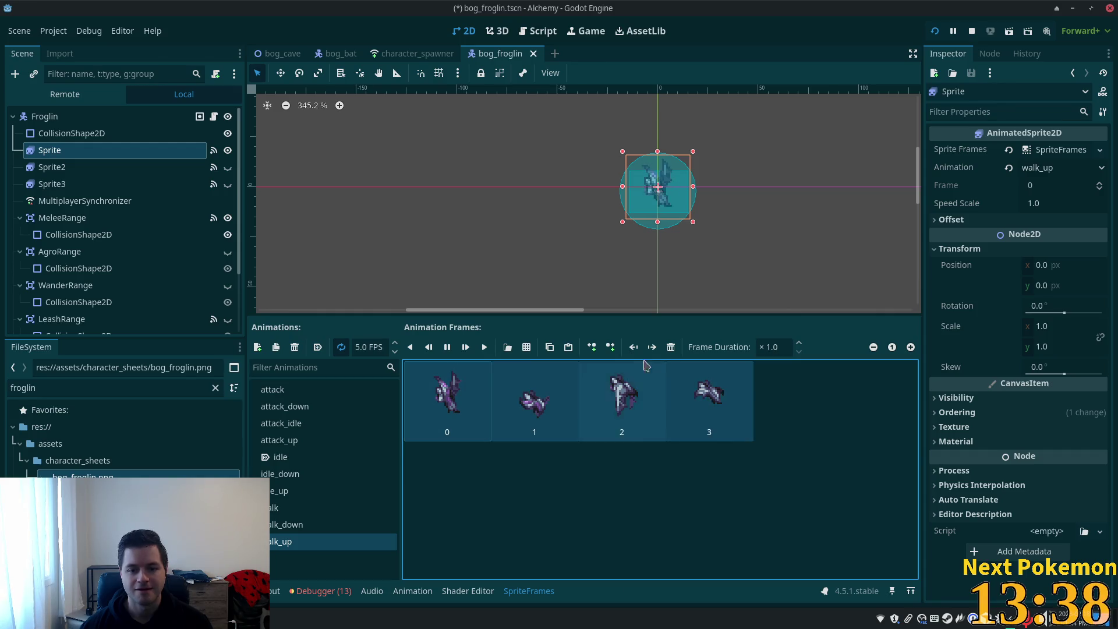
click(671, 347)
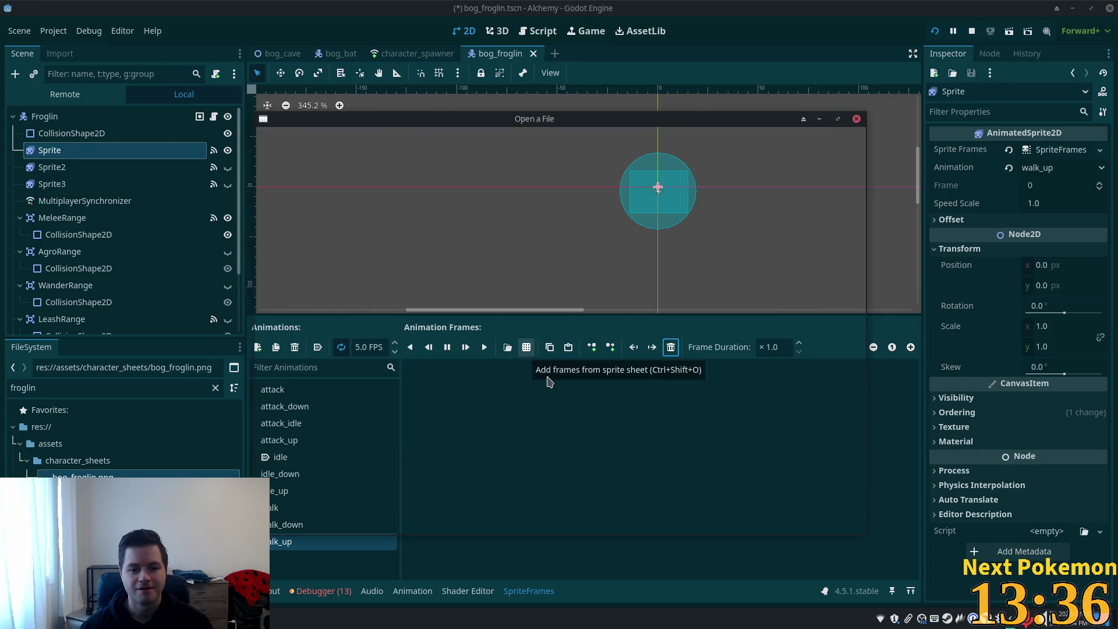
click(527, 347)
double_click(498, 184)
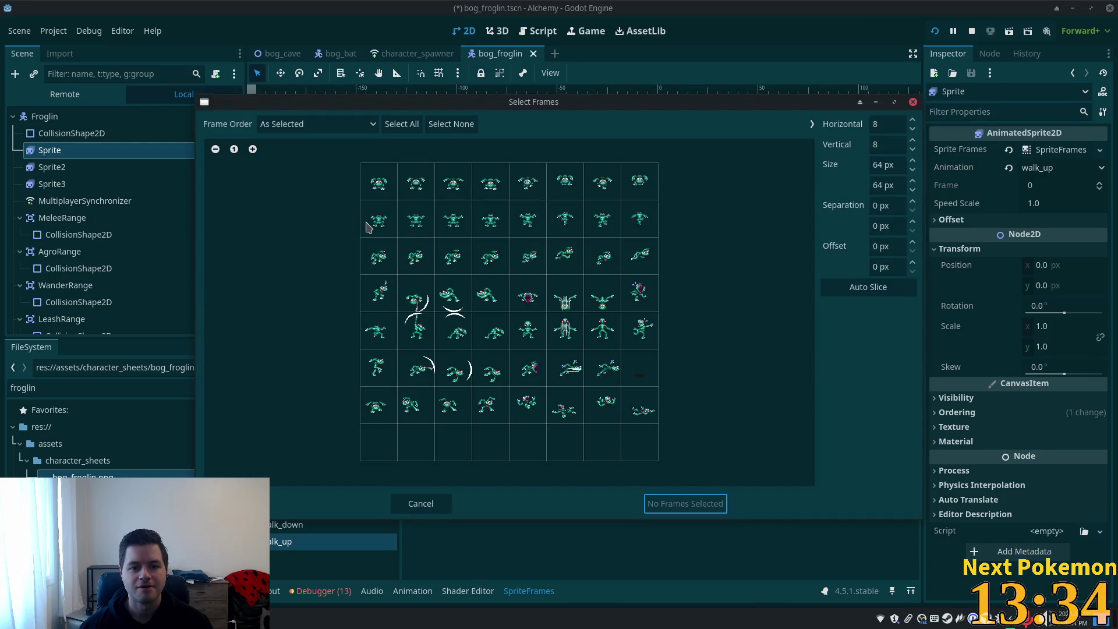
drag(533, 224, 642, 218)
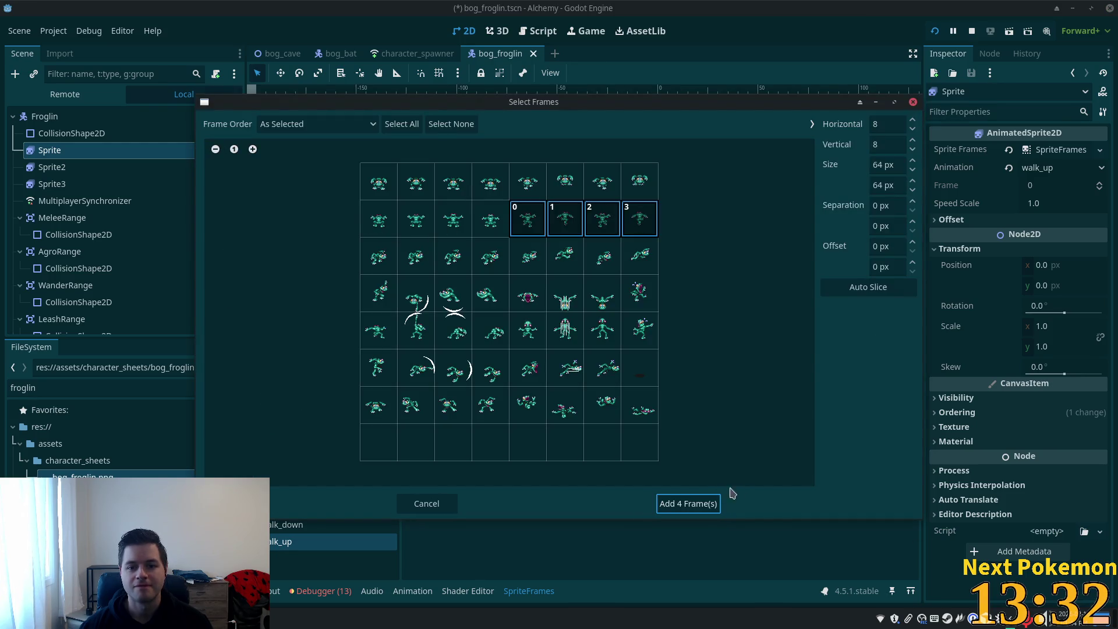
click(702, 504)
key(ctrl+s)
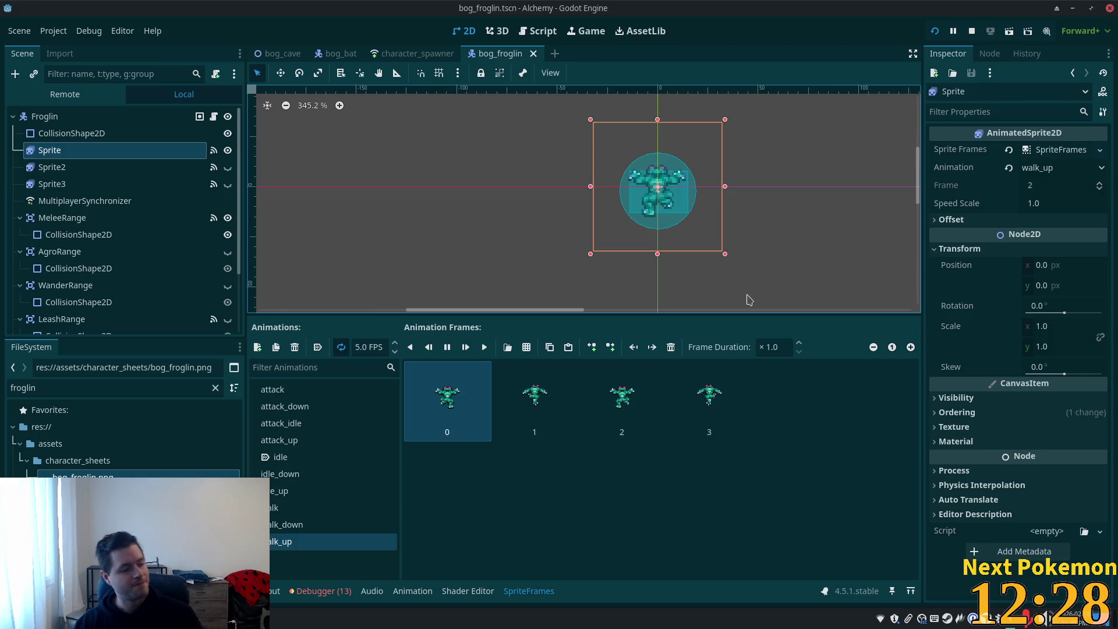
click(594, 501)
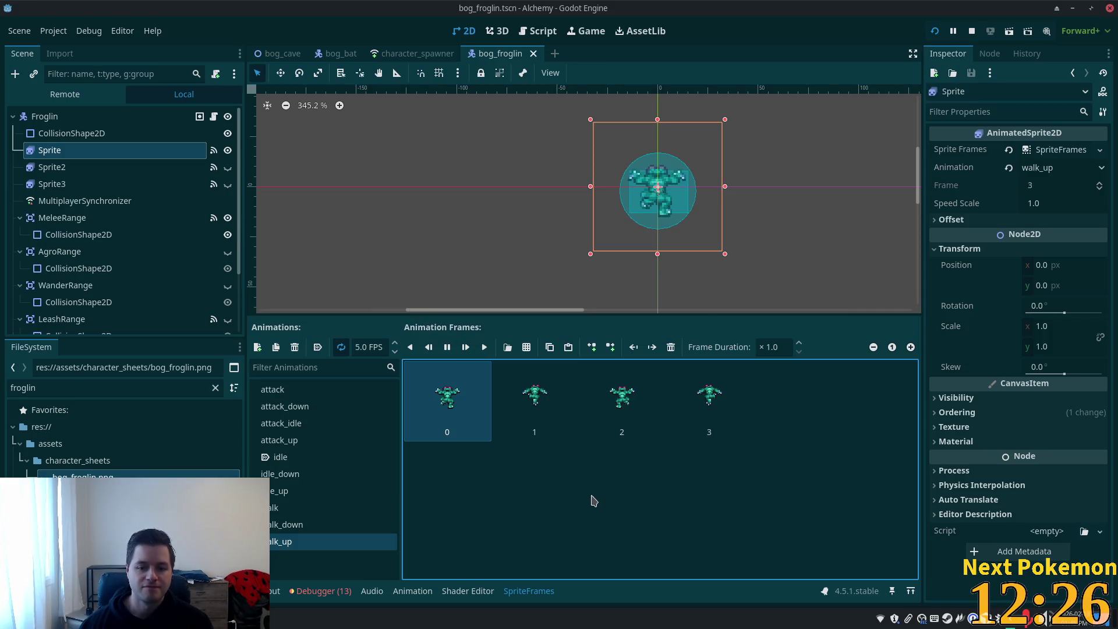
- Set the Froglin root node's Attack Damage to 4 and Attack Speed to 4, then save
click(70, 116)
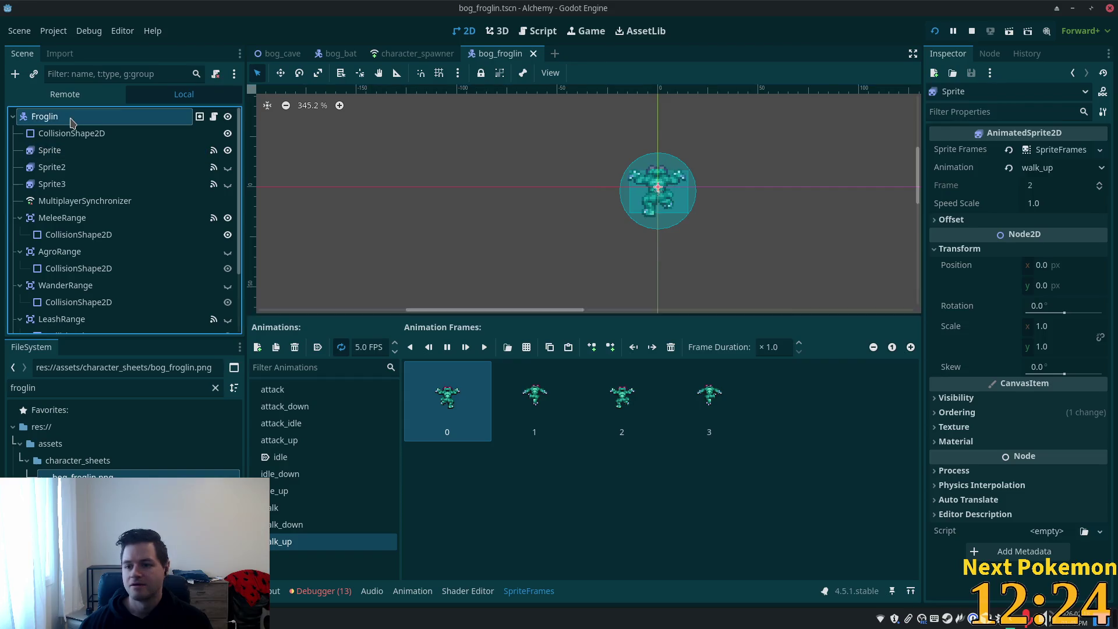
scroll(1013, 290, up, 5)
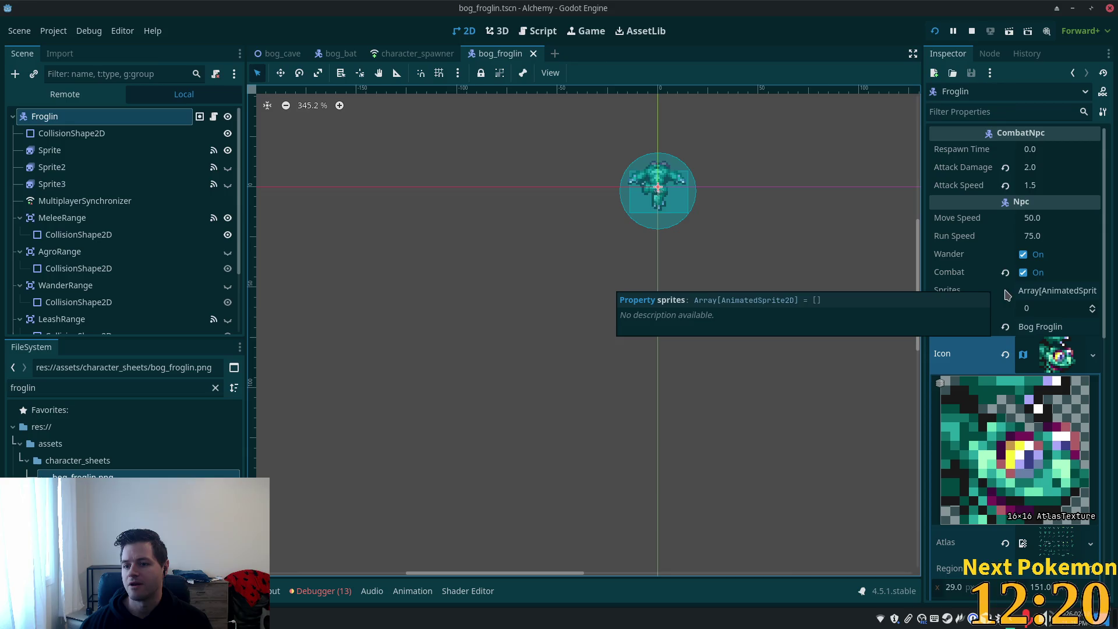
click(1042, 168)
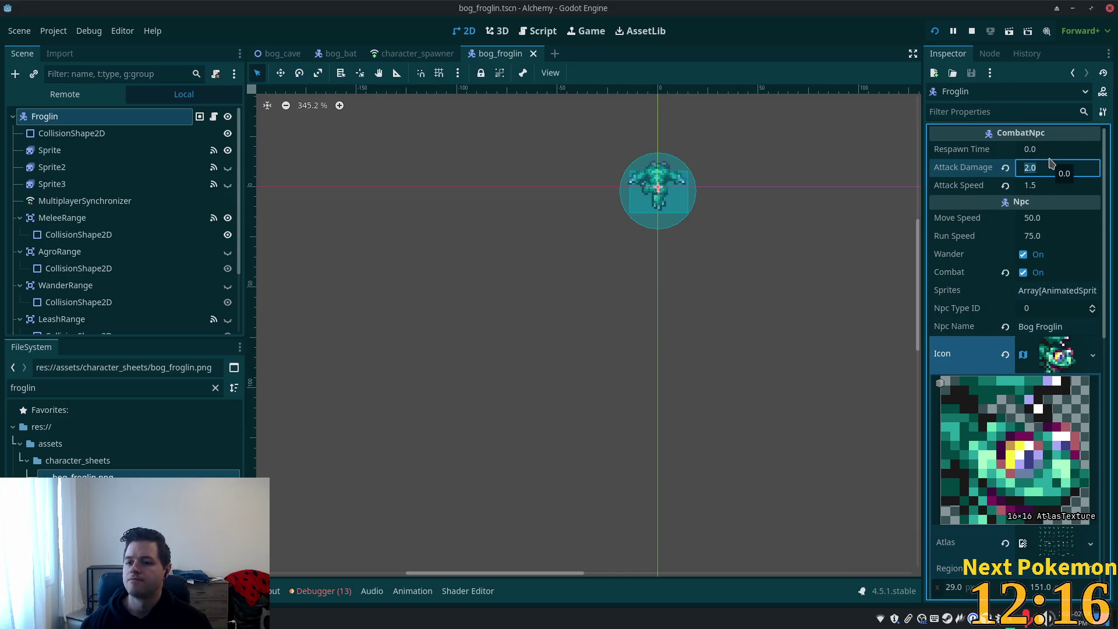
text(4)
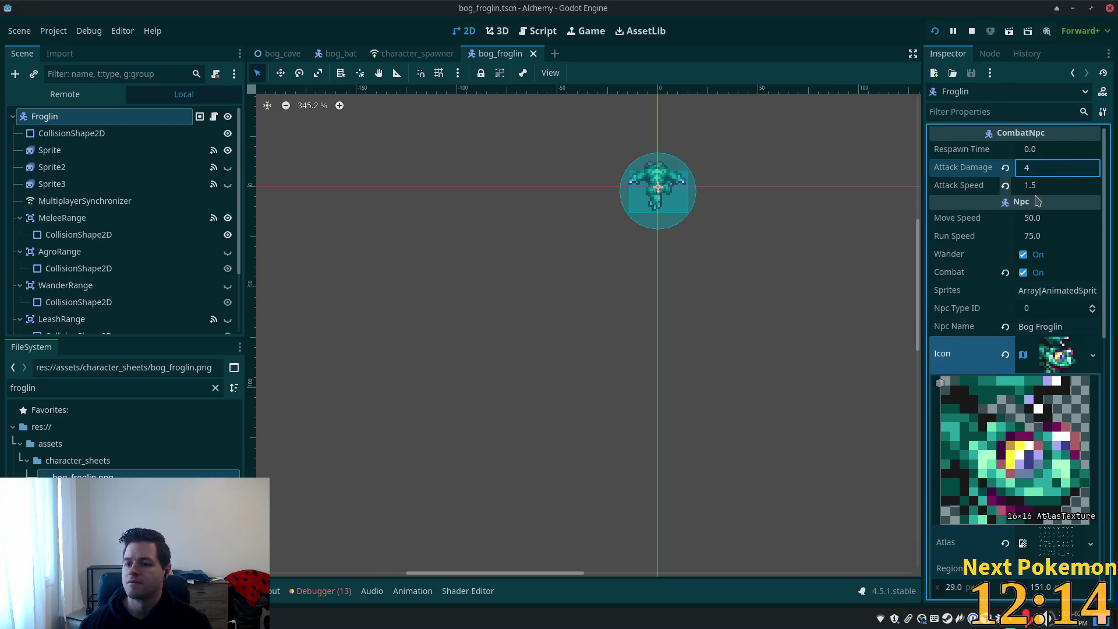
click(1059, 186)
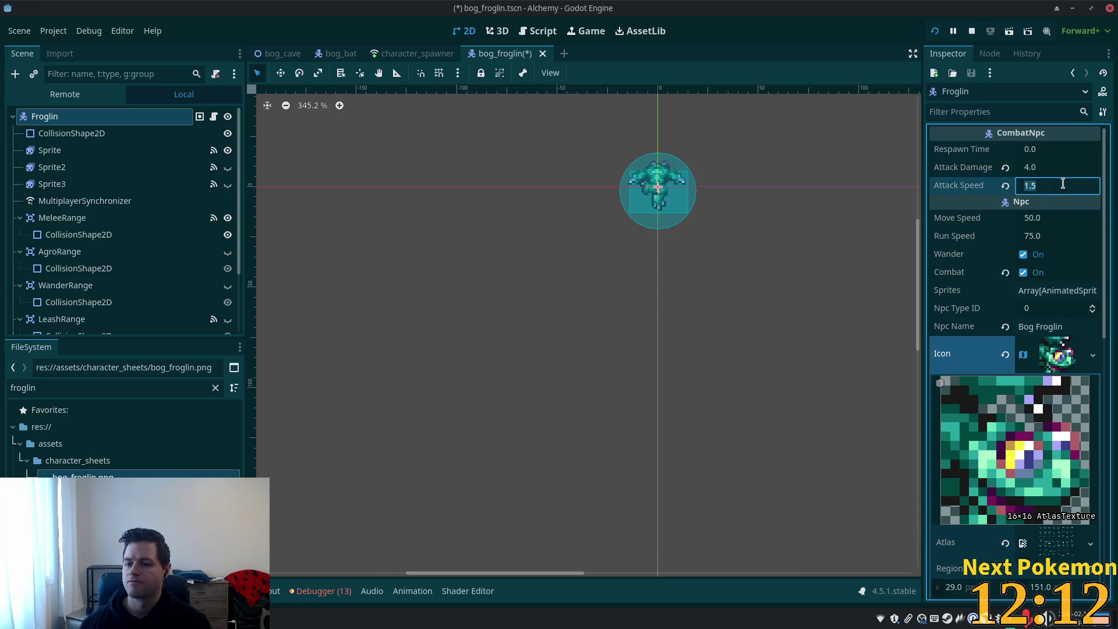
text(4)
key(Tab)
key(ctrl+s)
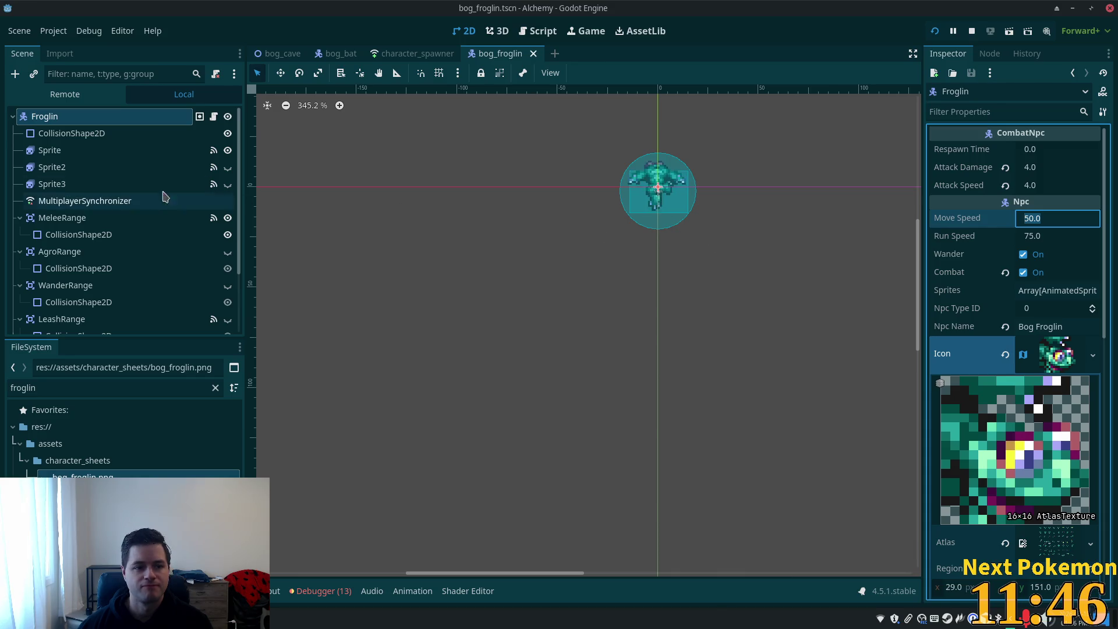
- Check the Sprite2 node and the Froglin root, then go to the character_spawner scene
click(166, 167)
click(51, 121)
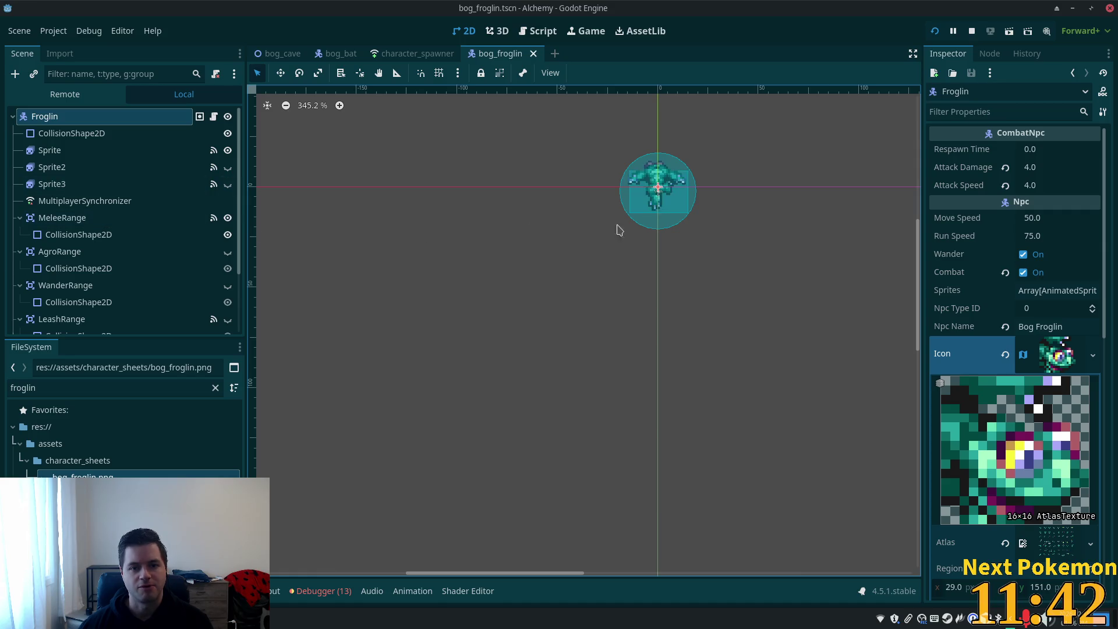
click(407, 54)
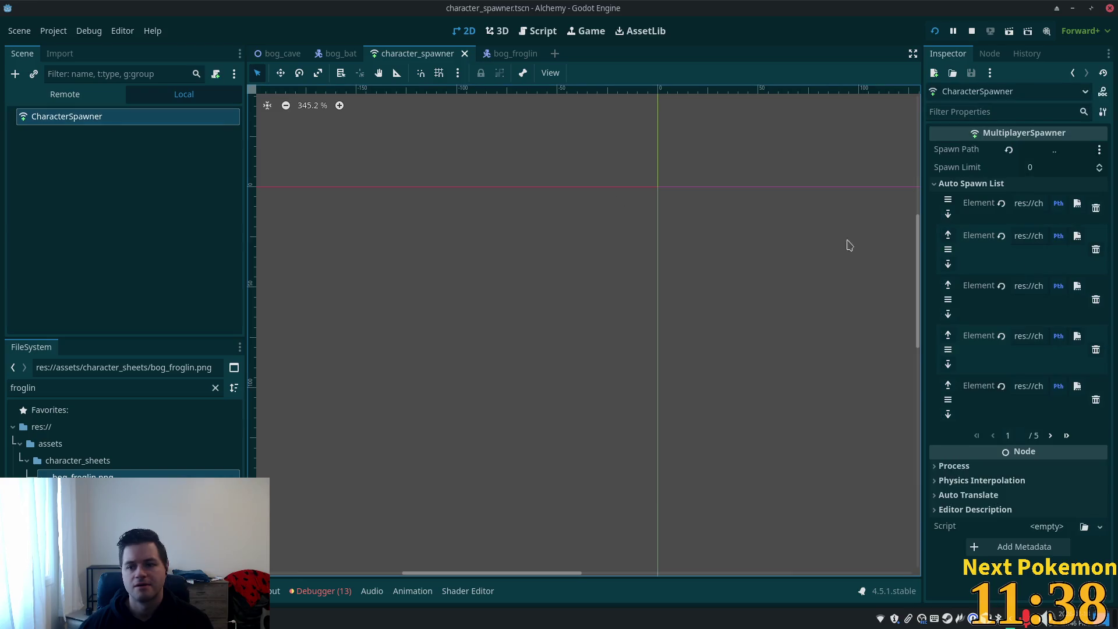
- Add bog_froglin.tscn as a new Auto Spawn List entry on the last page and save
click(1065, 436)
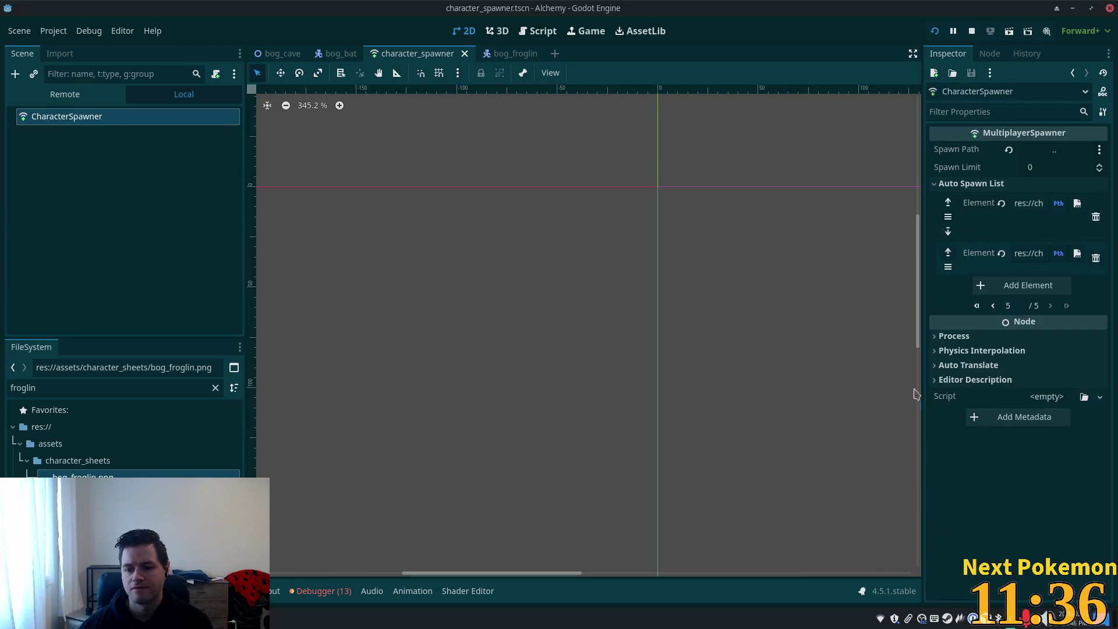
click(46, 388)
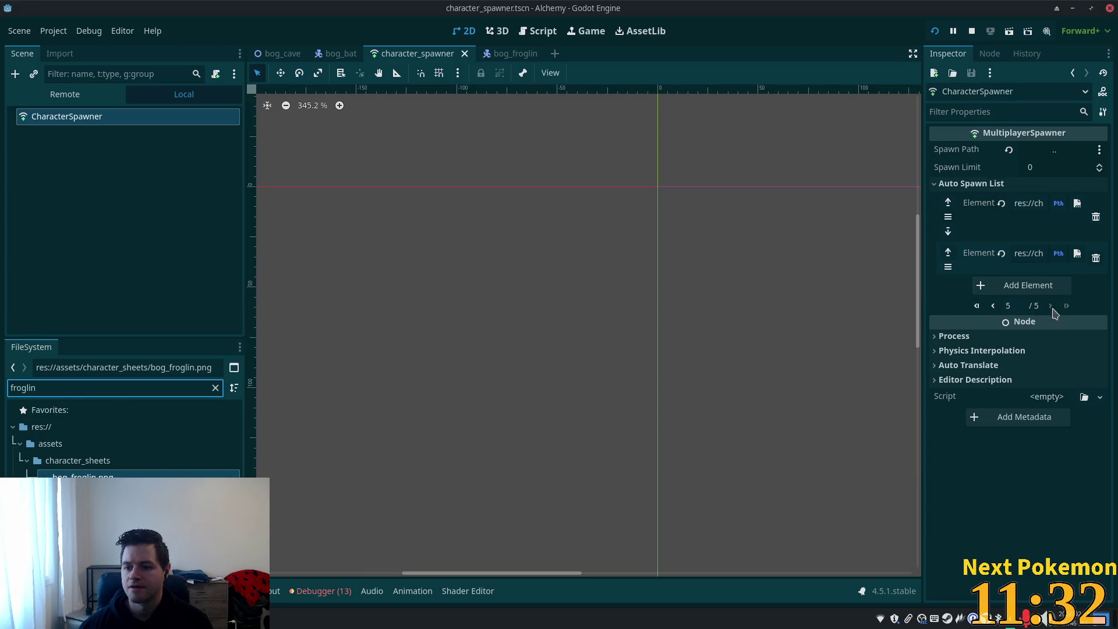
click(1029, 285)
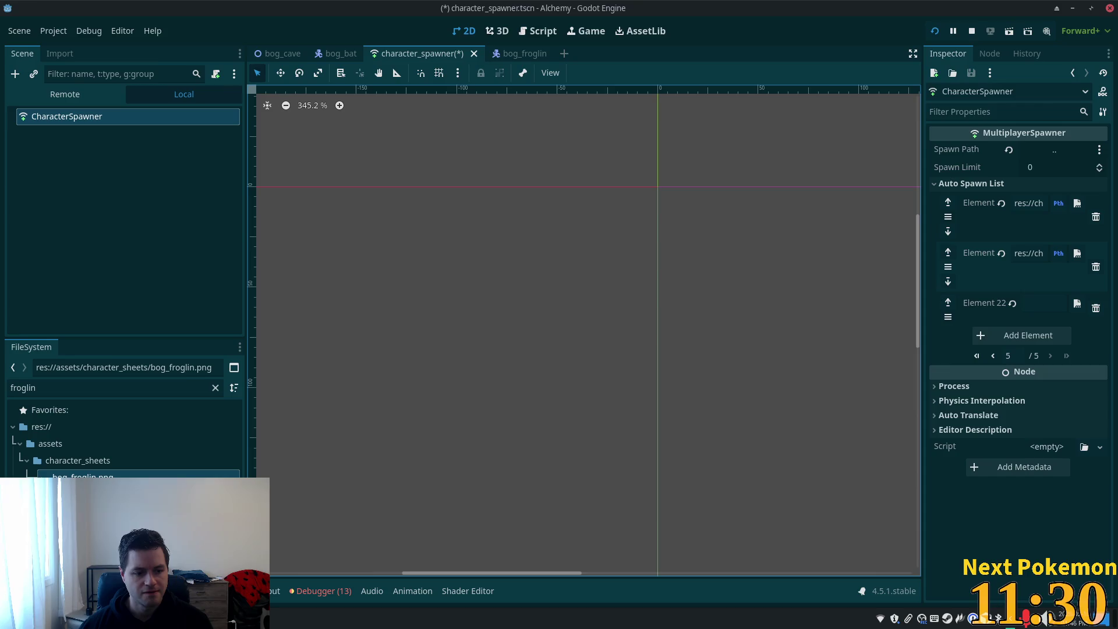
mouse_move(87, 510)
mouse_down()
mouse_move(489, 464)
mouse_move(1101, 302)
mouse_move(1046, 309)
mouse_up()
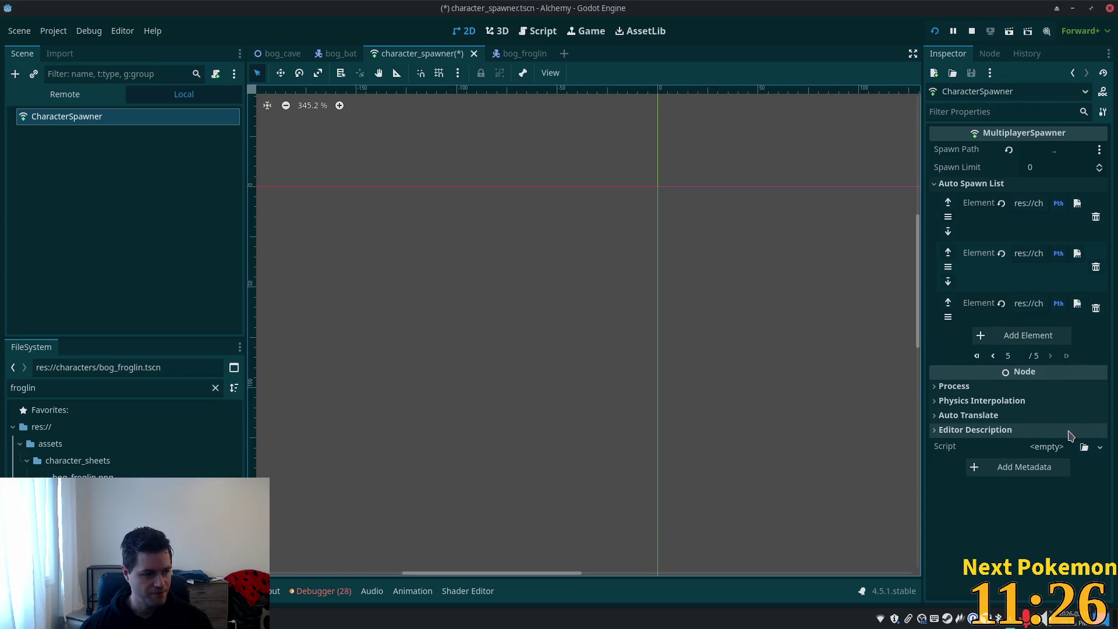
key(ctrl+s)
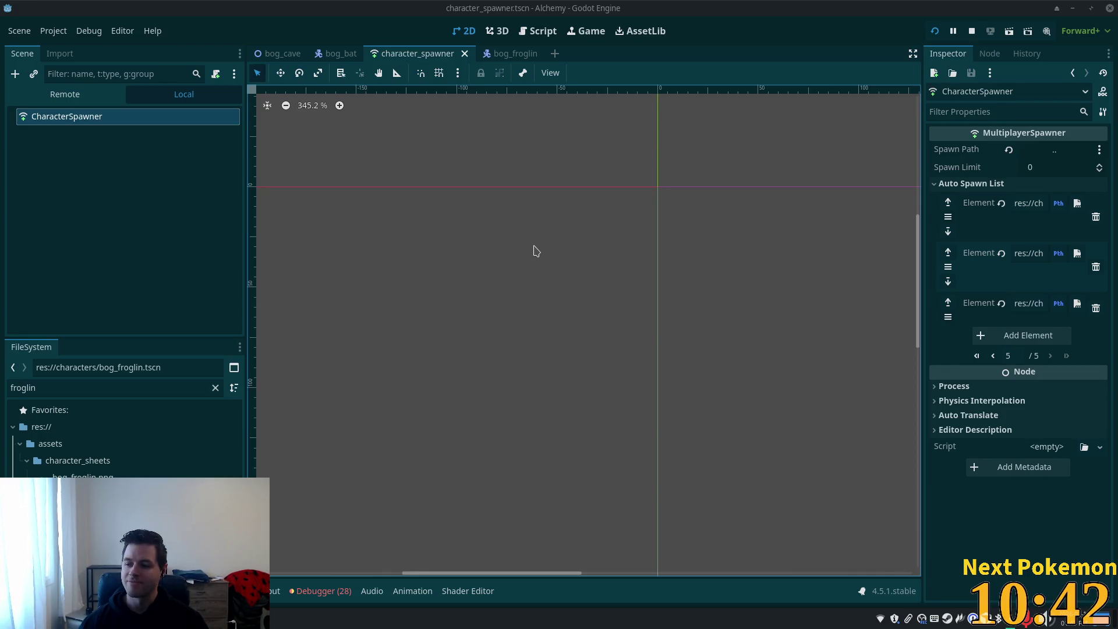
- Pan around the canvas and return to the bog_froglin scene
scroll(527, 245, up, 2)
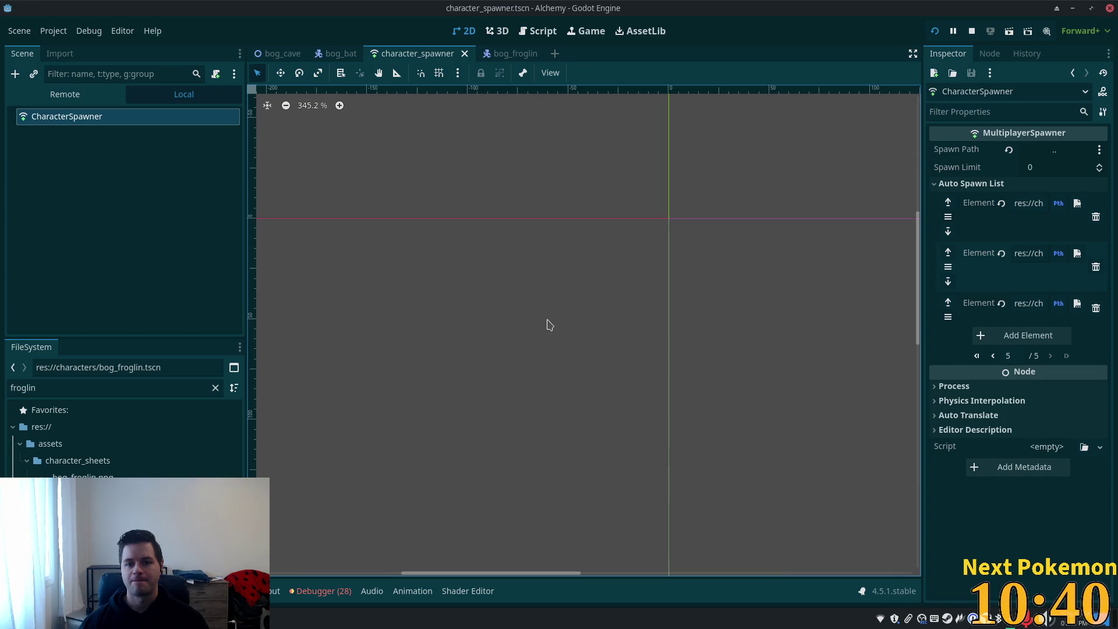
scroll(546, 337, down, 5)
drag(598, 380, 707, 522)
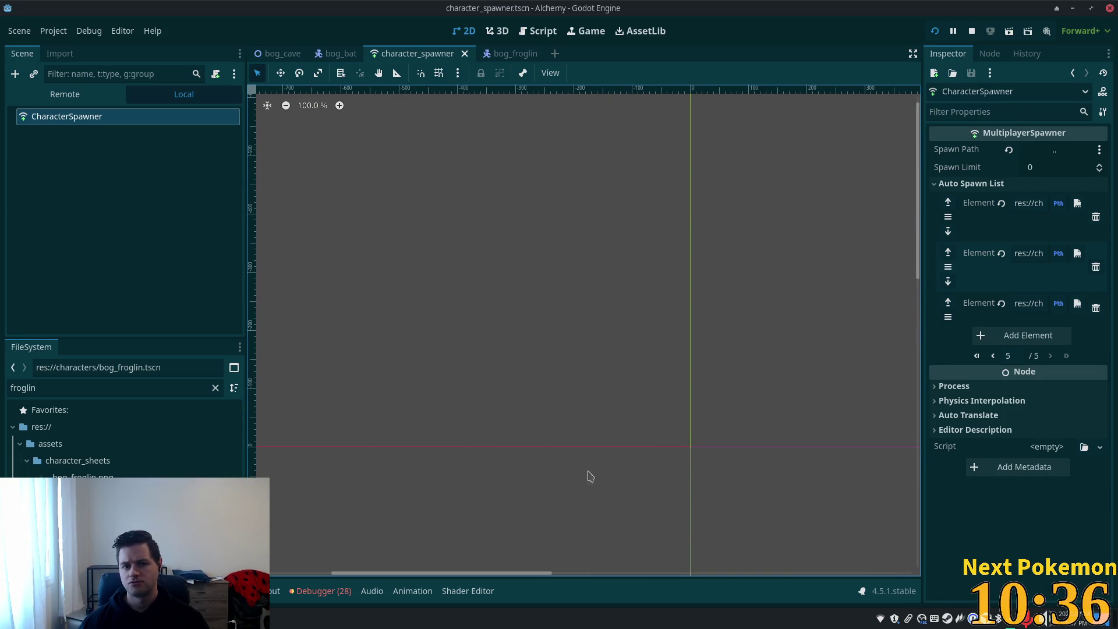
click(508, 53)
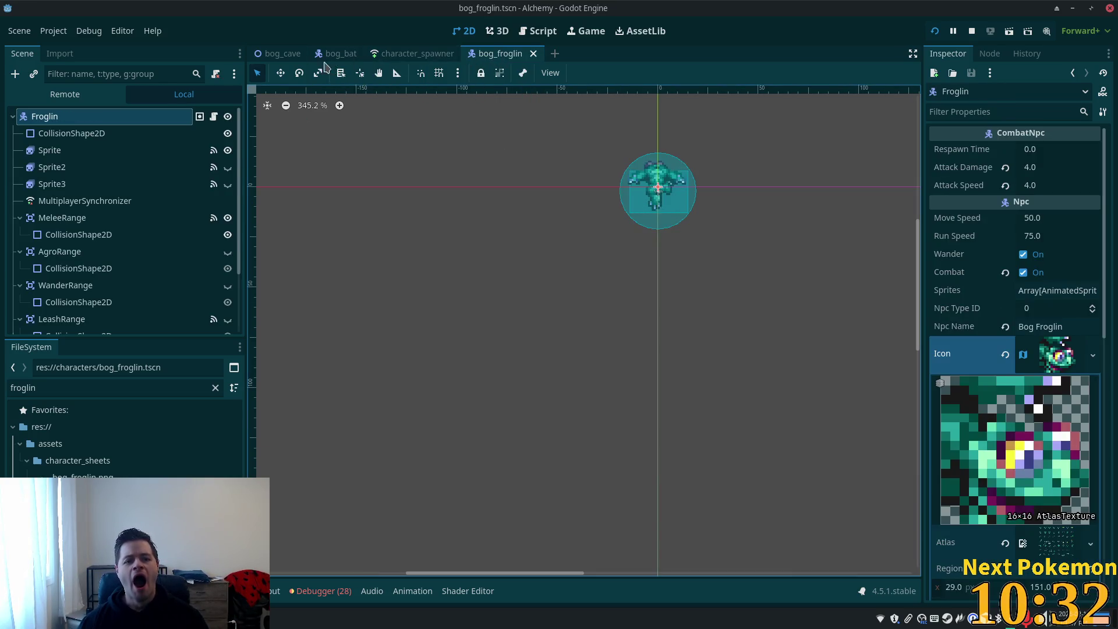
- In bog_cave, select the BogCave root, collapse BogBats, and open the context menu over the green cave area
click(283, 53)
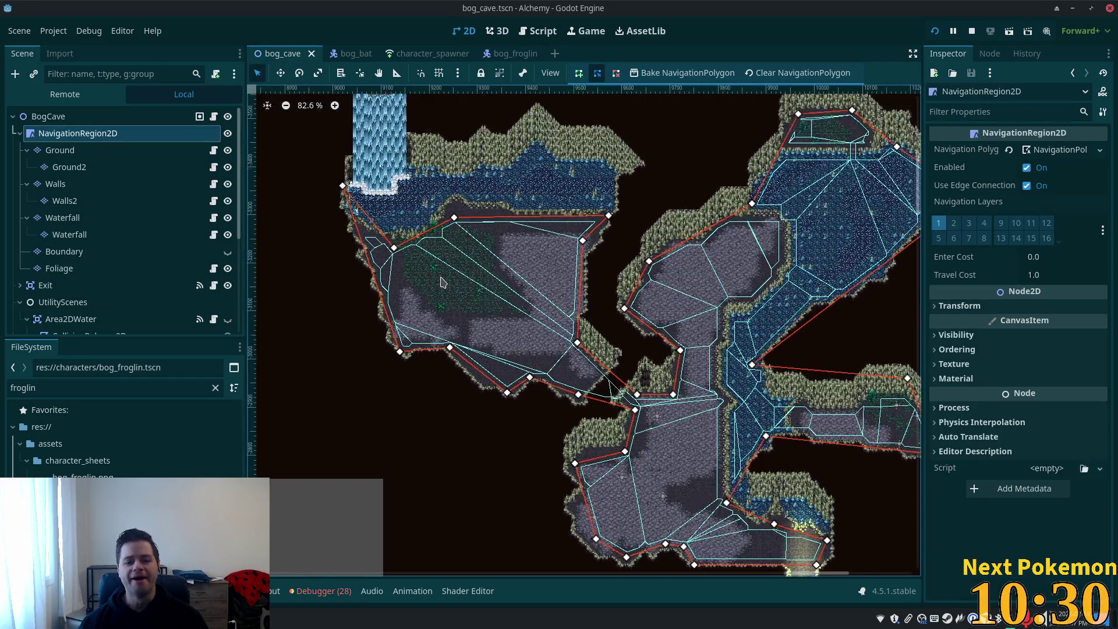
scroll(441, 283, up, 8)
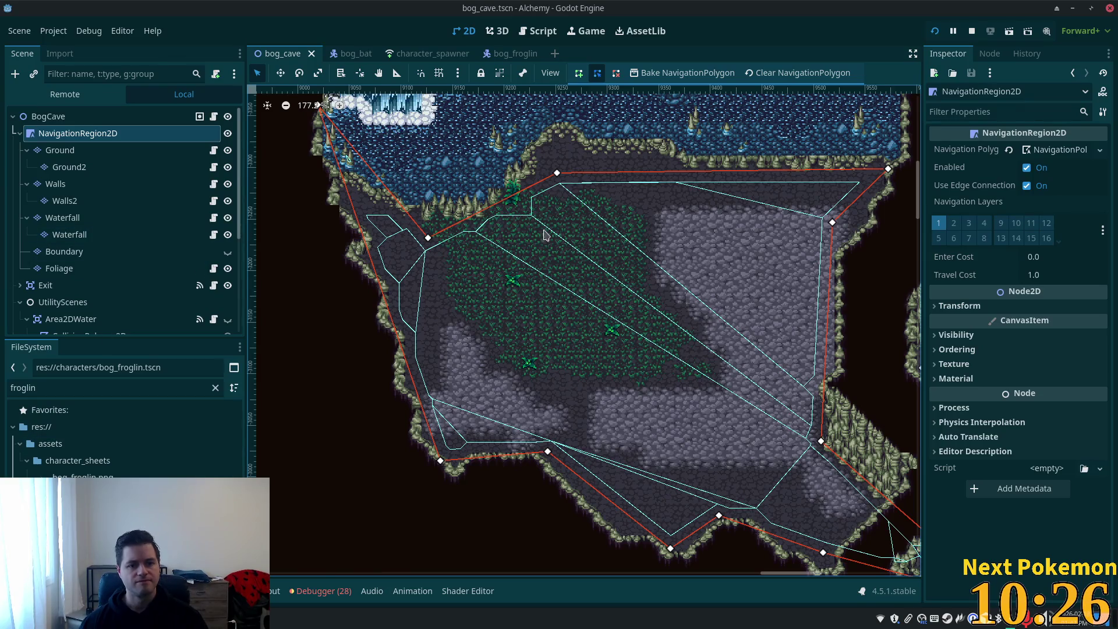
click(467, 270)
click(58, 116)
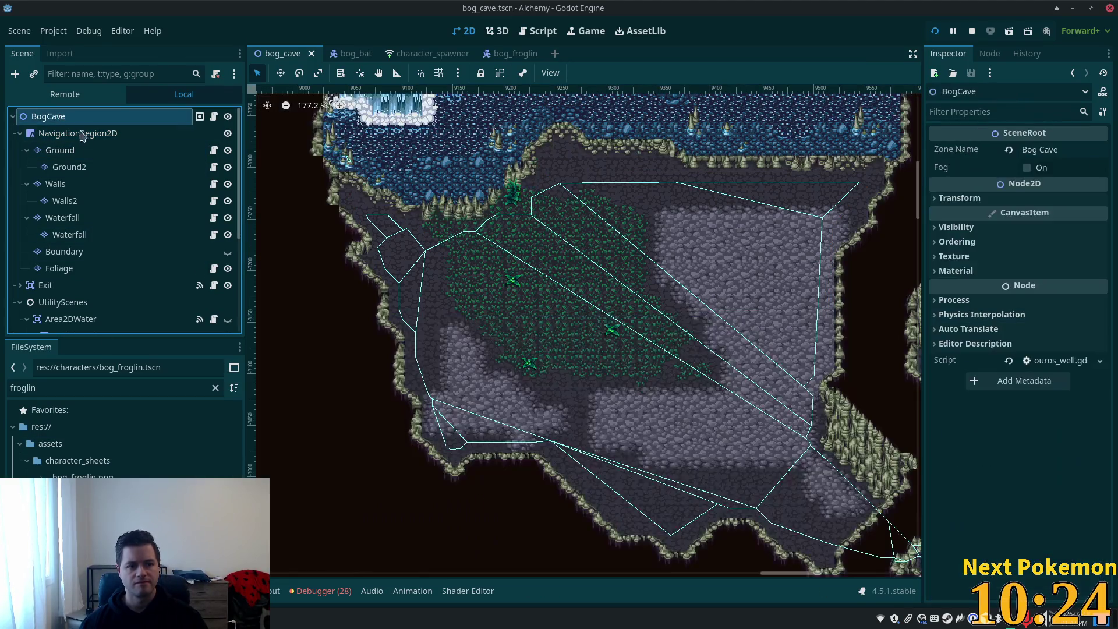
scroll(87, 203, down, 5)
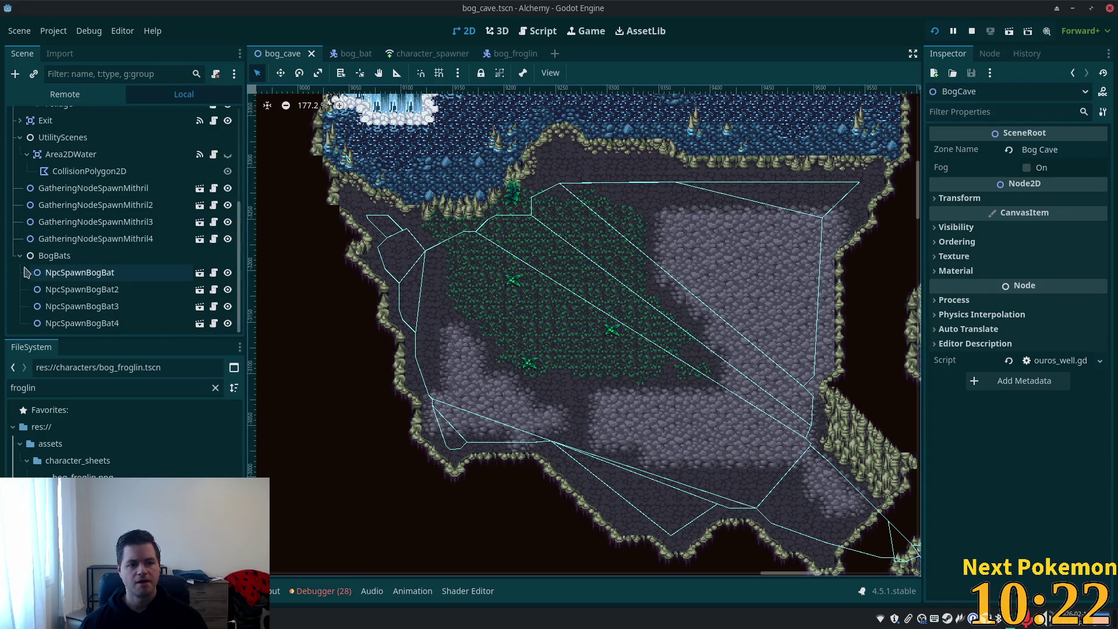
click(20, 255)
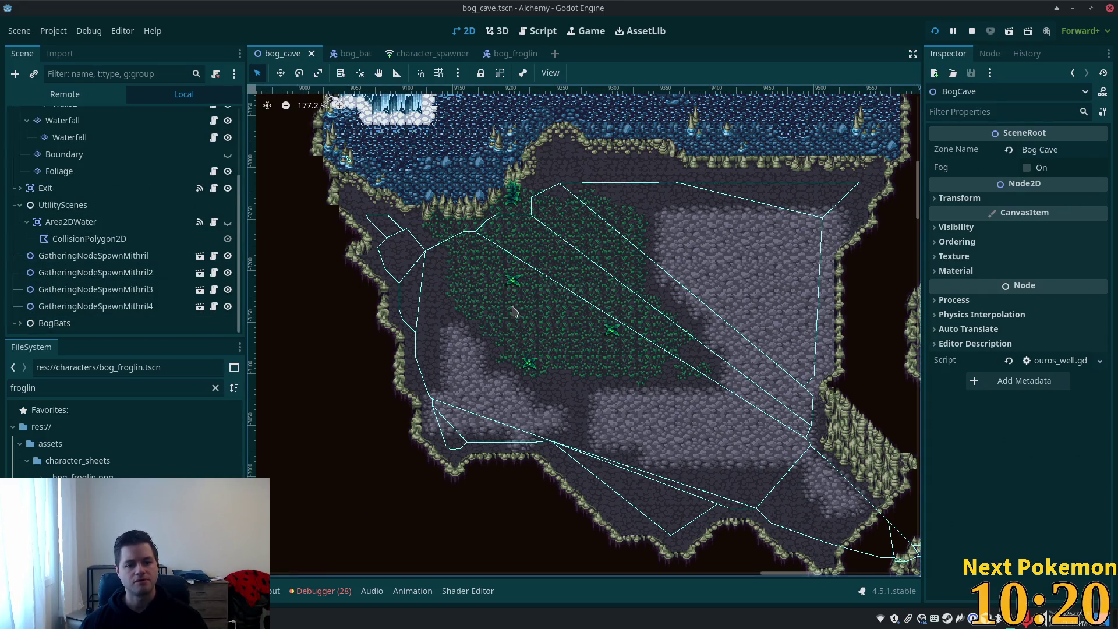
right_click(452, 256)
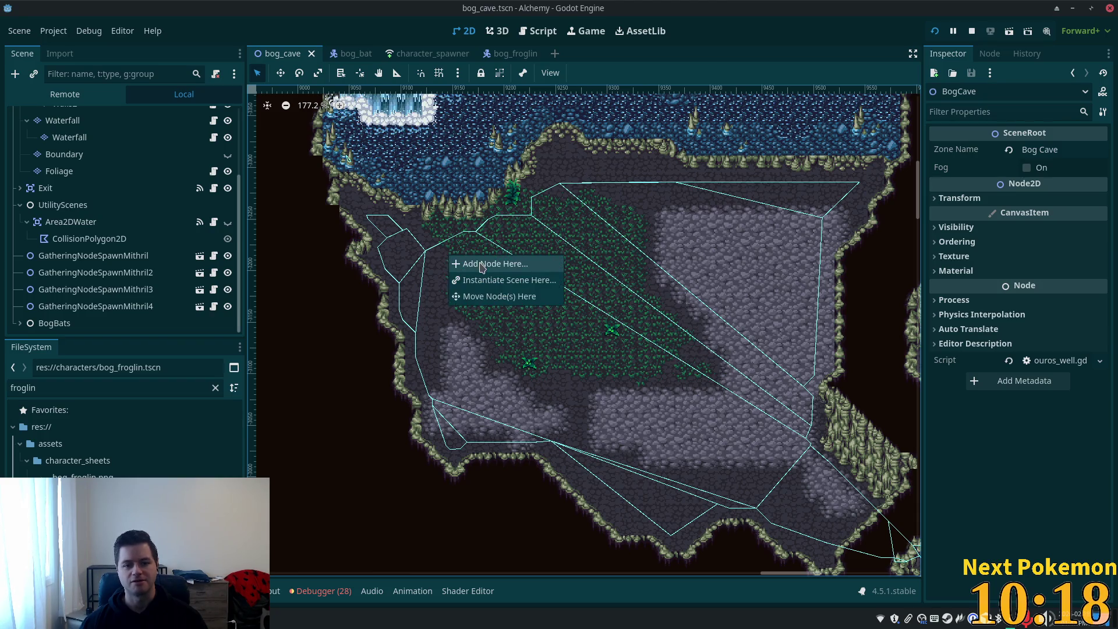
- Instantiate npc_spawn.tscn into Bog Cave and set bog_froglin as its Npc Asset
click(498, 281)
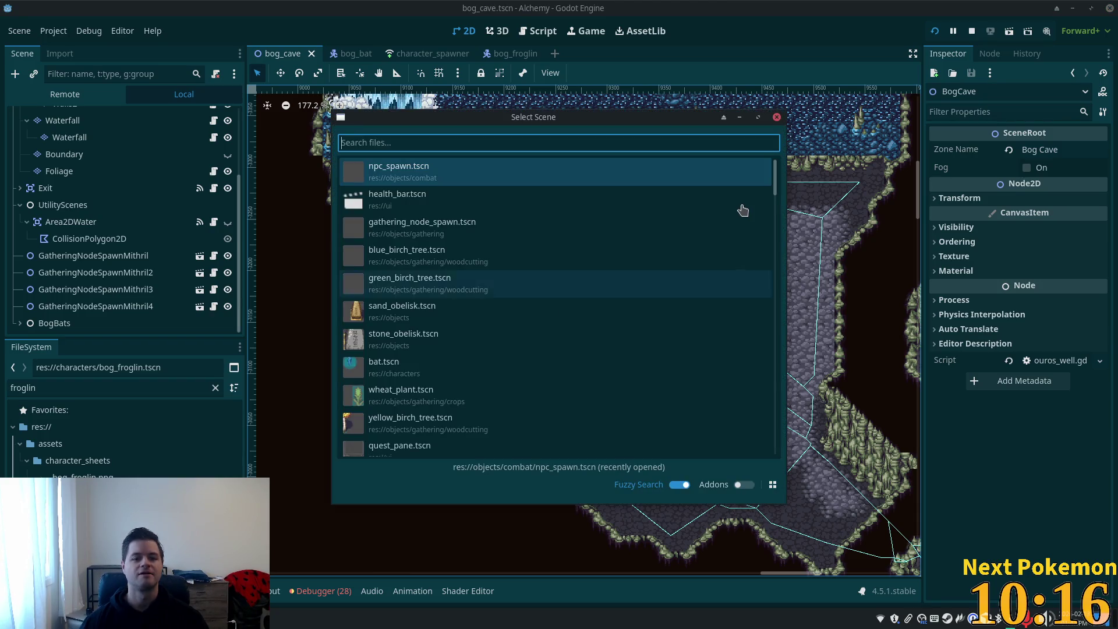
text(frogl)
key(BackSpace)
key(BackSpace)
key(BackSpace)
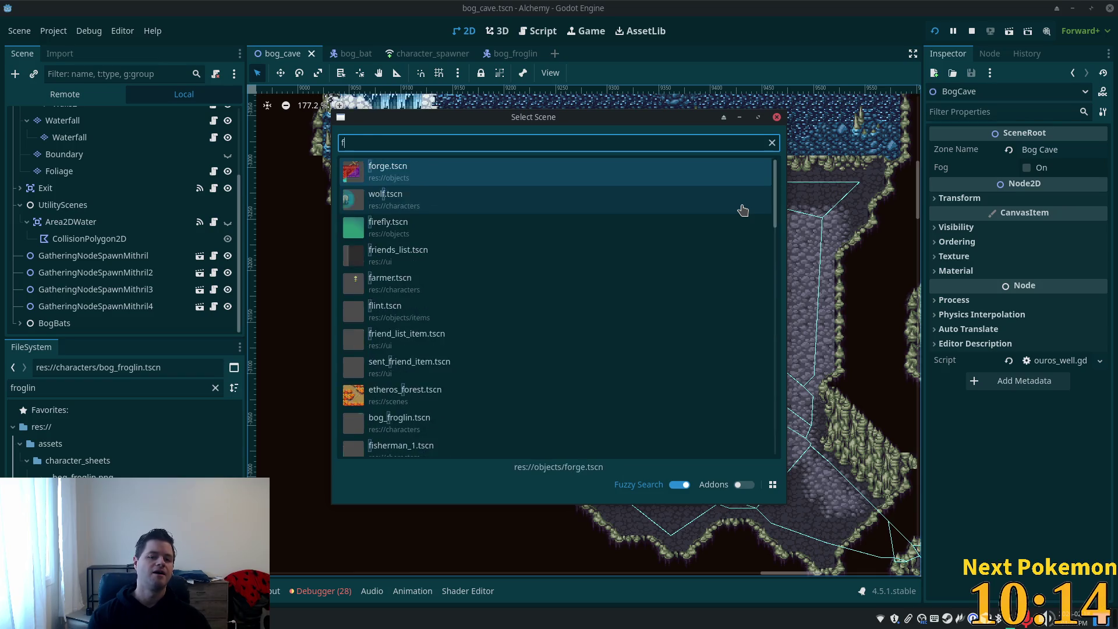
text(npc_)
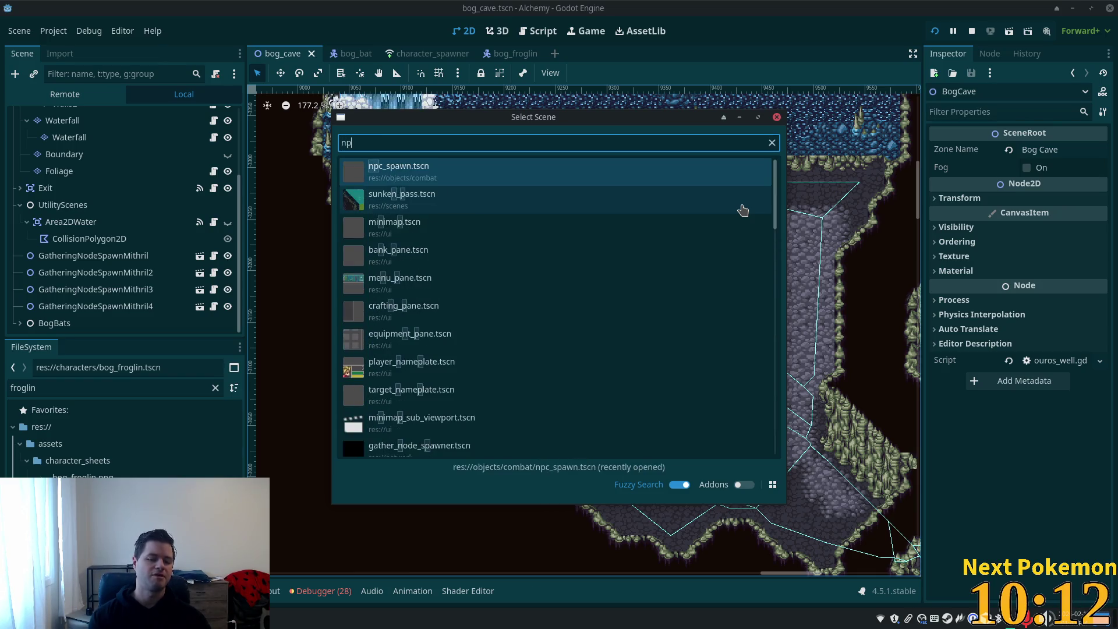
double_click(515, 174)
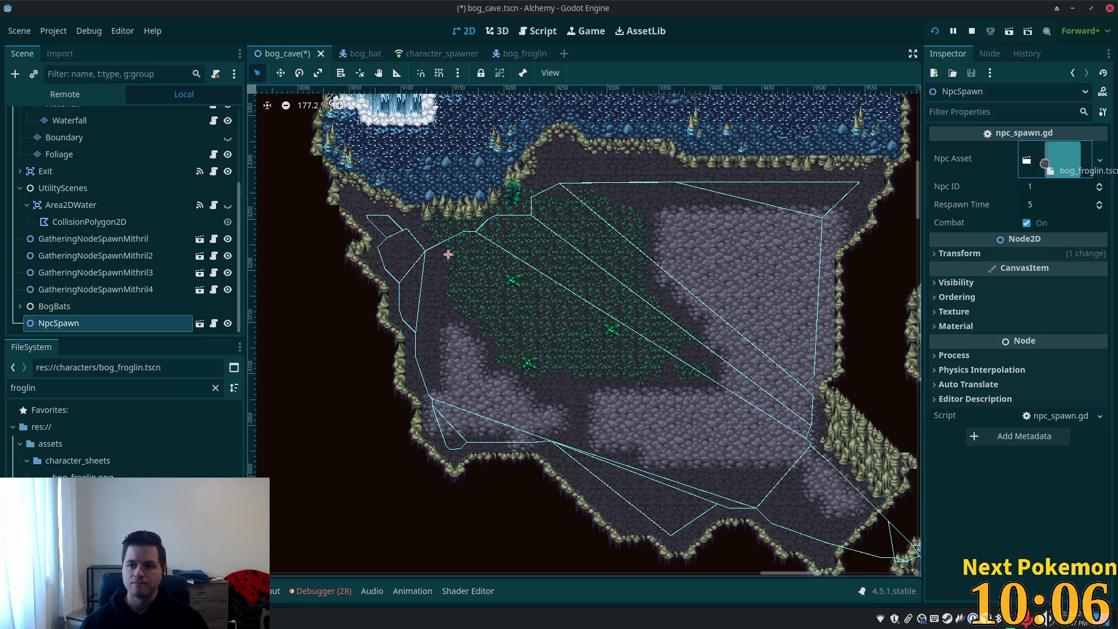
drag(1063, 159, 1063, 159)
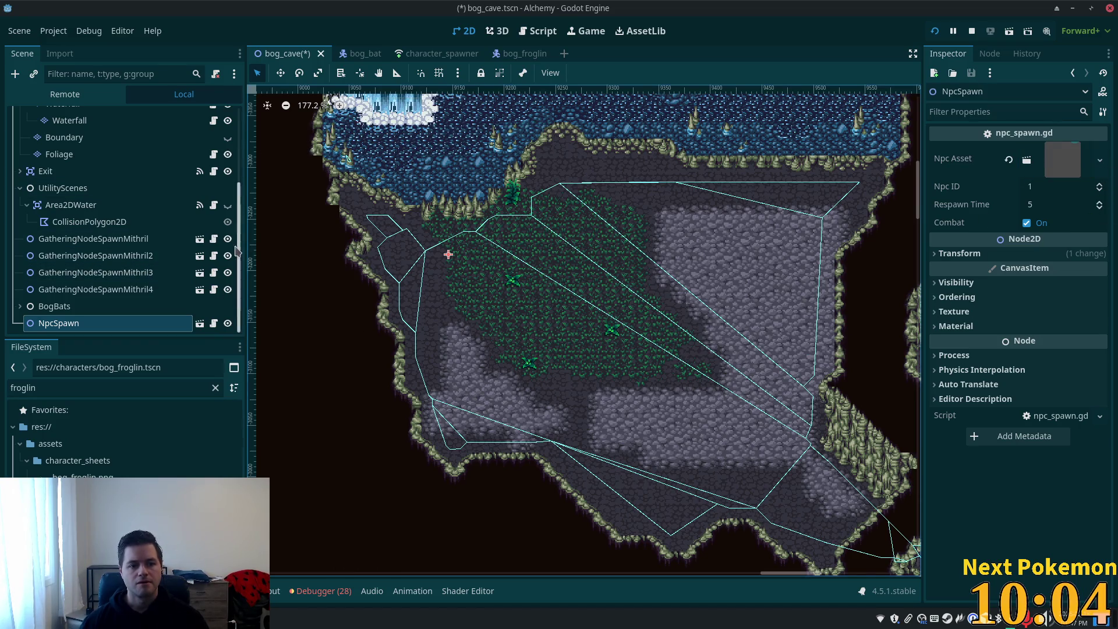
- Add a plain Node child under BogCave and move the NpcSpawn under it
scroll(69, 125, up, 5)
click(64, 120)
right_click(64, 120)
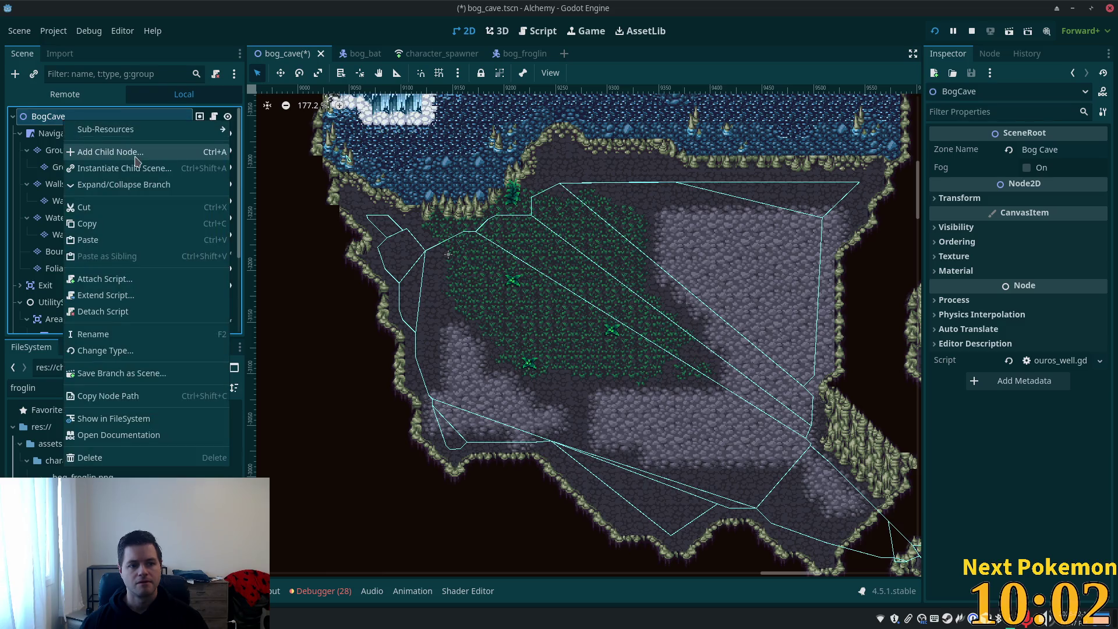
click(139, 153)
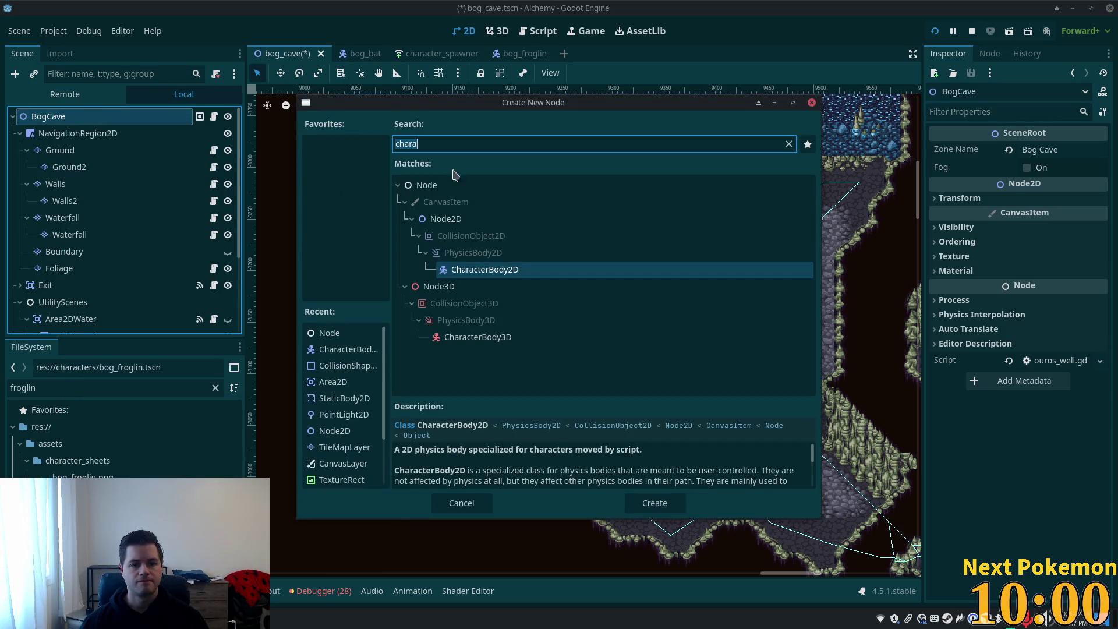
key(ctrl+a)
text(node)
key(Return)
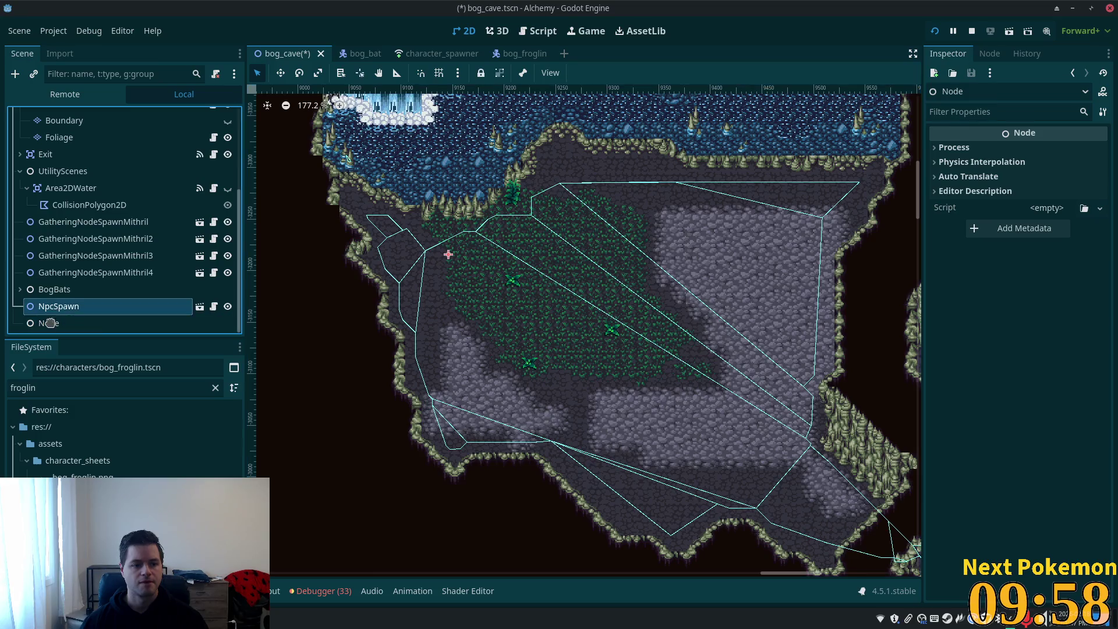
drag(50, 323, 49, 326)
- Rename the new node Froglins and the spawn NpcSpawnFroglin, then save the scene
click(99, 306)
click(99, 305)
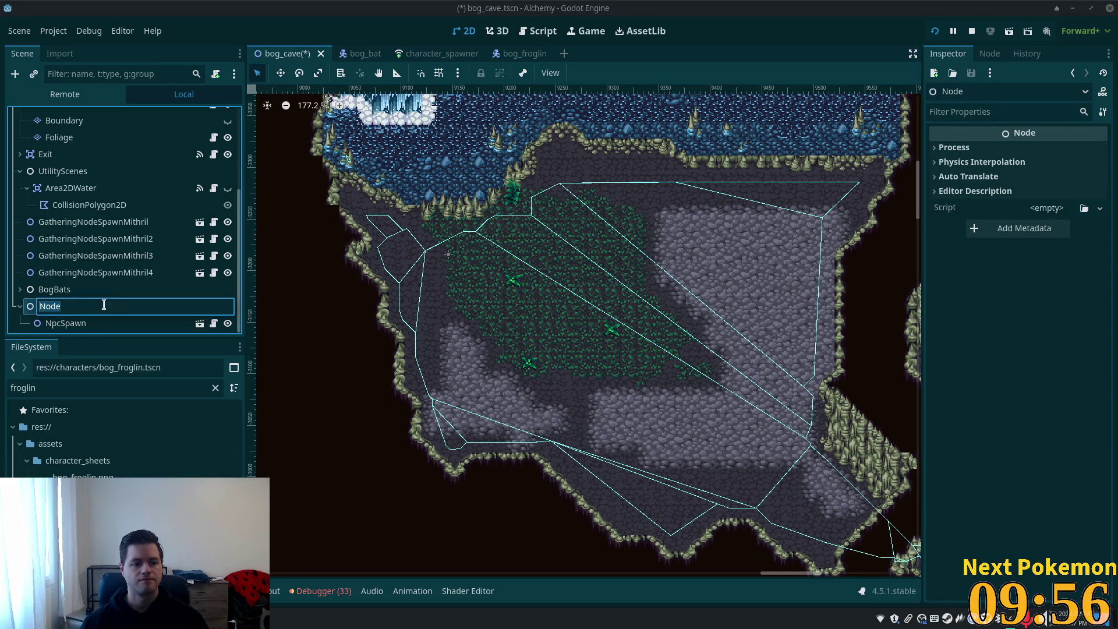
text(g)
key(BackSpace)
key(BackSpace)
text(oglins)
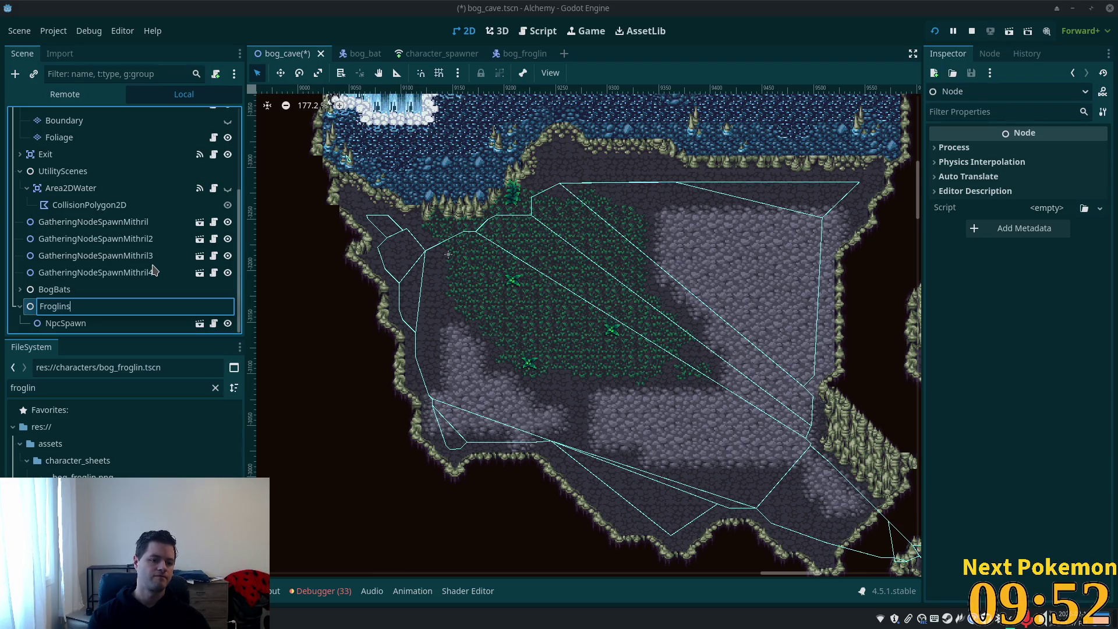
key(Return)
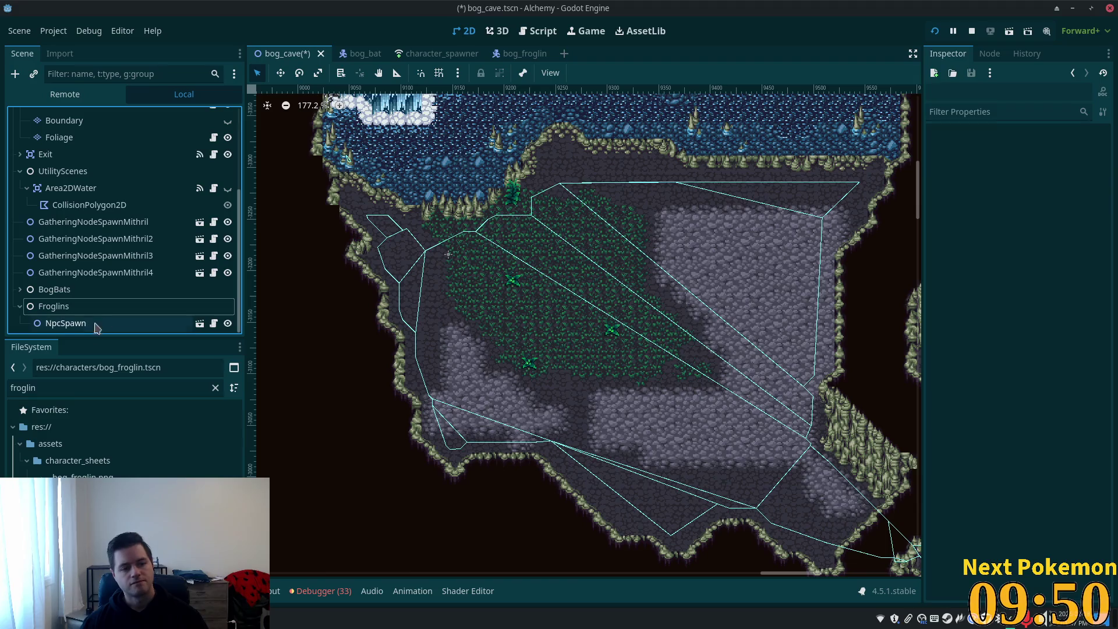
click(97, 328)
key(F2)
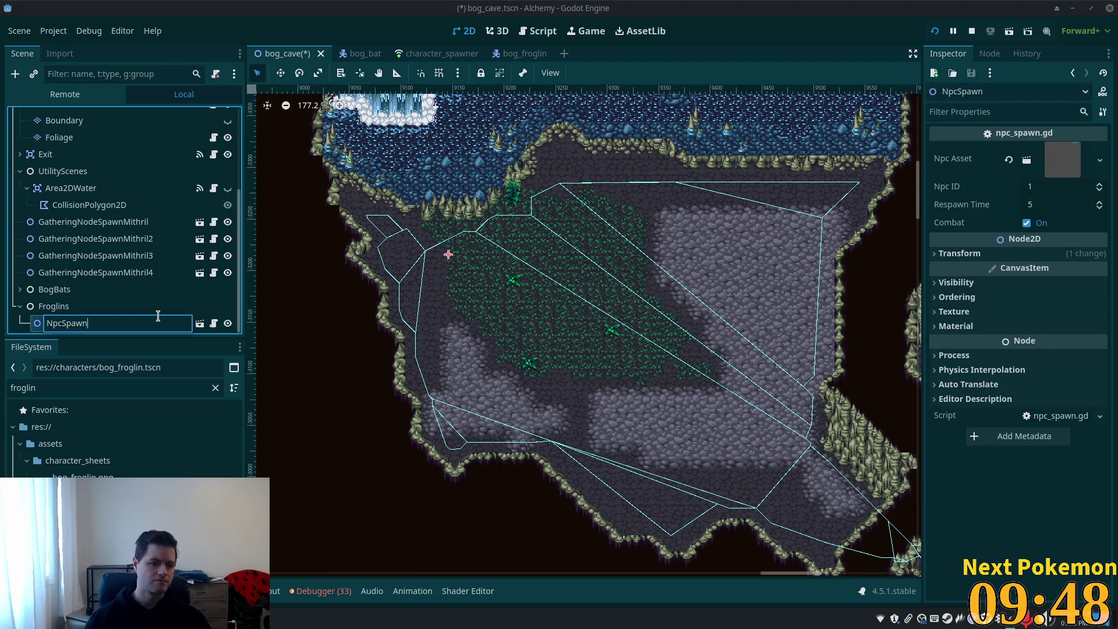
text(Froglin)
key(Return)
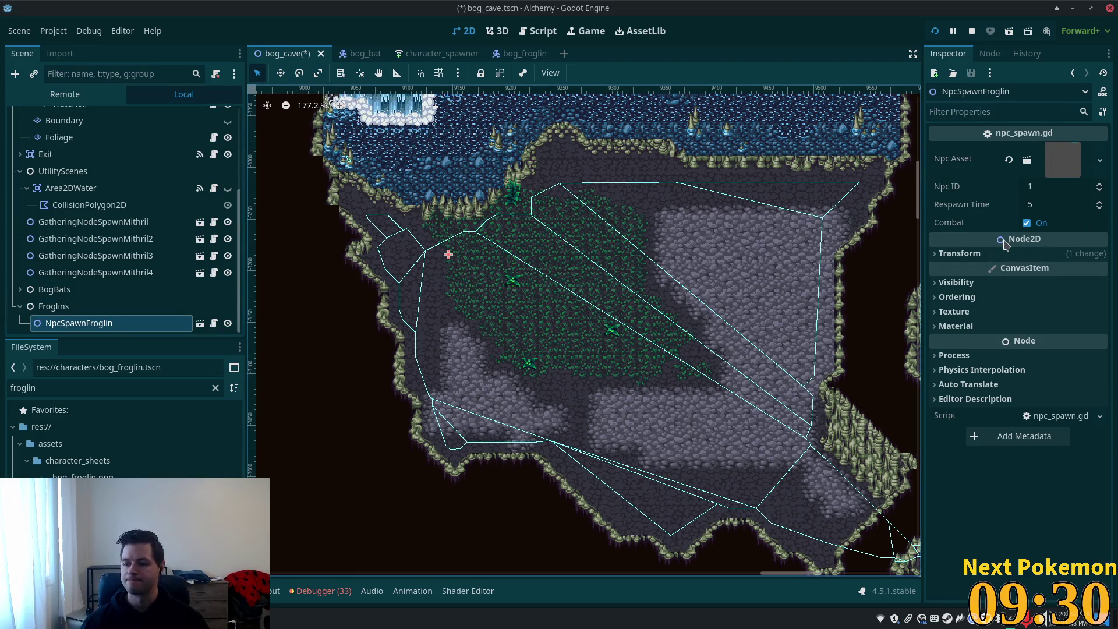
key(ctrl+s)
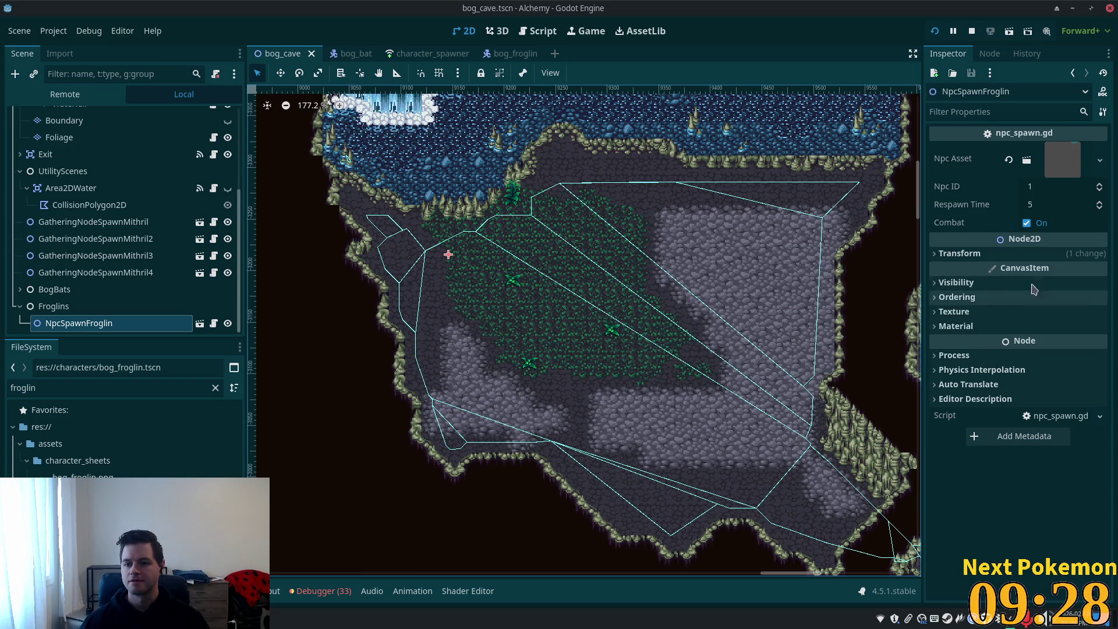
- Set the froglin spawn's Respawn Time to 35
click(1055, 205)
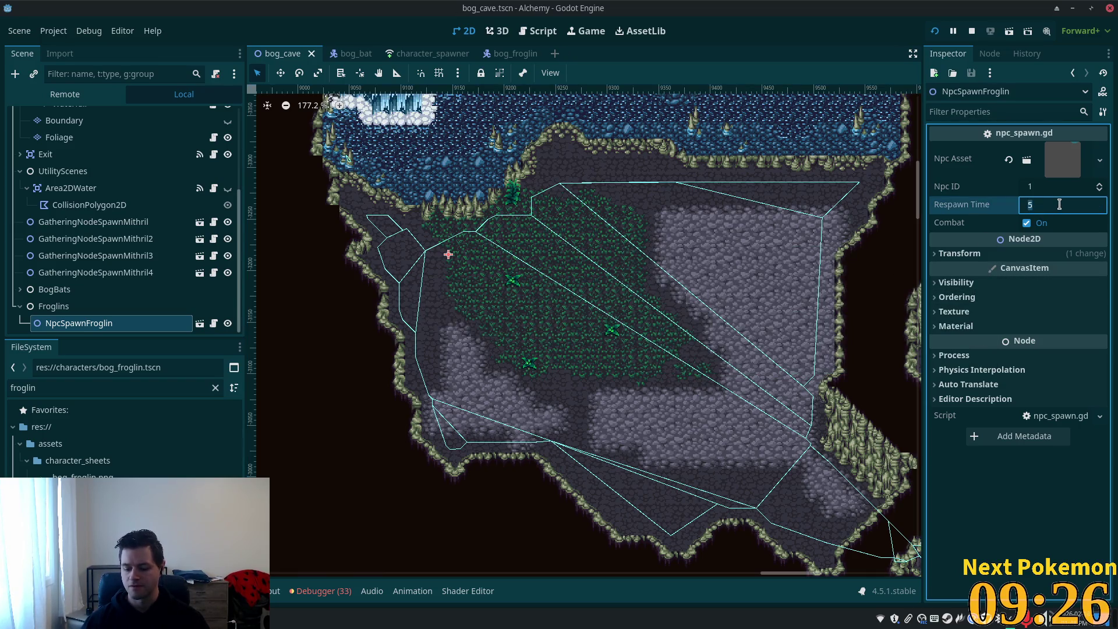
text(3)
key(Tab)
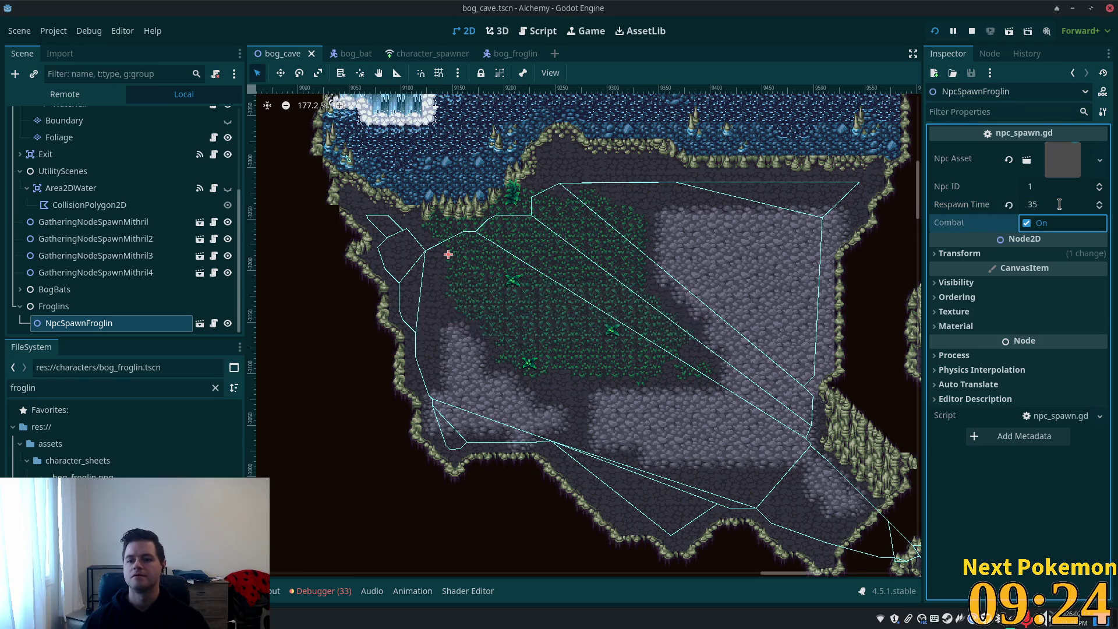
- Duplicate the froglin spawn four times, spread the copies across the cave, save, and run the game
click(70, 317)
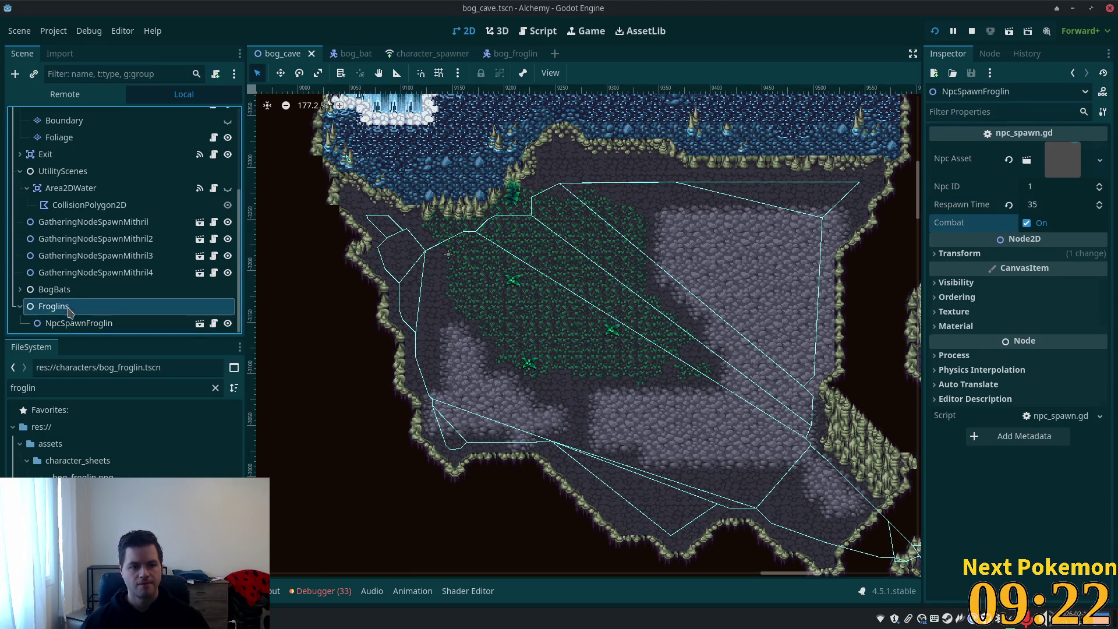
key(ctrl+d)
click(279, 76)
mouse_move(475, 229)
mouse_down()
mouse_move(488, 245)
mouse_move(557, 242)
mouse_move(566, 194)
mouse_move(577, 192)
mouse_up()
key(ctrl+d)
drag(556, 343, 563, 362)
mouse_move(535, 392)
mouse_down()
mouse_move(552, 363)
mouse_move(537, 351)
mouse_move(466, 391)
mouse_move(496, 423)
mouse_up()
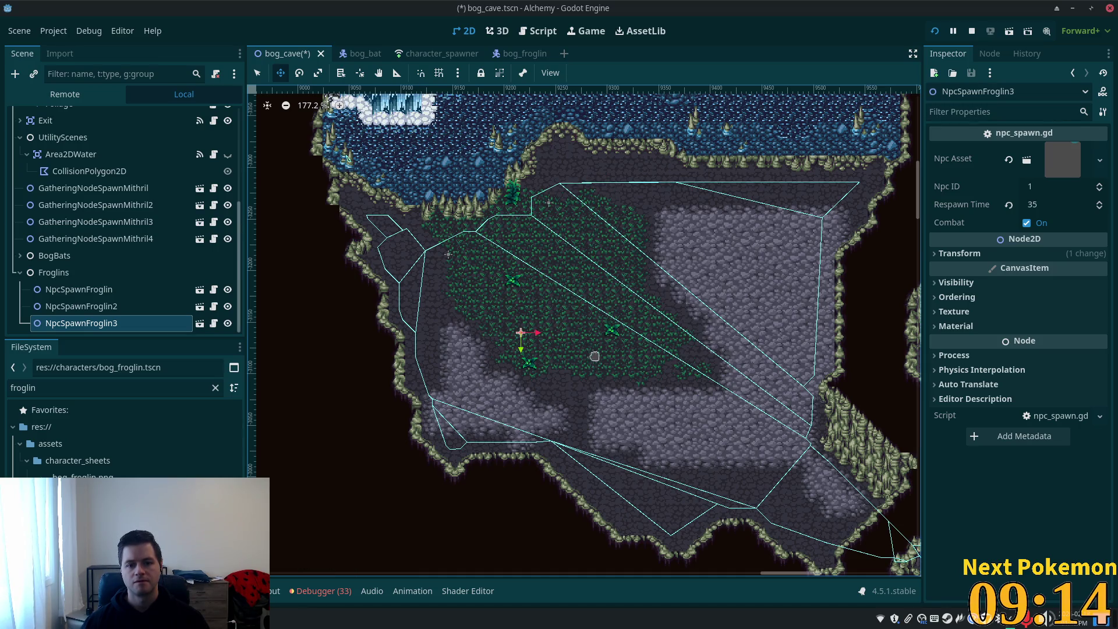
key(ctrl+d)
mouse_move(572, 317)
mouse_down()
mouse_move(749, 280)
mouse_move(742, 243)
mouse_up()
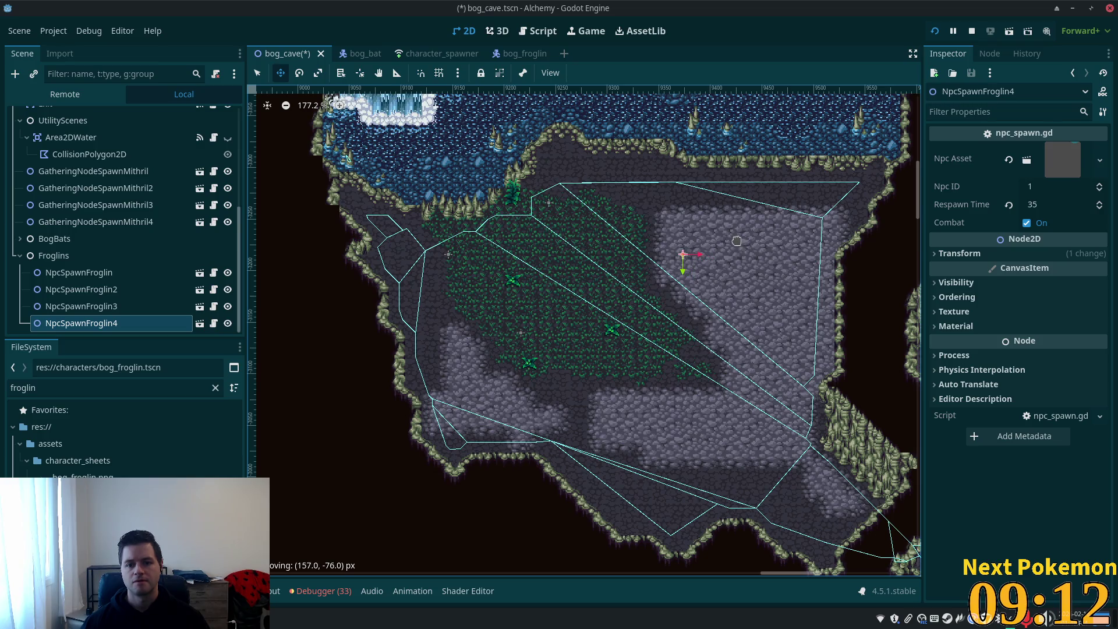
key(ctrl+d)
drag(560, 382, 463, 447)
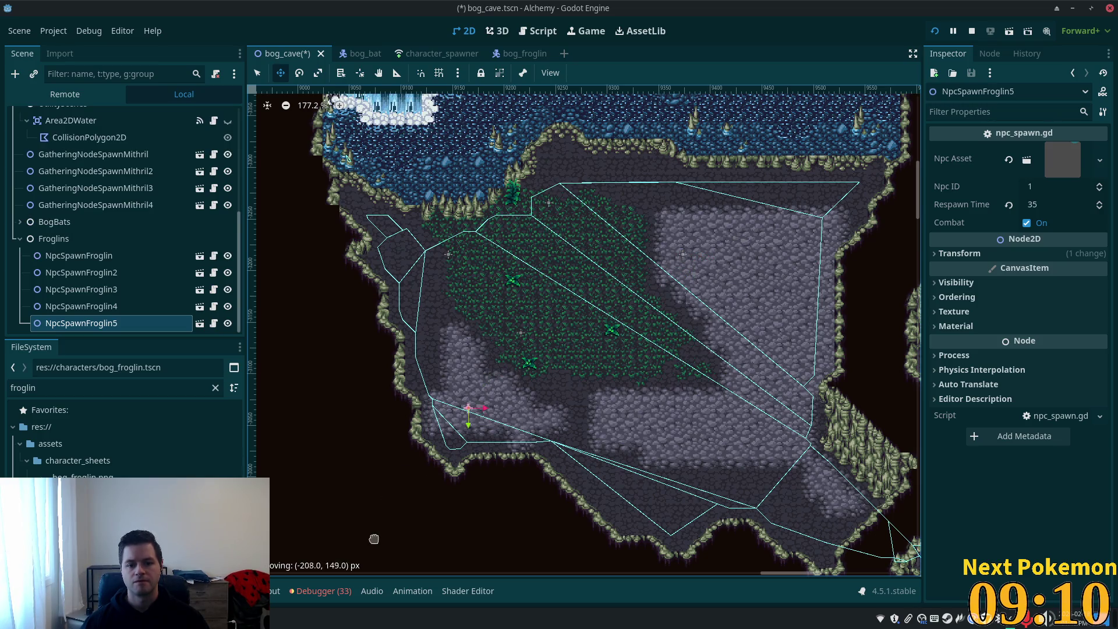
key(ctrl+s)
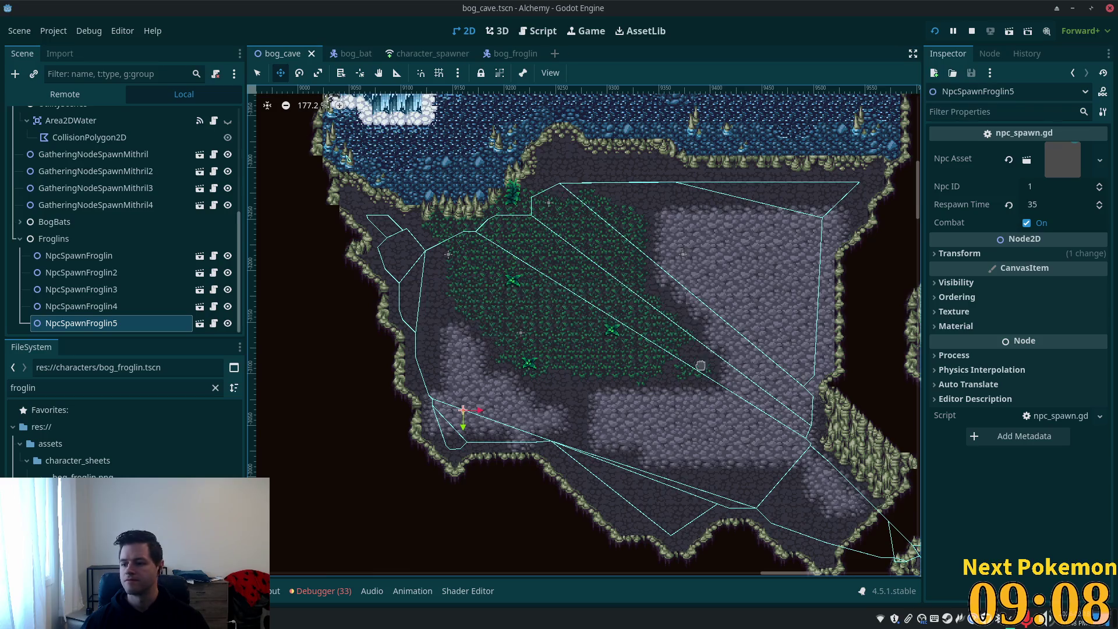
key(F5)
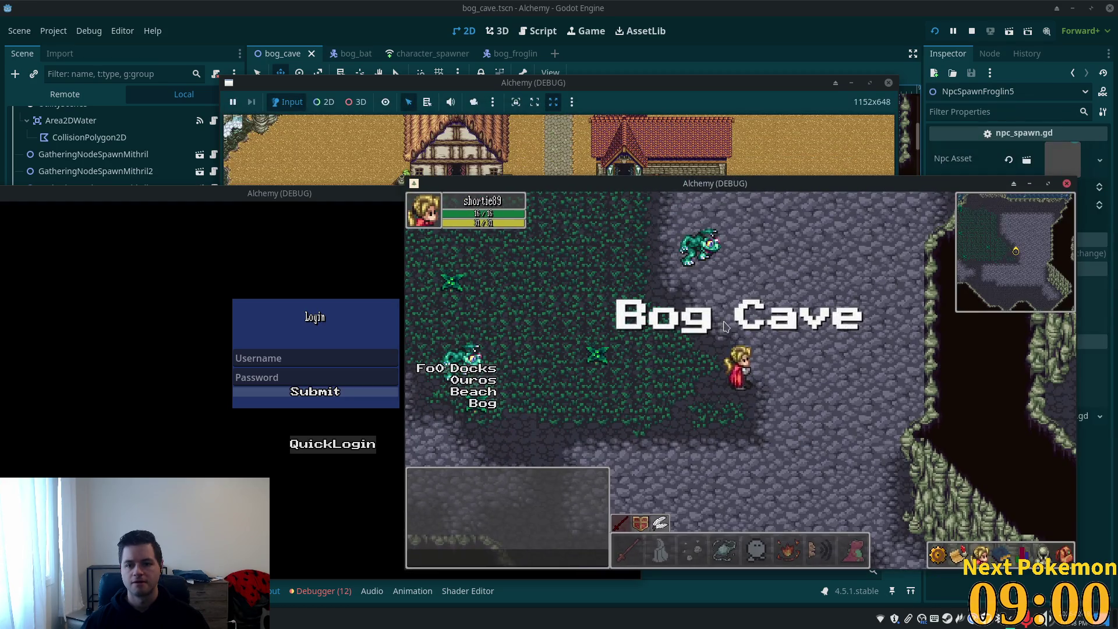
- Walk north through the cave, target a Bog Froglin, then restart the game
key(Up)
key(Left)
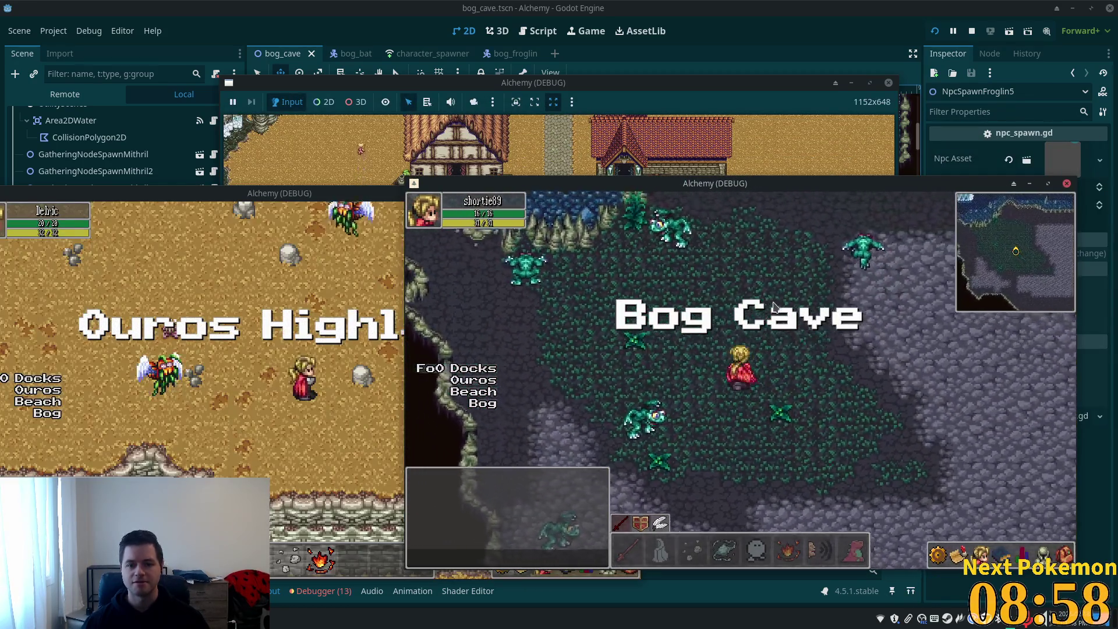
key(Up)
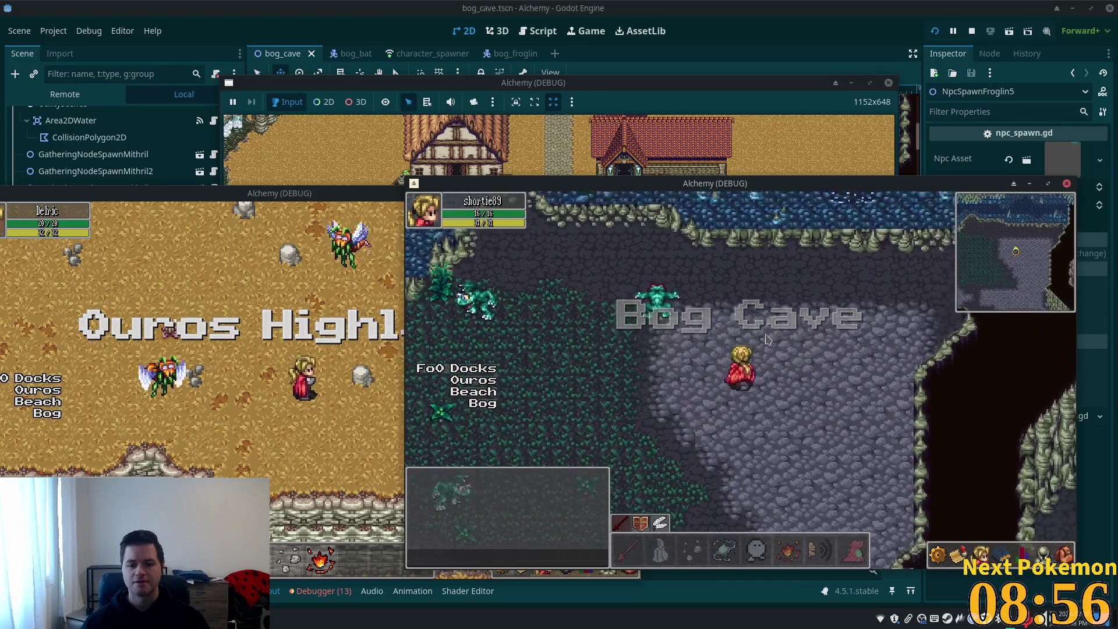
click(693, 373)
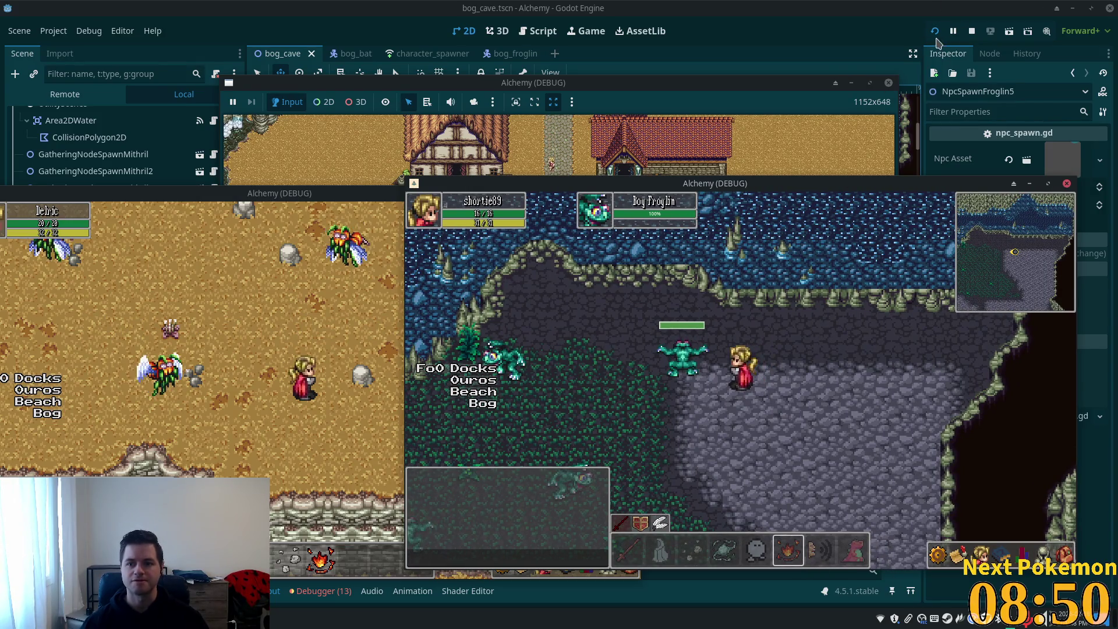
key(F5)
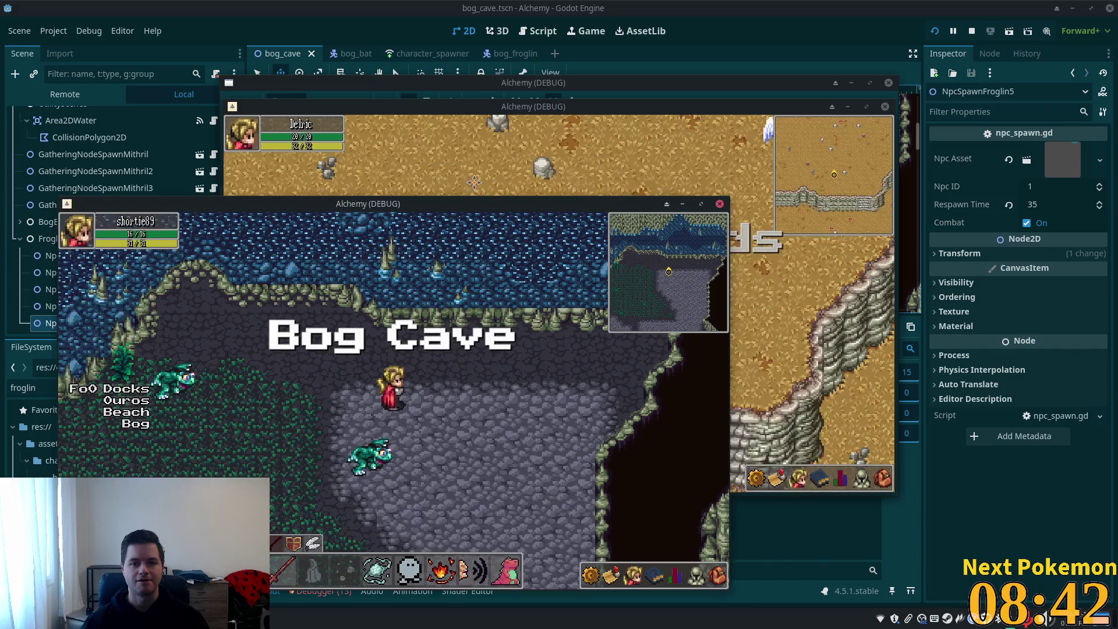
- Move the fire skill out of its hotbar slot, walk down-left, and attack the approaching froglin
click(508, 423)
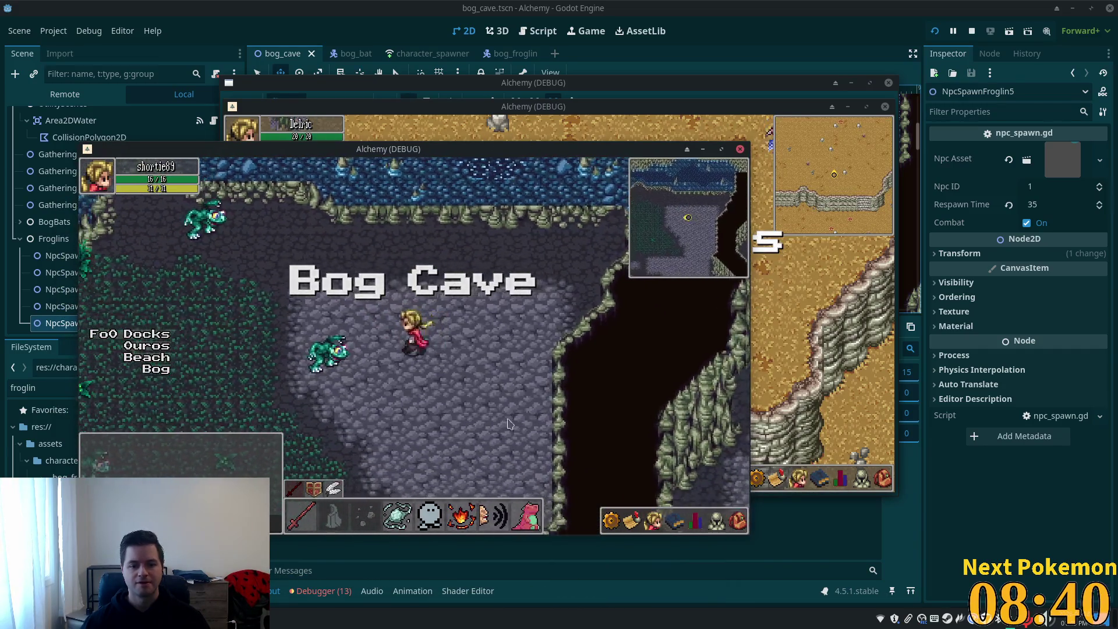
mouse_move(453, 516)
mouse_down()
mouse_move(355, 520)
mouse_move(366, 519)
mouse_up()
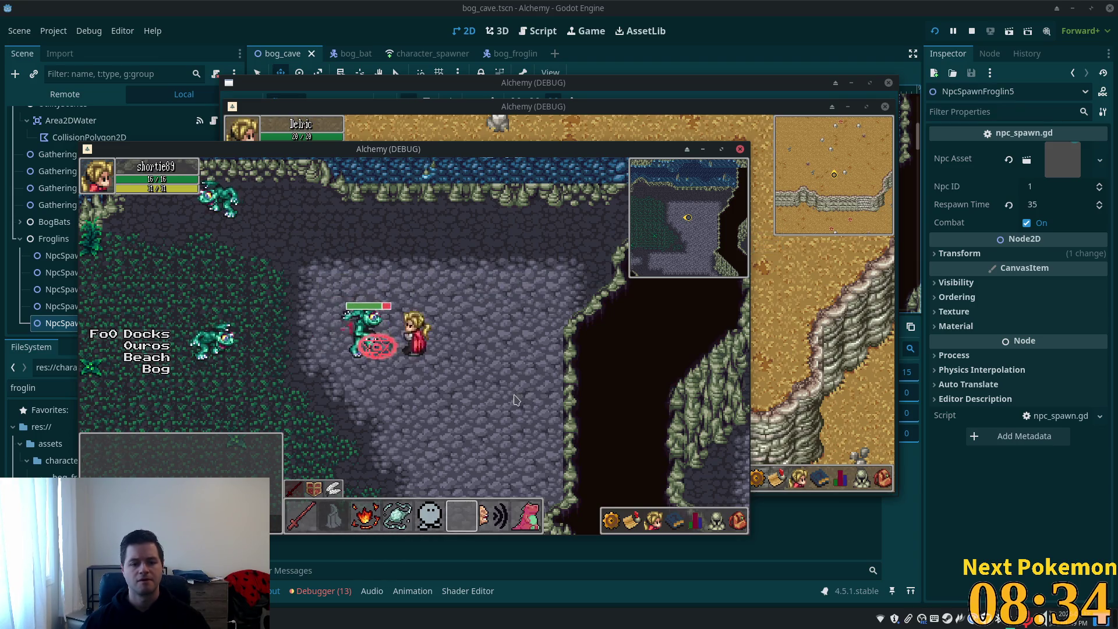
key(Left)
key(Down)
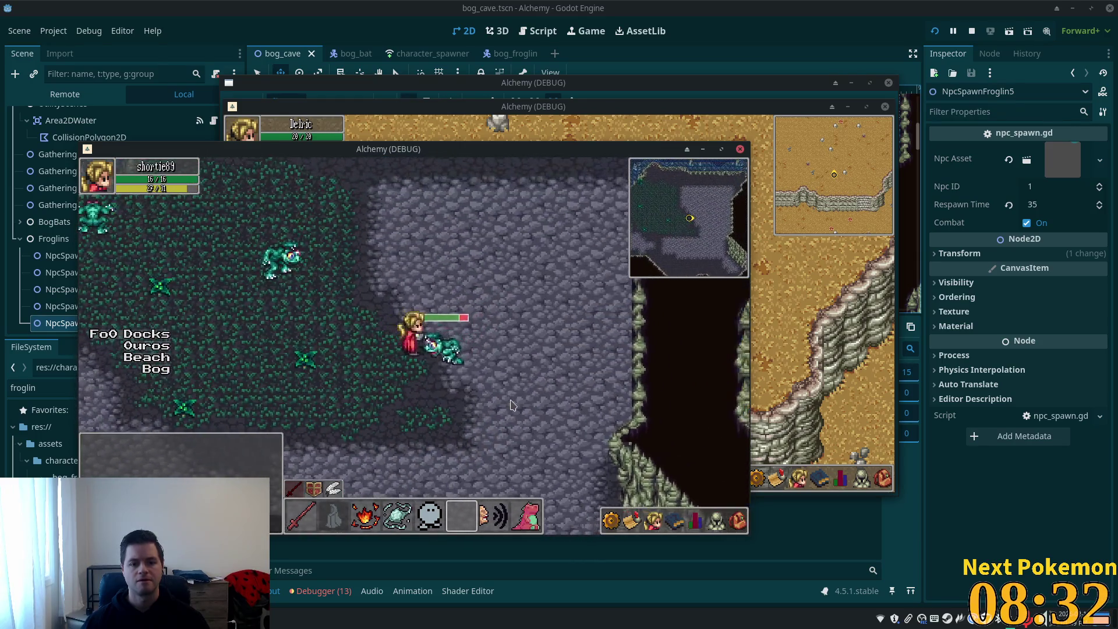
key(Left)
key(Down)
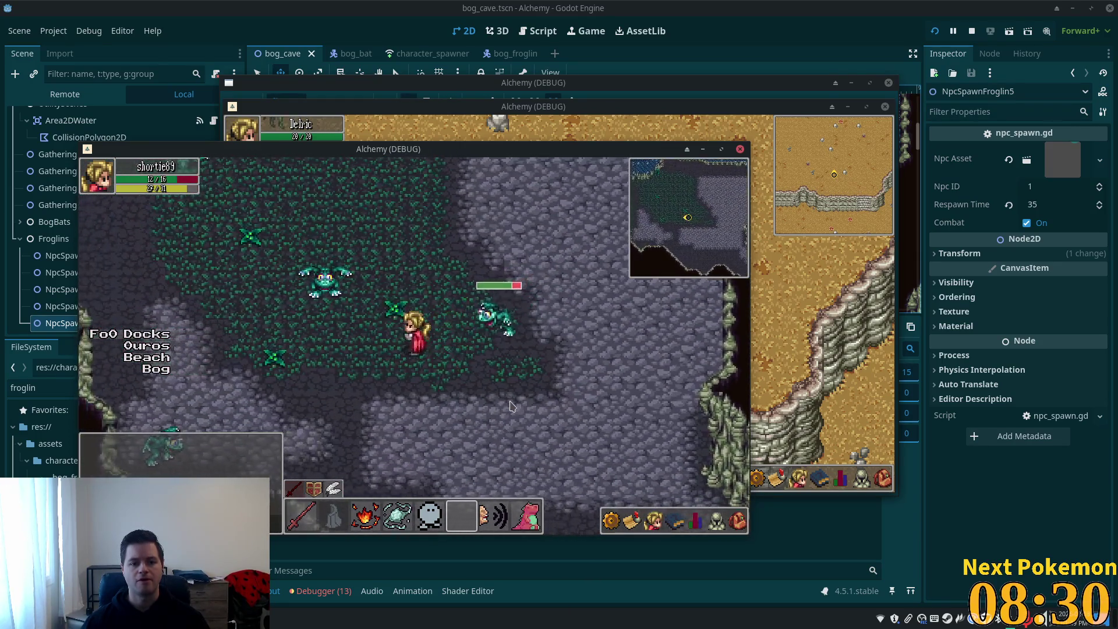
key(Right)
key(3)
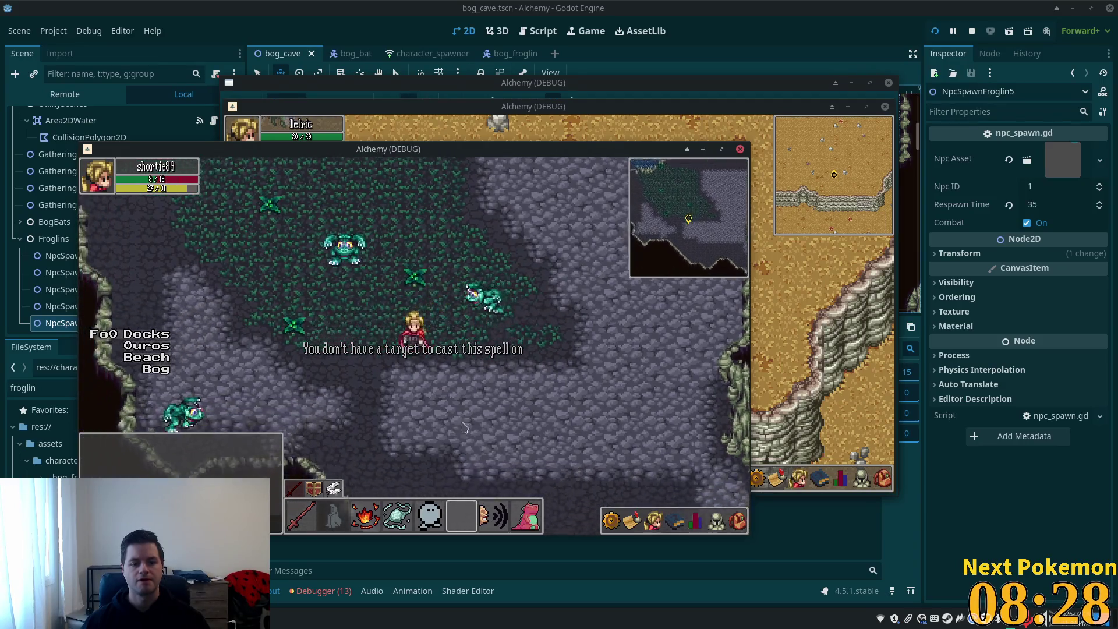
- Roam the cave among the froglins and attack a Bog Froglin
key(Left)
key(Up)
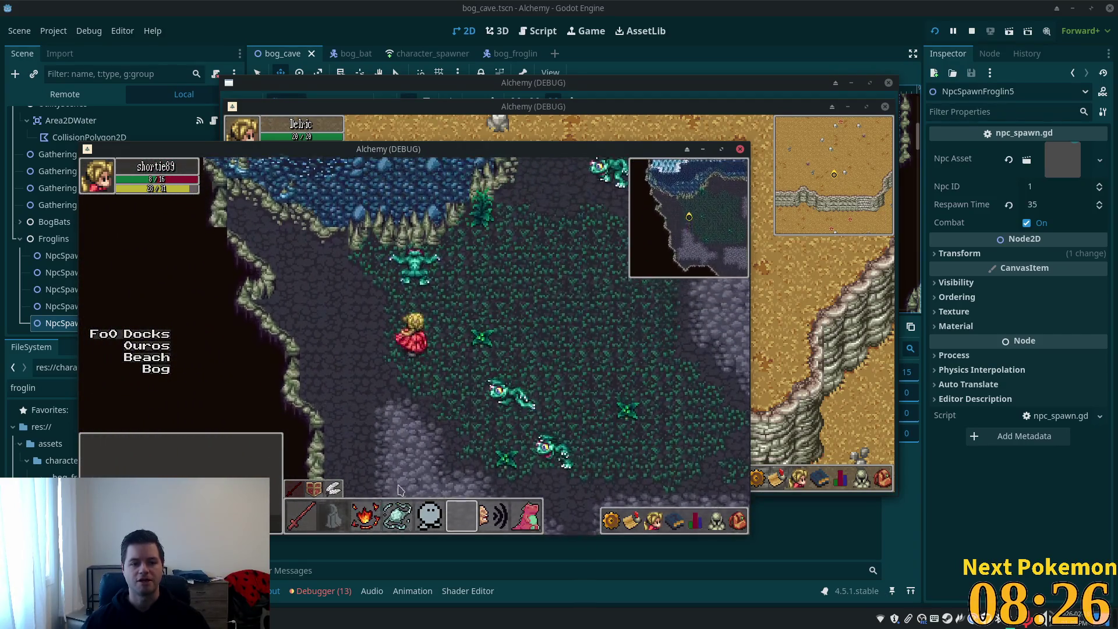
key(Right)
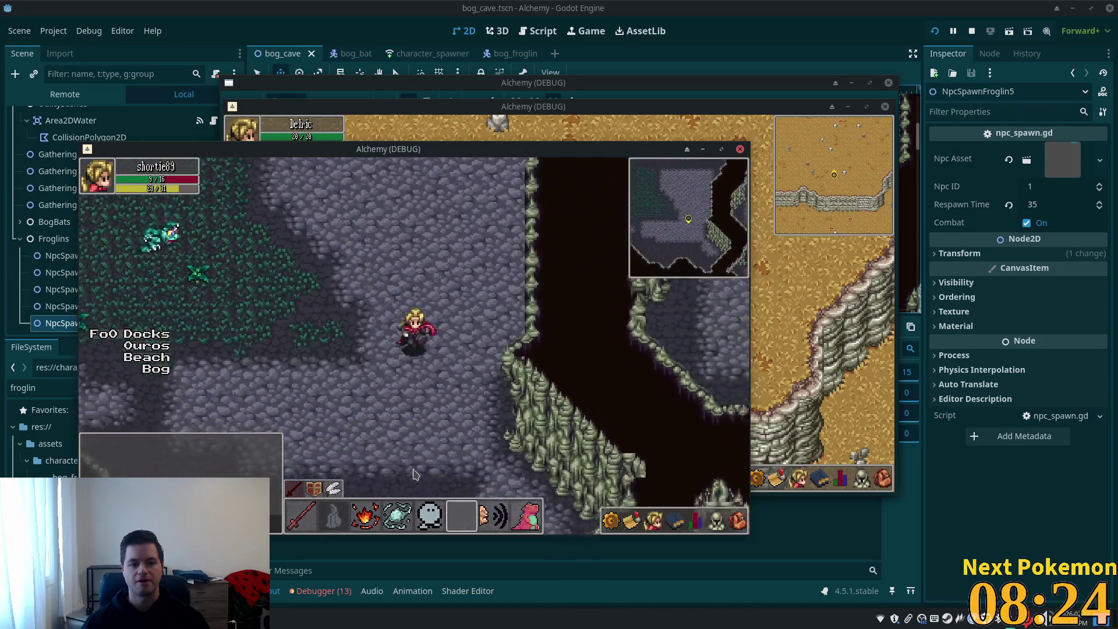
key(Down)
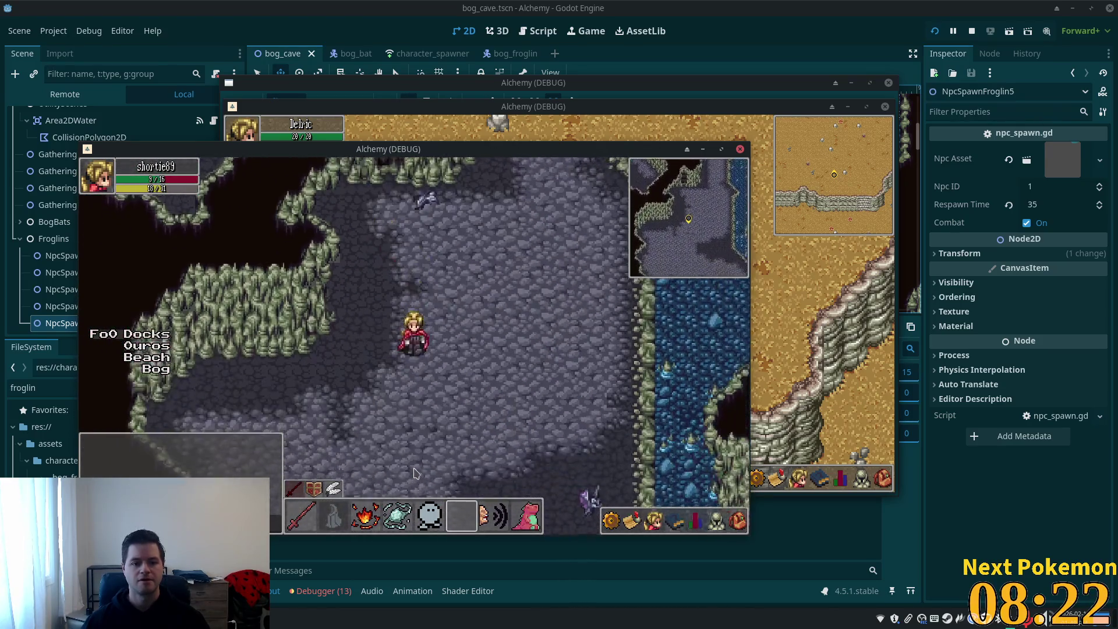
key(Down)
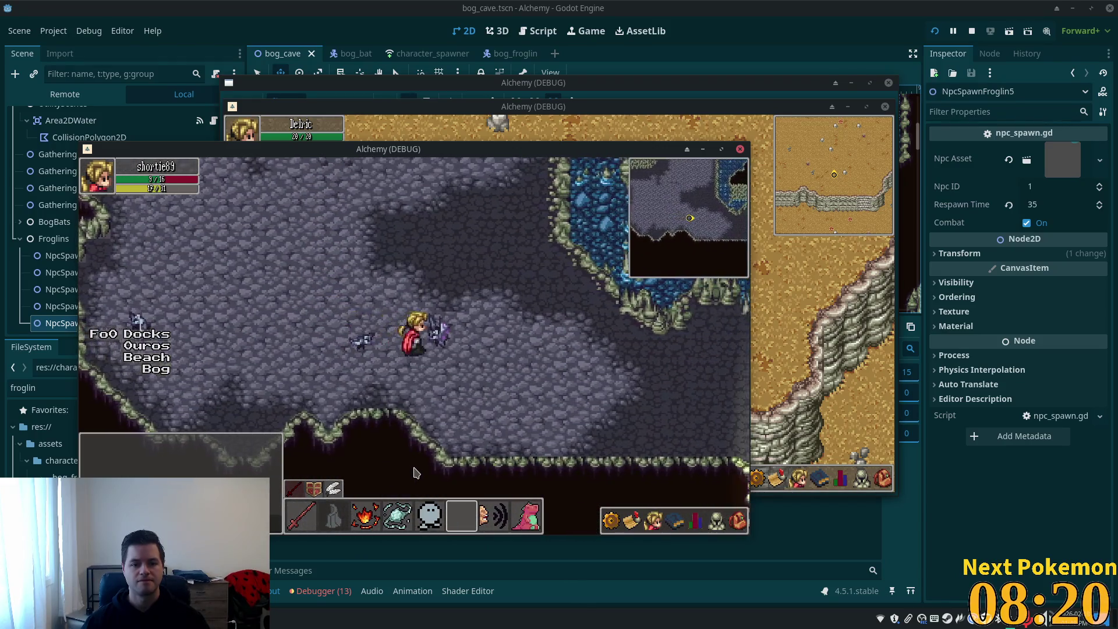
key(Up)
key(Up)
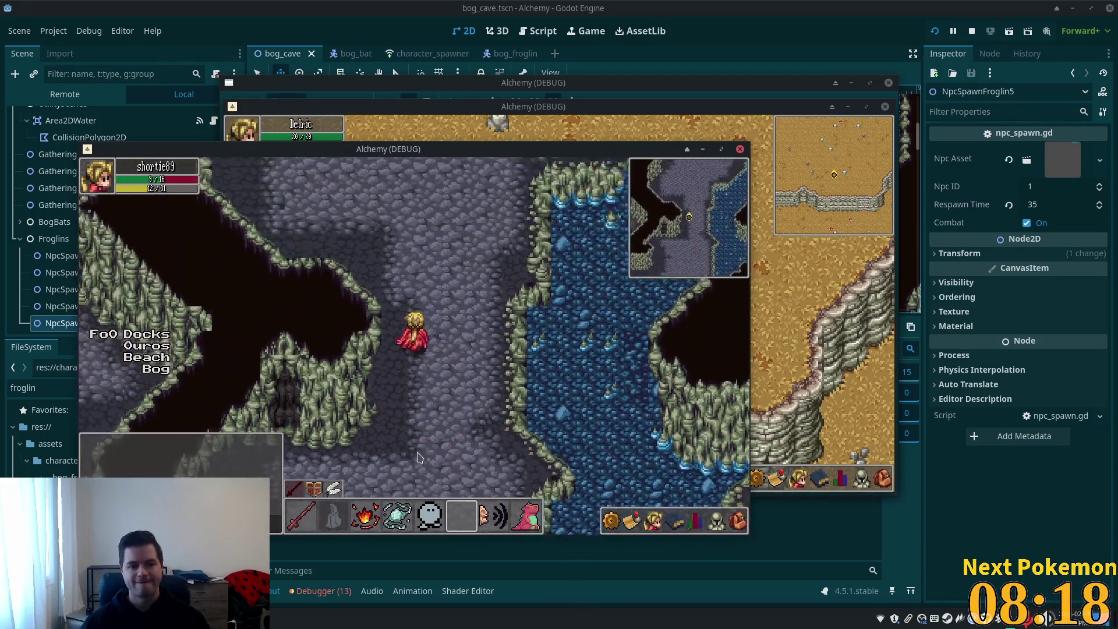
key(Down)
key(Left)
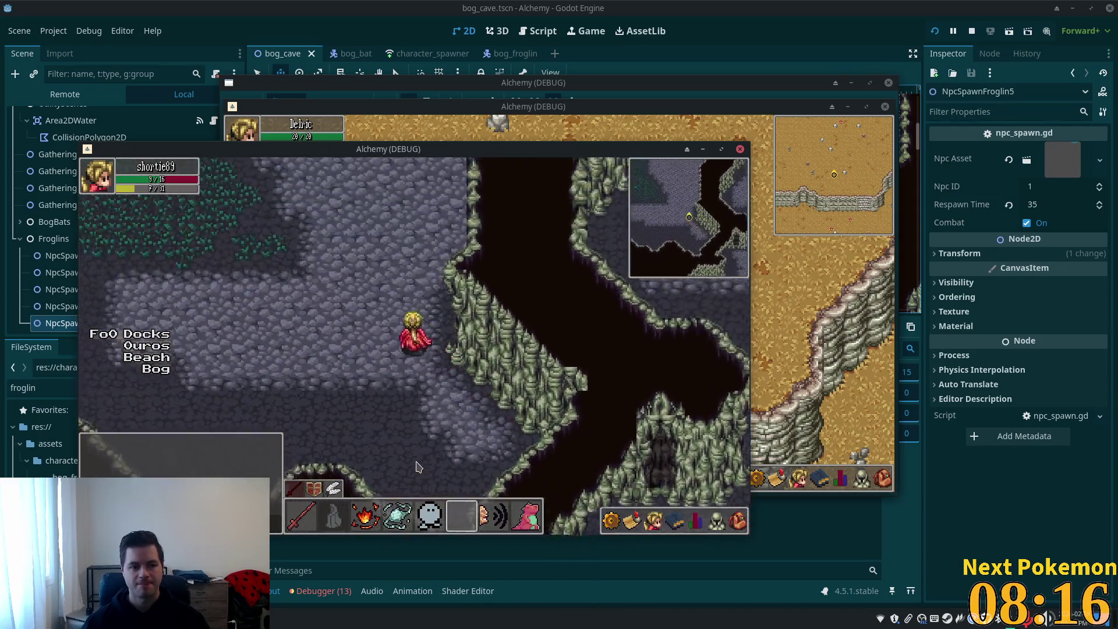
key(Left)
key(Left)
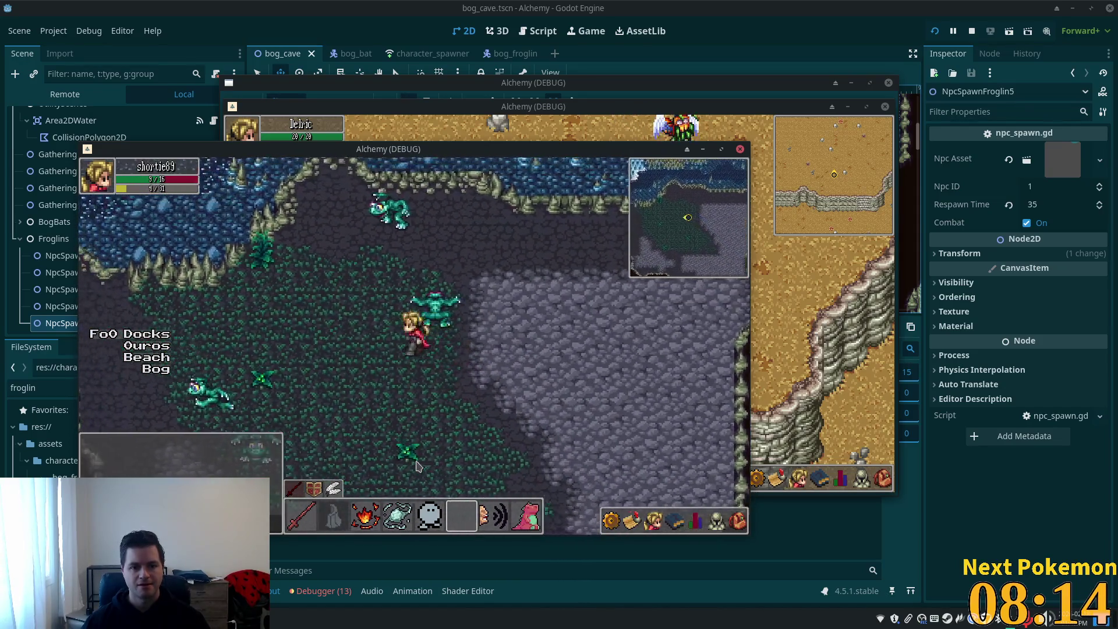
key(Left)
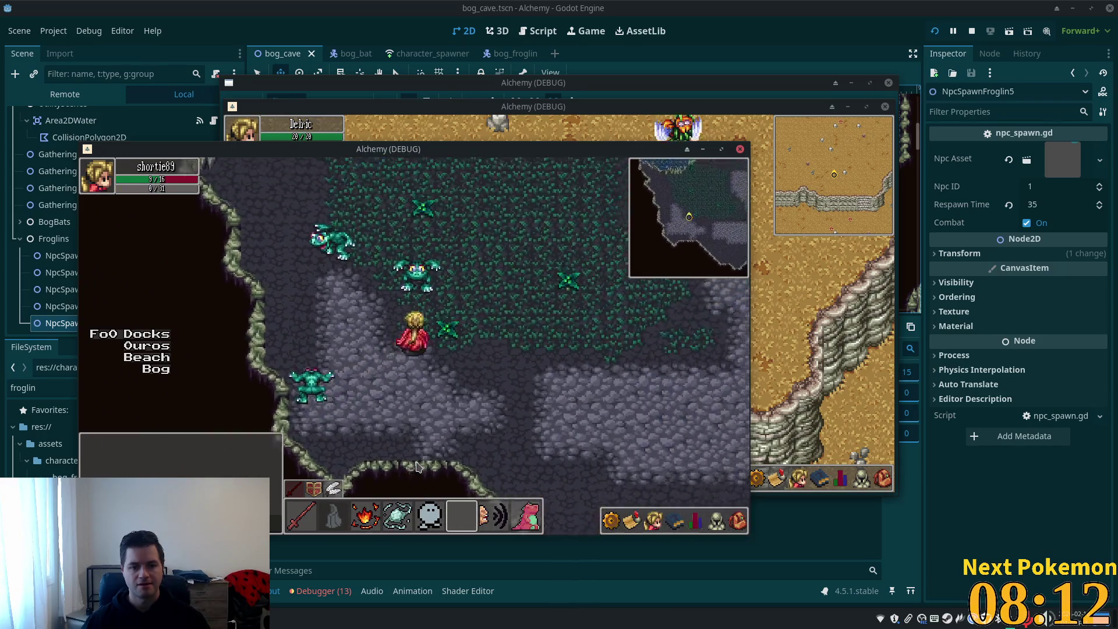
key(Up)
key(Right)
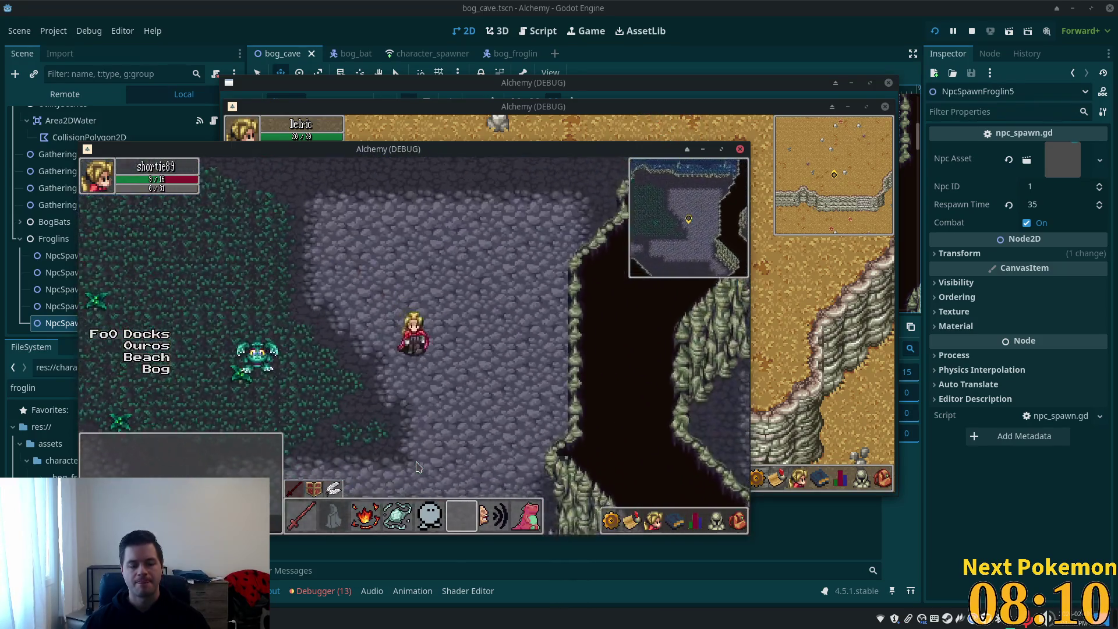
key(Right)
key(Left)
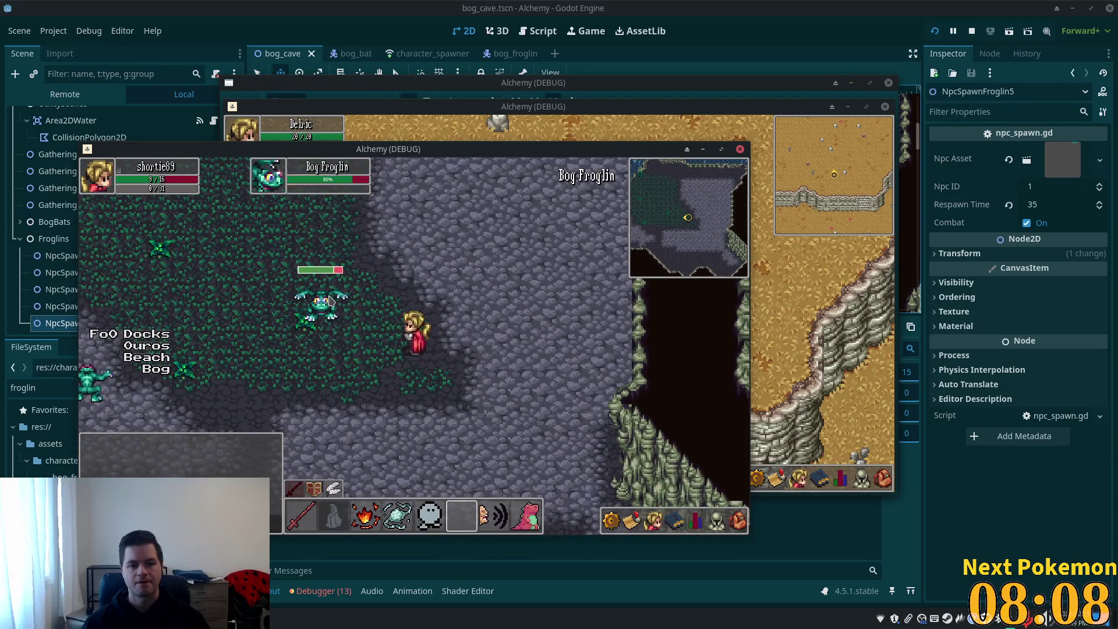
key(Left)
key(Right)
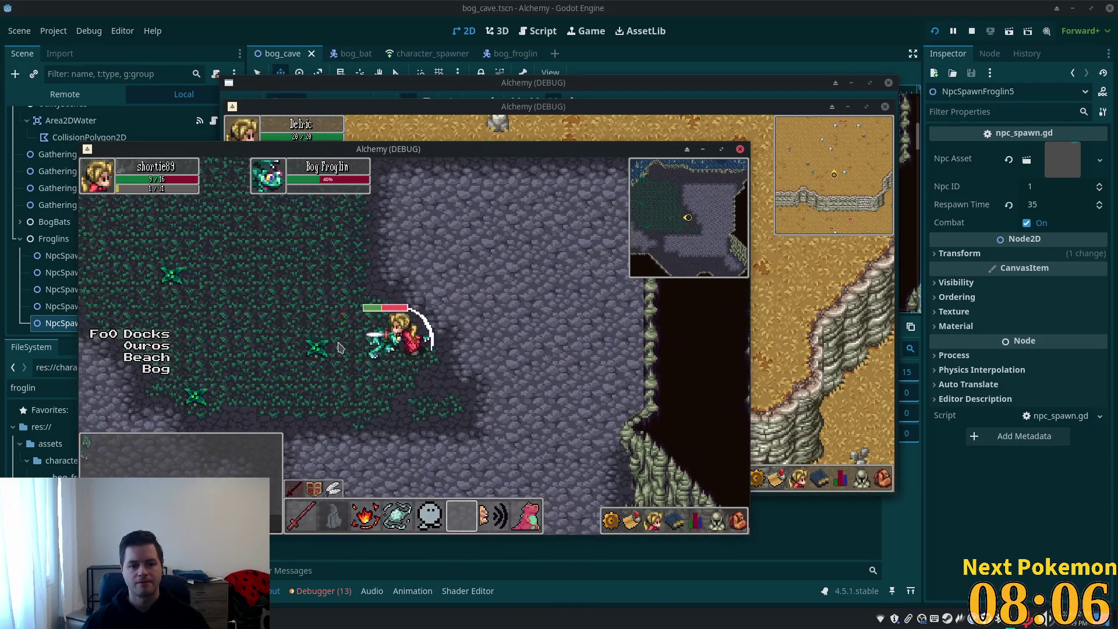
- Walk down the exit corridor into Indigo Bog, then stop the running game with F8
key(Right)
key(Down)
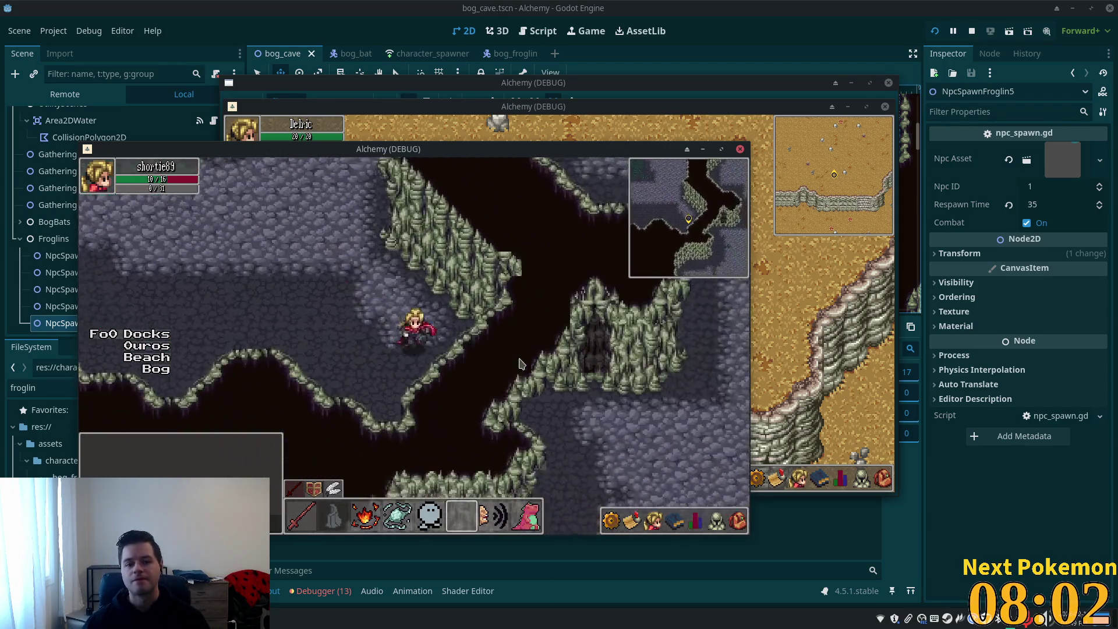
key(Right)
key(Down)
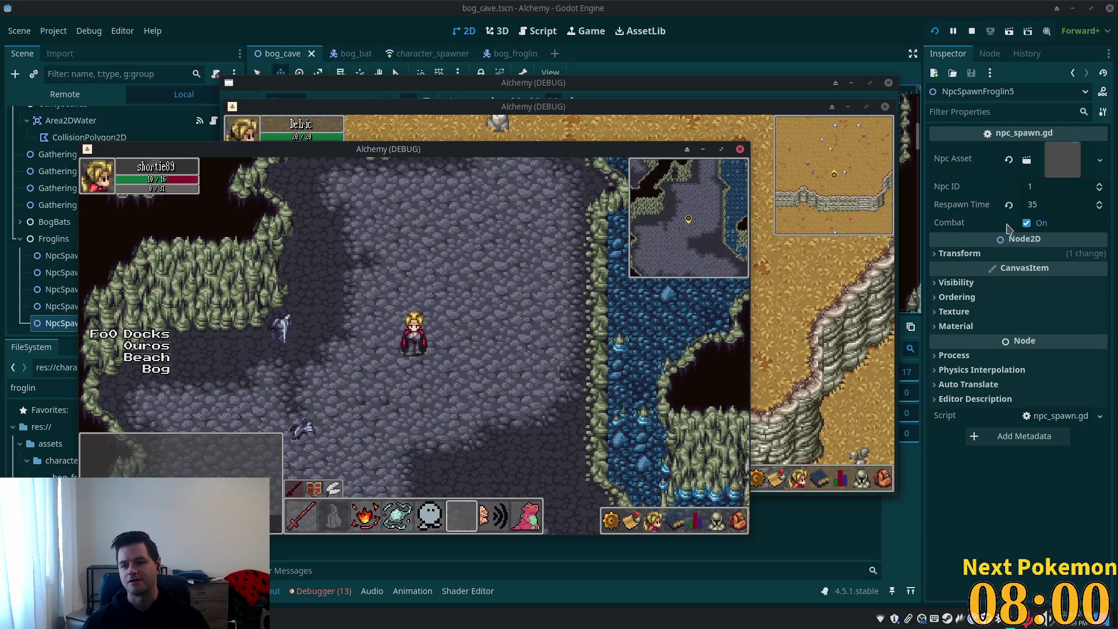
key(Down)
key(Right)
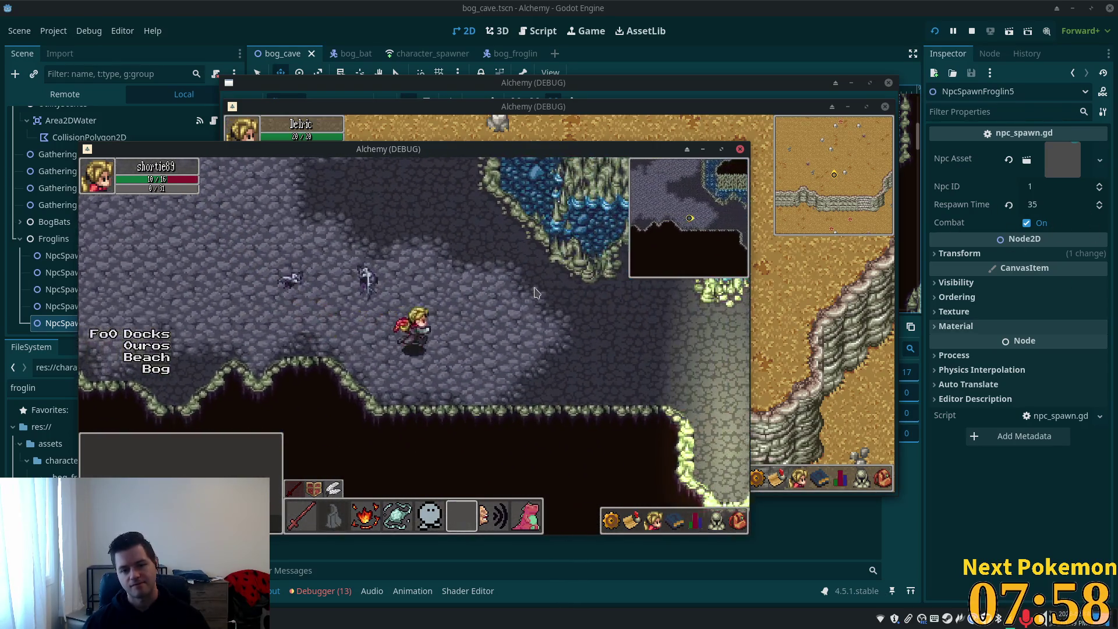
key(Right)
key(Down)
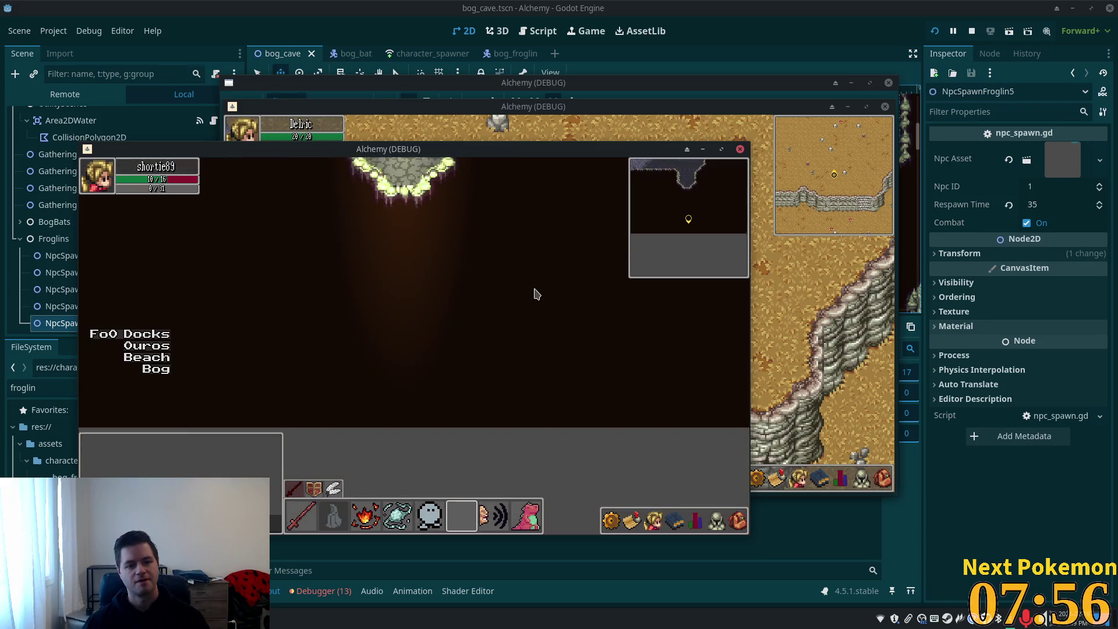
key(Up)
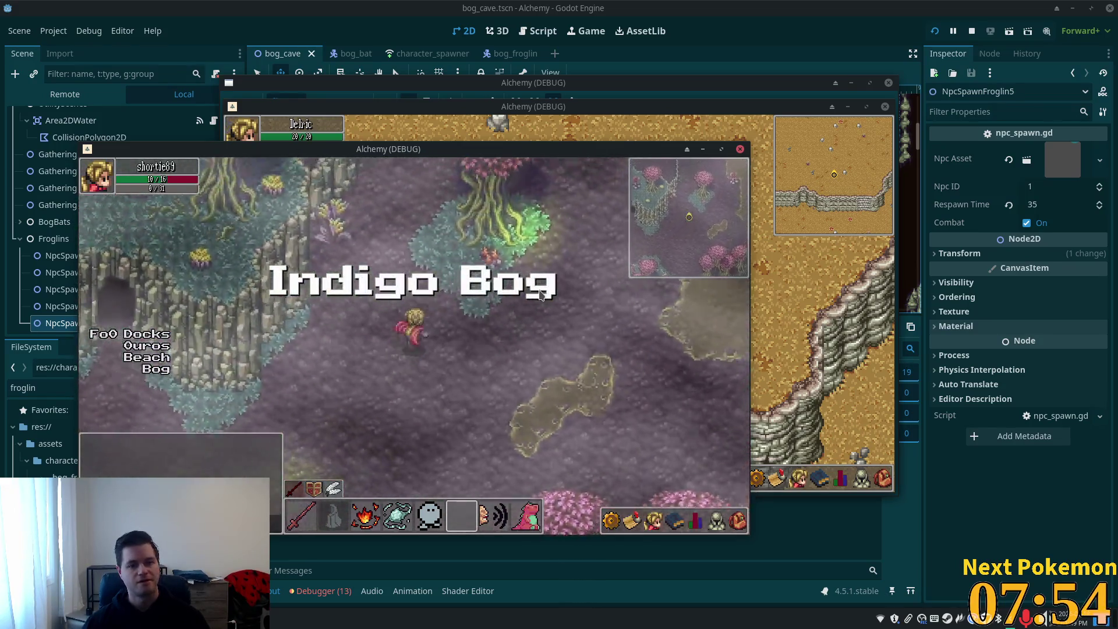
key(F8)
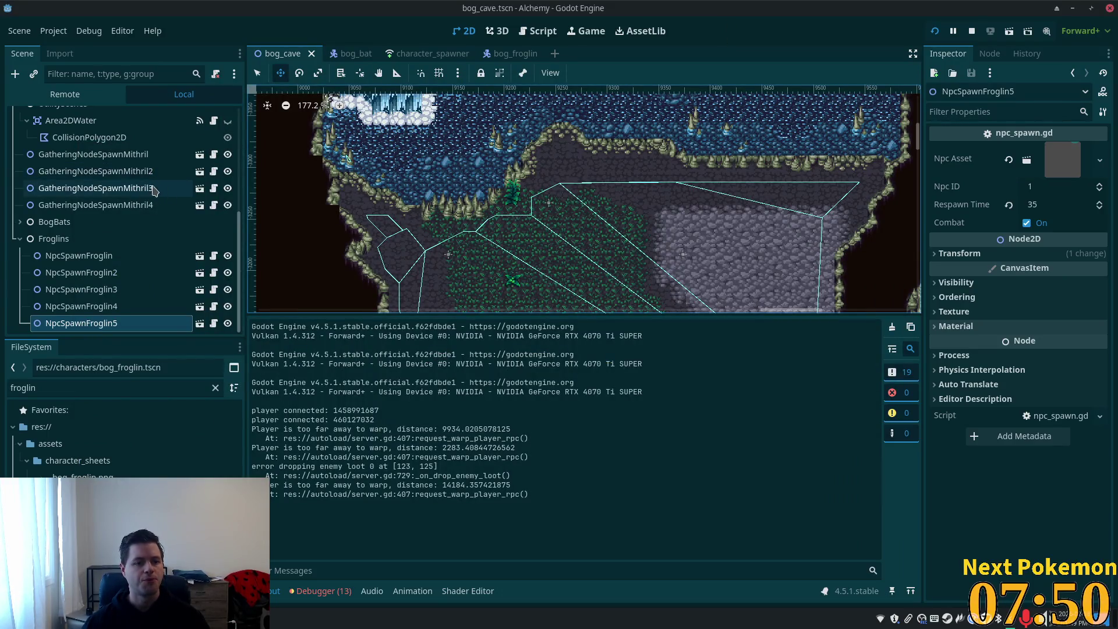
- Pan the scene view to the cave's edge and collapse the Froglins group in the Scene dock
scroll(524, 187, down, 3)
drag(524, 186, 466, 112)
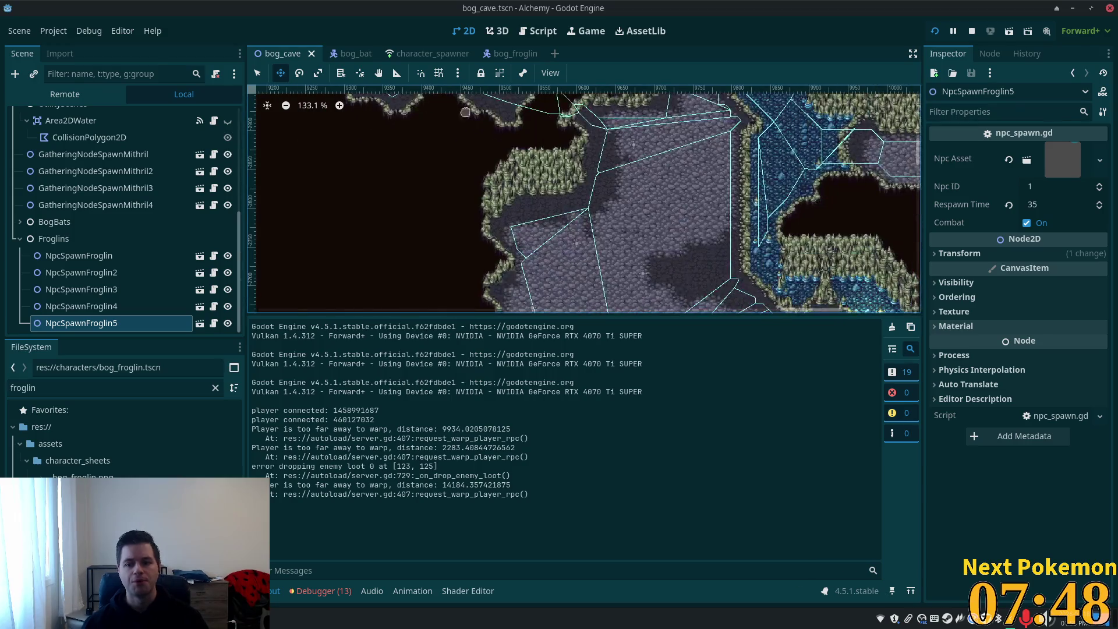
scroll(636, 220, down, 3)
scroll(603, 231, down, 1)
mouse_move(603, 231)
mouse_down()
mouse_move(571, 201)
mouse_move(573, 211)
mouse_up()
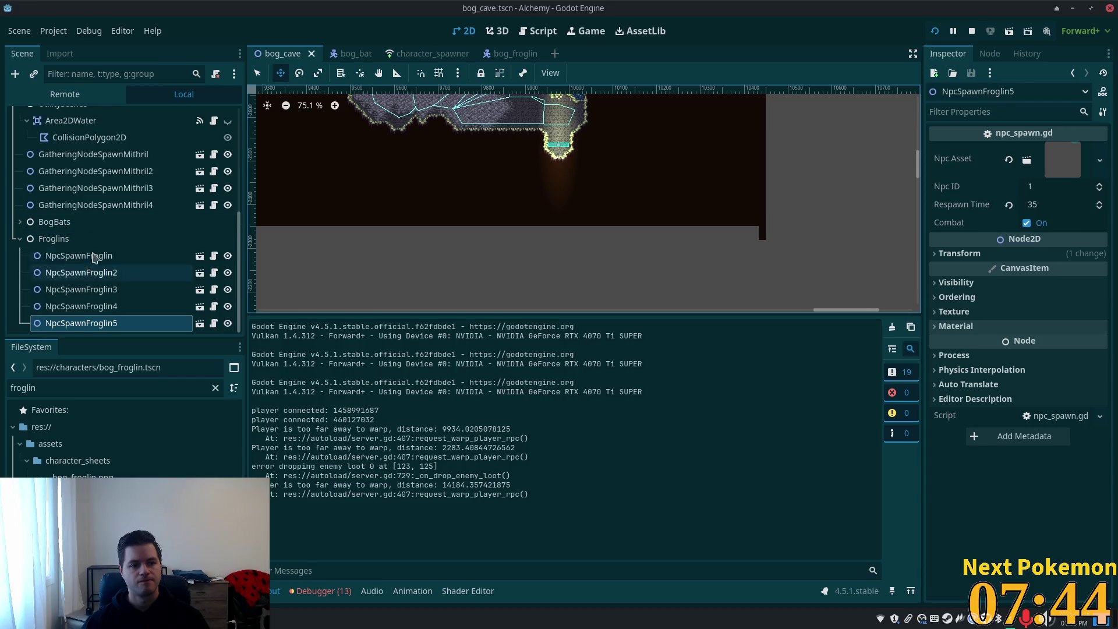
scroll(87, 233, up, 1)
scroll(35, 270, down, 1)
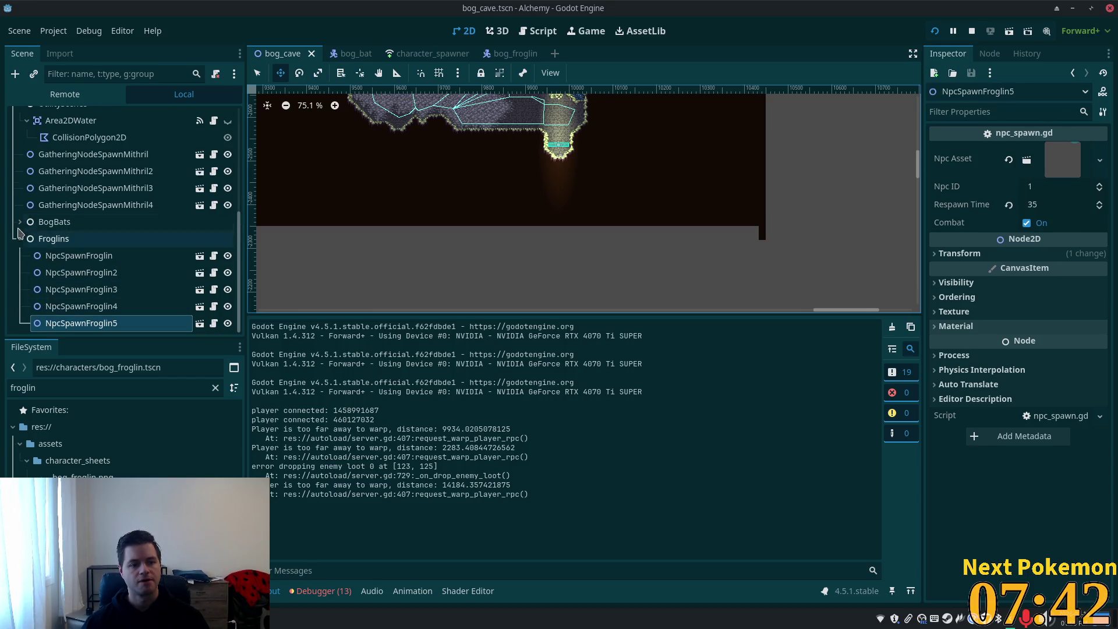
click(20, 239)
scroll(142, 240, up, 3)
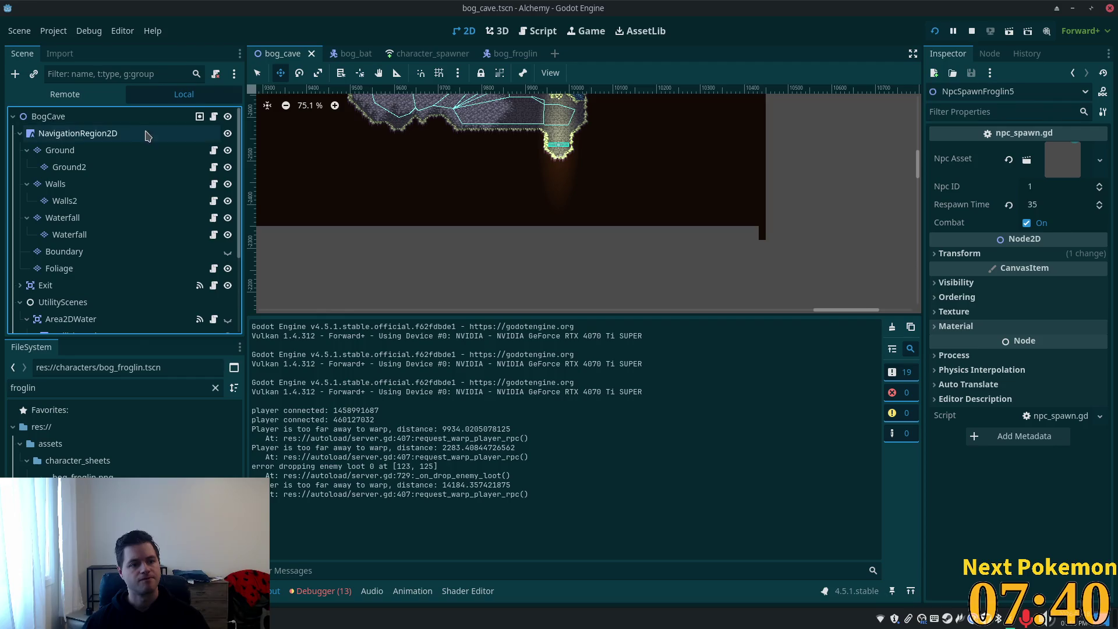
- Select the Walls layer, pick a muddy cave tile from the atlas, and choose the Rect tool
click(70, 184)
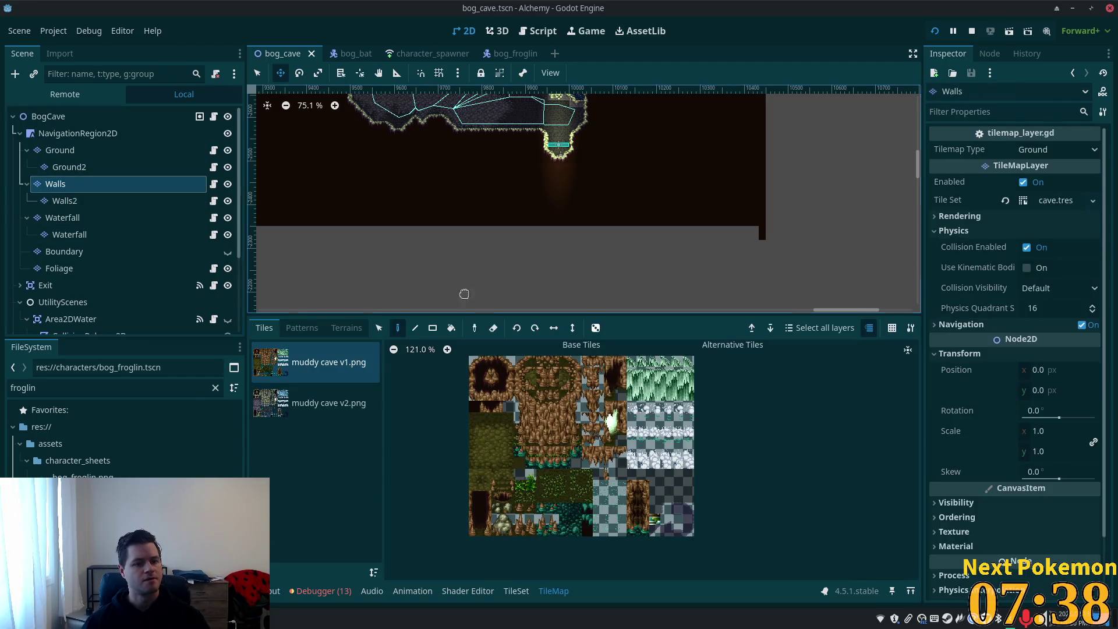
click(475, 406)
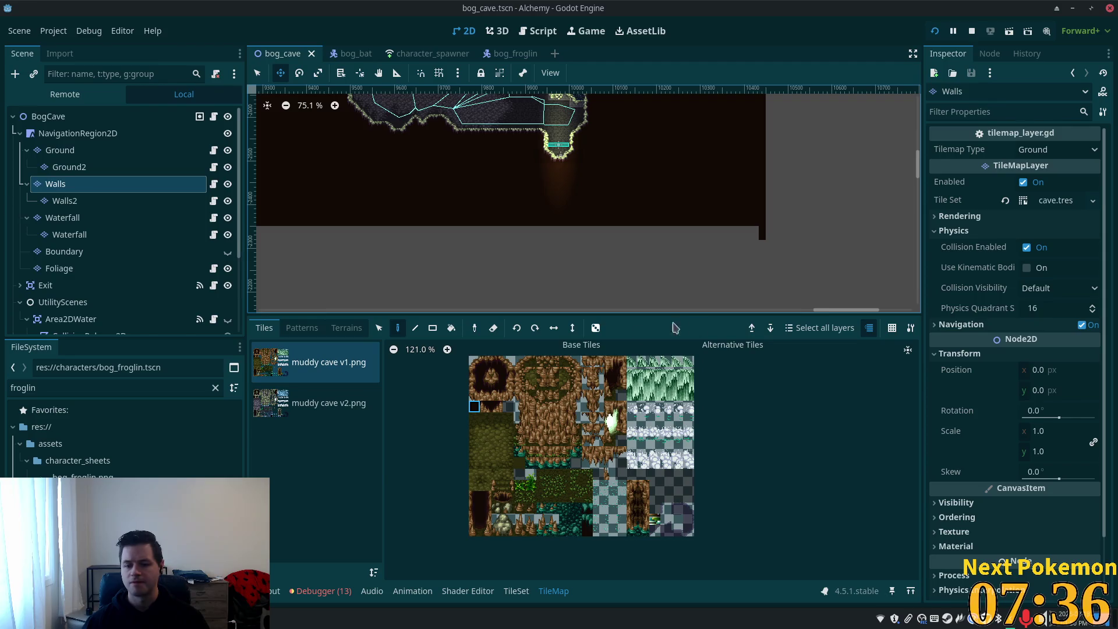
click(432, 328)
scroll(536, 237, down, 3)
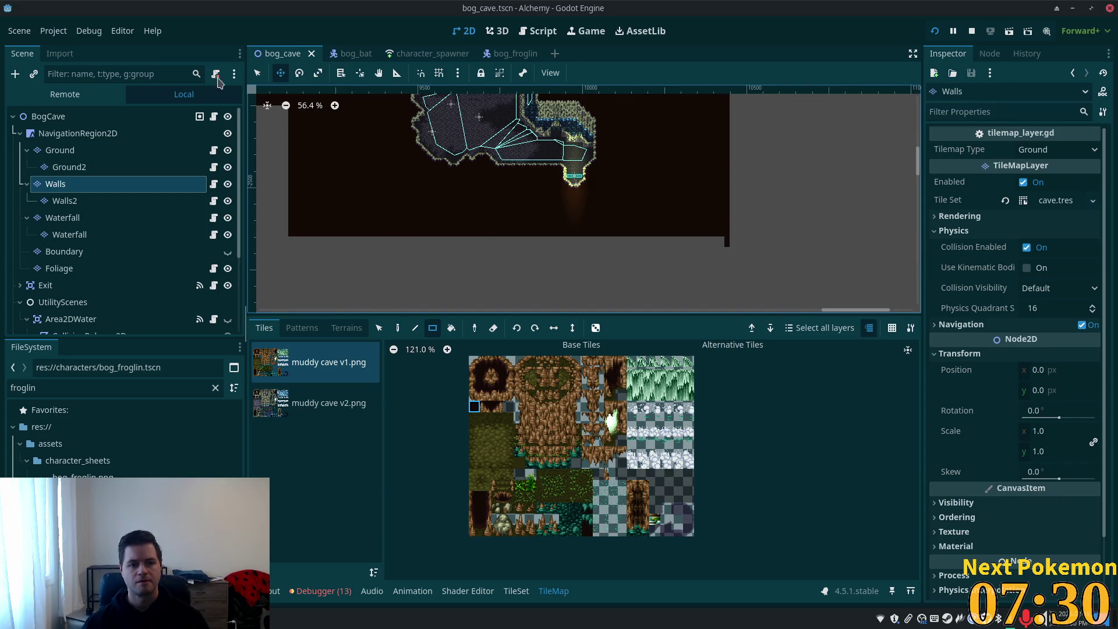
- Paint an 84x12 rectangle of wall tiles and save the bog_cave scene
key(q)
mouse_move(291, 242)
mouse_down()
mouse_move(732, 295)
mouse_move(731, 306)
mouse_up()
key(ctrl+s)
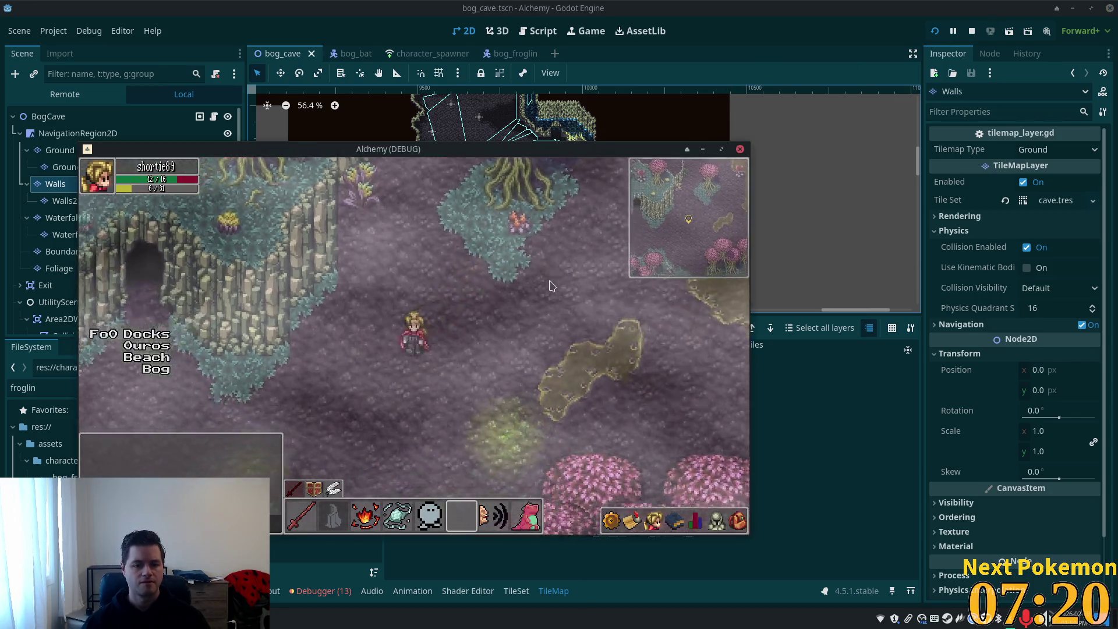
- In the running game, walk into Bog Cave, back out, and up through Indigo Bog onto the lily pad
key(Up)
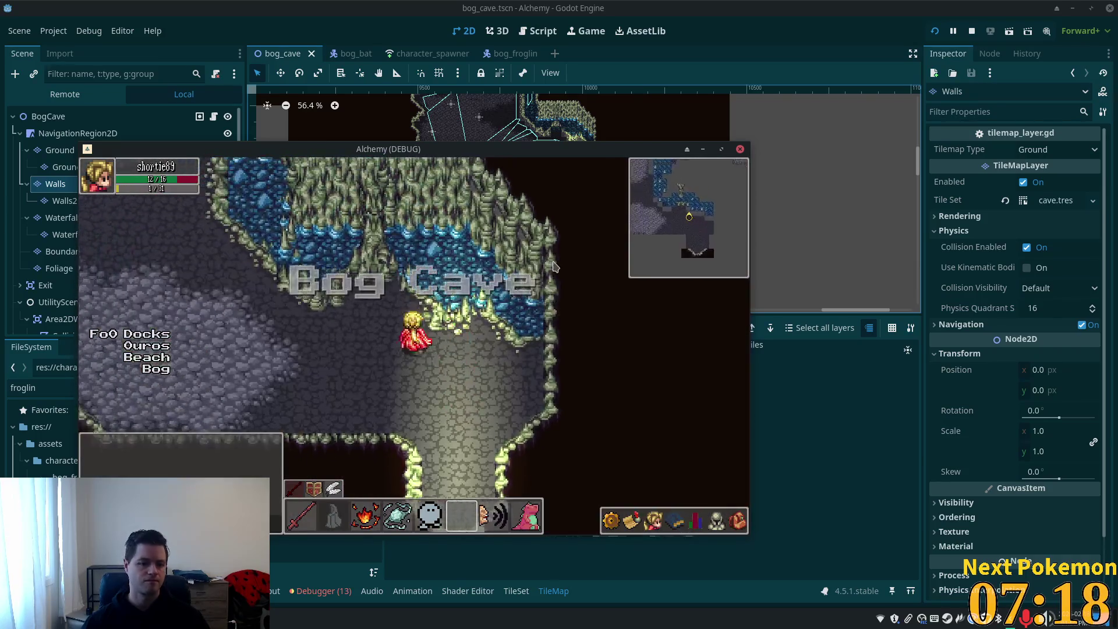
key(Down)
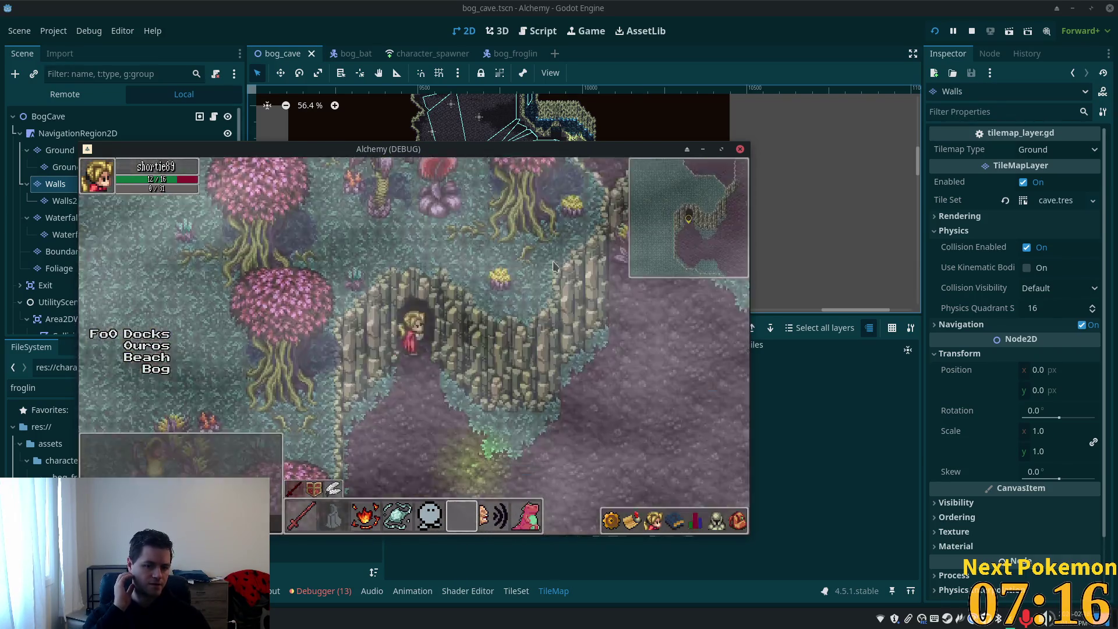
key(Right)
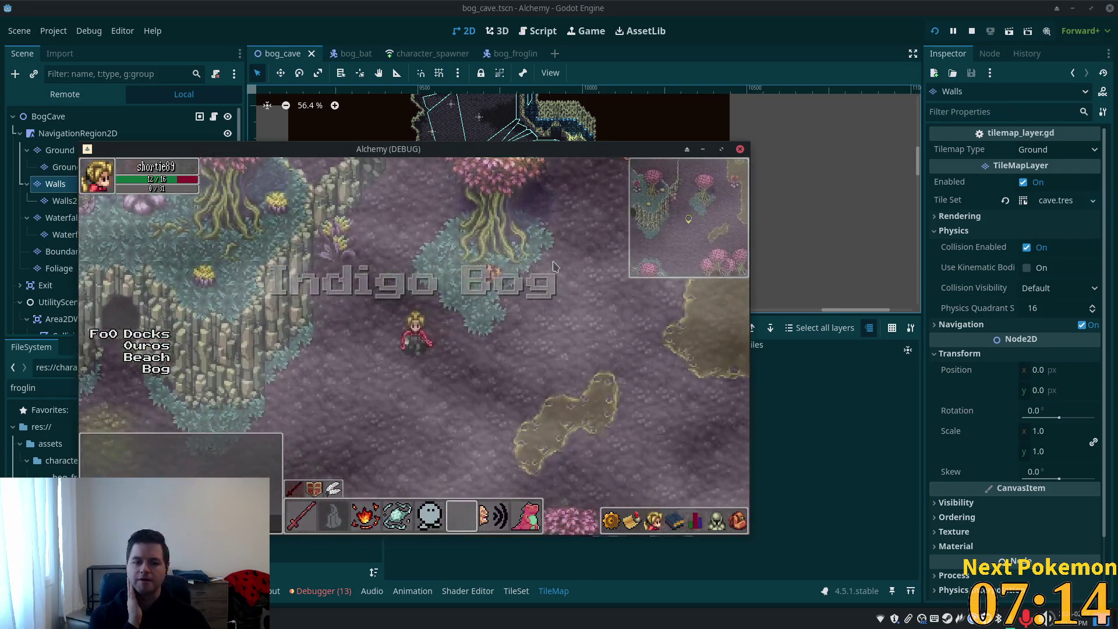
key(Down)
key(Left)
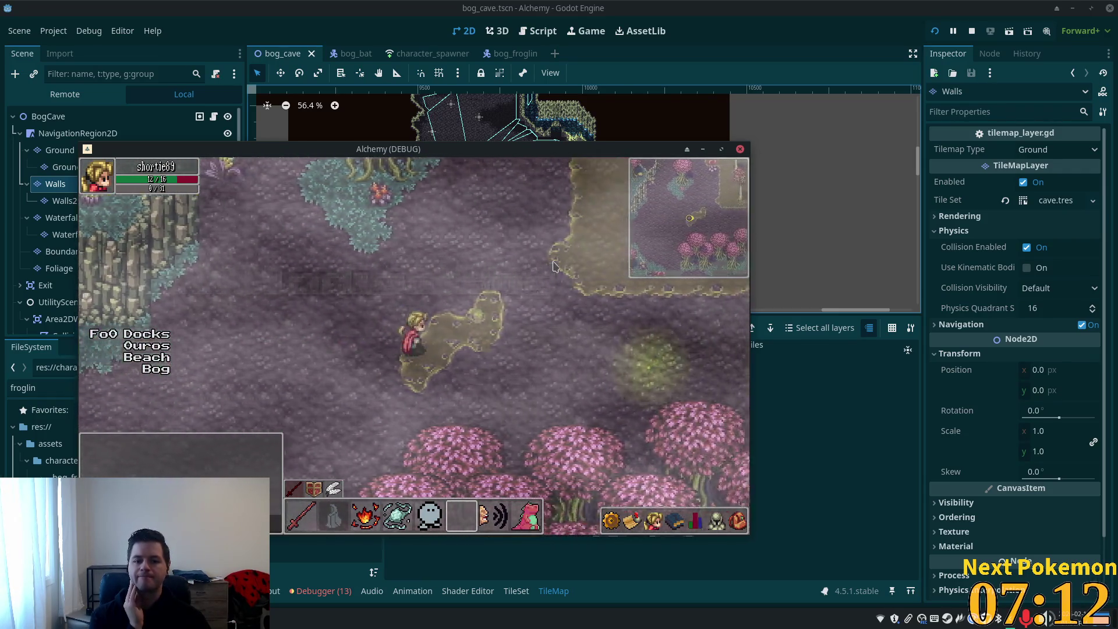
key(Up)
key(Right)
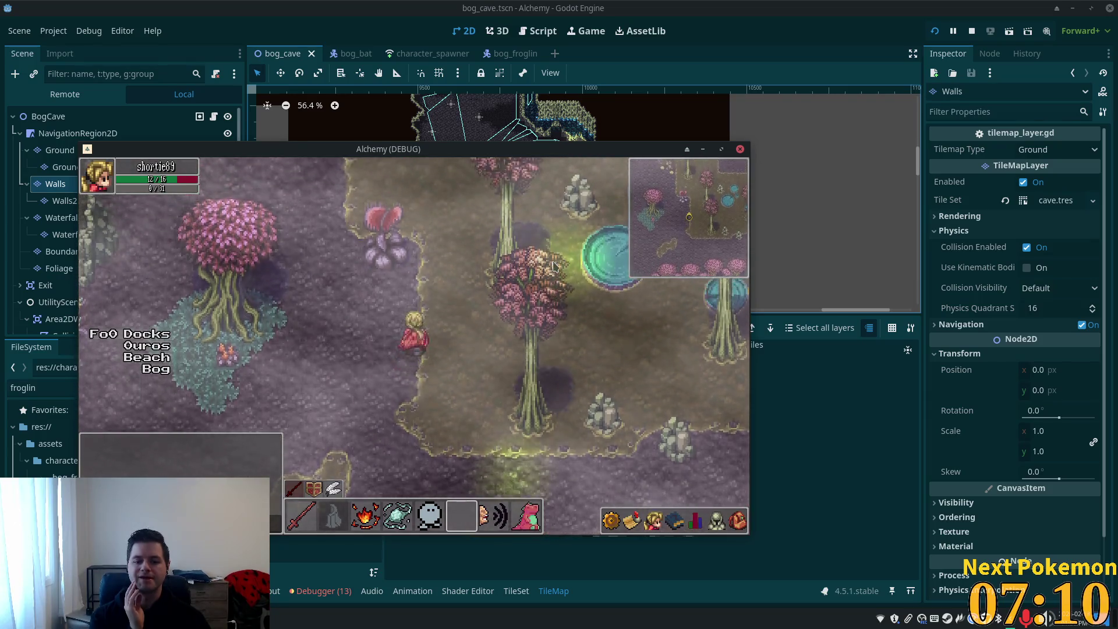
key(Up)
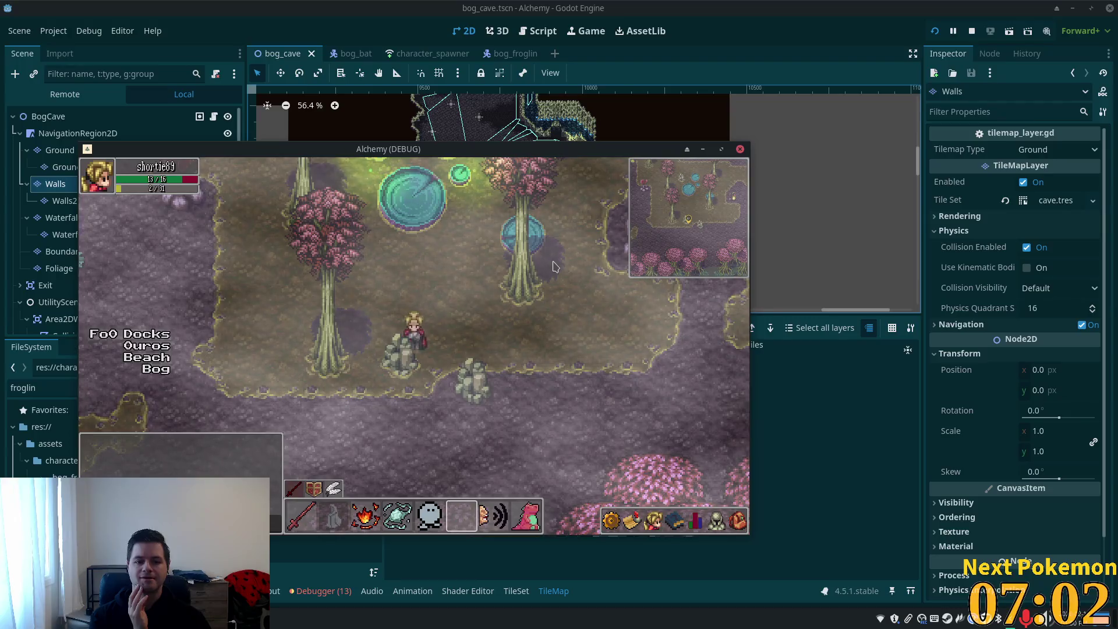
key(Up)
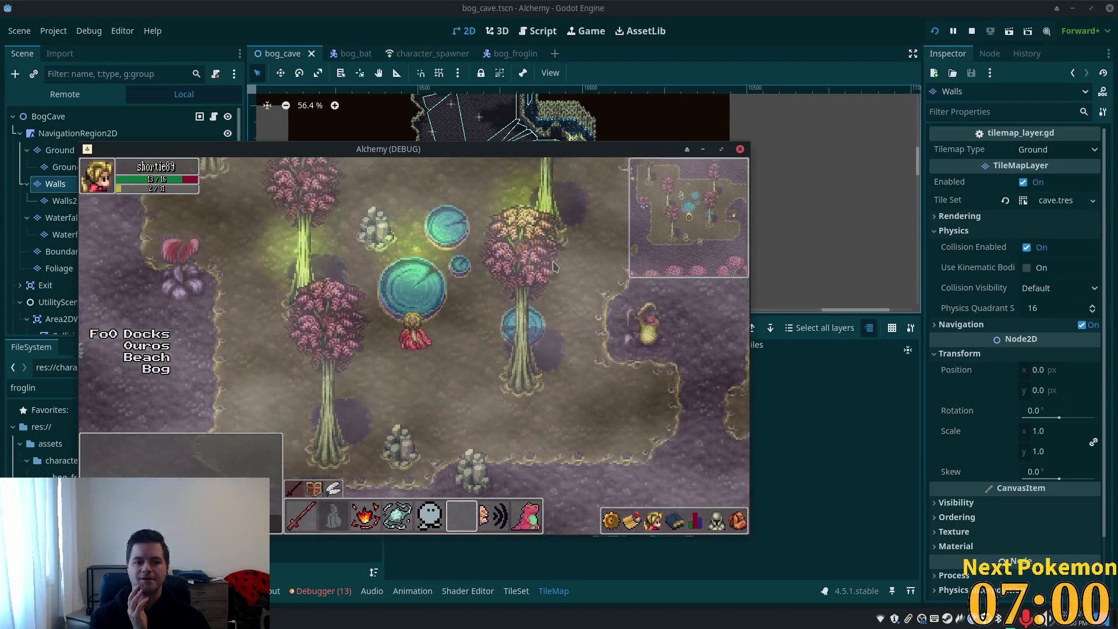
key(Up)
key(Up)
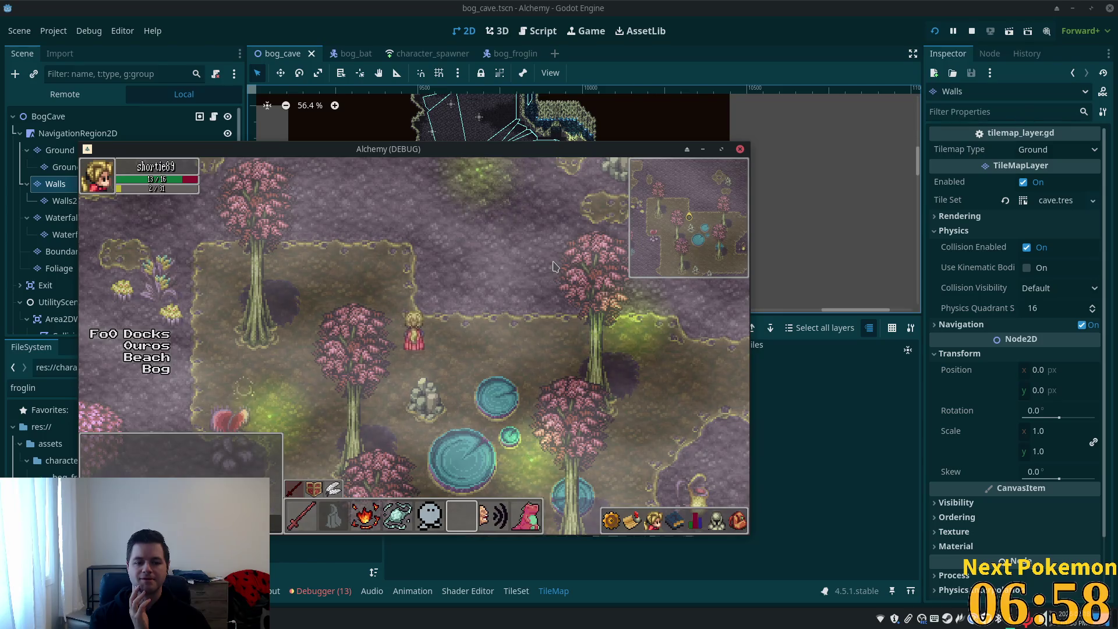
- Walk the character to another part of the bog and up-right past the pink trees
key(Left)
key(space)
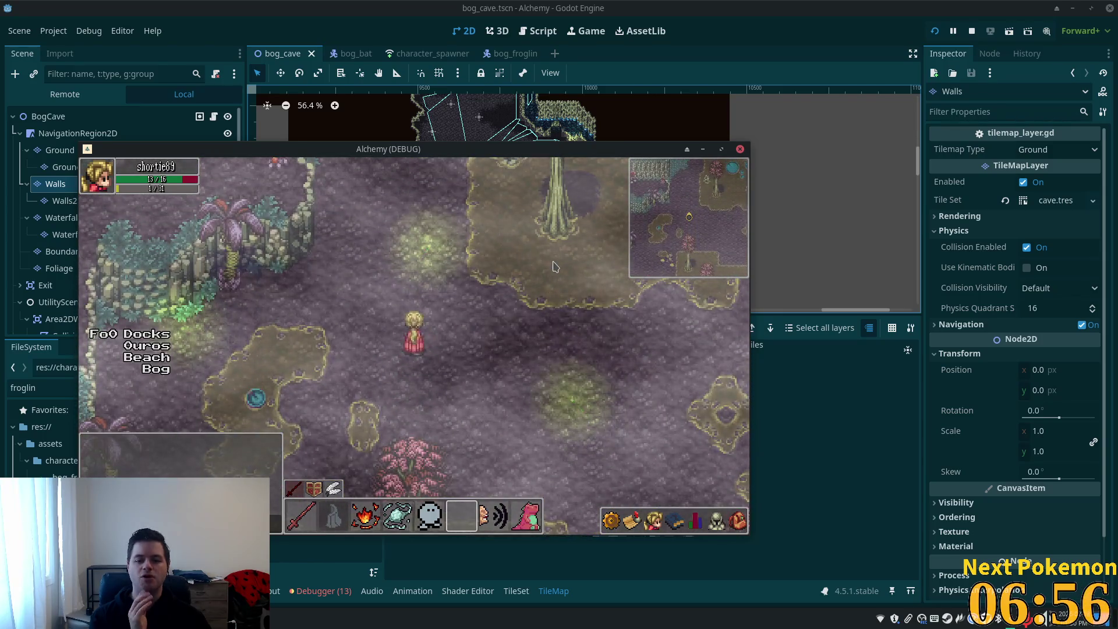
key(Right)
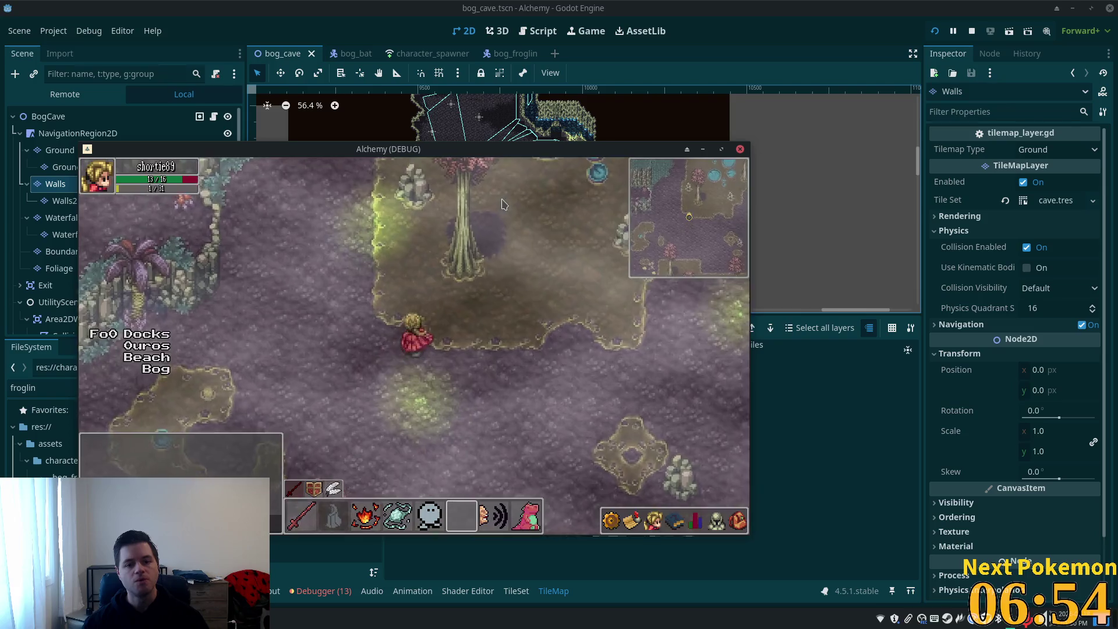
key(Up)
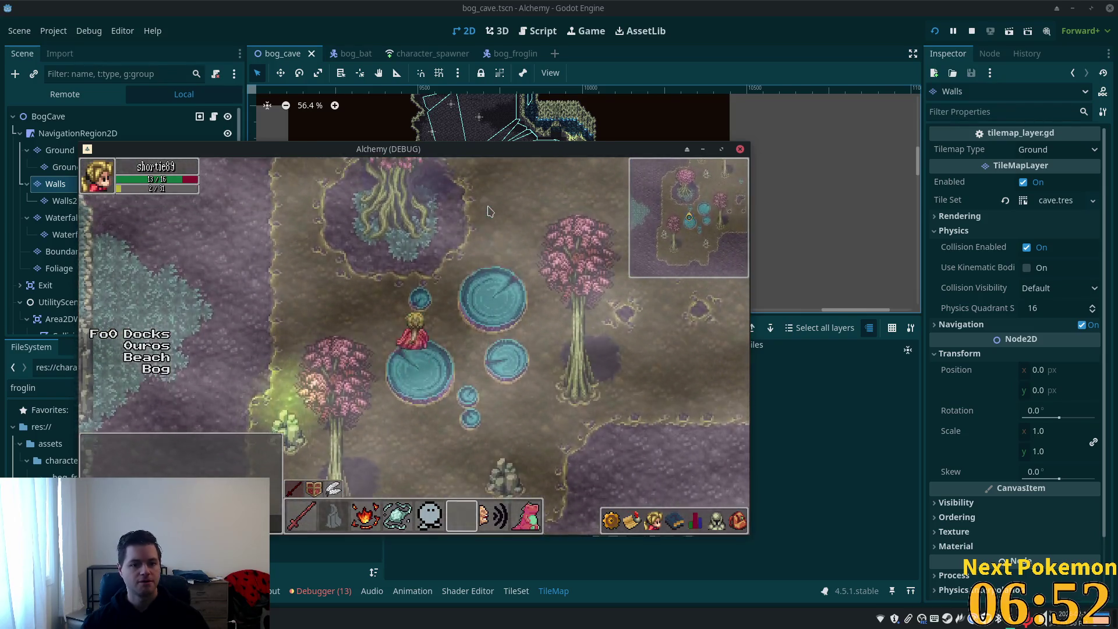
key(Up)
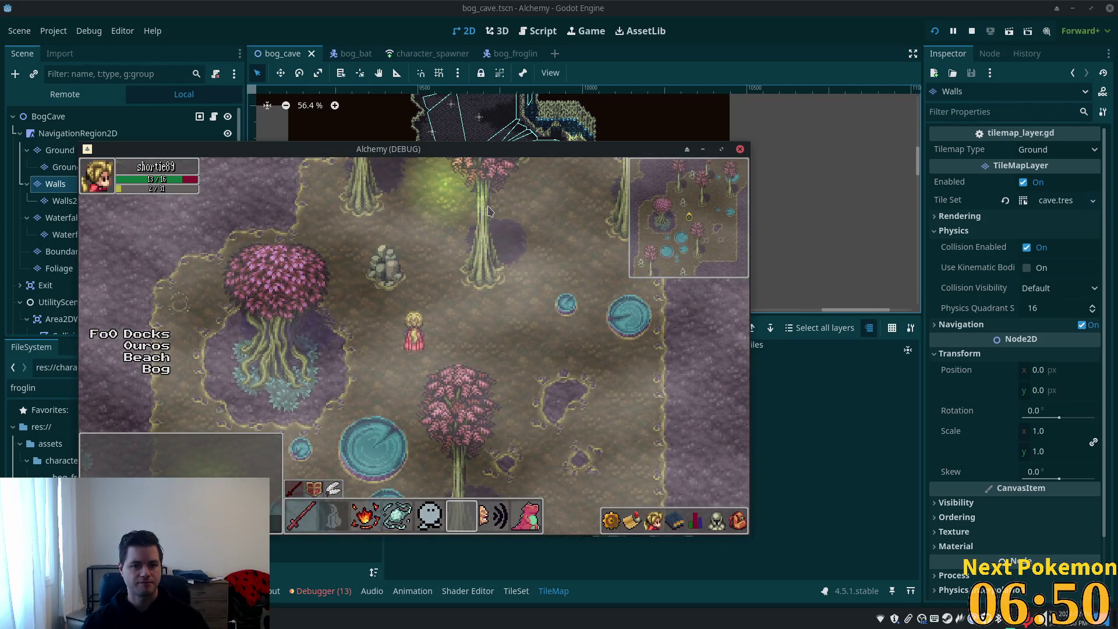
key(Up)
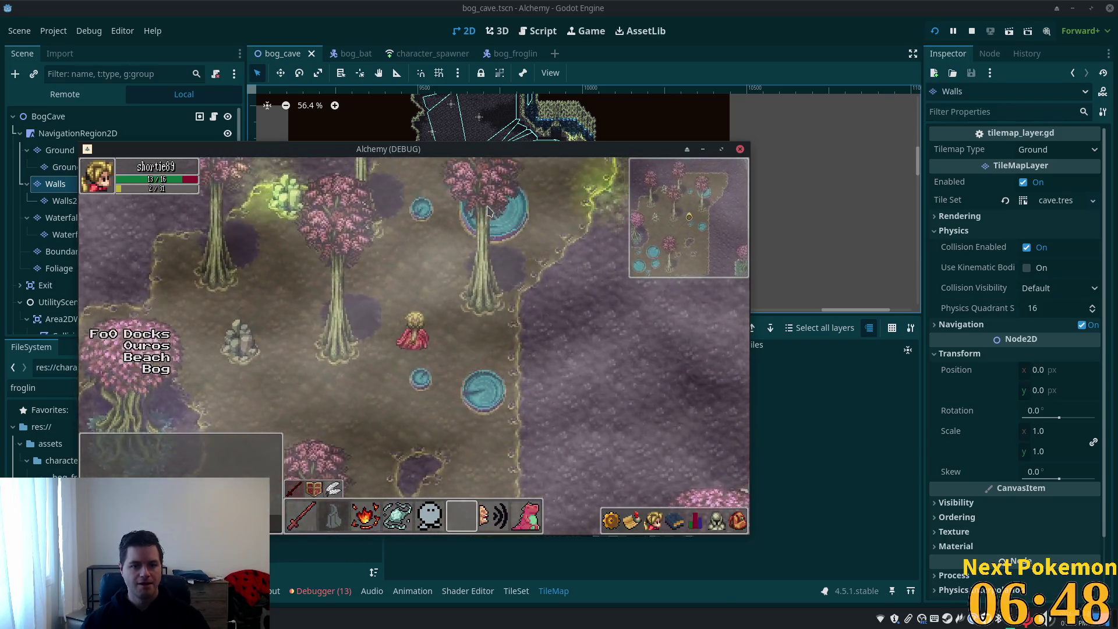
key(Up)
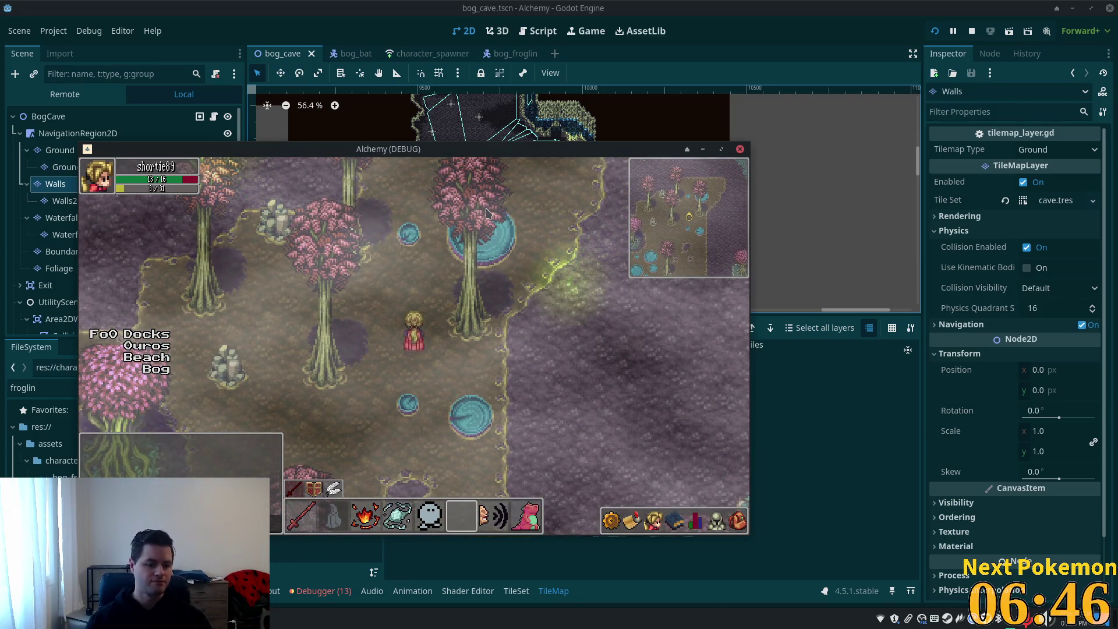
- Launch the Peek GIF recorder from the application launcher
key(super)
key(Escape)
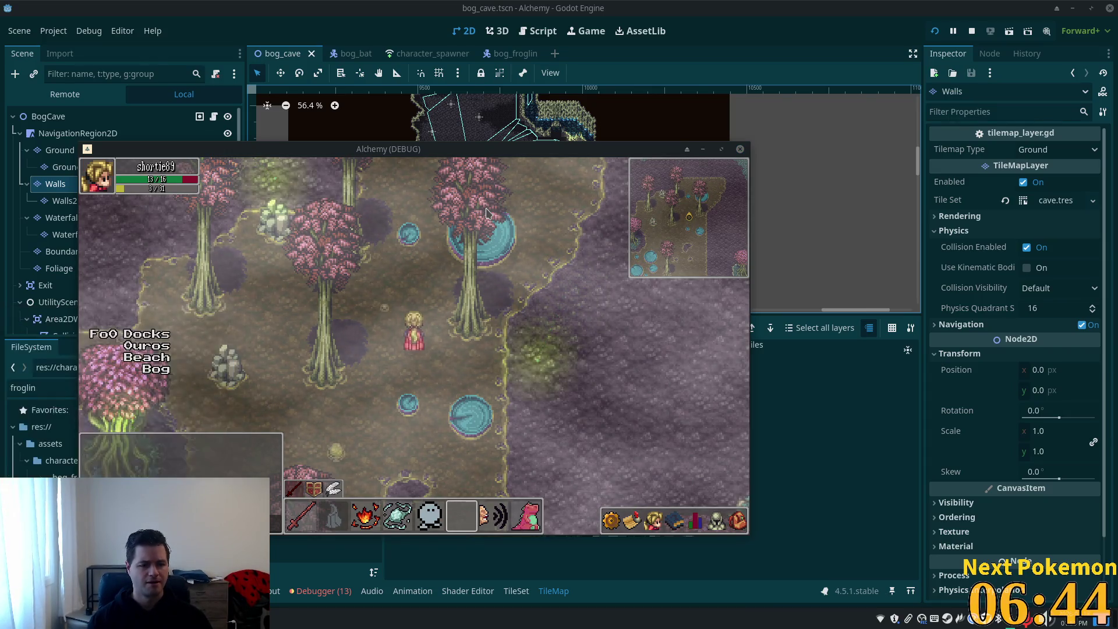
click(537, 233)
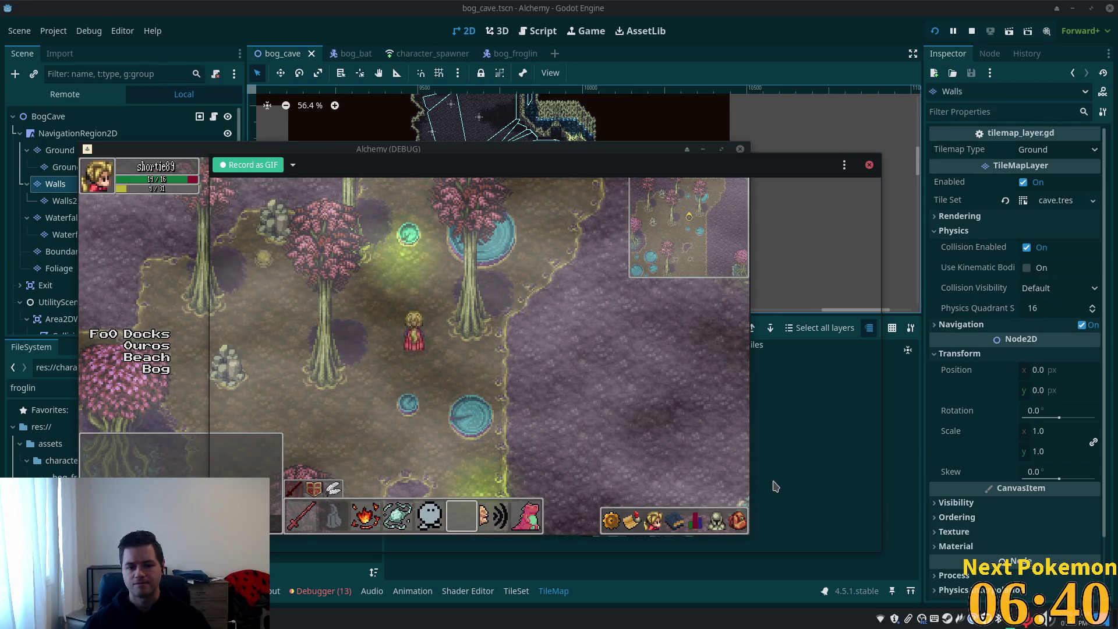
- Fit the Peek frame to 649x370 over the game and walk the character up and right
mouse_move(877, 552)
mouse_down()
mouse_move(756, 536)
mouse_move(588, 393)
mouse_up()
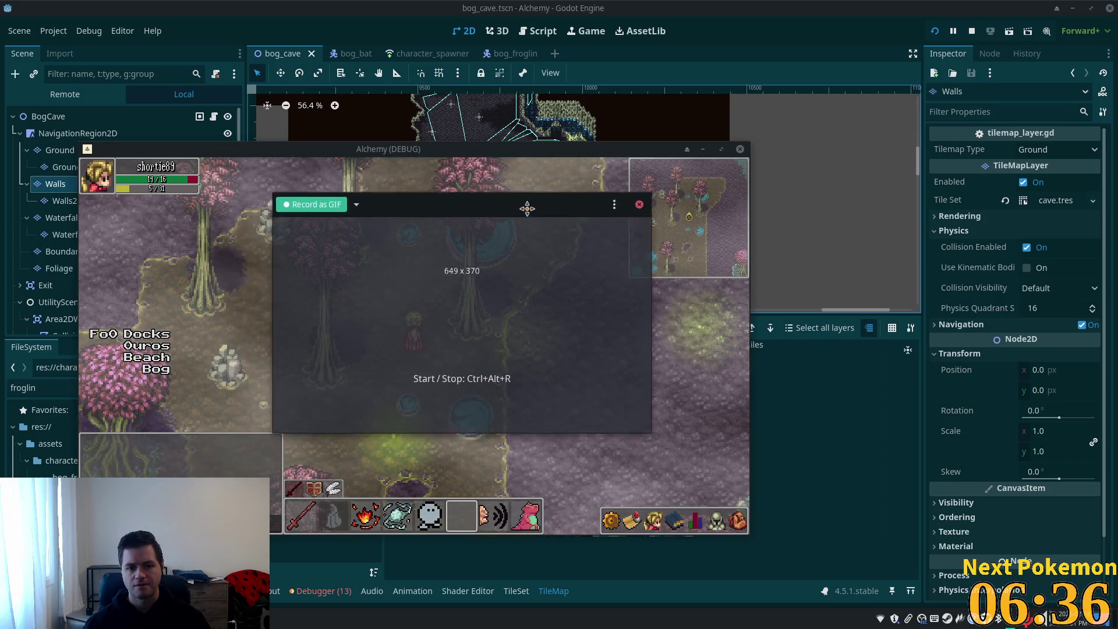
drag(527, 209, 534, 241)
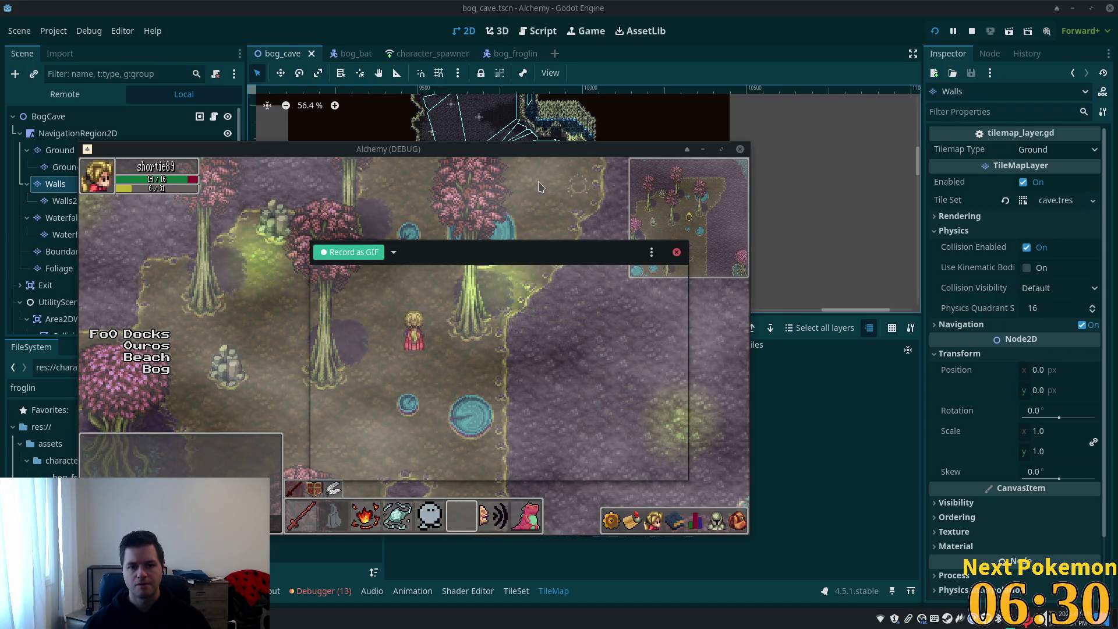
key(Up)
key(Up)
key(Right)
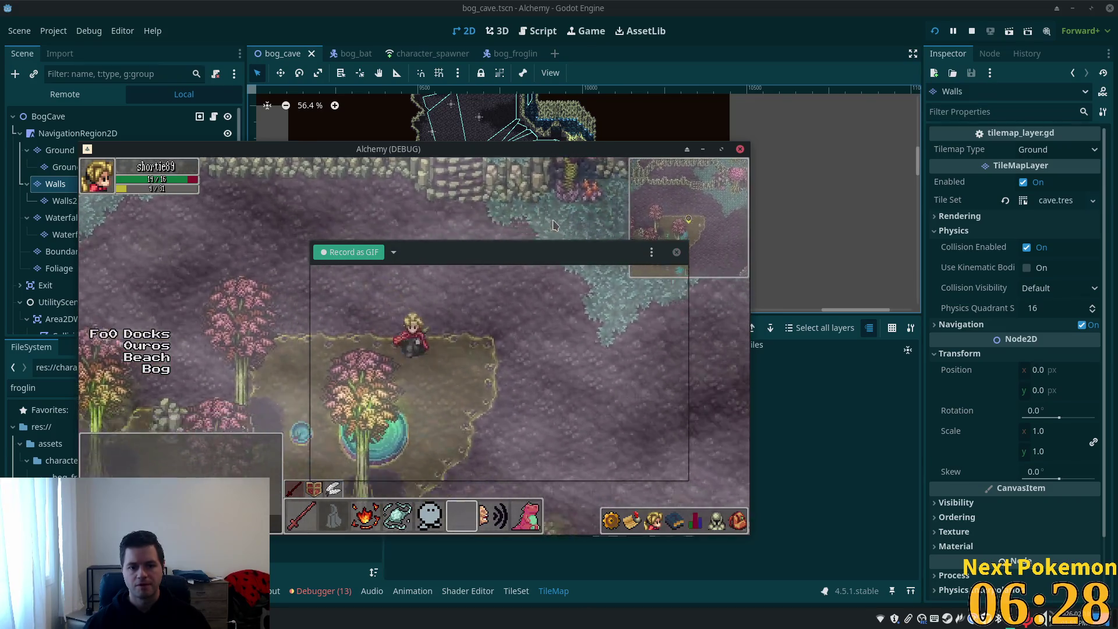
key(Down)
key(Right)
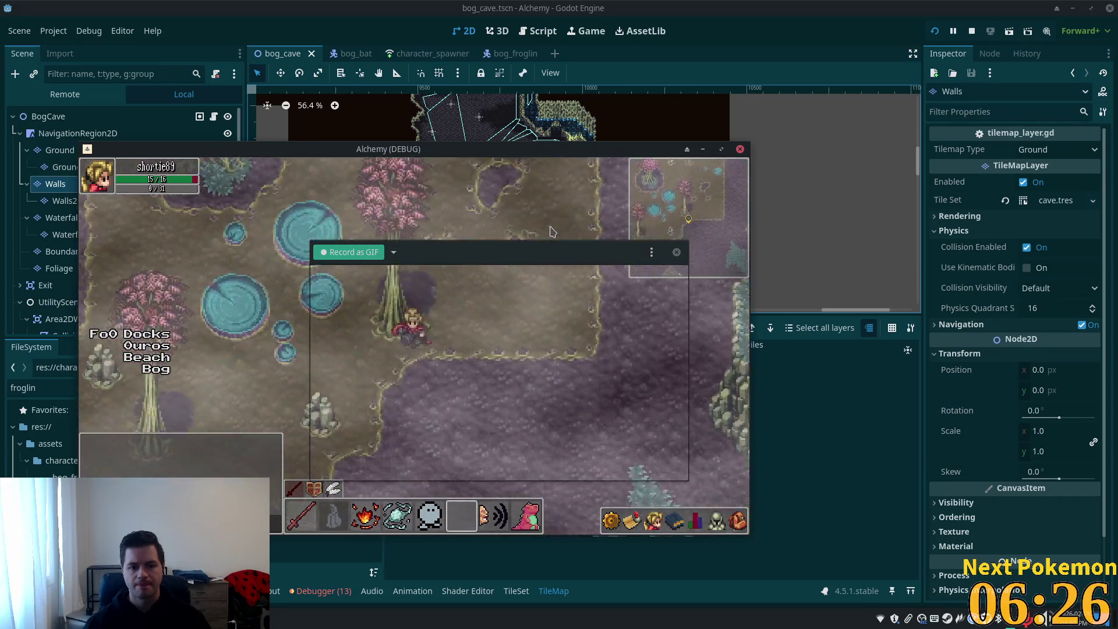
- Walk the character among the trees and pools, then save the clip as firefly.gif
key(Down)
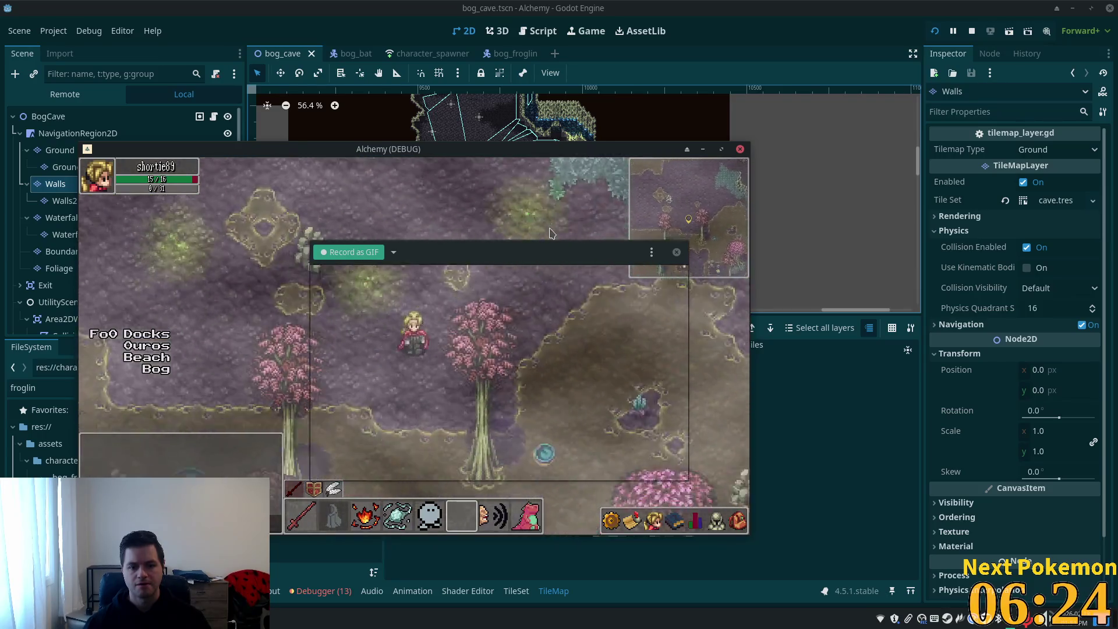
key(Down)
key(Down)
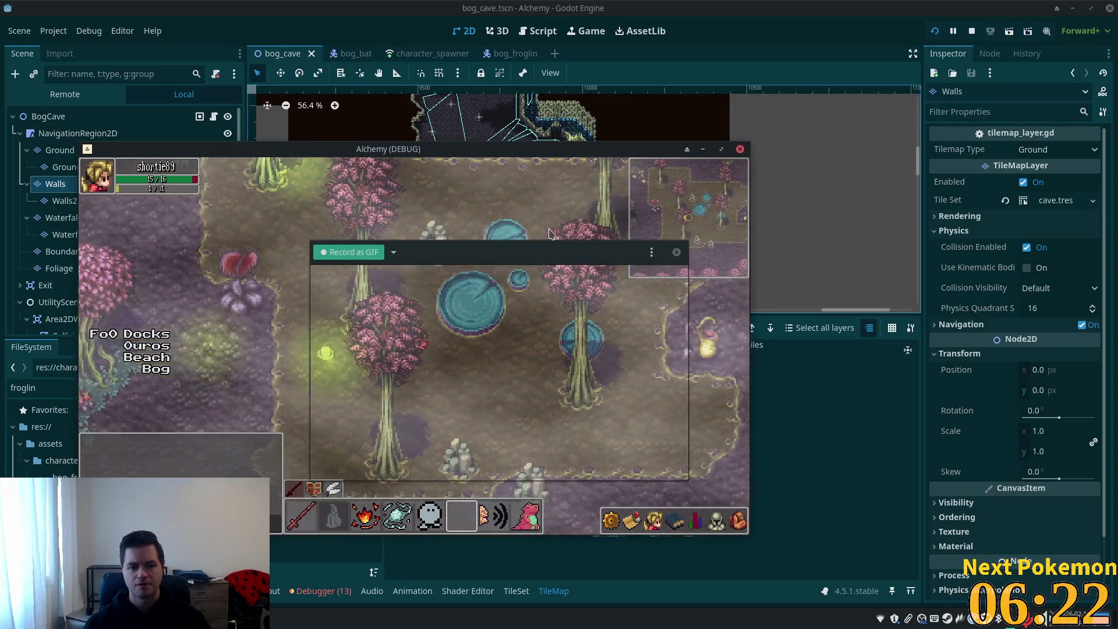
key(Up)
key(Left)
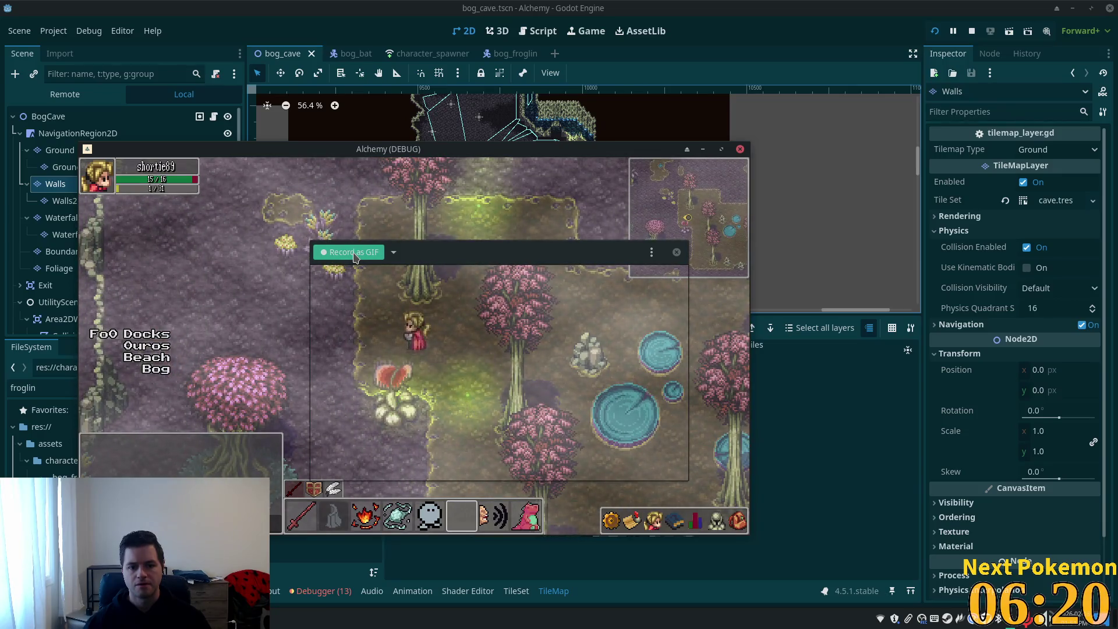
key(Left)
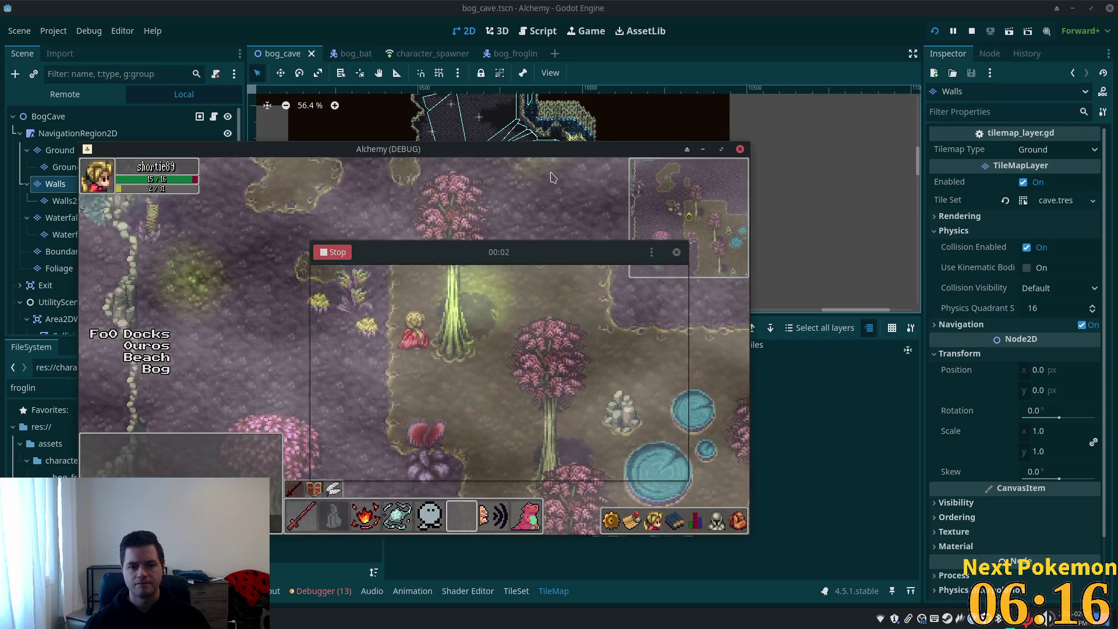
key(Up)
key(Right)
key(Right)
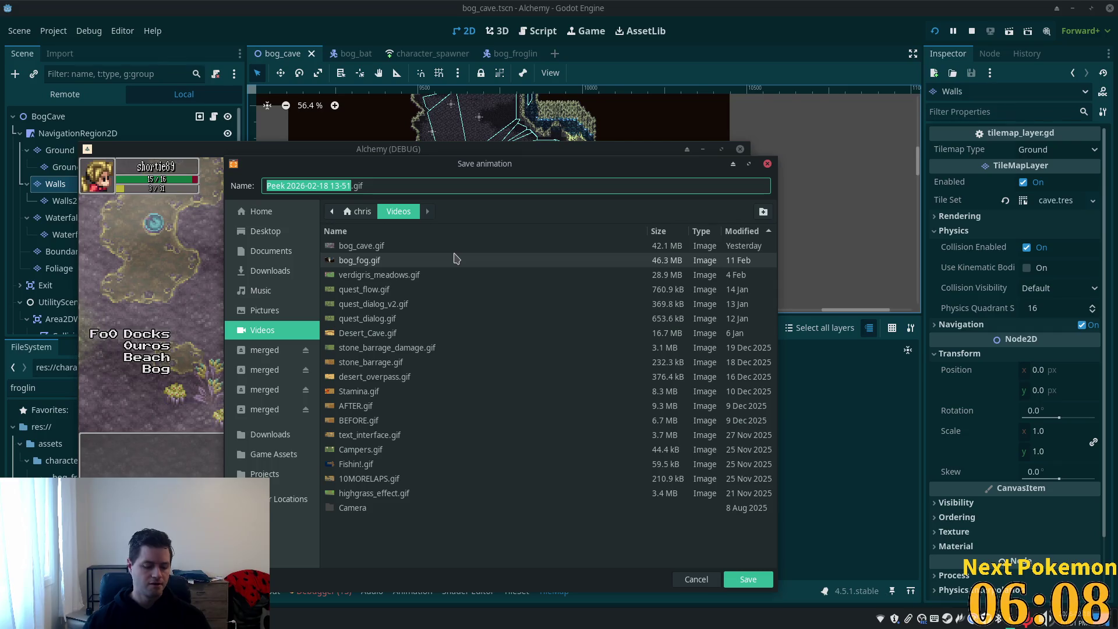
text(firefly)
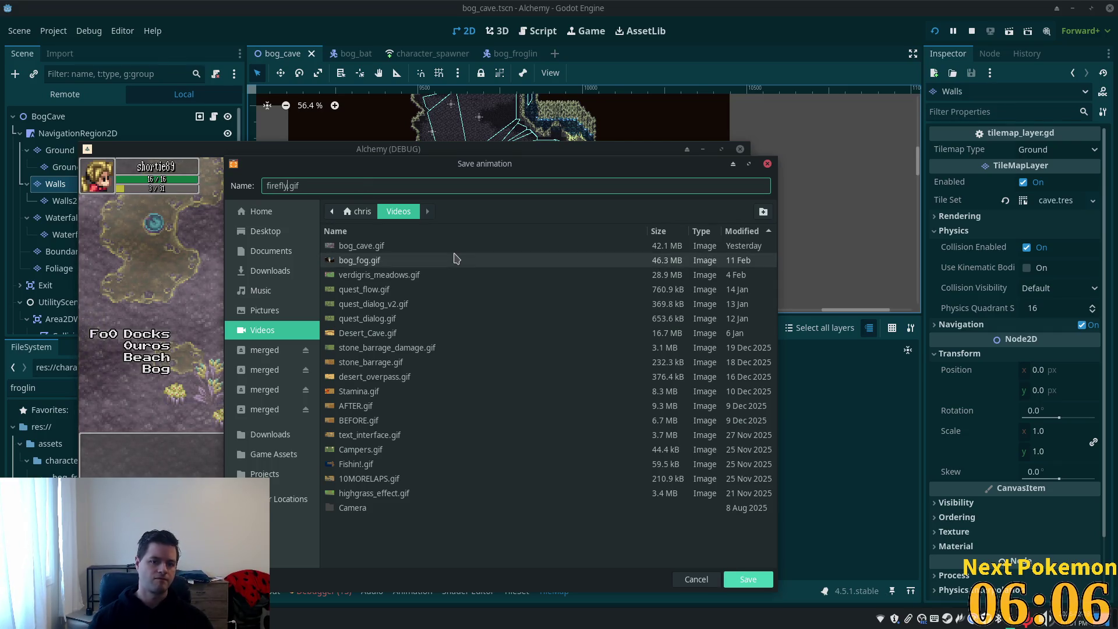
key(Return)
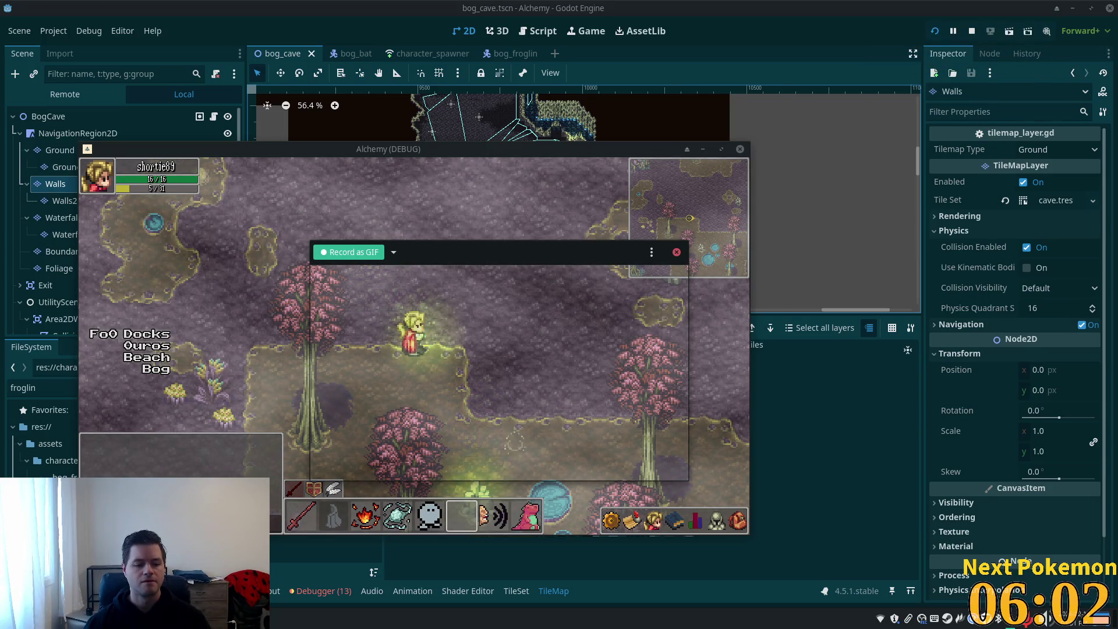
- Bring Thunar forward, browse Home > Videos, and open firefly.gif in the image viewer
click(174, 618)
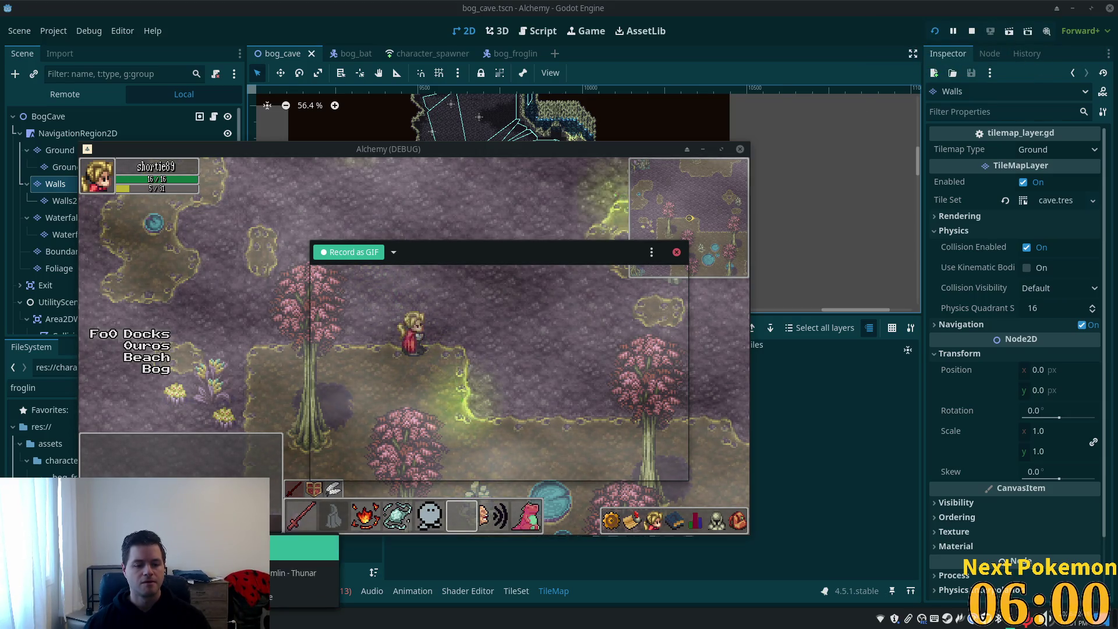
click(302, 547)
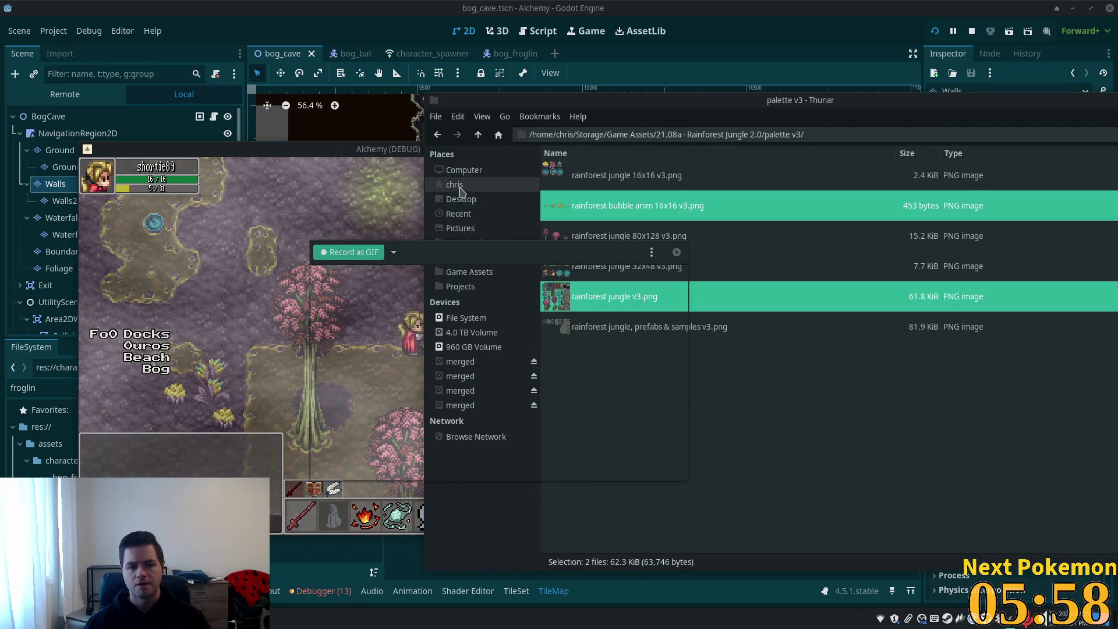
click(460, 185)
click(688, 289)
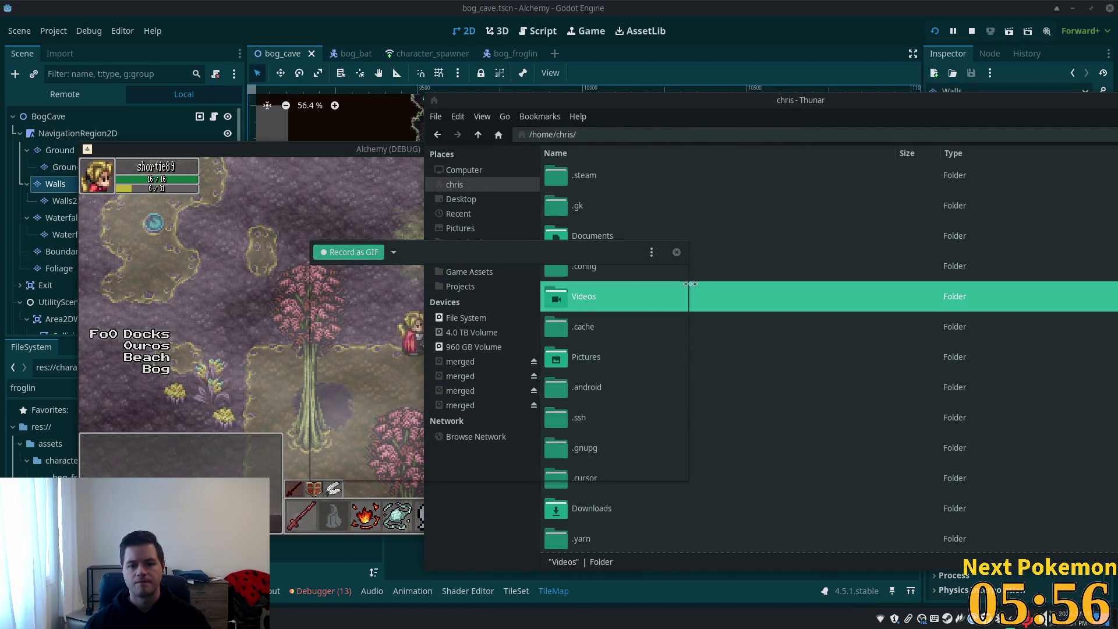
double_click(728, 296)
drag(495, 251, 210, 275)
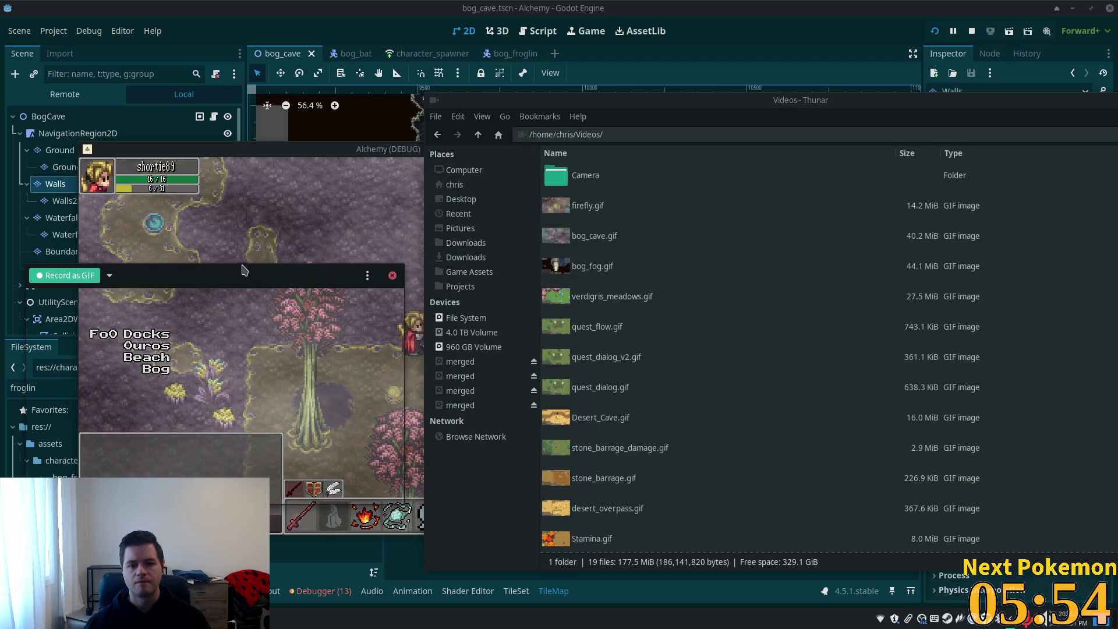
double_click(558, 215)
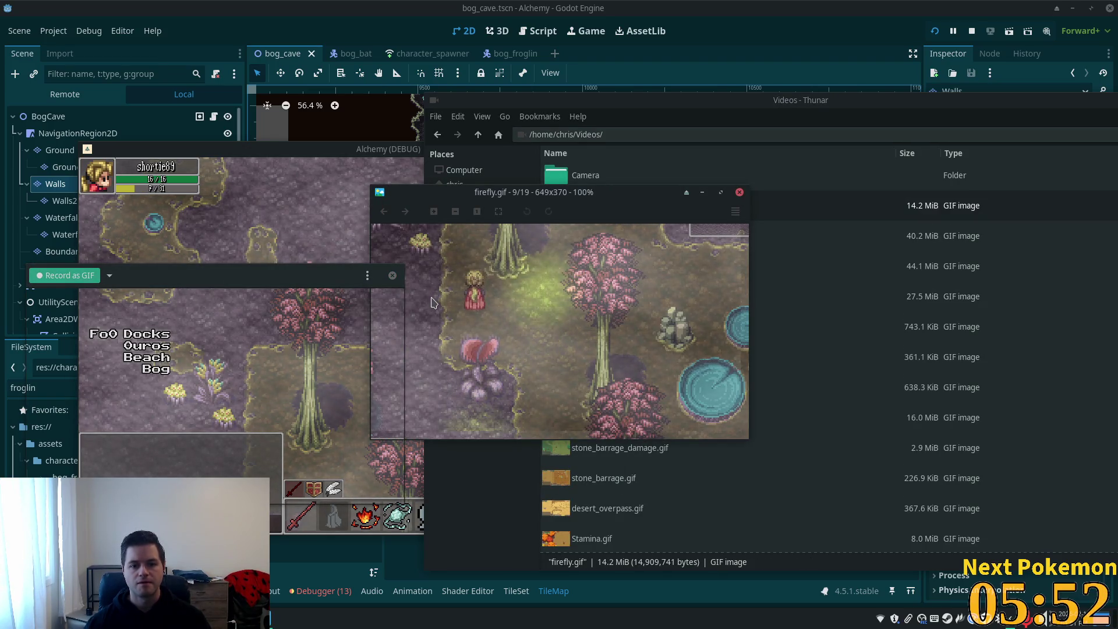
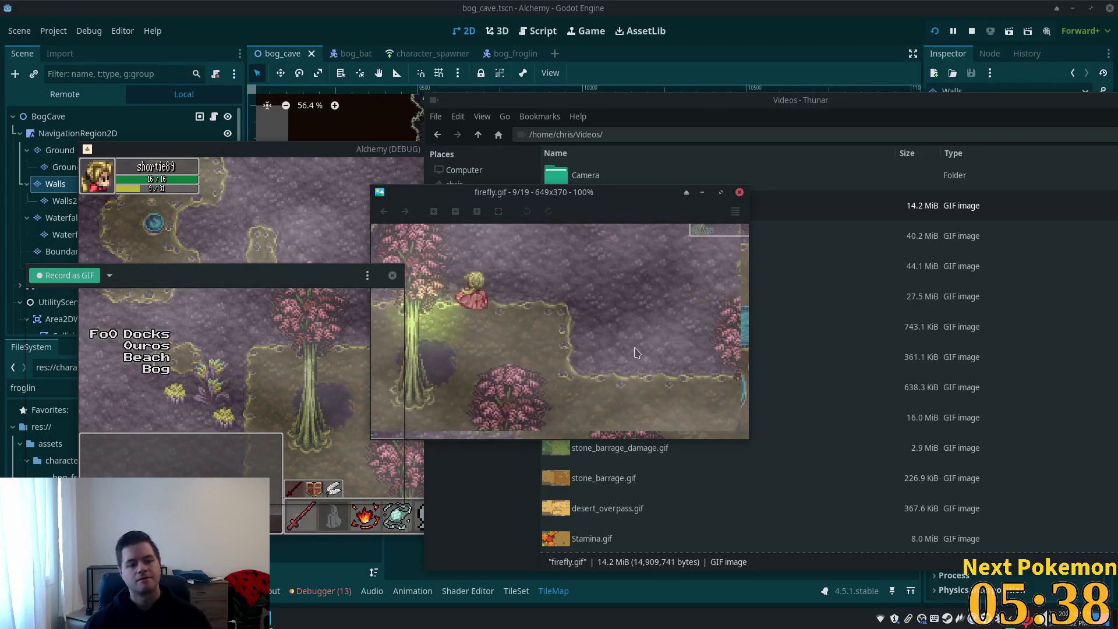
- Close the firefly.gif preview in Ristretto to bring the Alchemy debug game back to the front
key(alt+Tab)
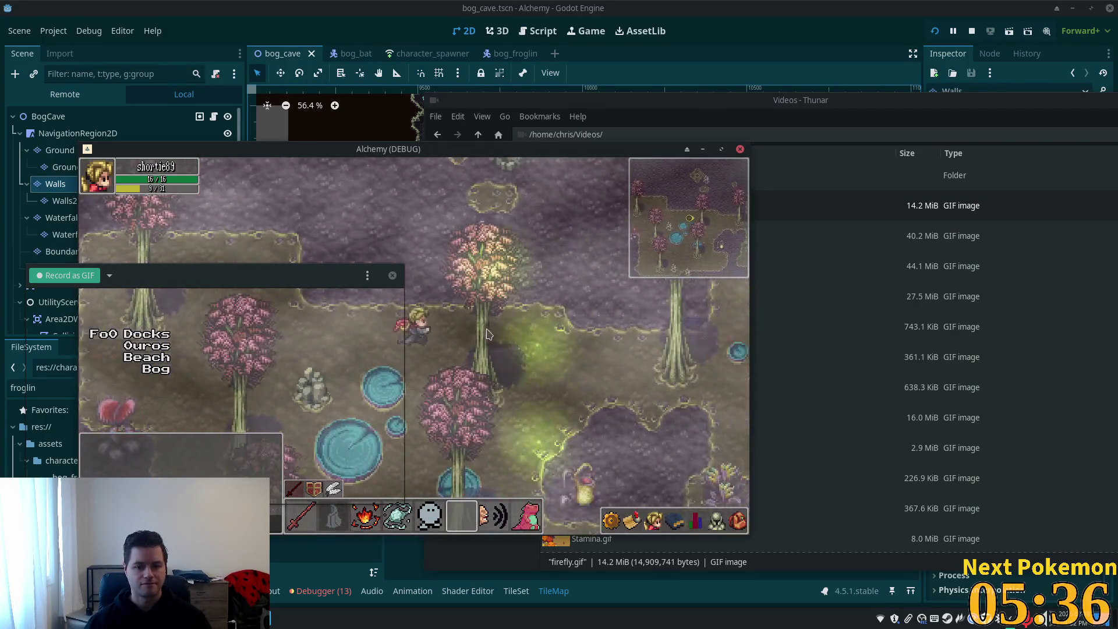
- Position the GIF capture area over the game view while walking the character
key(d)
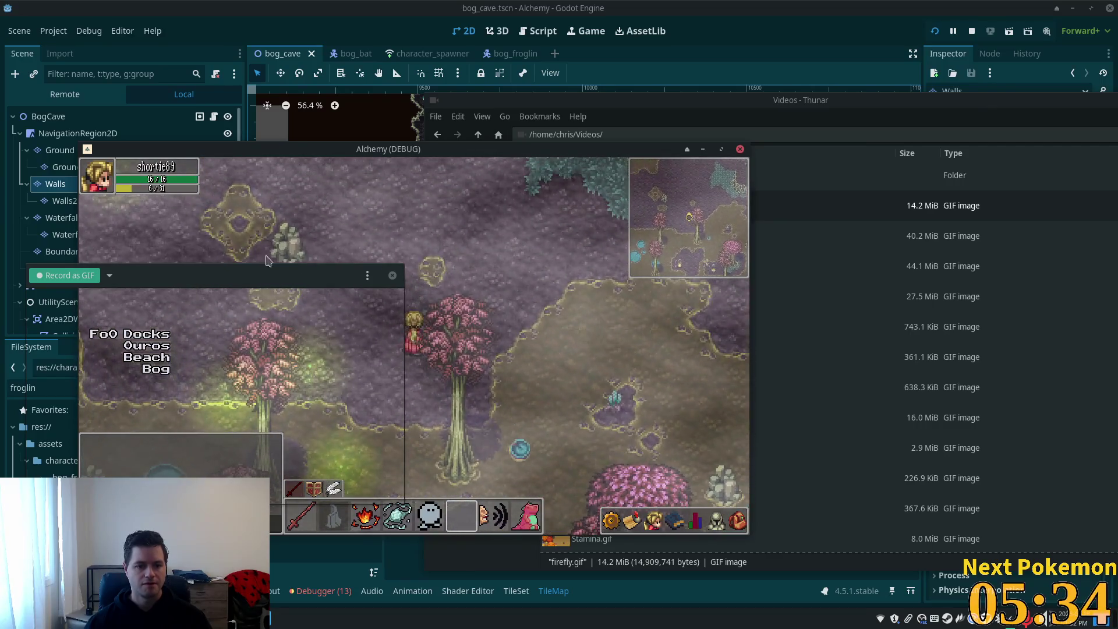
drag(268, 272, 431, 230)
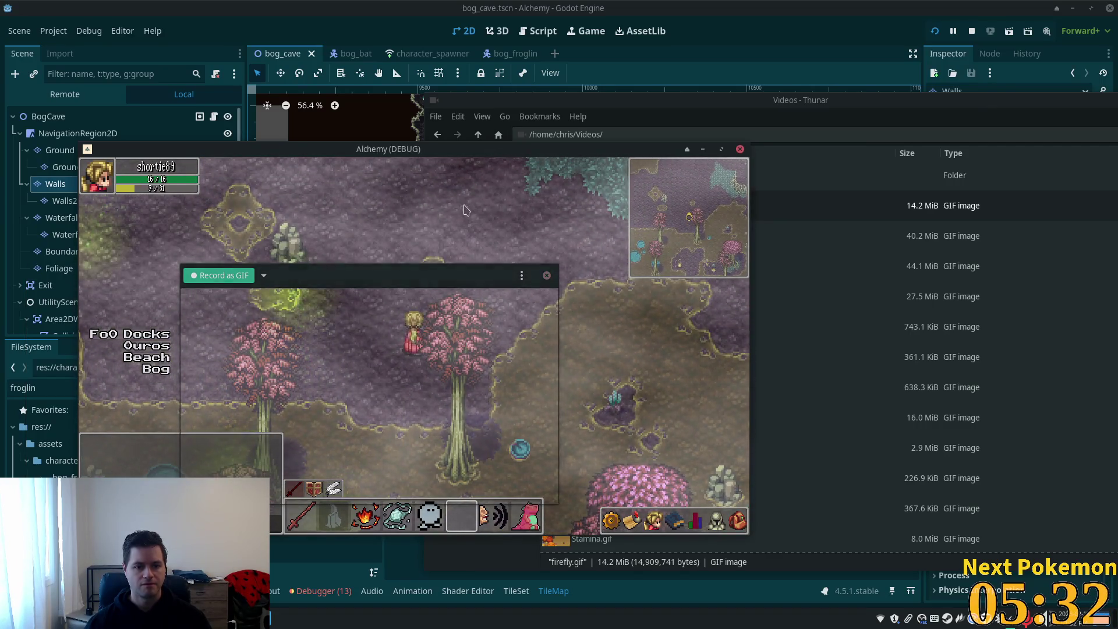
key(s)
key(a)
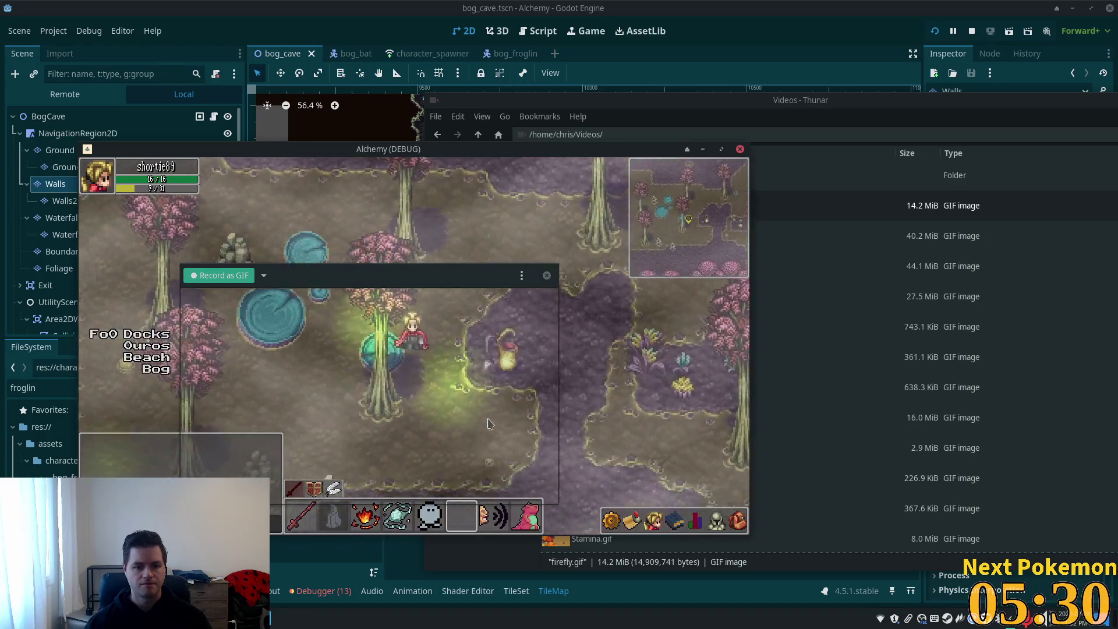
key(s)
key(d)
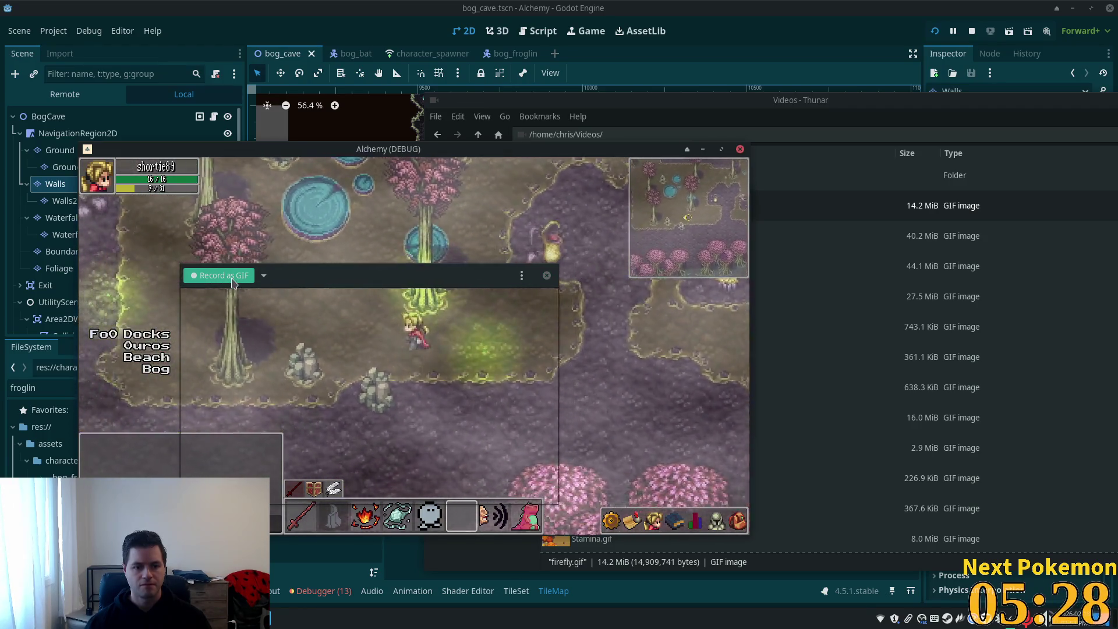
- Walk the character around the bog in every direction with the WASD keys
key(w)
key(a)
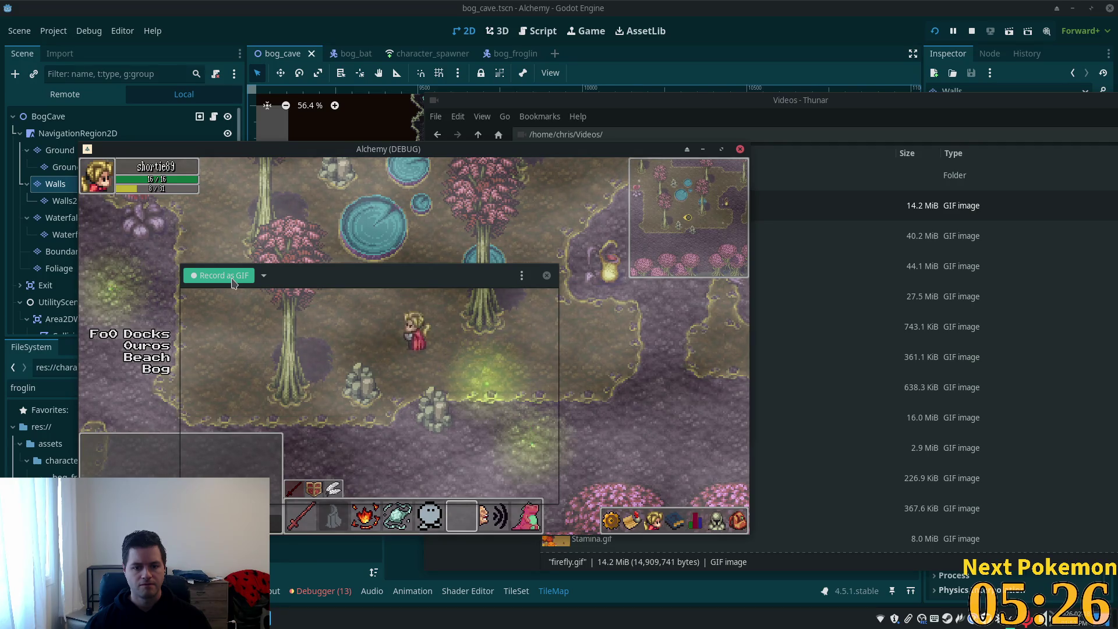
key(w)
key(a)
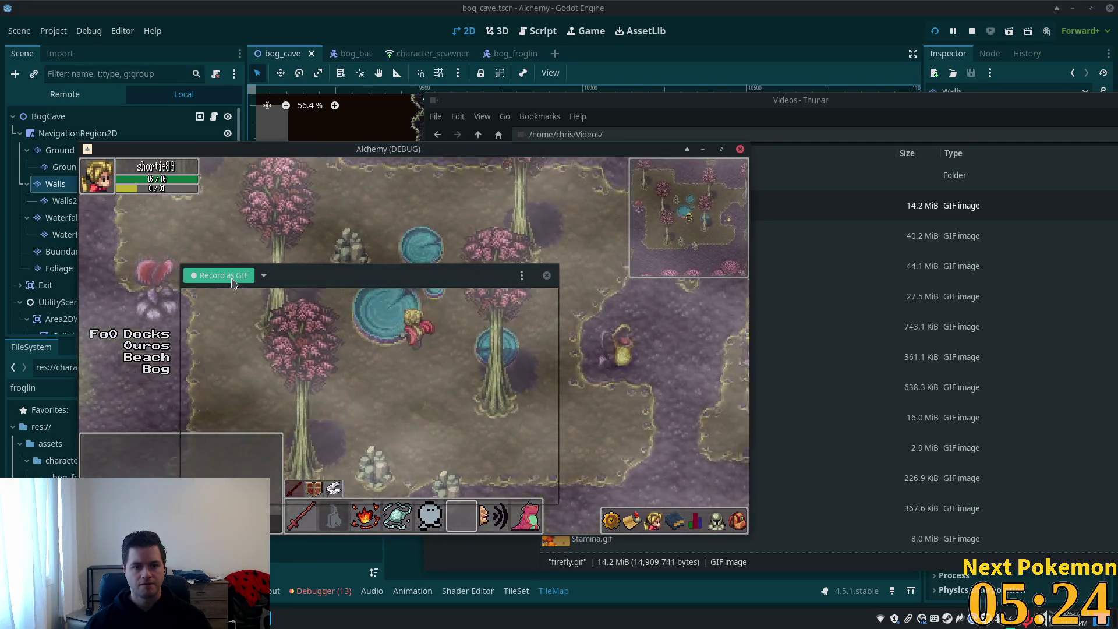
key(w)
key(a)
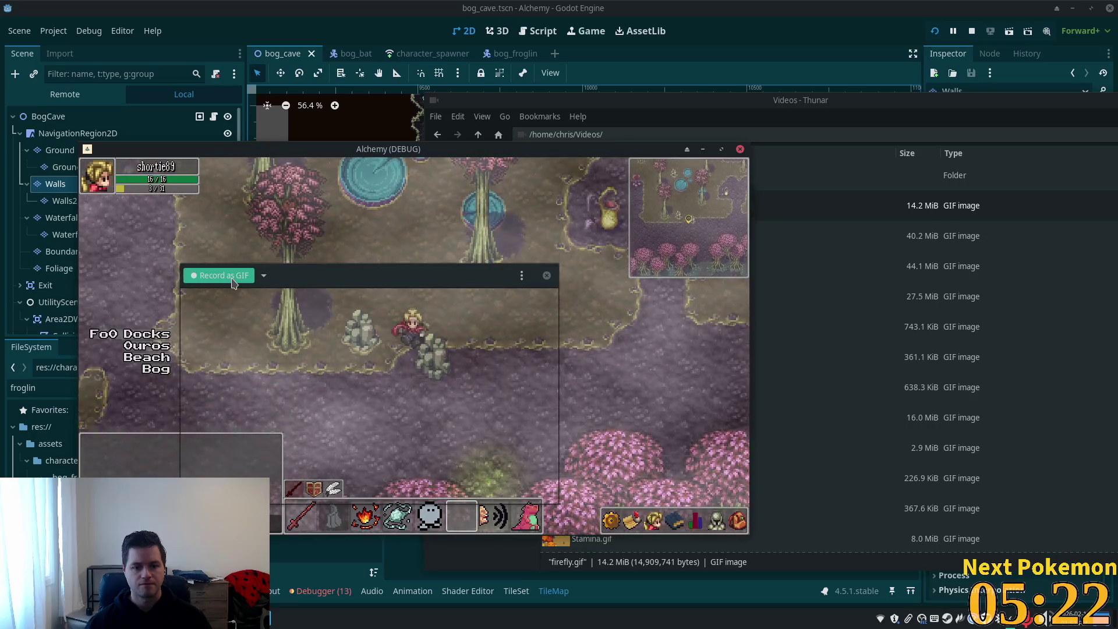
key(w)
key(d)
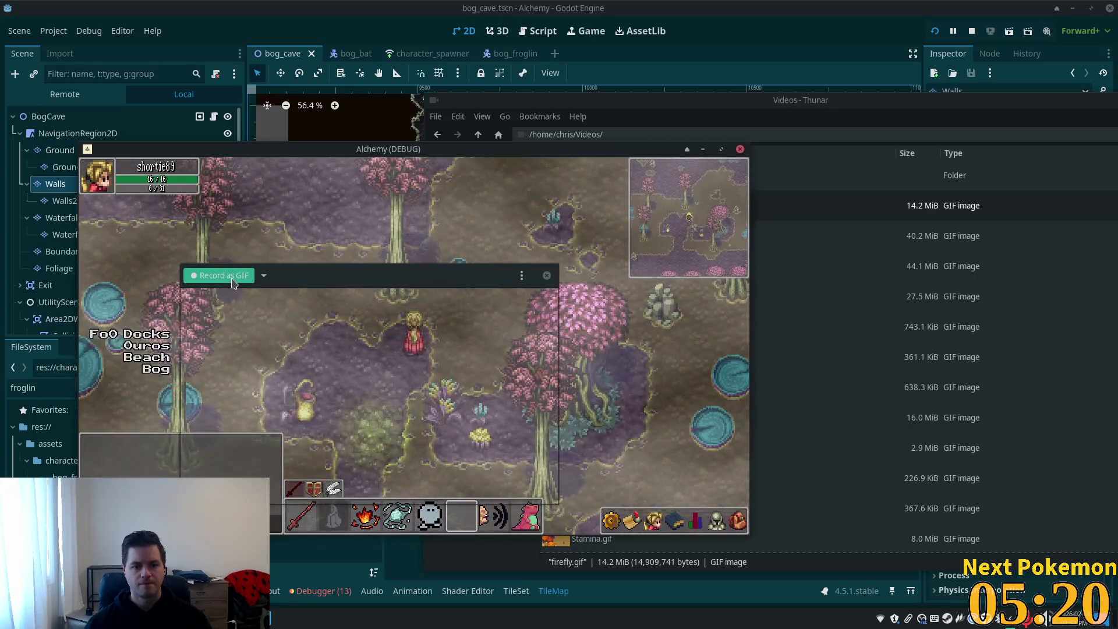
key(a)
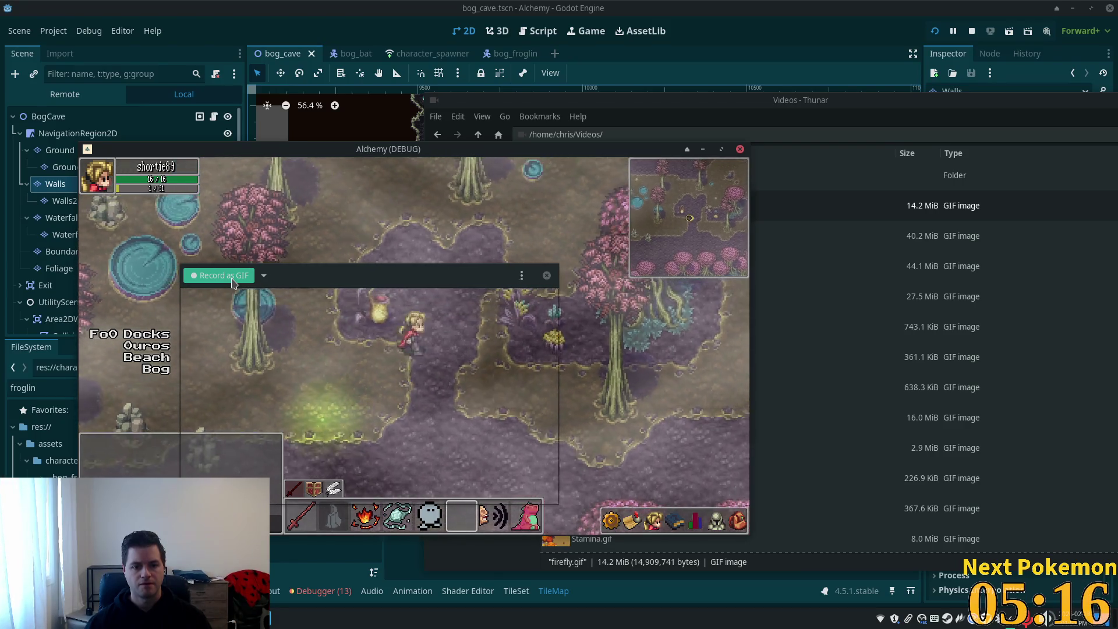
key(w+a)
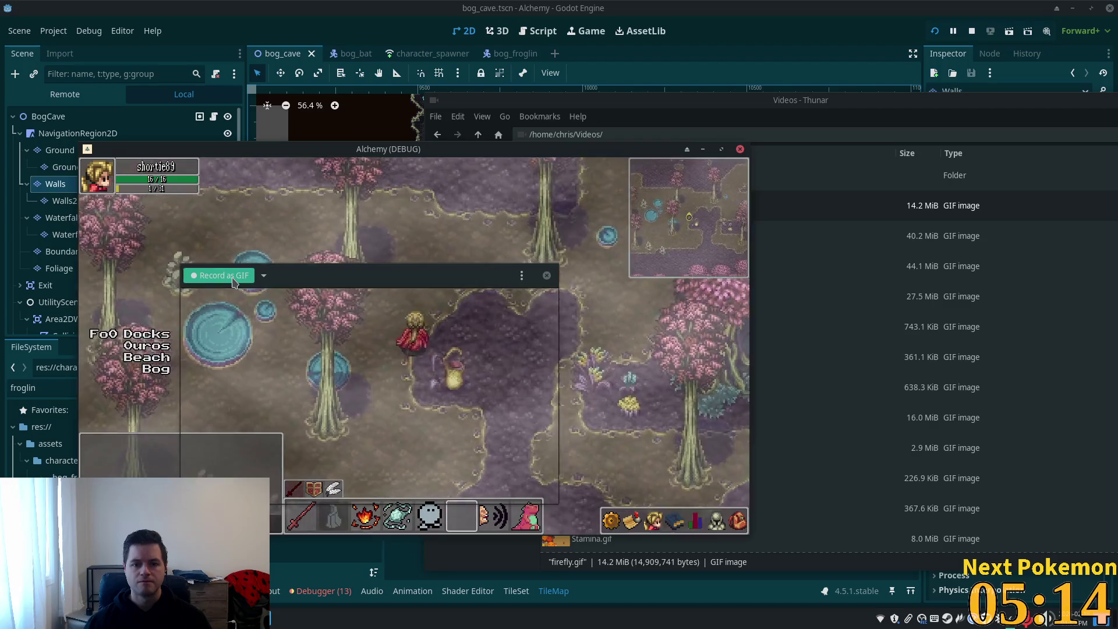
key(w+d)
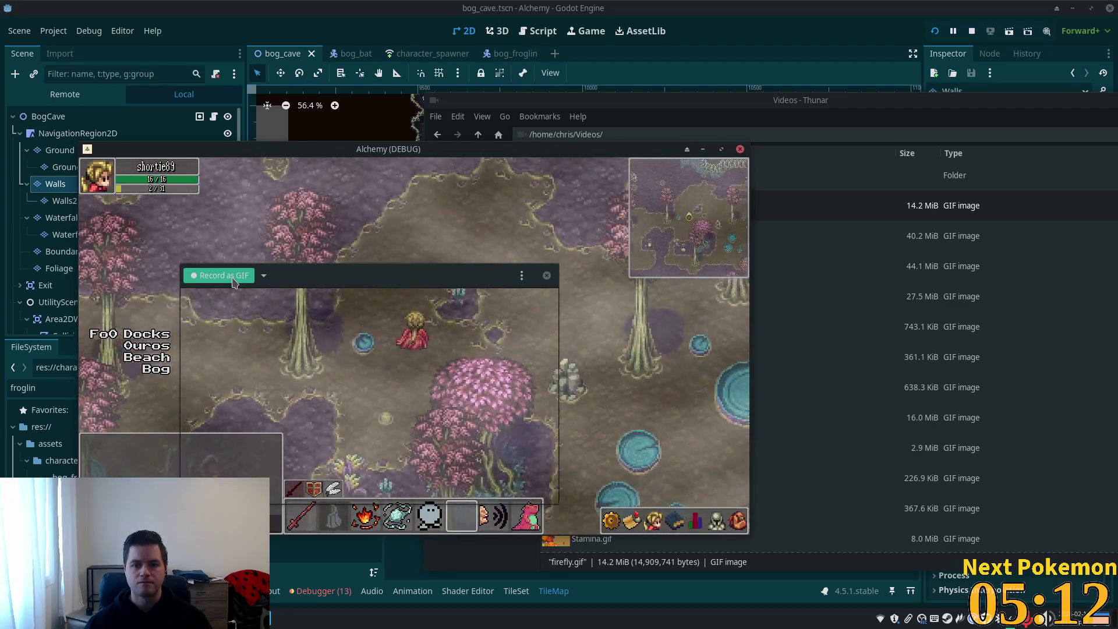
key(w+d)
key(s+d)
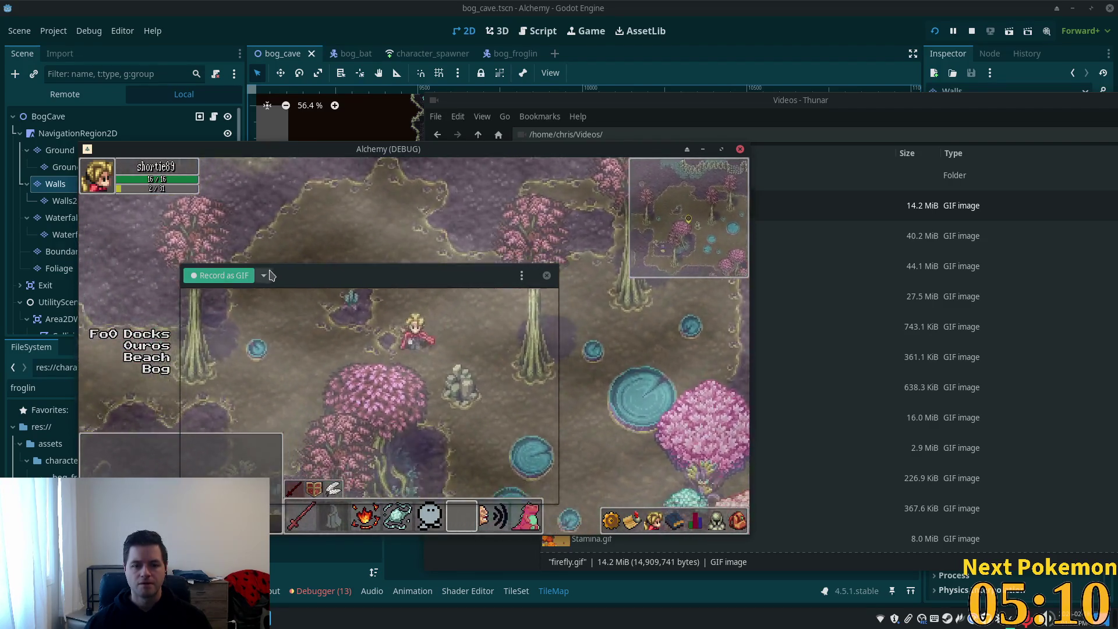
key(s+a)
key(s+a)
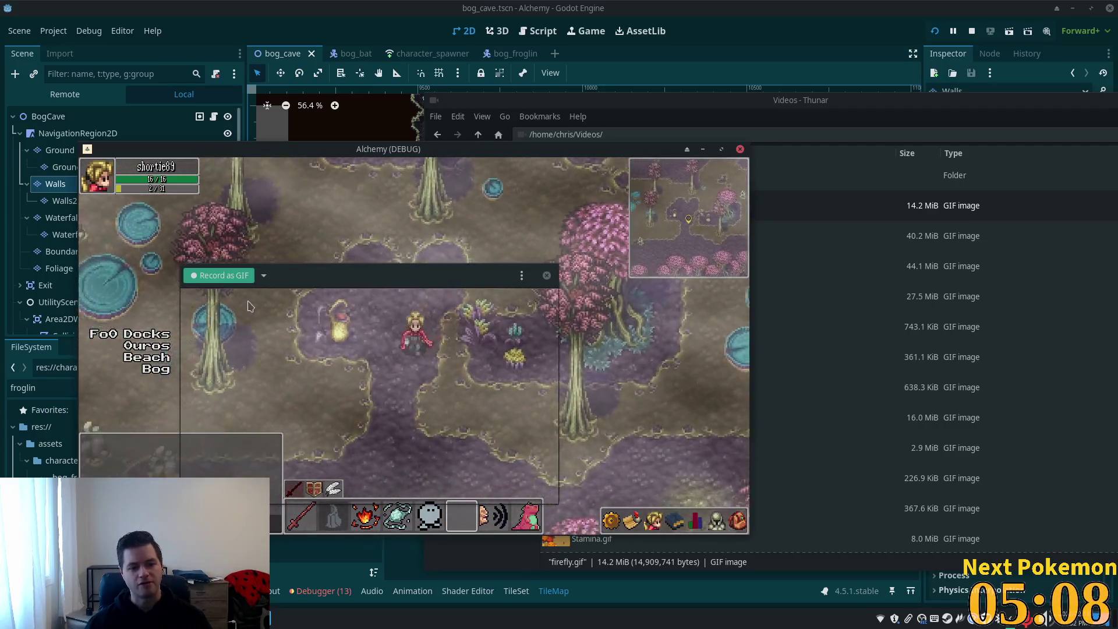
key(a)
key(a)
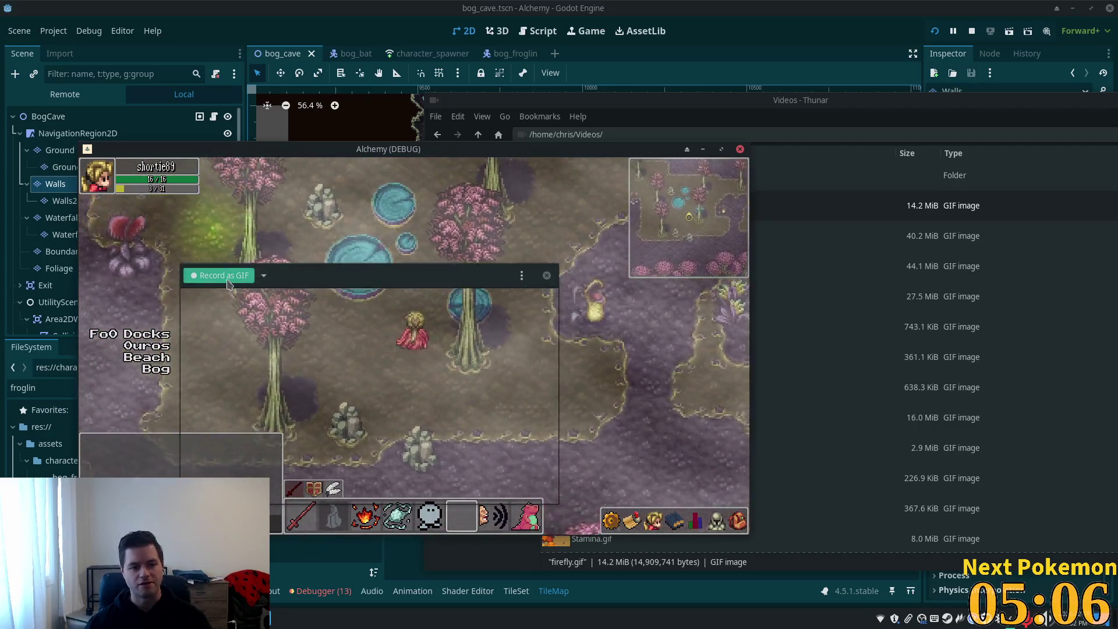
key(w+a)
key(w+a)
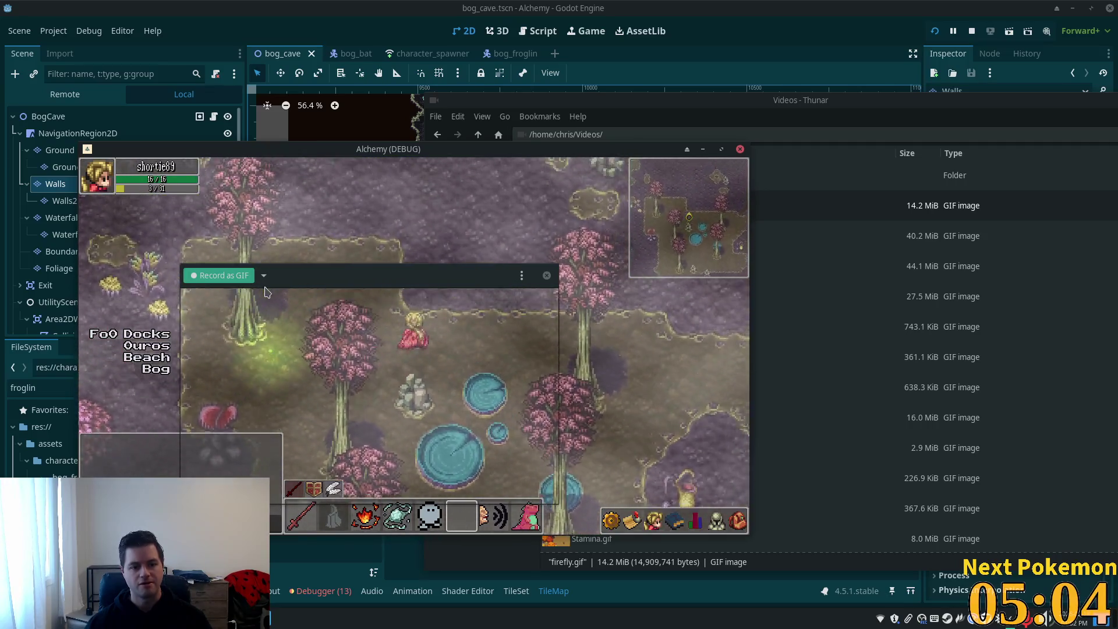
key(w+a)
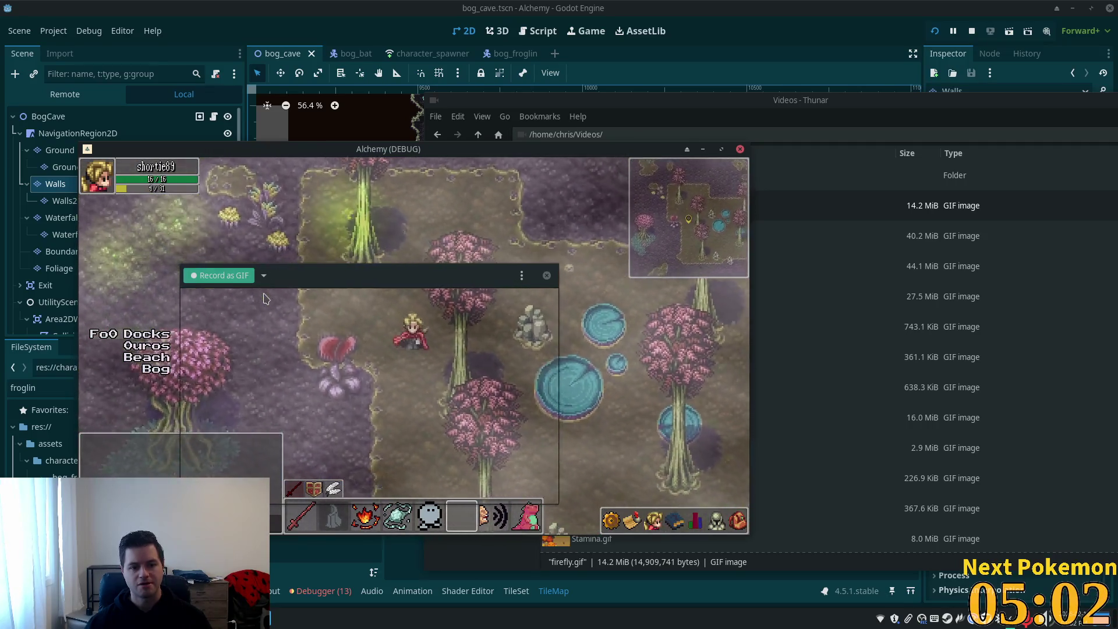
key(s+d)
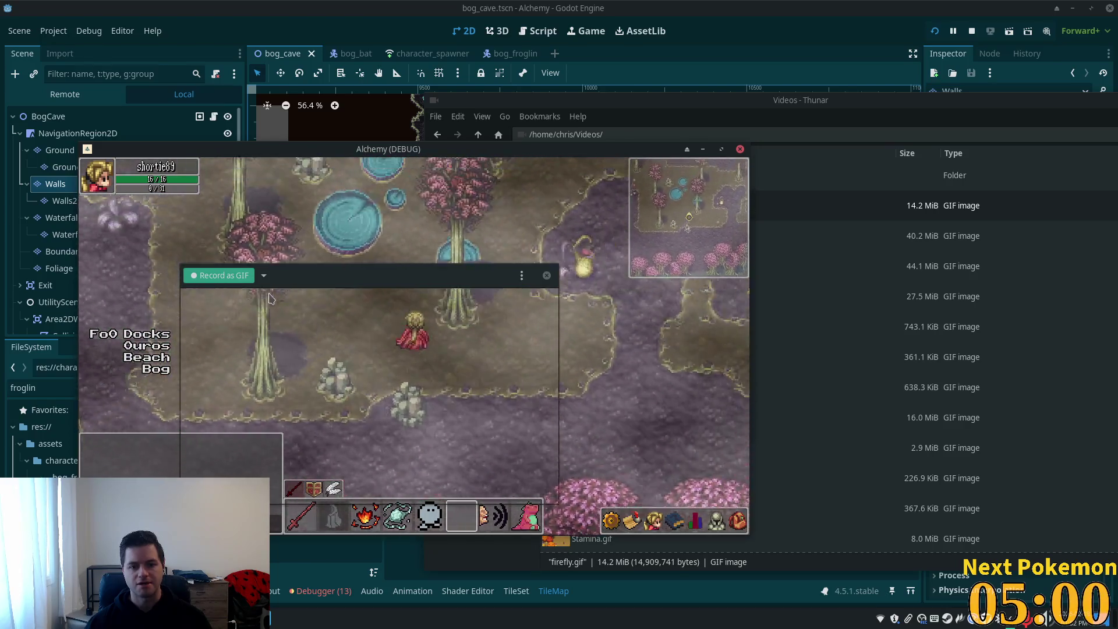
key(w)
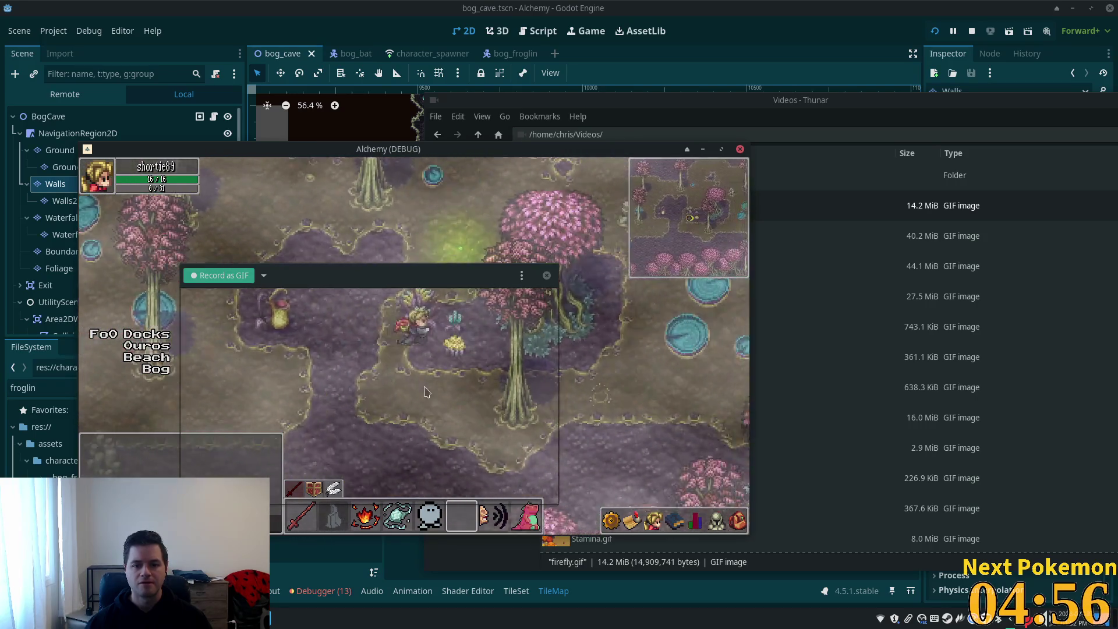
key(w)
key(a)
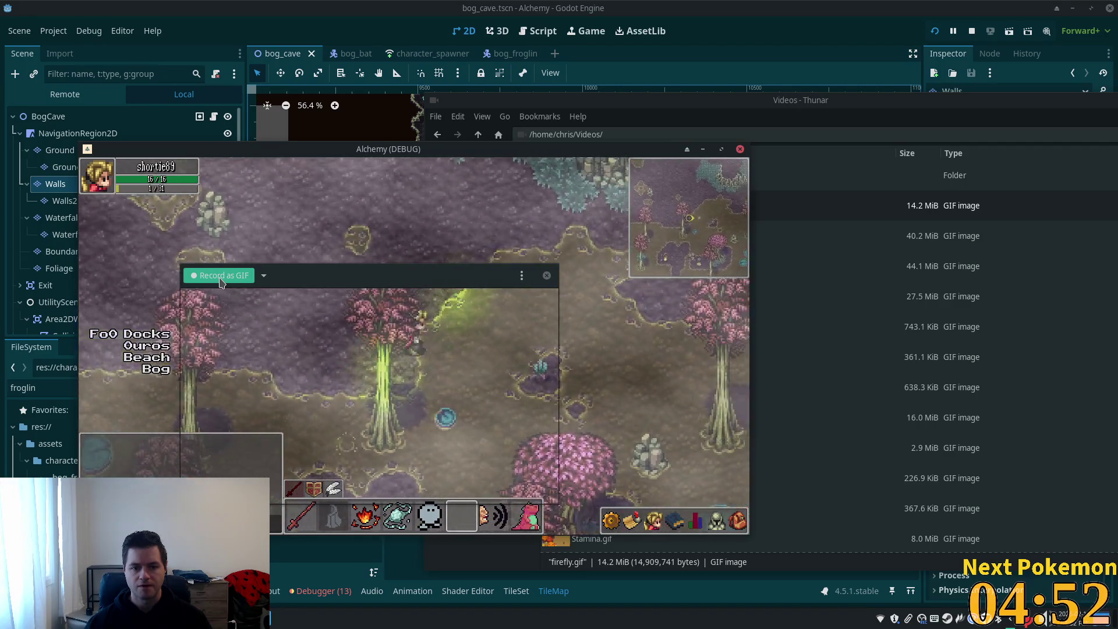
key(d)
key(w)
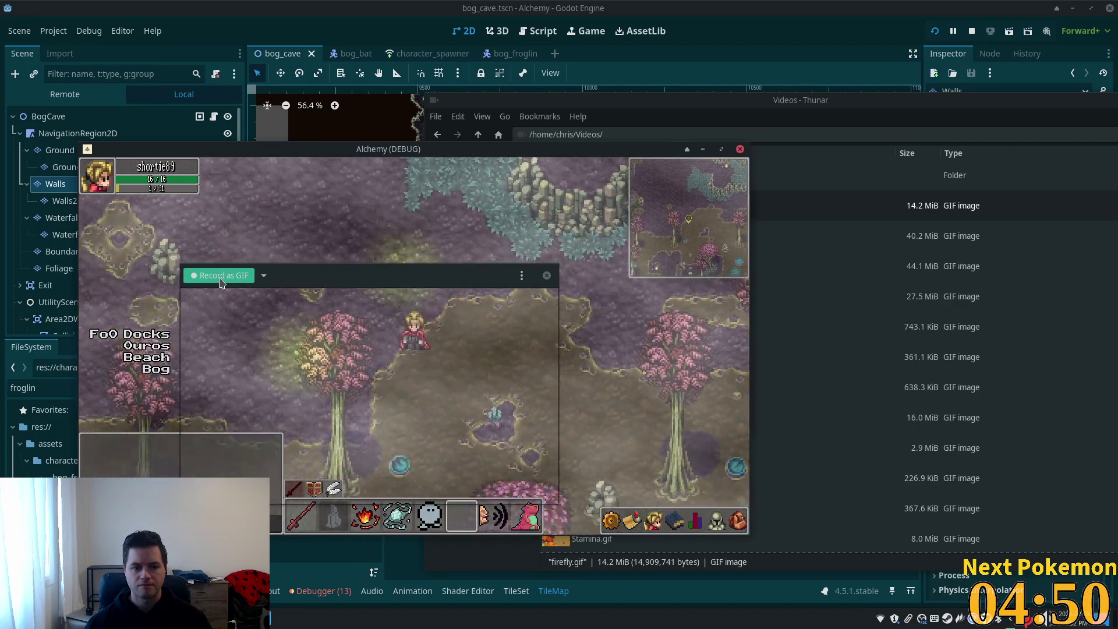
key(s)
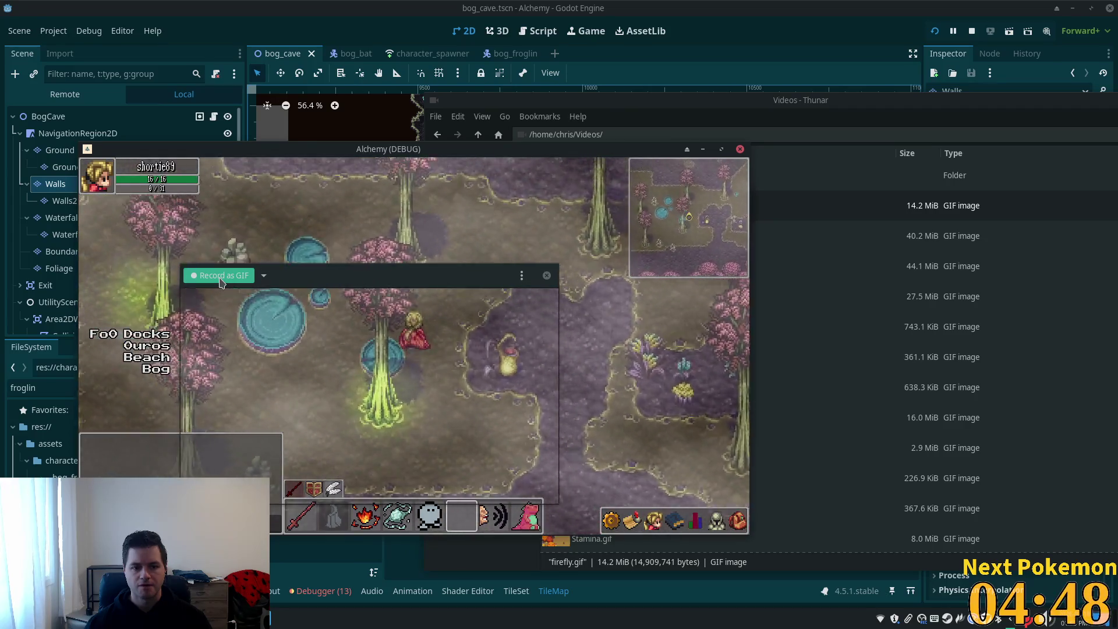
key(a)
key(w)
key(w)
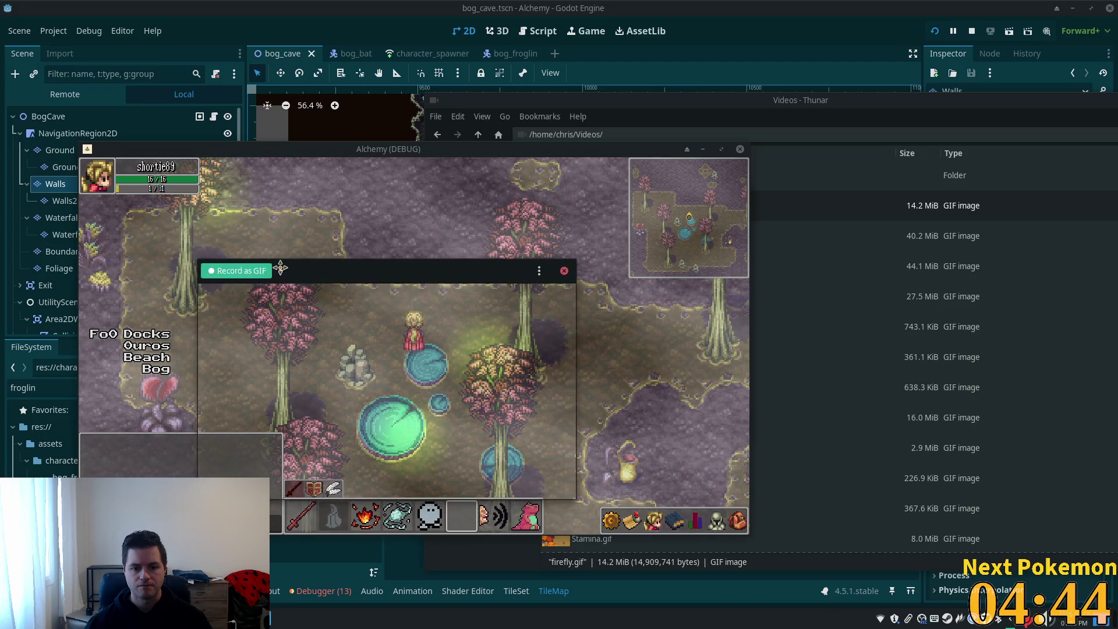
- Nudge the capture area slightly up-right and walk the character down-right through the bog
drag(280, 268, 293, 256)
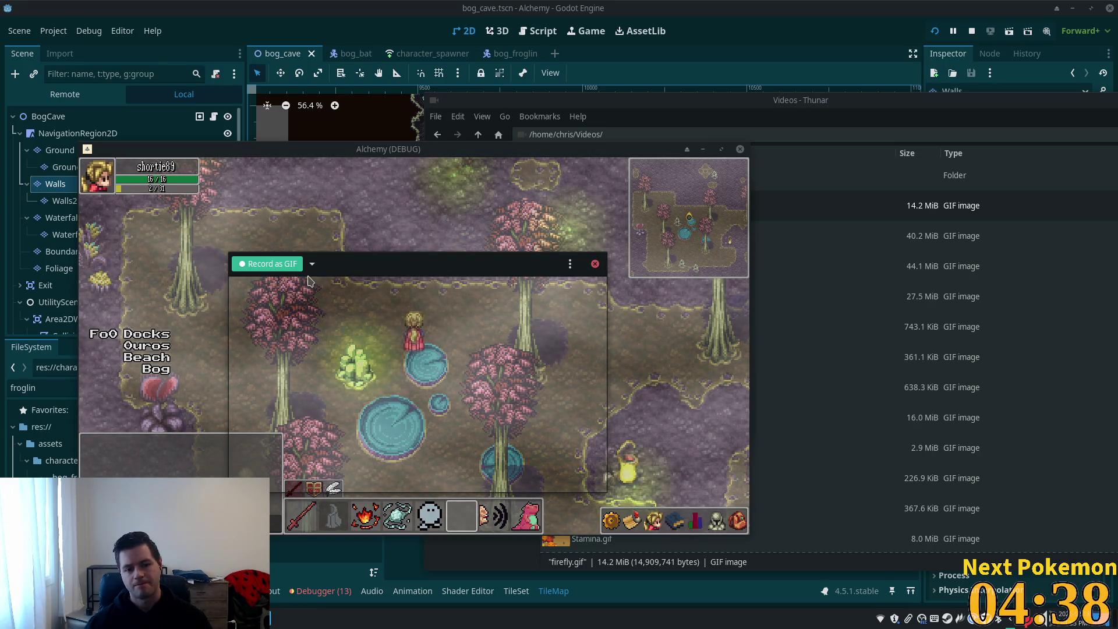
key(s)
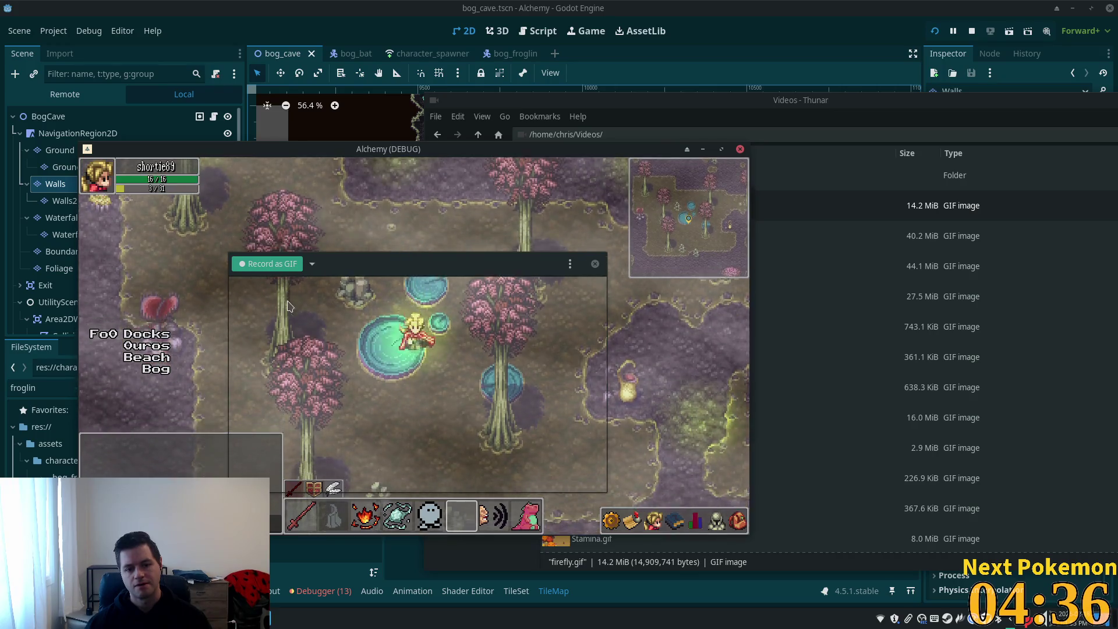
key(s)
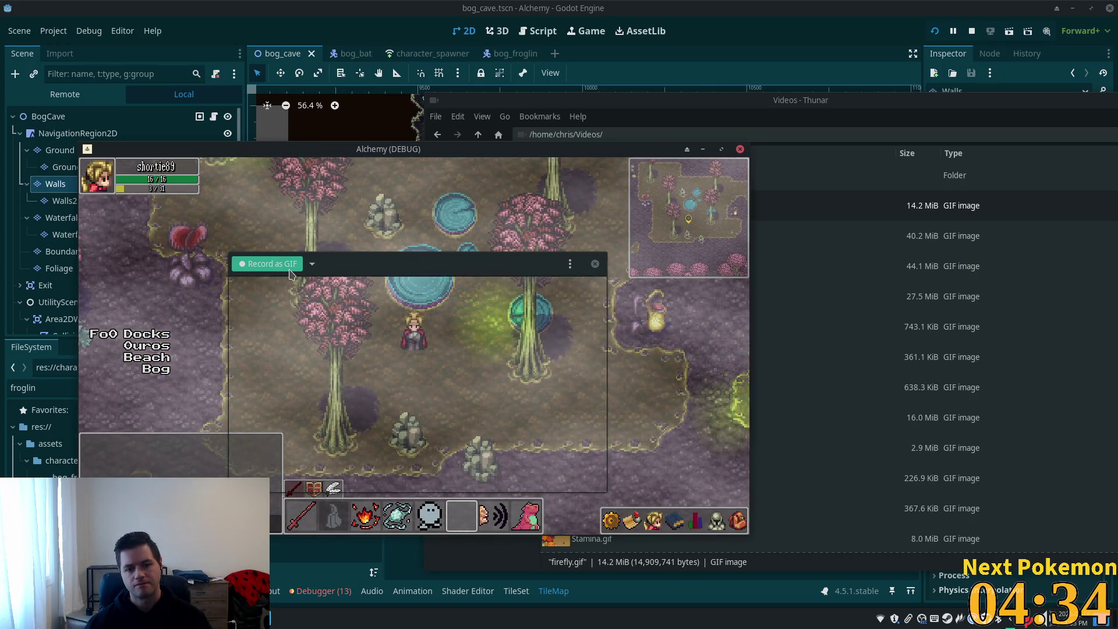
key(s+d)
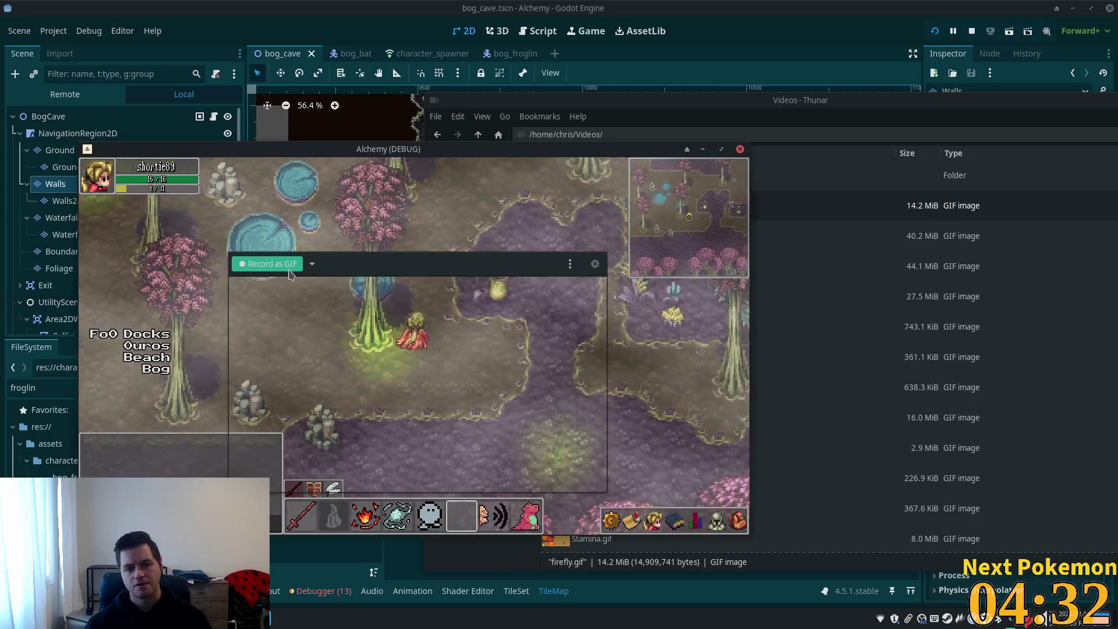
key(s+d)
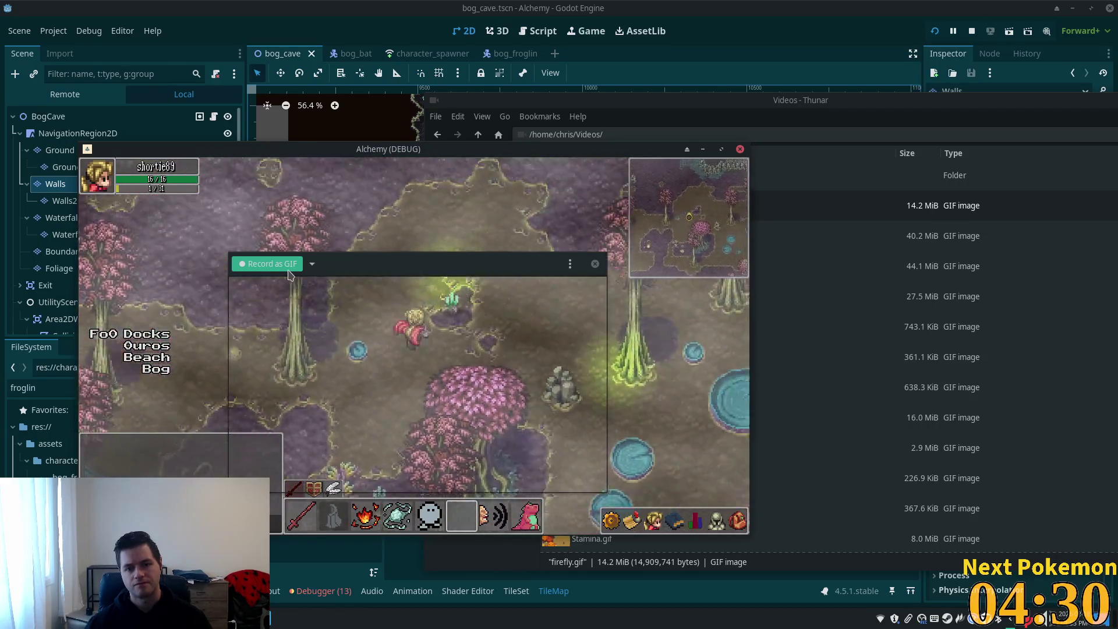
- Roam the character past the lily pads and pink trees with the WASD keys
key(w+d)
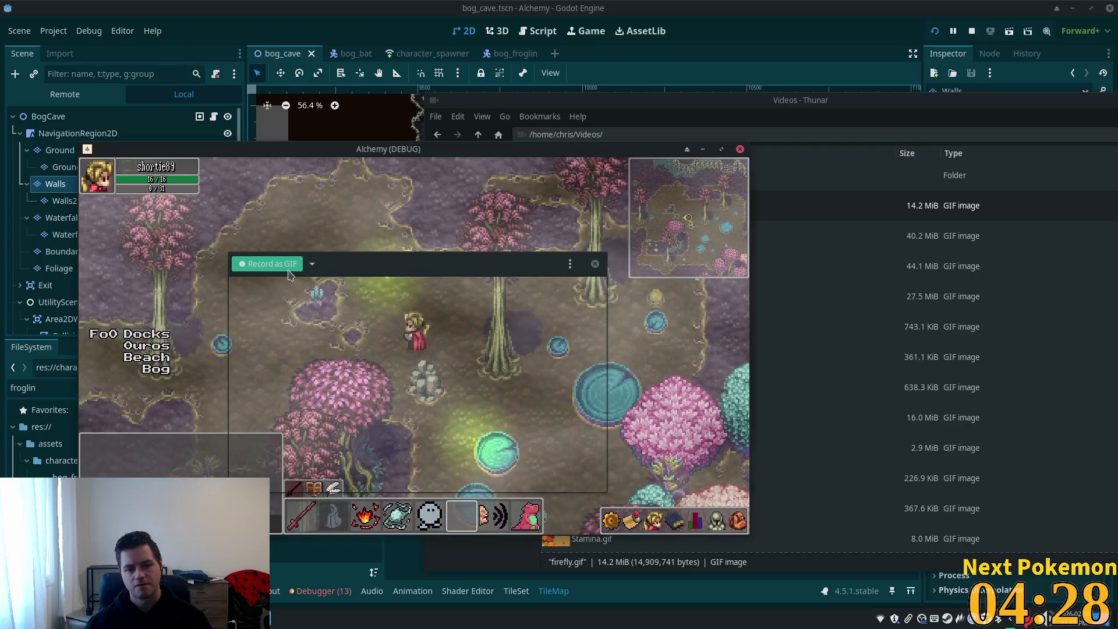
key(w)
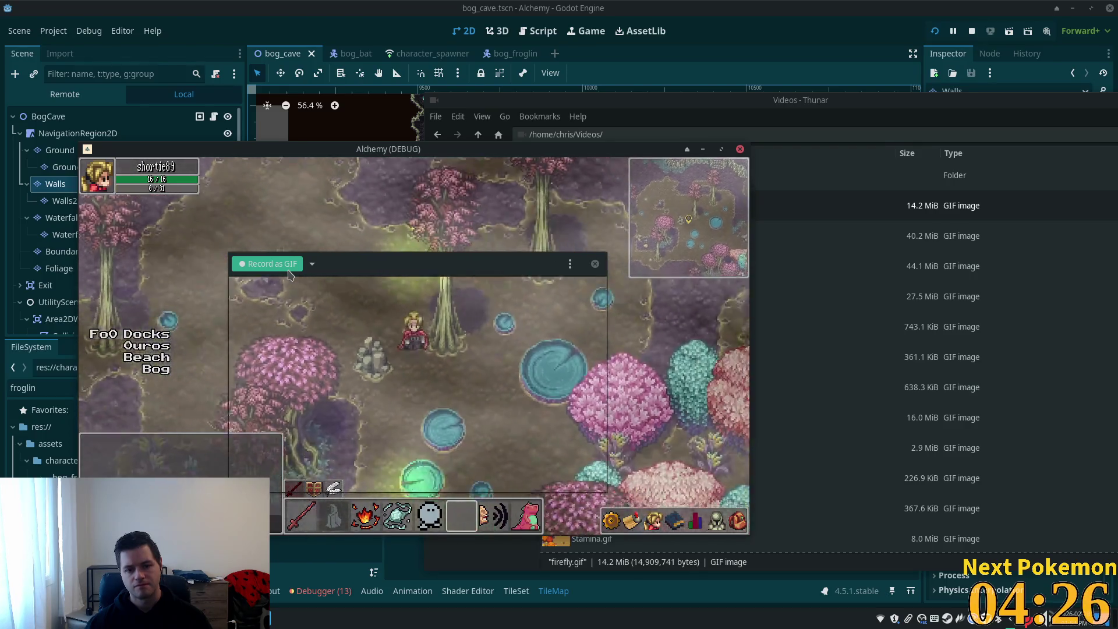
key(s)
key(a)
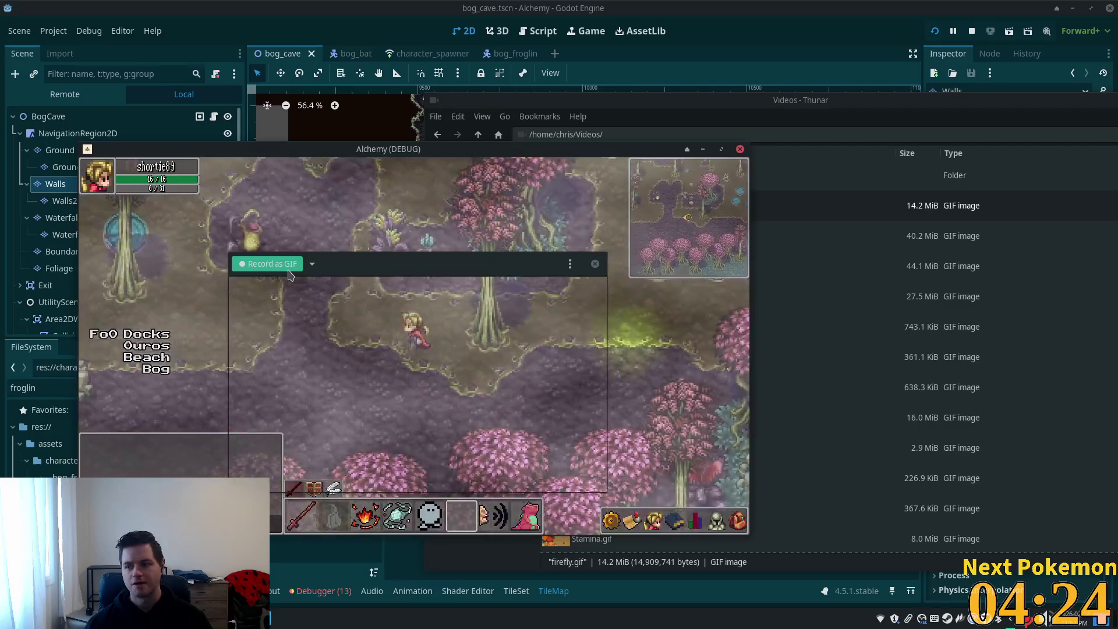
key(a)
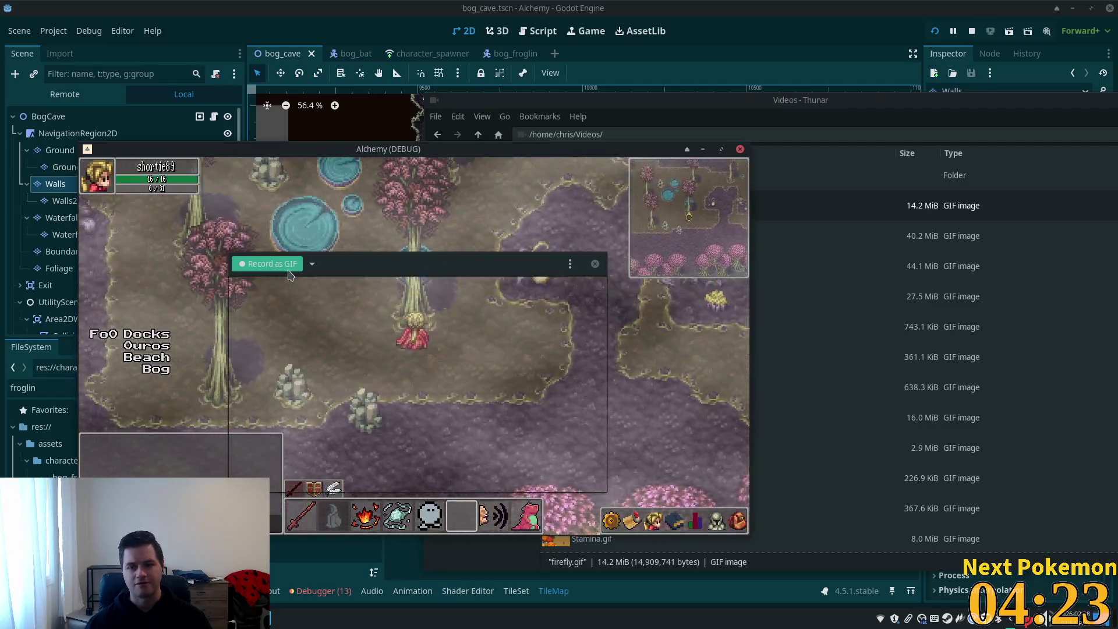
key(w)
key(a)
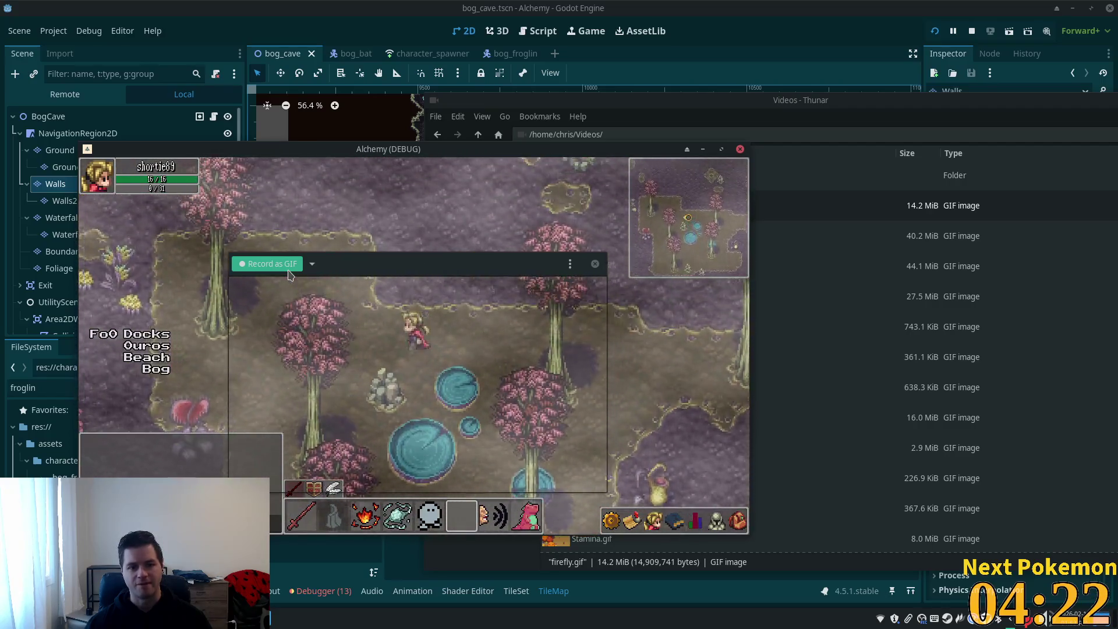
key(s)
key(a)
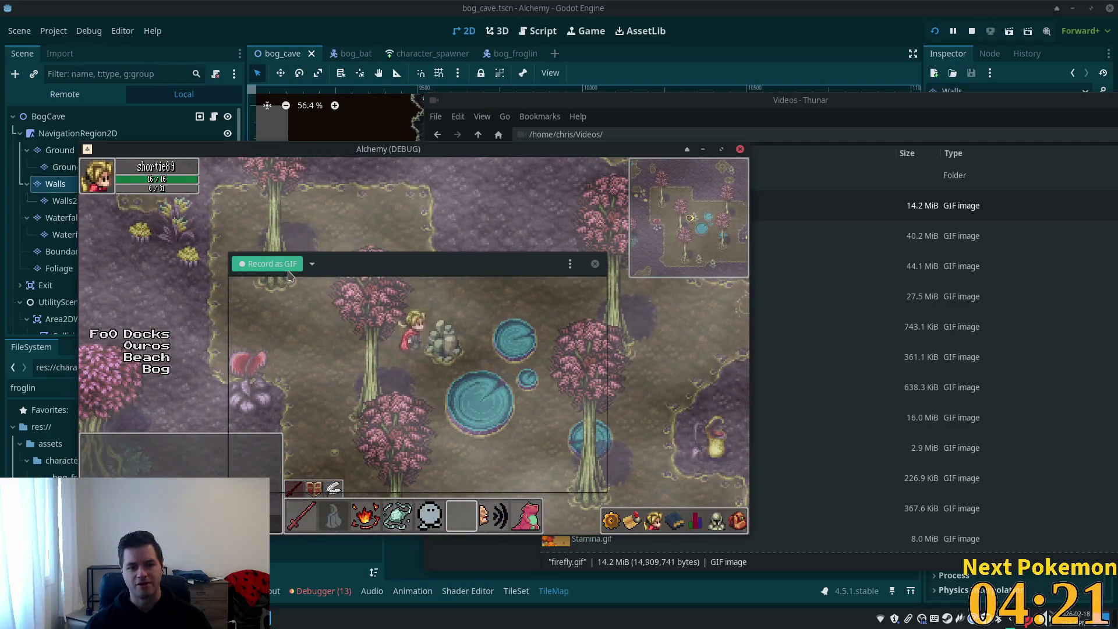
key(w)
key(d)
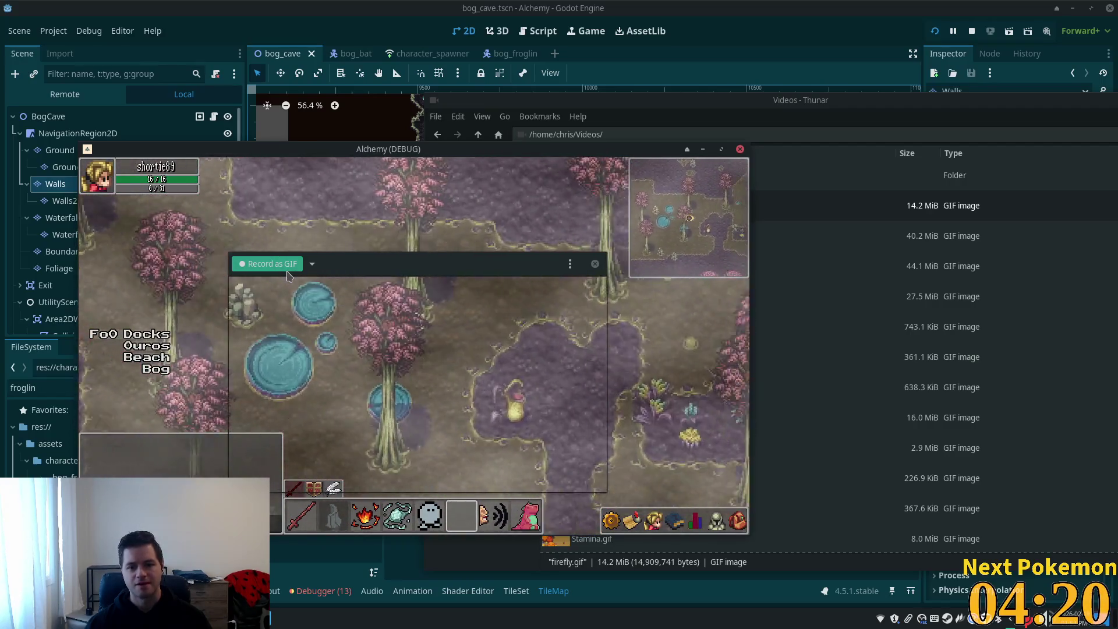
key(w)
key(d)
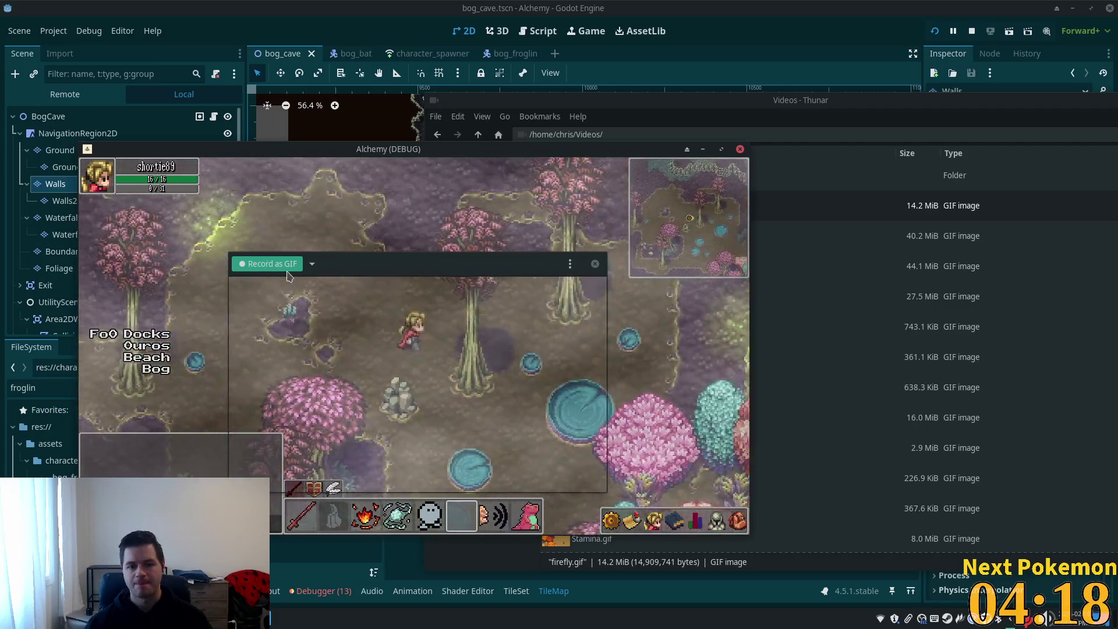
key(s)
key(d)
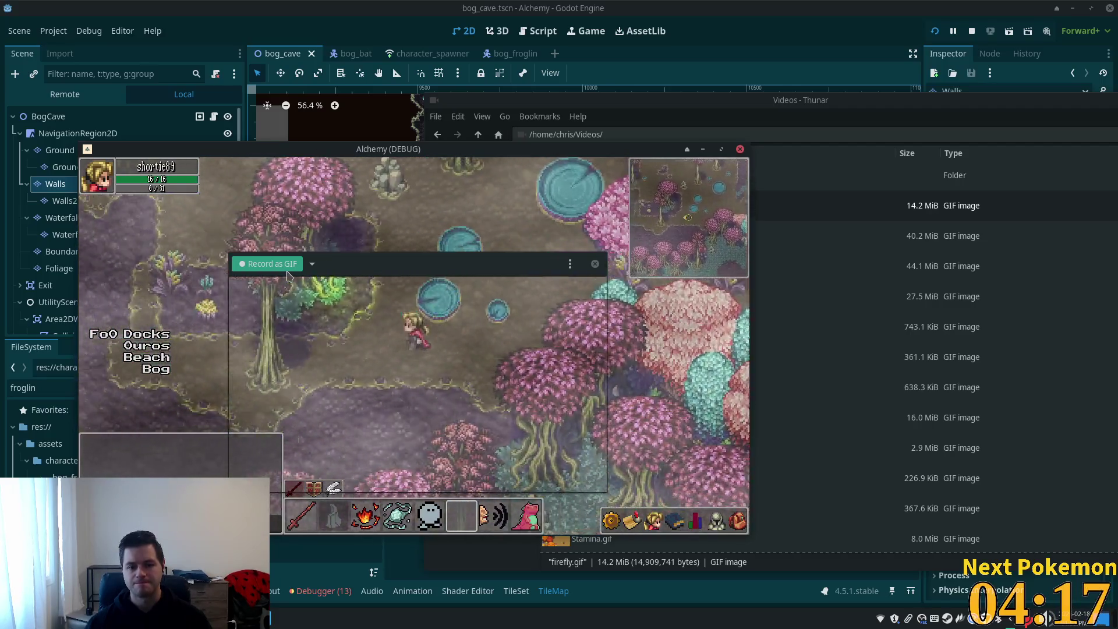
key(w)
key(a)
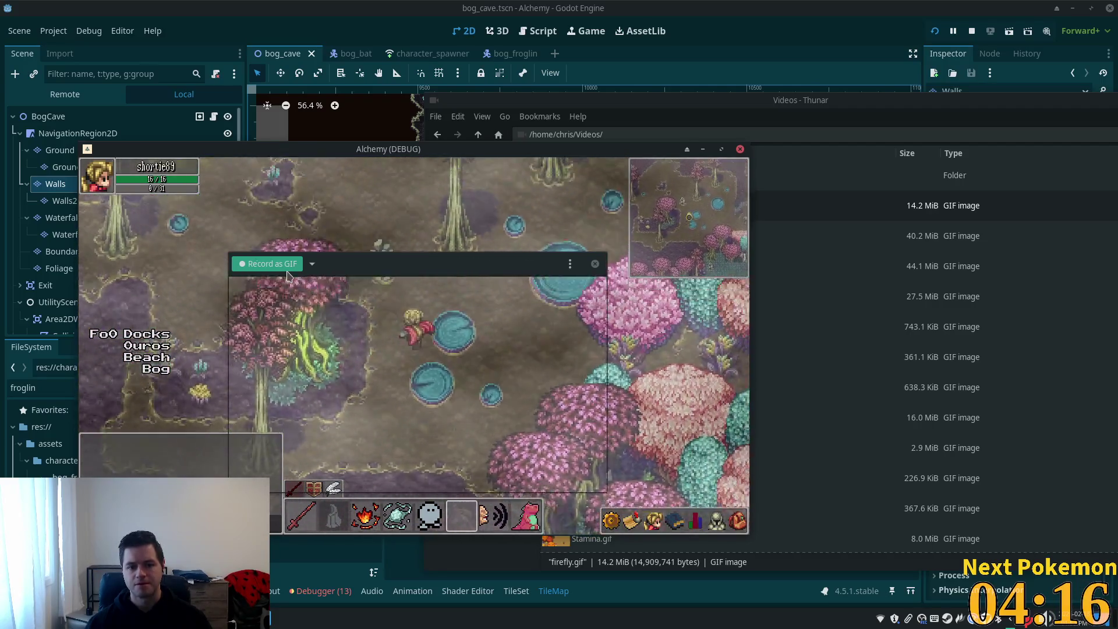
key(w)
key(a)
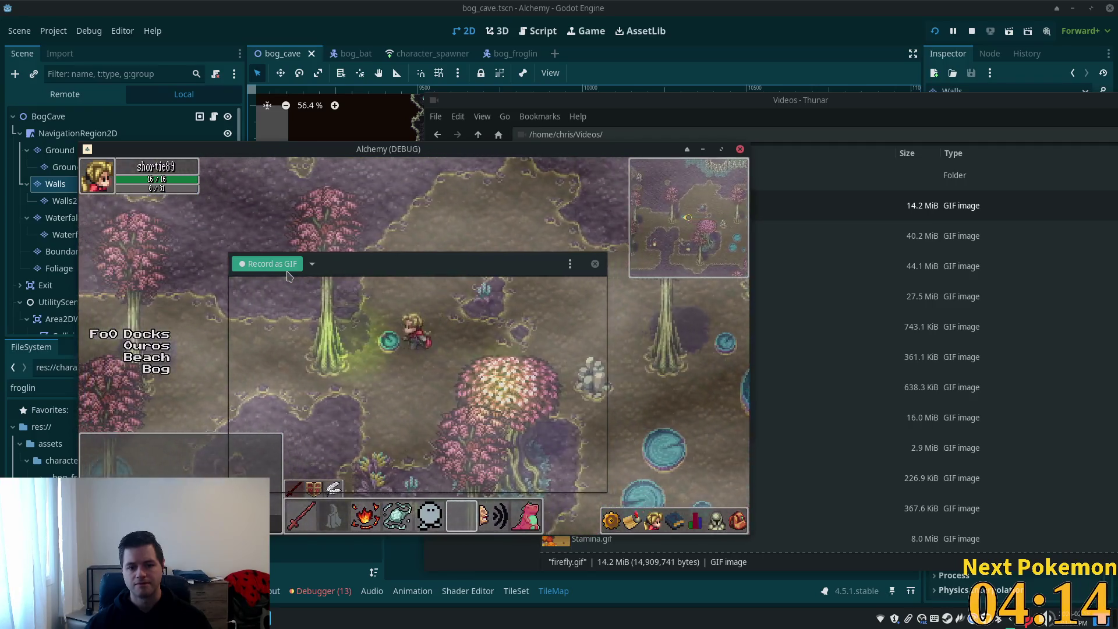
key(s)
key(a)
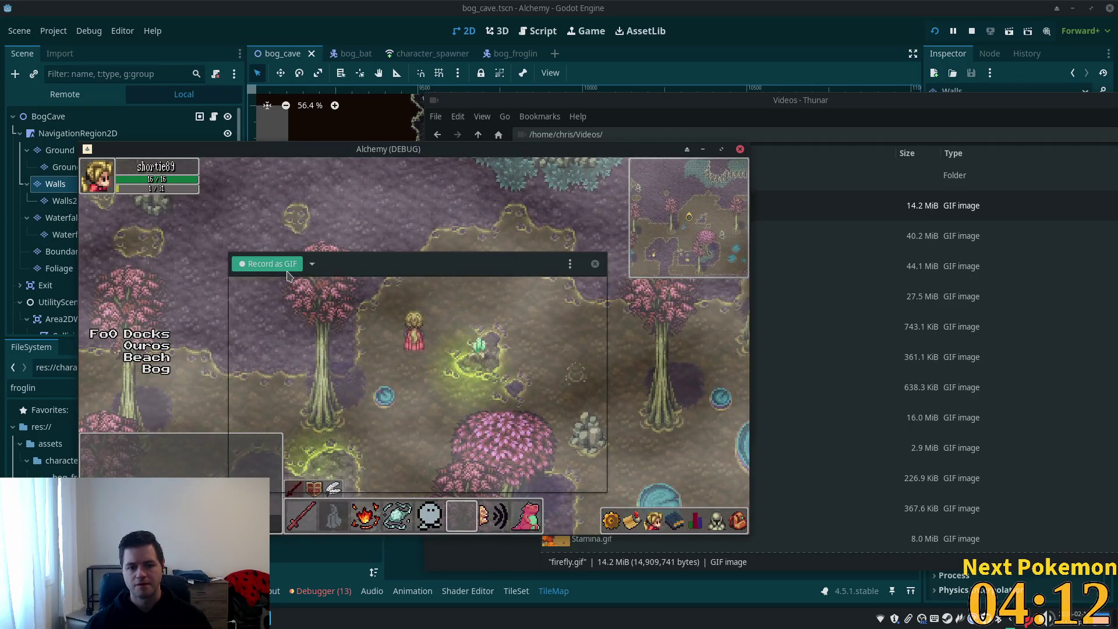
- Record a GIF of the character walking up through the bog, then stop it to render
click(284, 267)
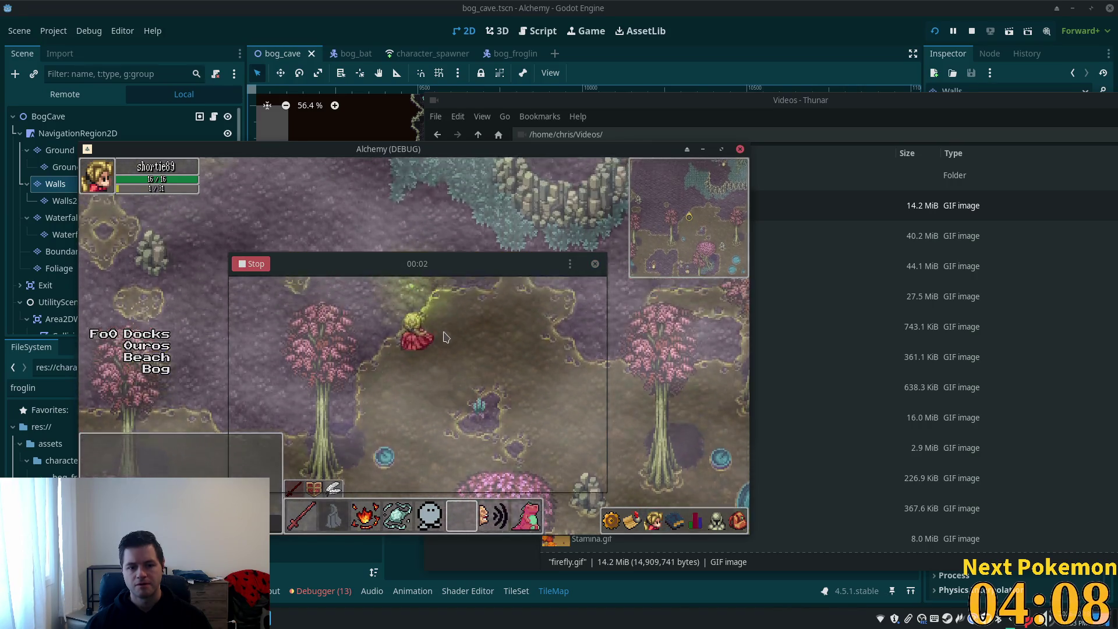
key(w+d)
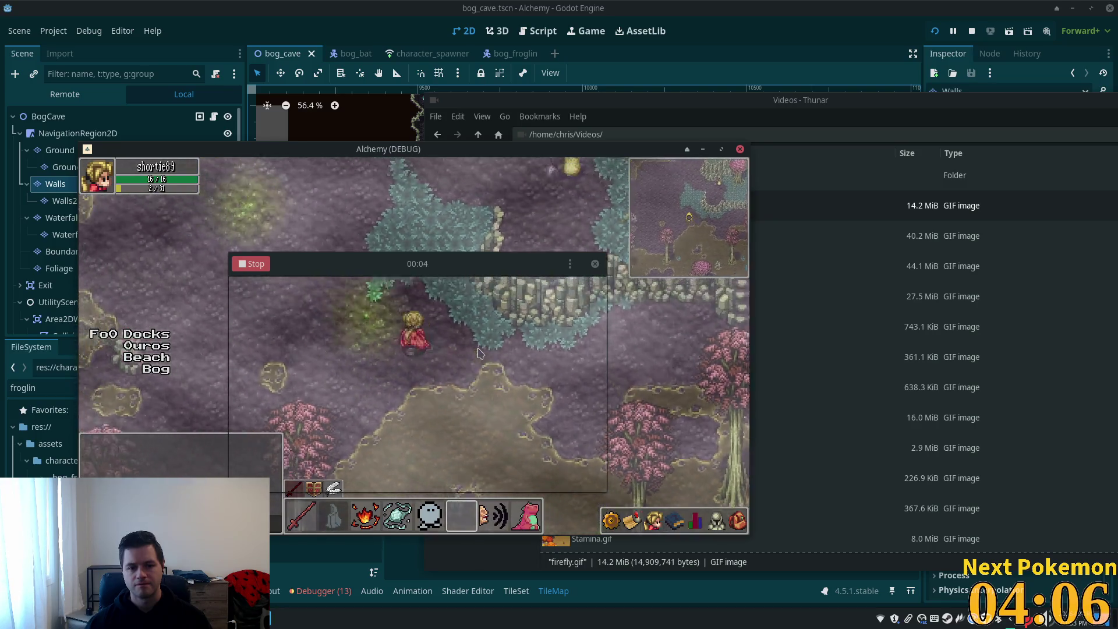
key(w+a)
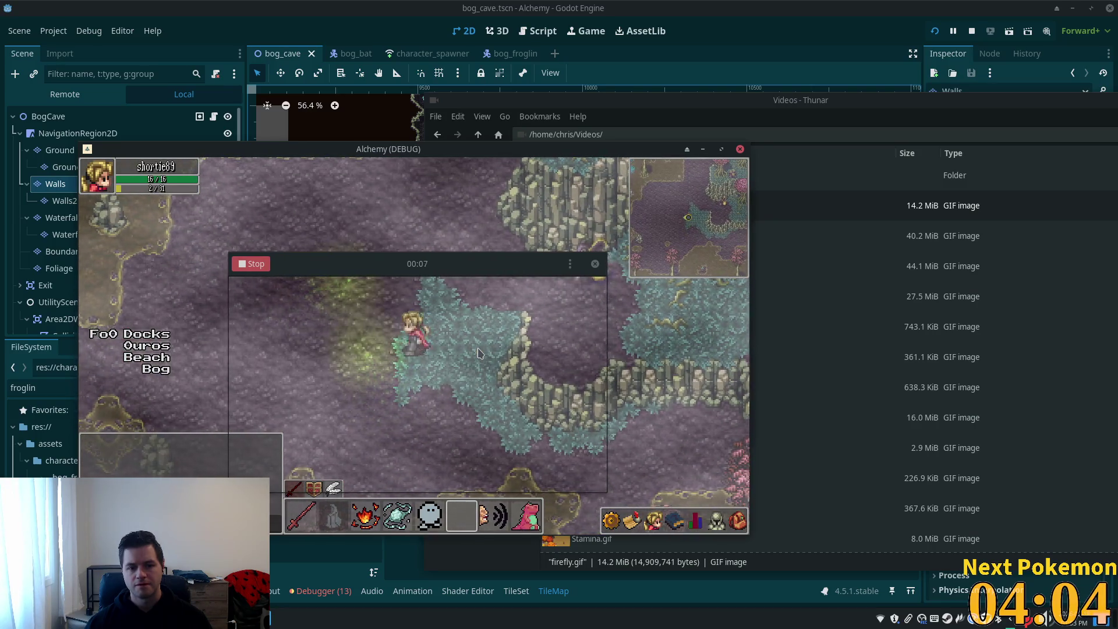
key(w+a)
click(261, 264)
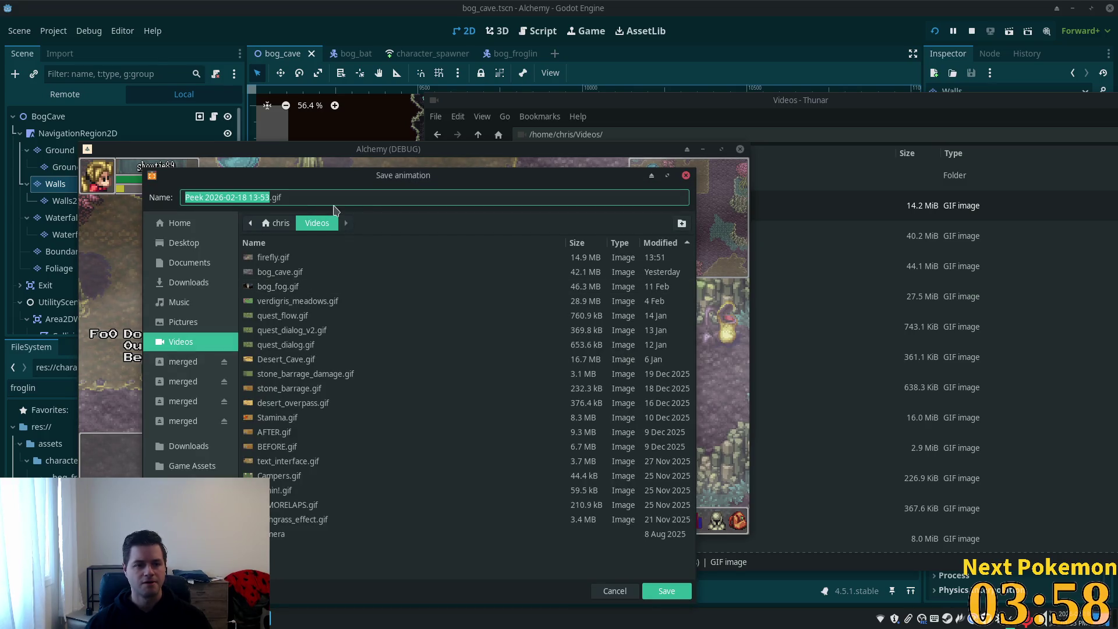
- Save the recording as fireflies.gif in Videos and preview it in a viewer moved right
text(firefli)
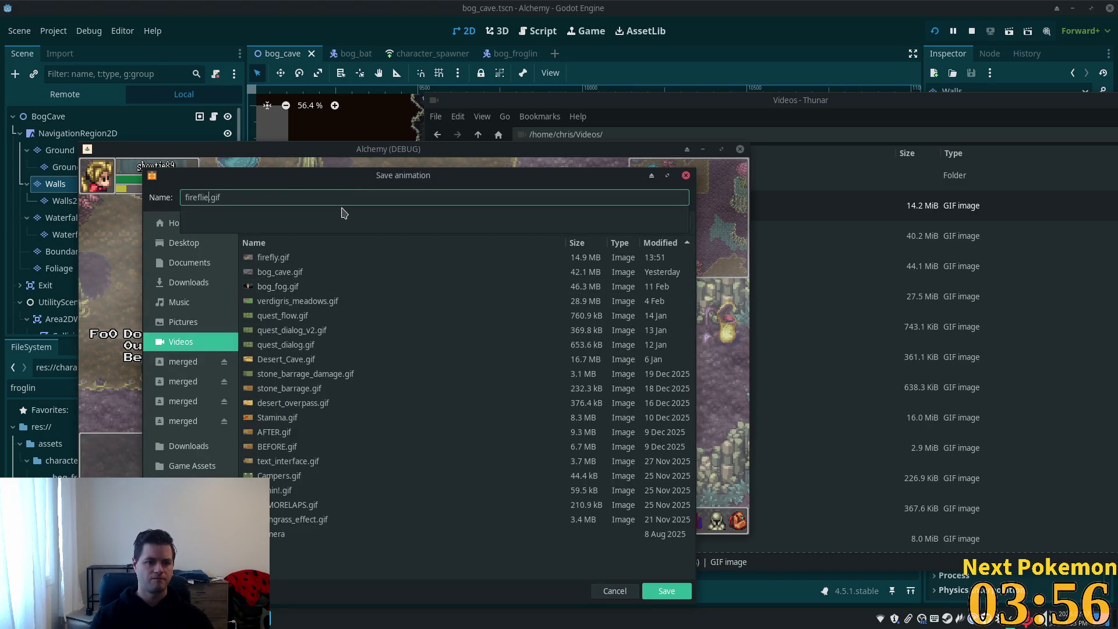
text(s)
key(Return)
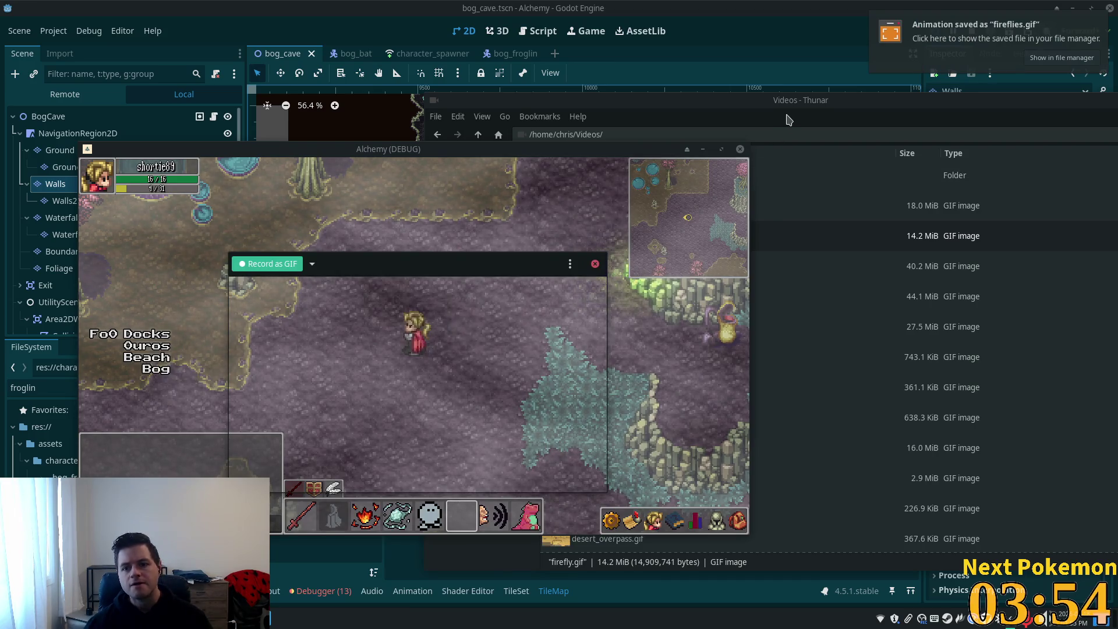
click(788, 119)
double_click(624, 210)
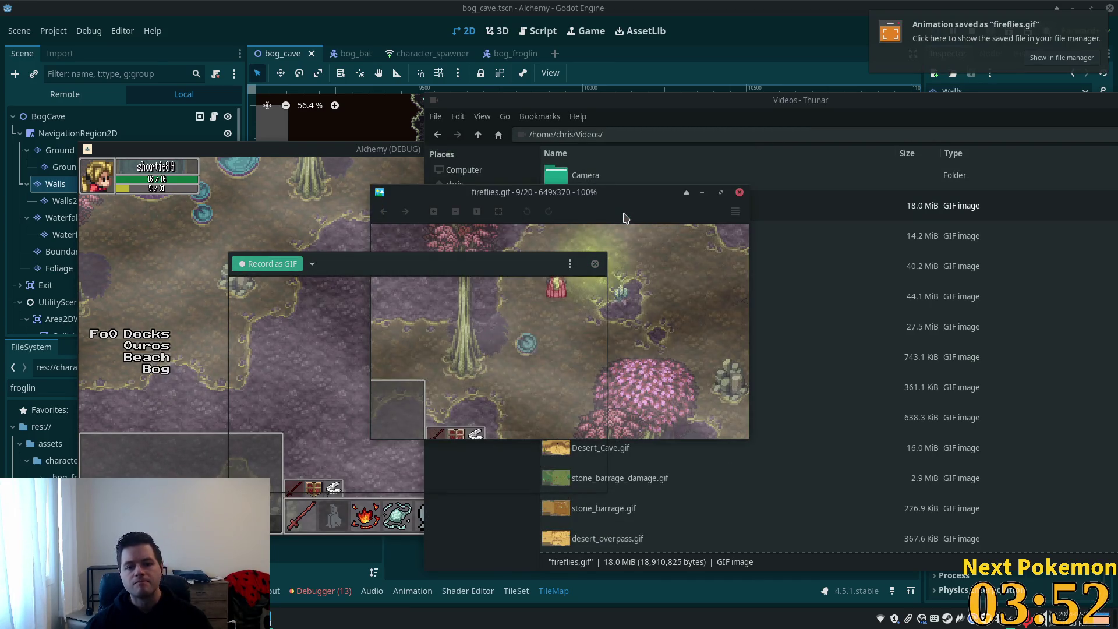
mouse_move(654, 193)
mouse_down()
mouse_move(522, 147)
mouse_move(509, 46)
mouse_move(952, 169)
mouse_move(939, 179)
mouse_up()
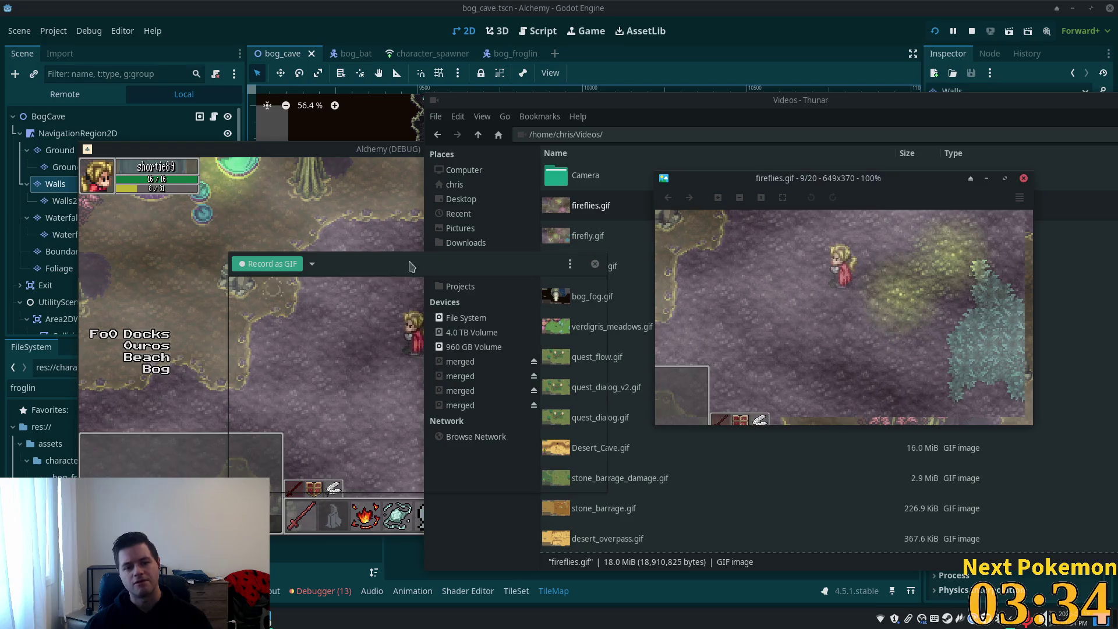
click(570, 264)
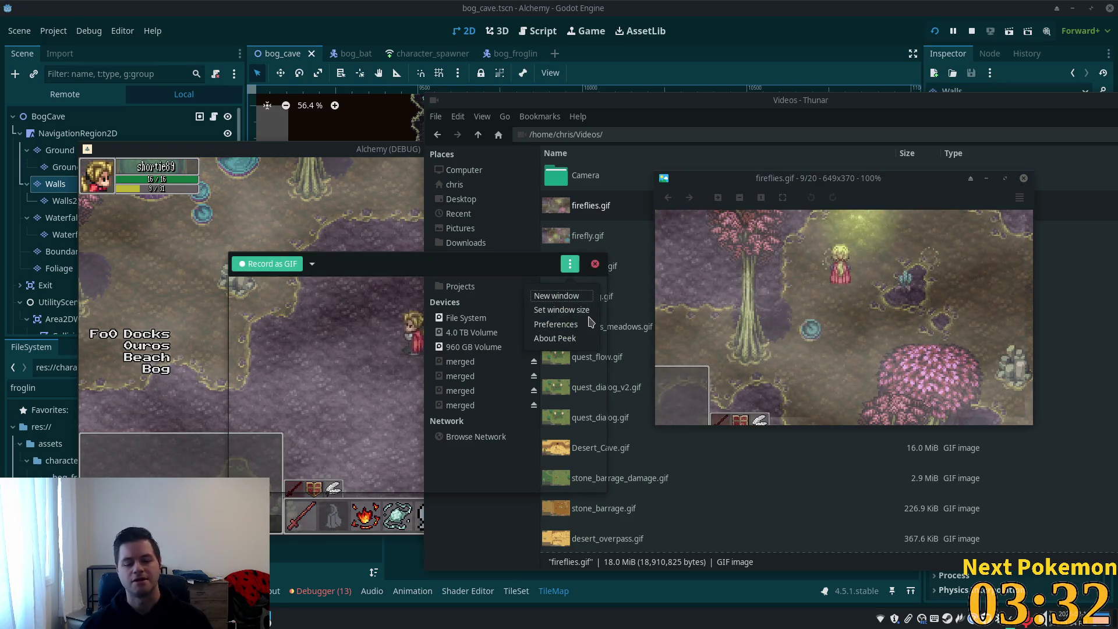
- Review Peek preferences, keeping downsampling 1 and framerate 24, and close the fireflies.gif preview
click(574, 325)
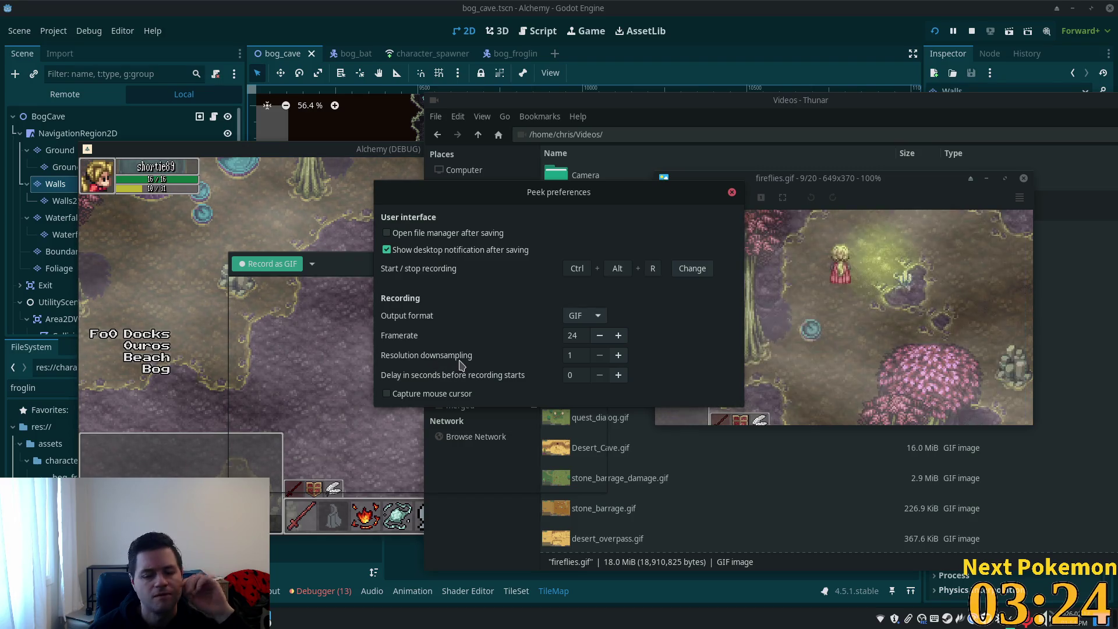
double_click(574, 355)
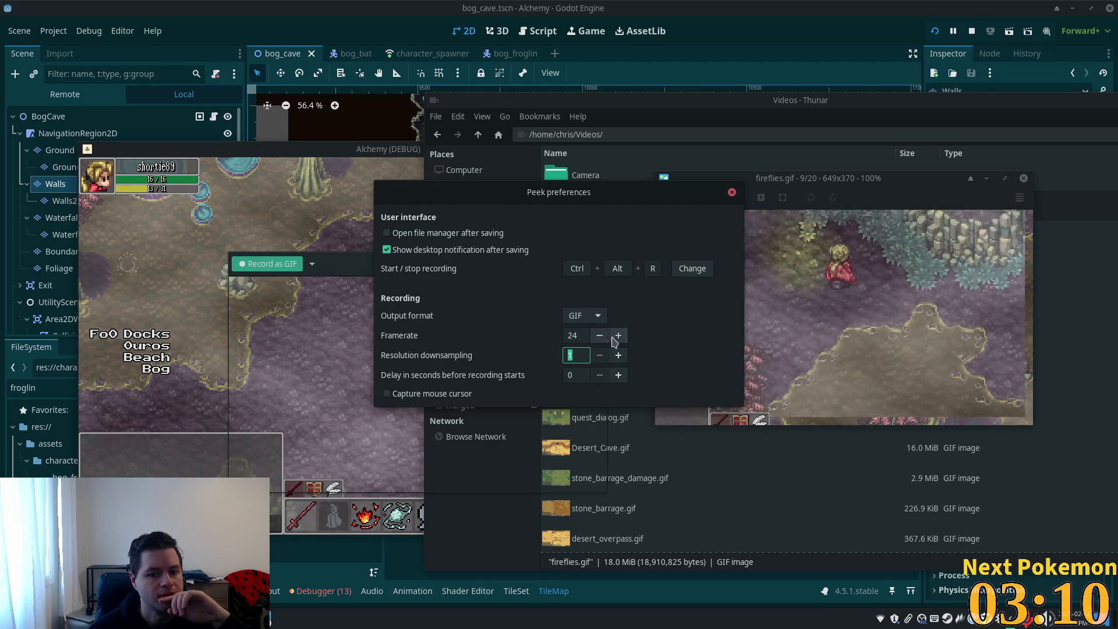
key(shift+Tab)
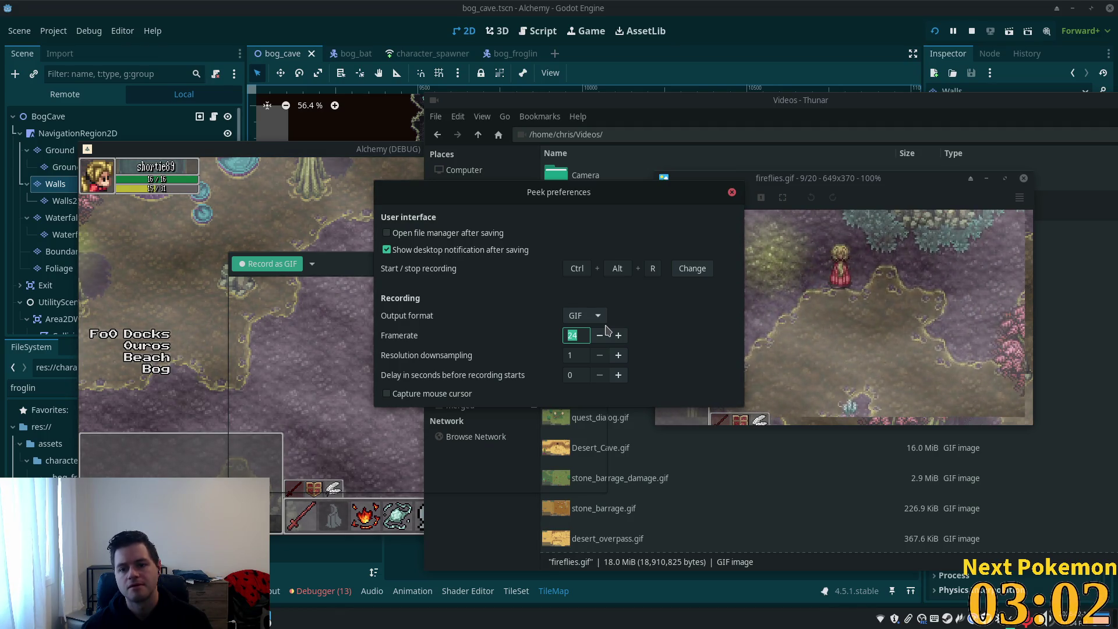
click(1024, 178)
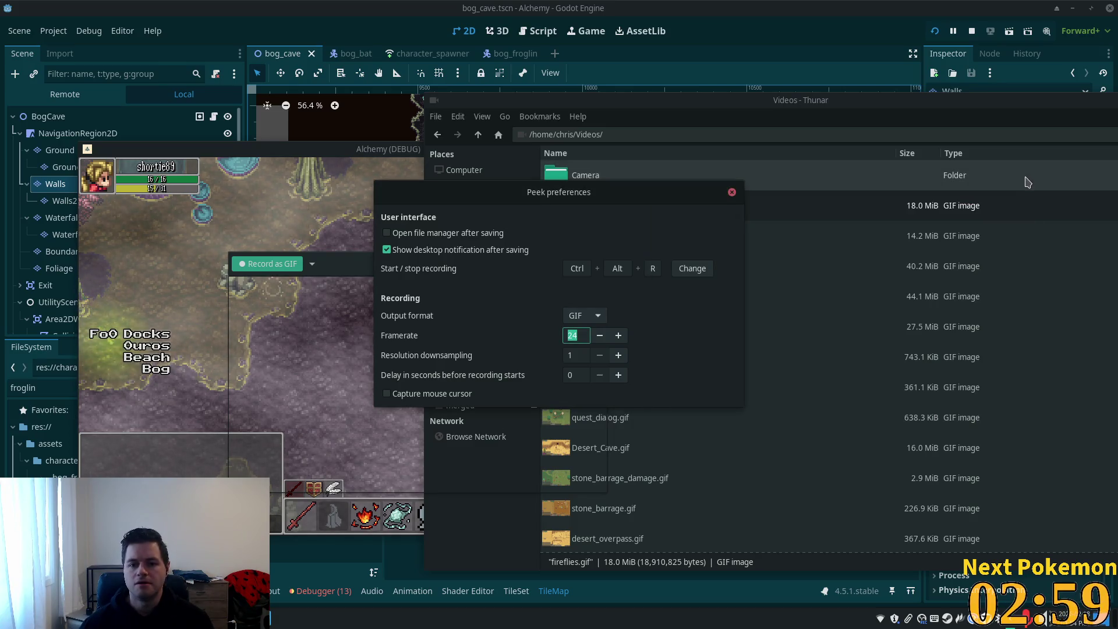
click(732, 193)
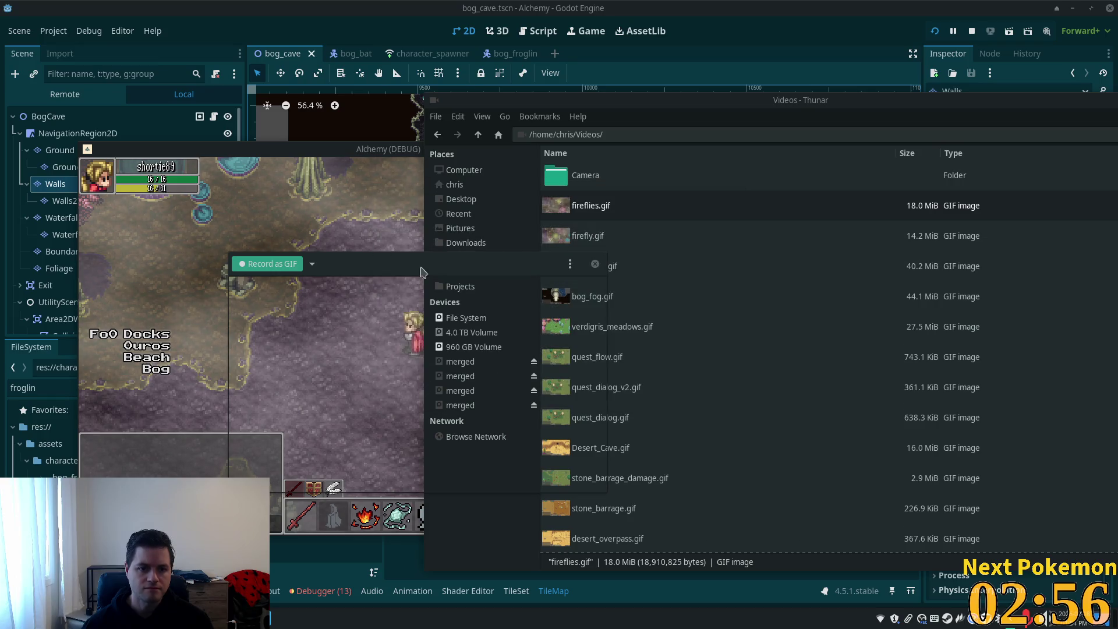
click(312, 264)
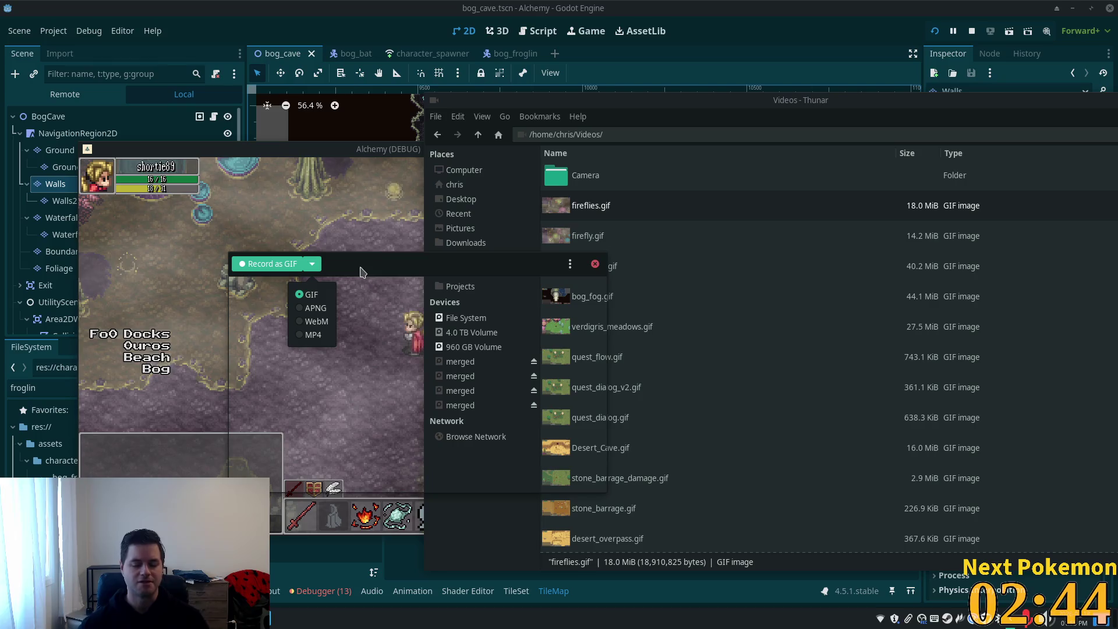
- Switch Peek to MP4, reposition the capture area over the game, and walk the character
click(313, 337)
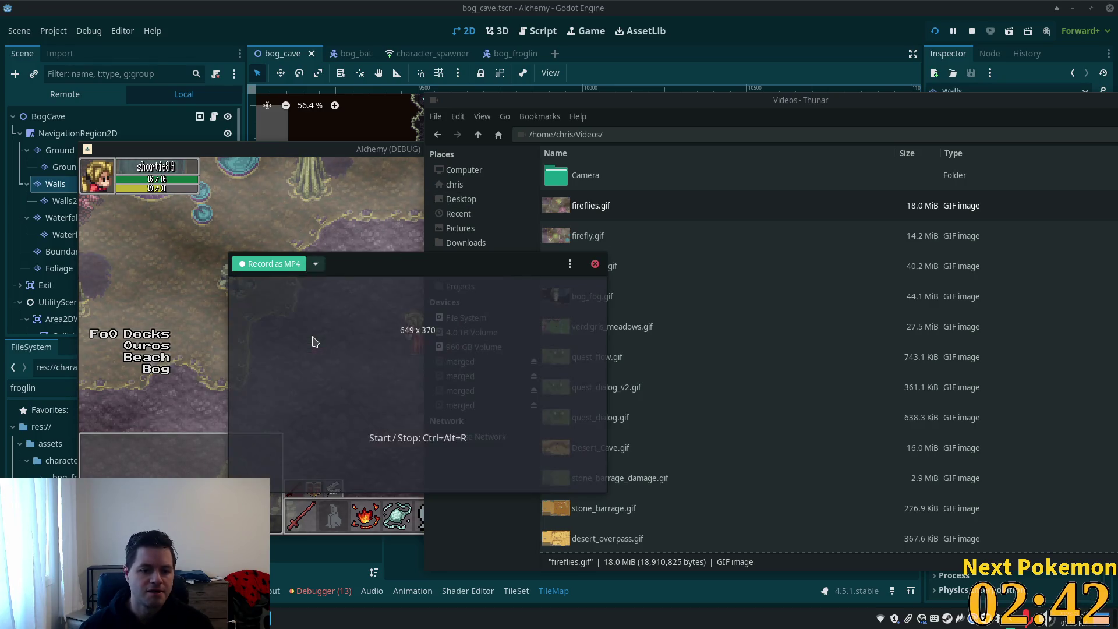
mouse_move(446, 271)
mouse_down()
mouse_move(326, 177)
mouse_move(301, 200)
mouse_up()
click(304, 162)
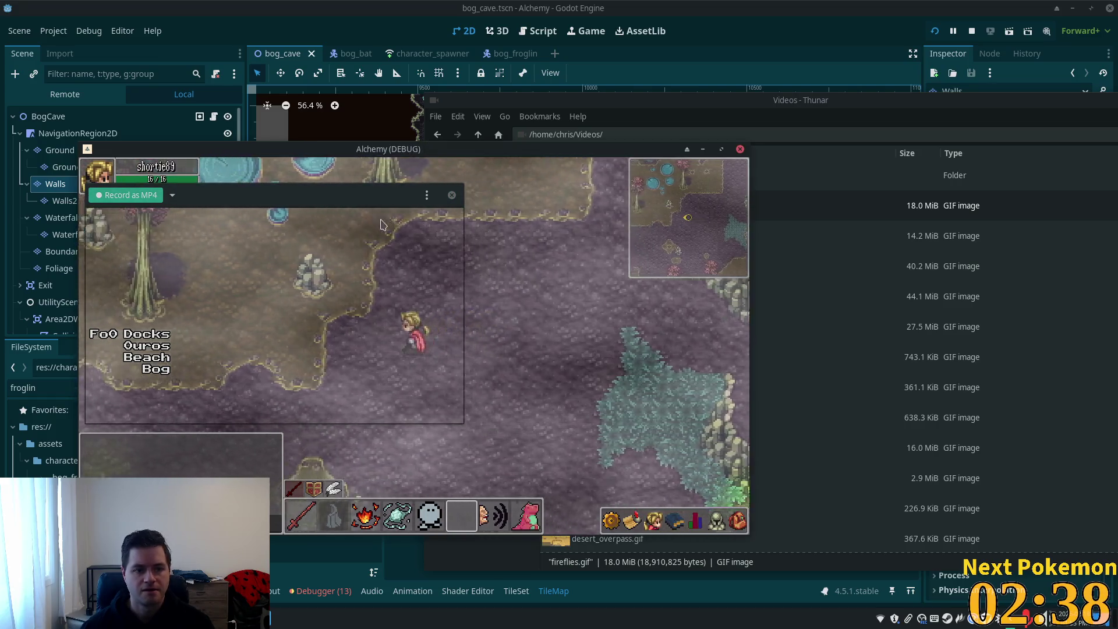
click(428, 197)
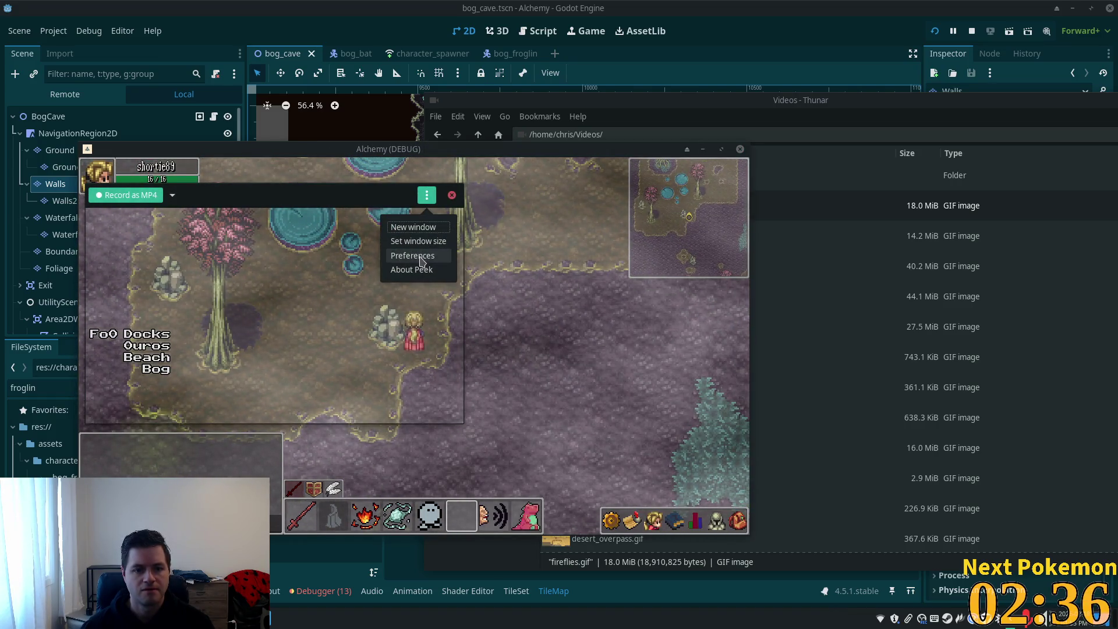
click(415, 248)
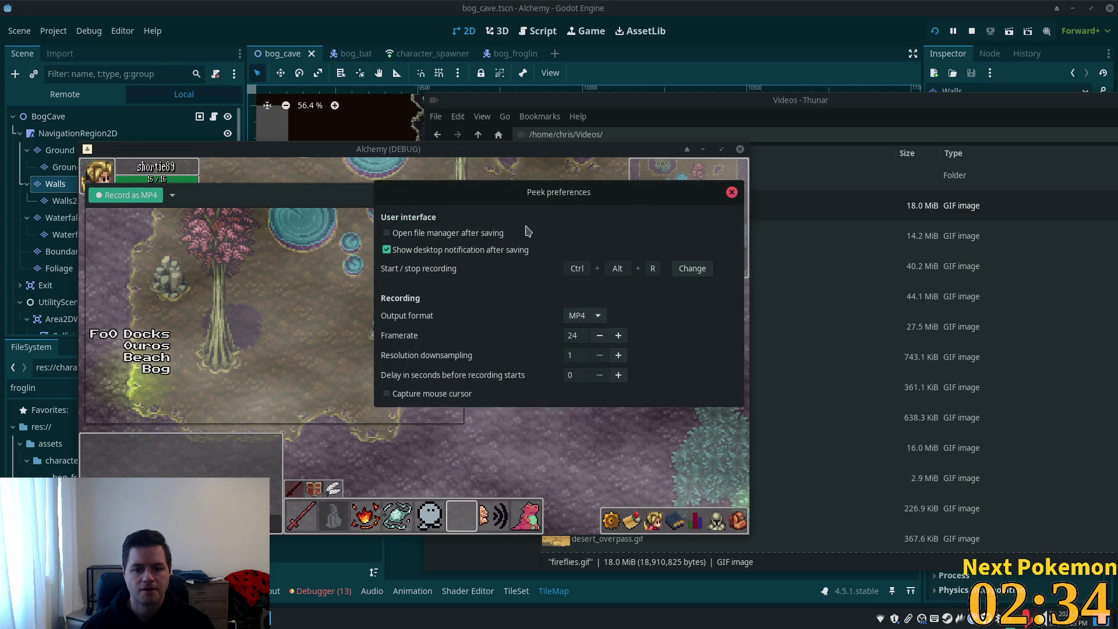
click(732, 193)
key(Up)
key(Left)
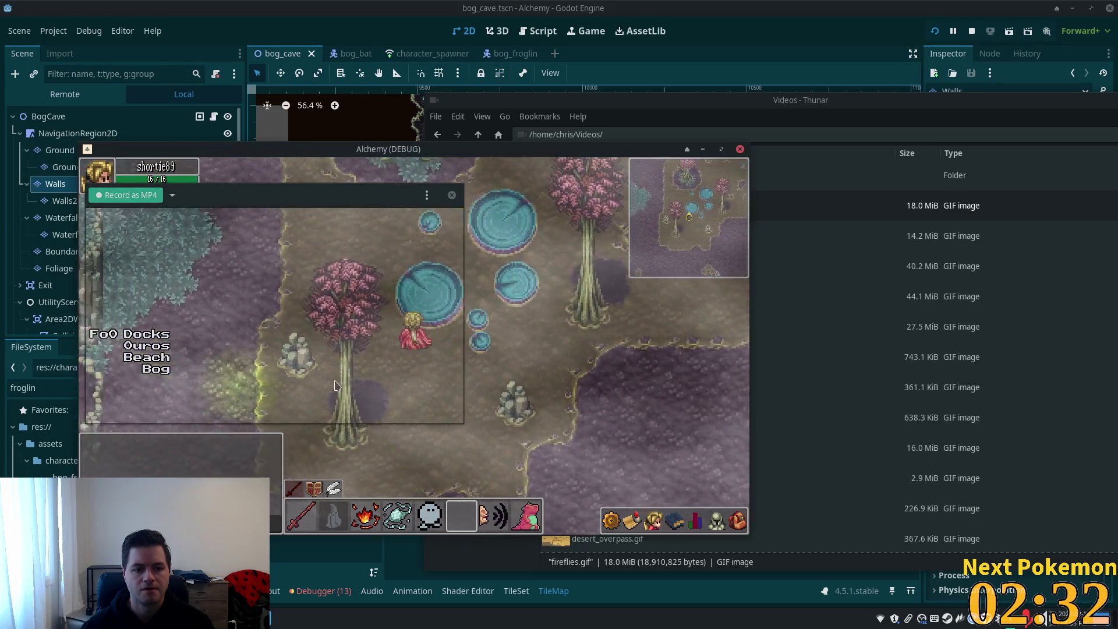
key(Right)
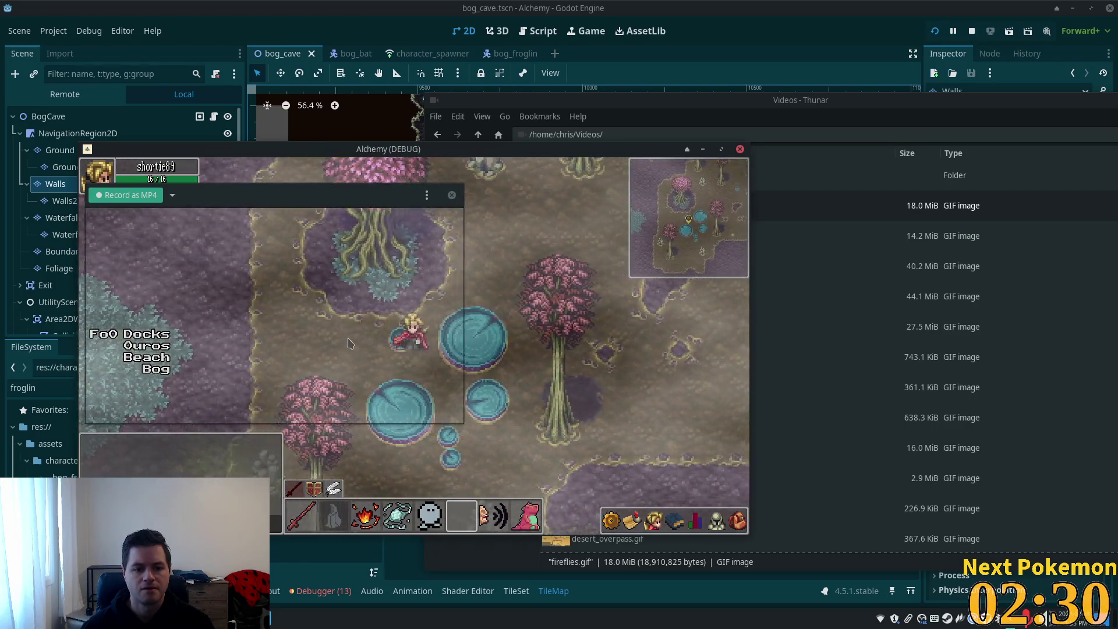
key(Down)
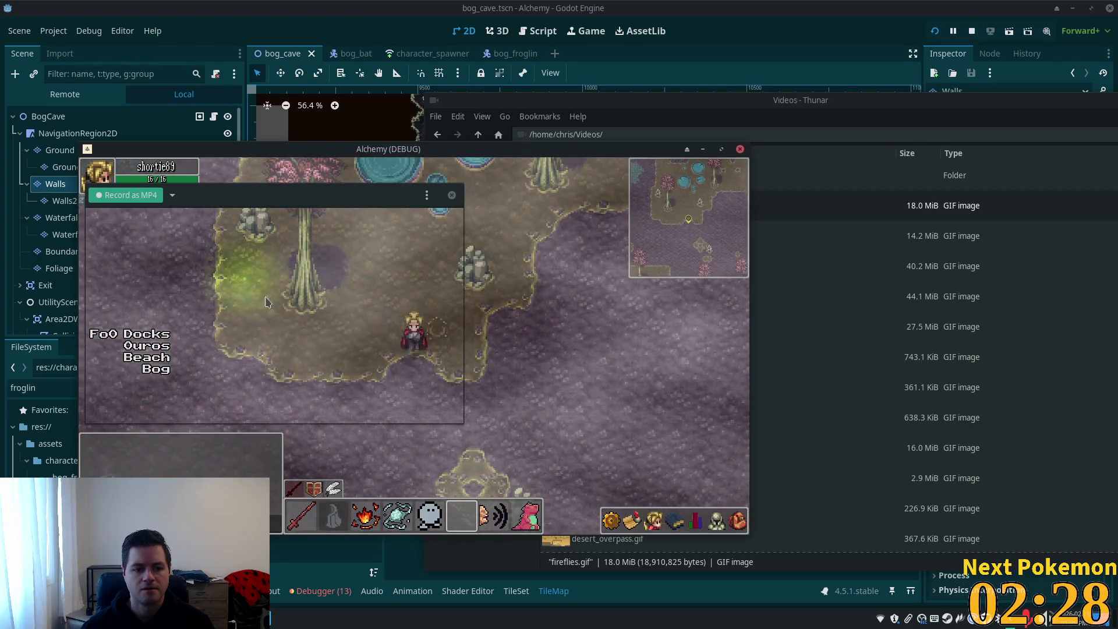
- Record an MP4 clip of the bog and save it as firefly.mp4 in Videos
click(131, 196)
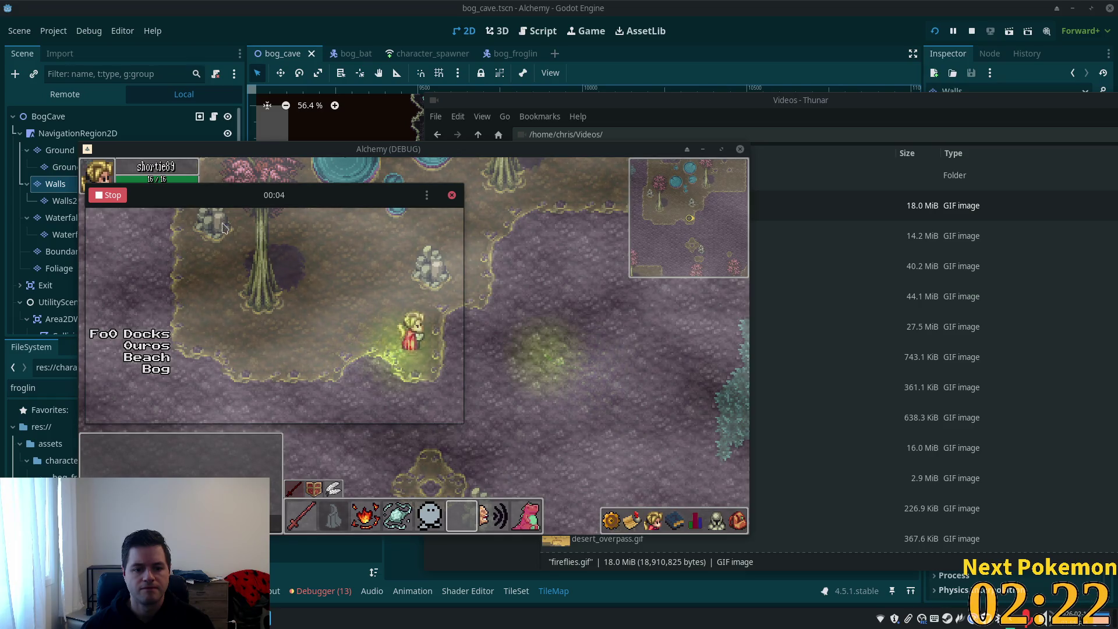
key(ctrl+alt+r)
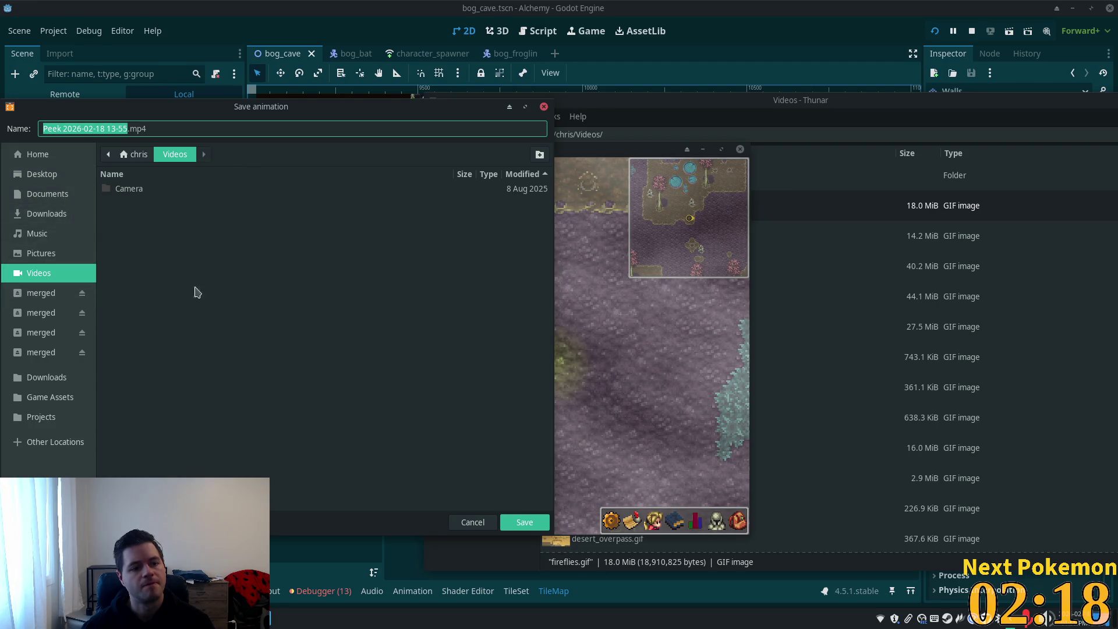
text(fi)
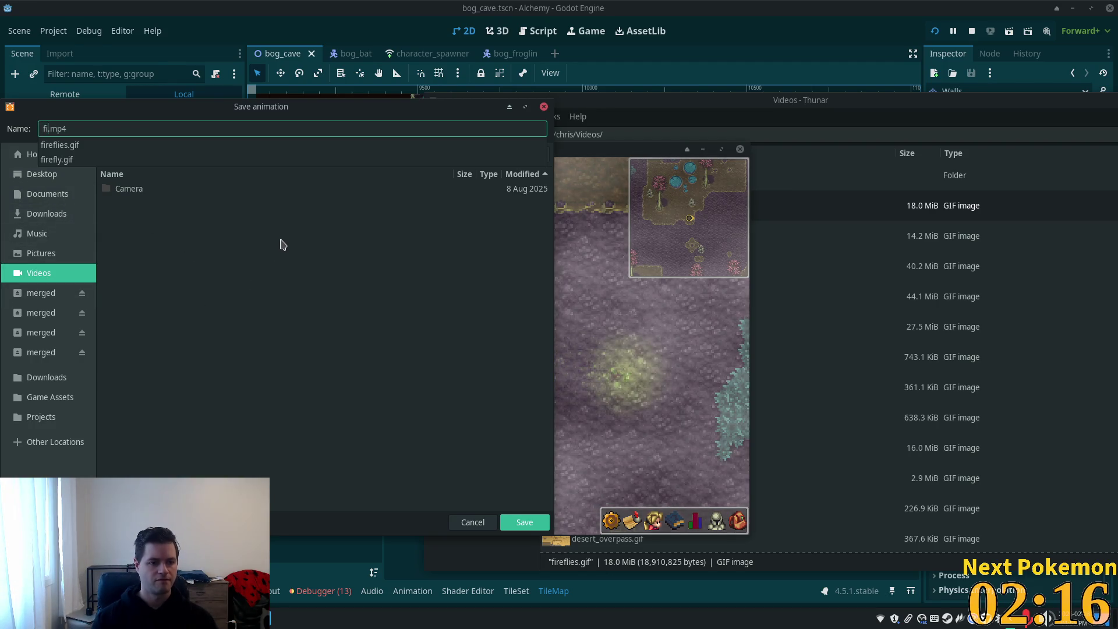
text(refl)
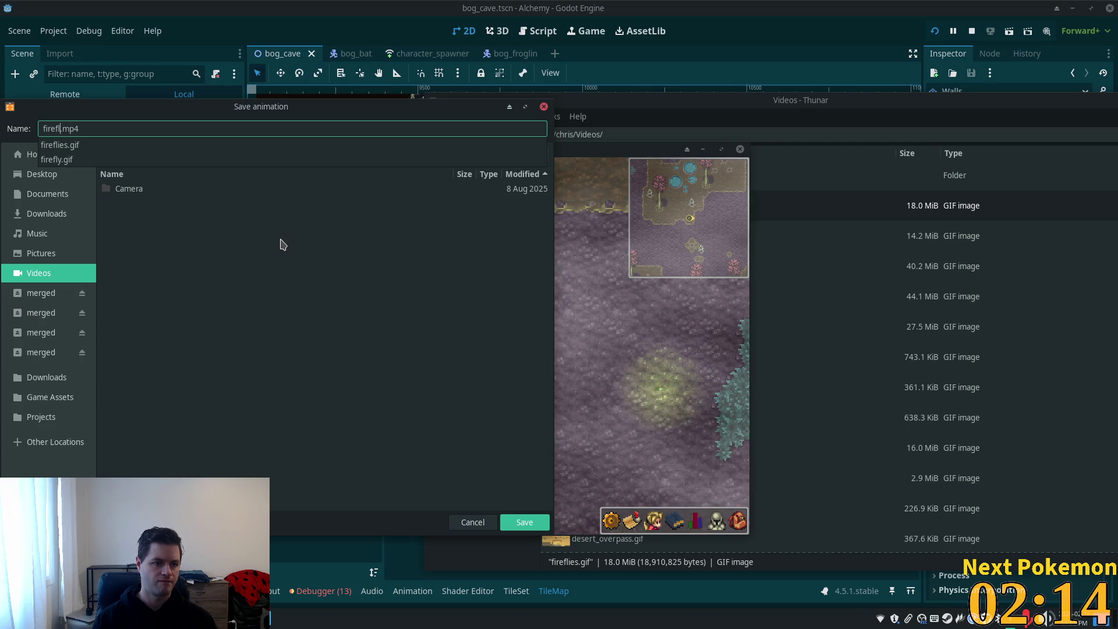
text(y)
key(Return)
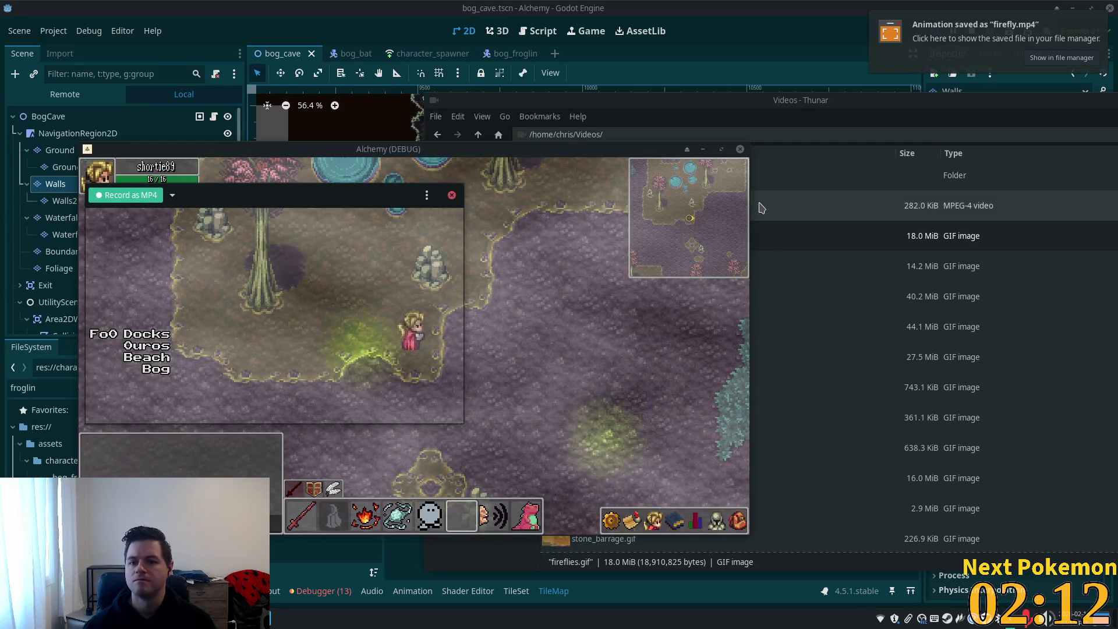
click(835, 130)
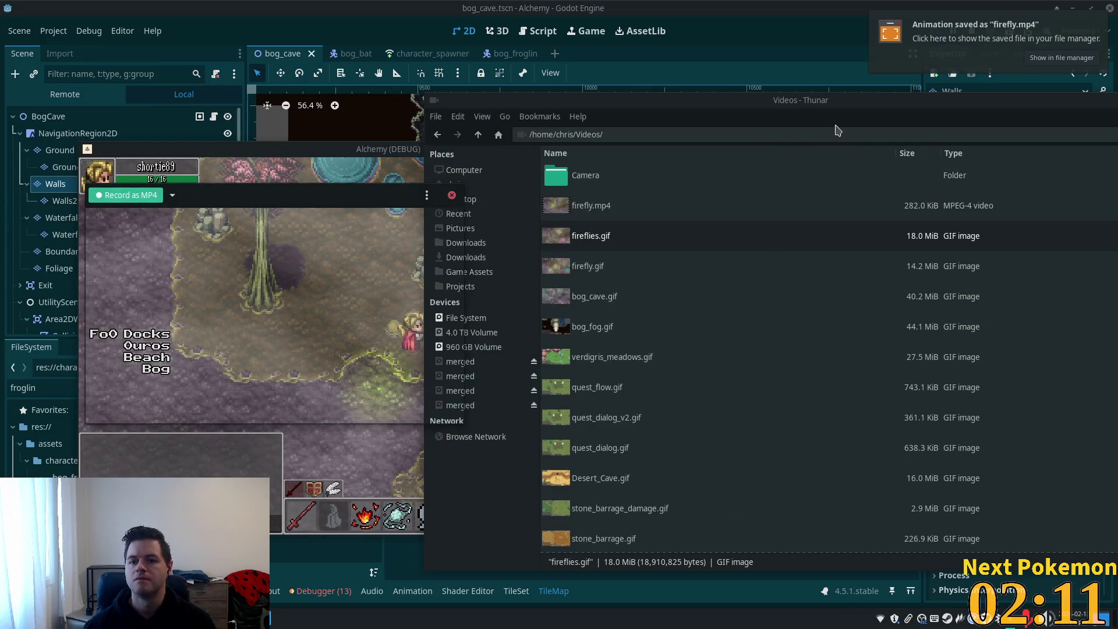
- Try playing firefly.mp4 in VLC, dismiss the unsupported H264 codec error, and close VLC
double_click(629, 206)
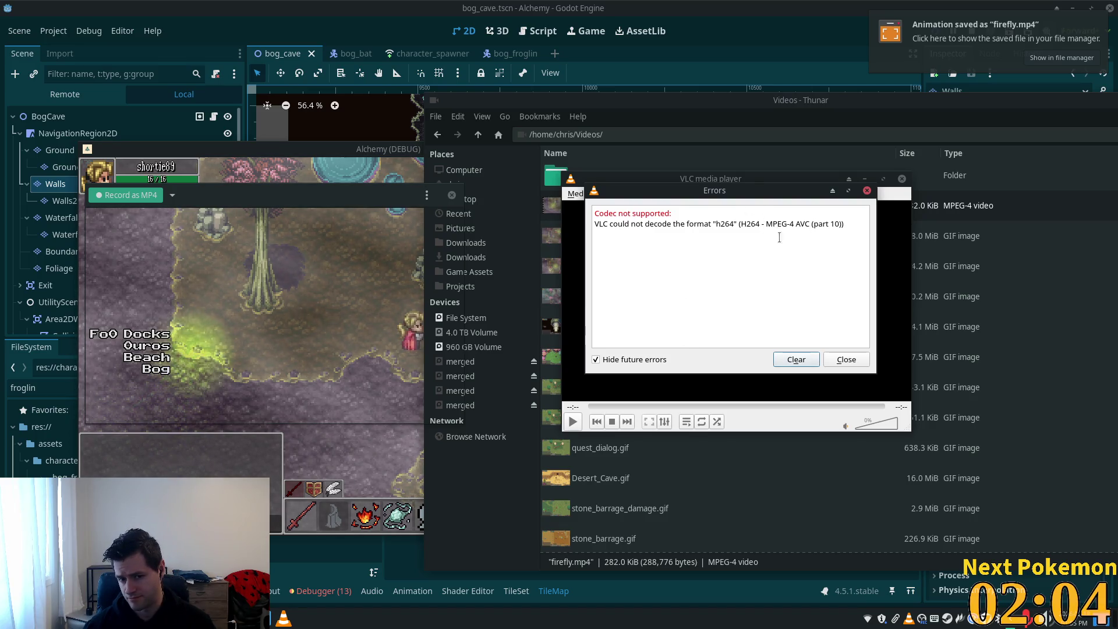
drag(760, 225, 648, 224)
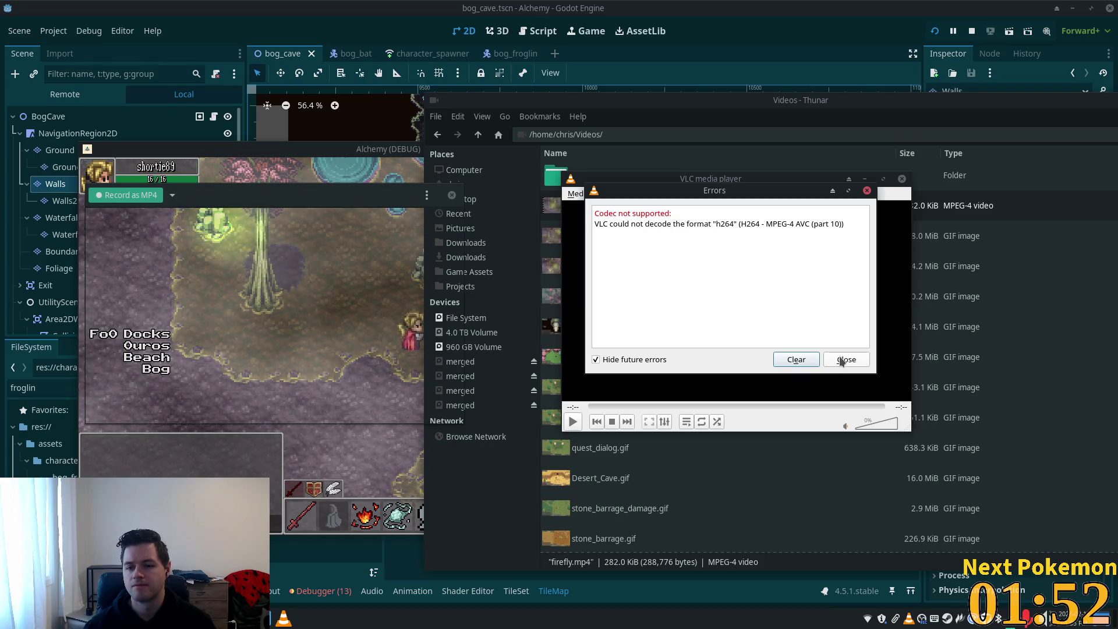
click(842, 360)
click(902, 179)
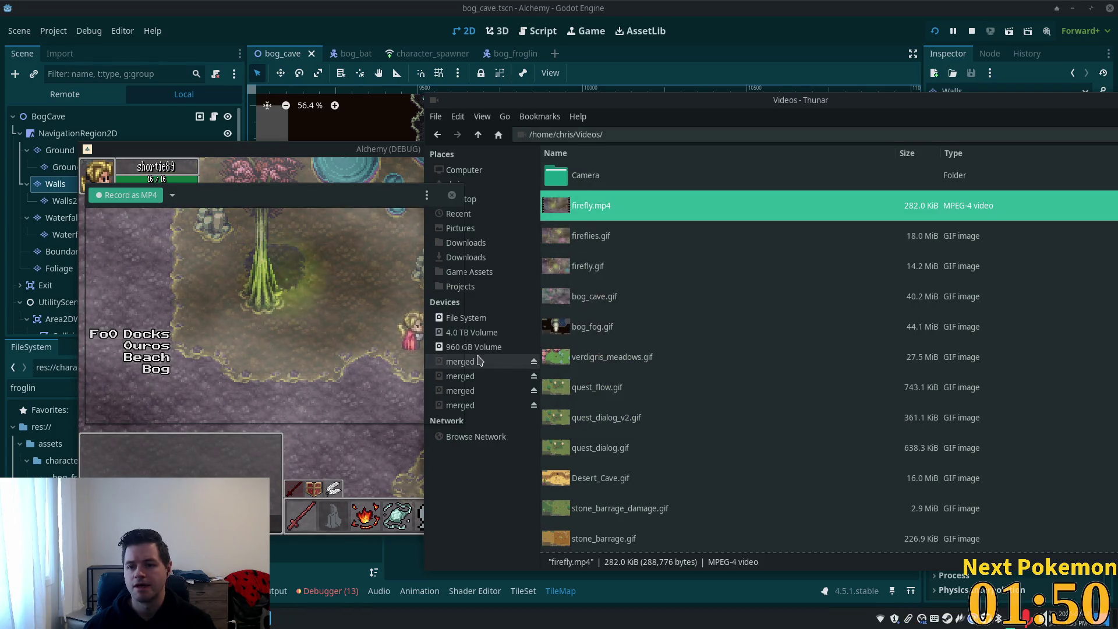
key(super)
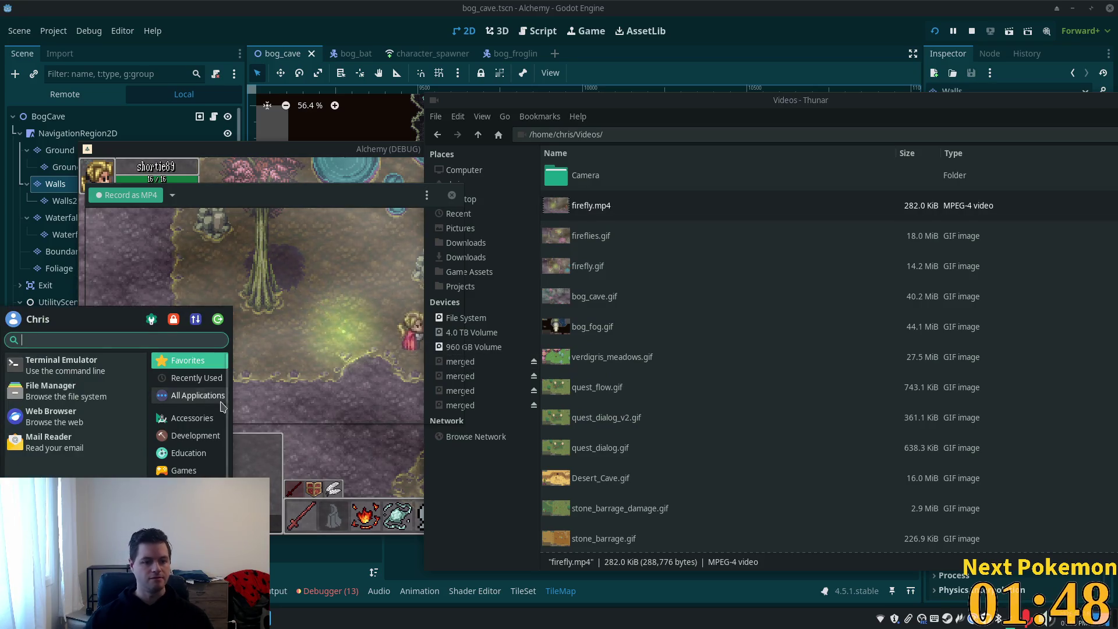
text(add)
key(Return)
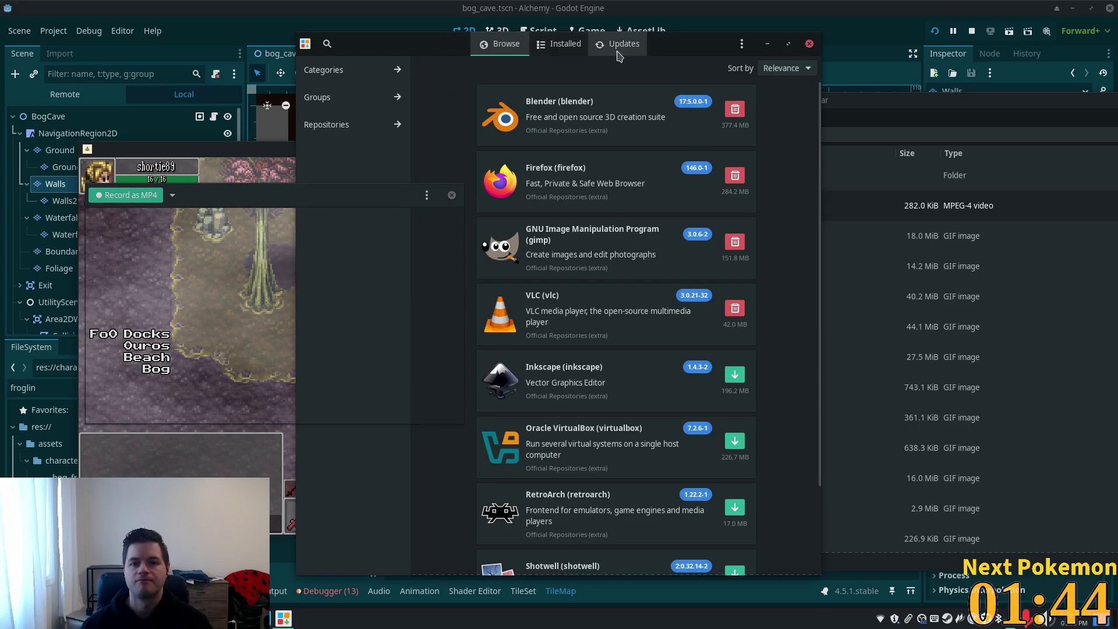
click(327, 44)
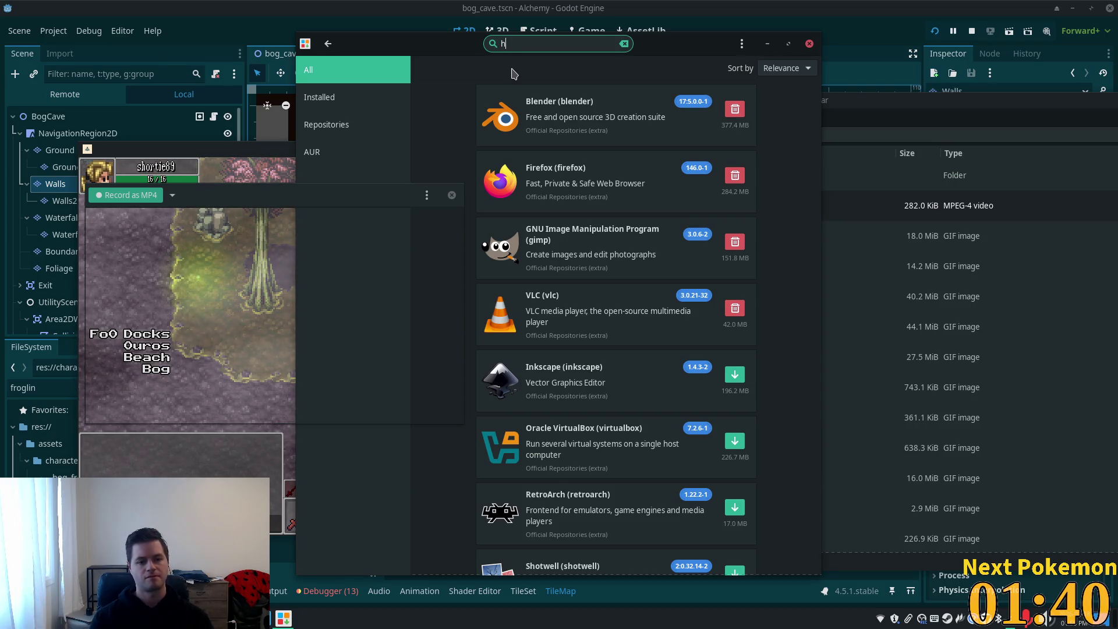
double_click(834, 199)
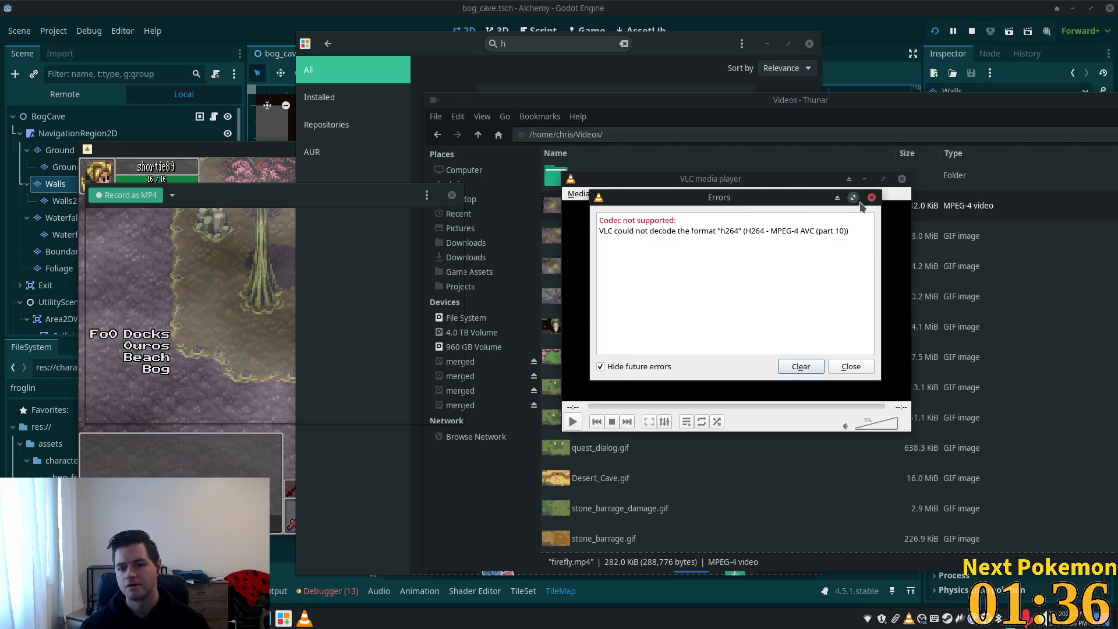
click(872, 199)
click(902, 178)
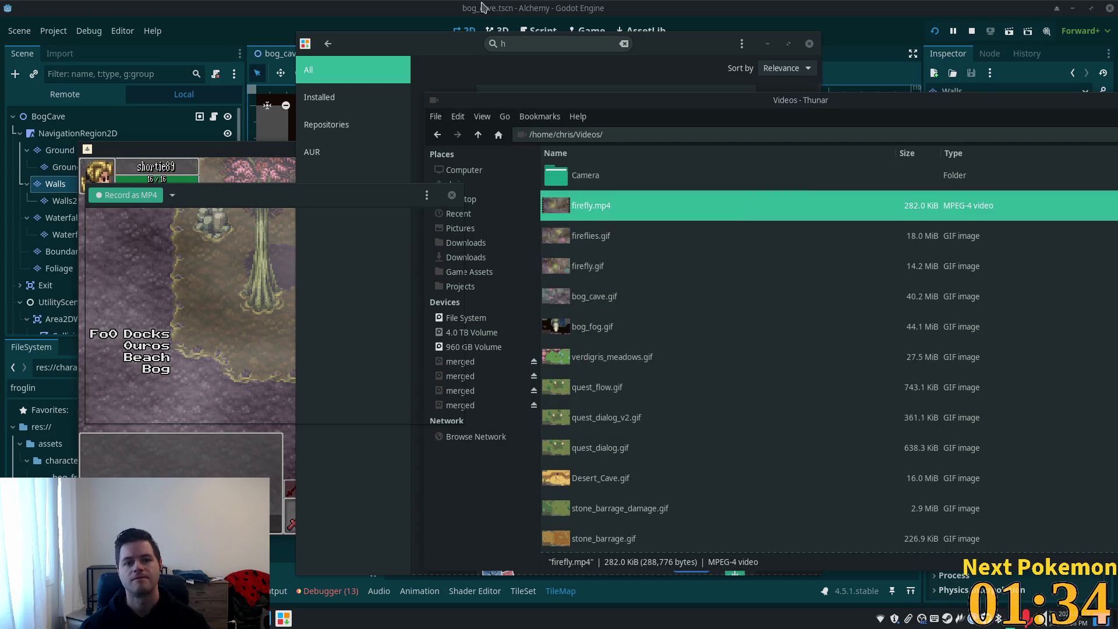
click(544, 45)
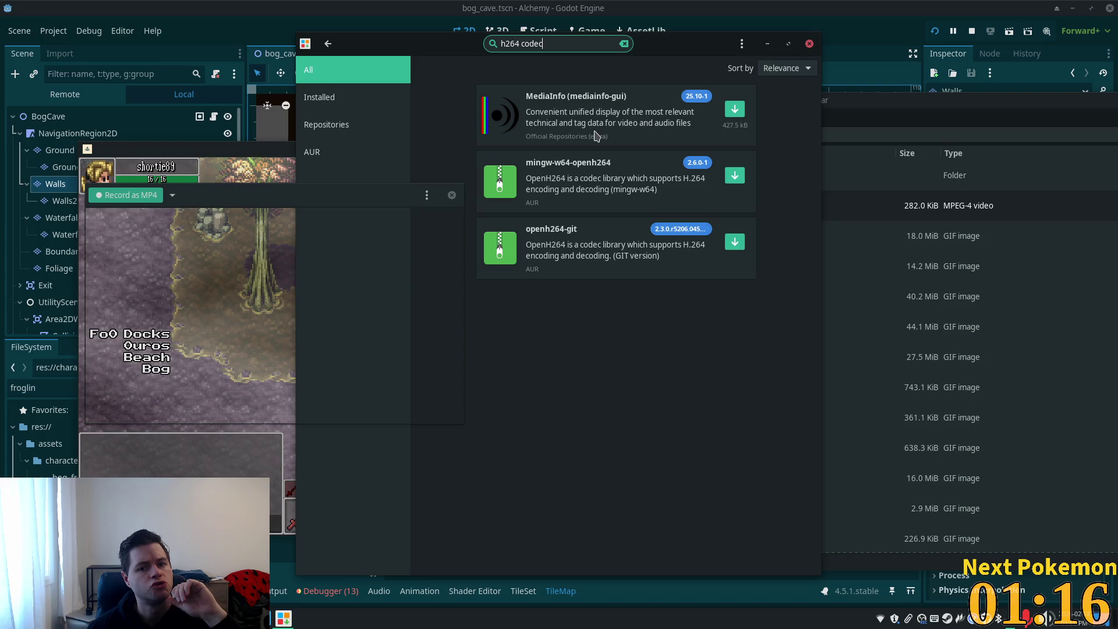
text(264 codec)
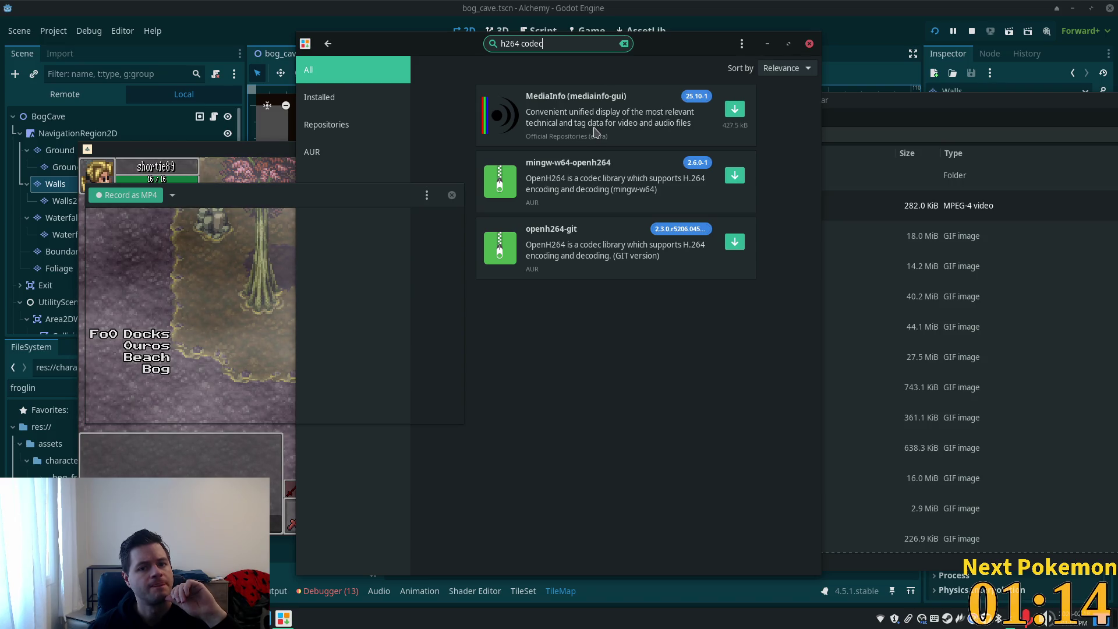
click(597, 133)
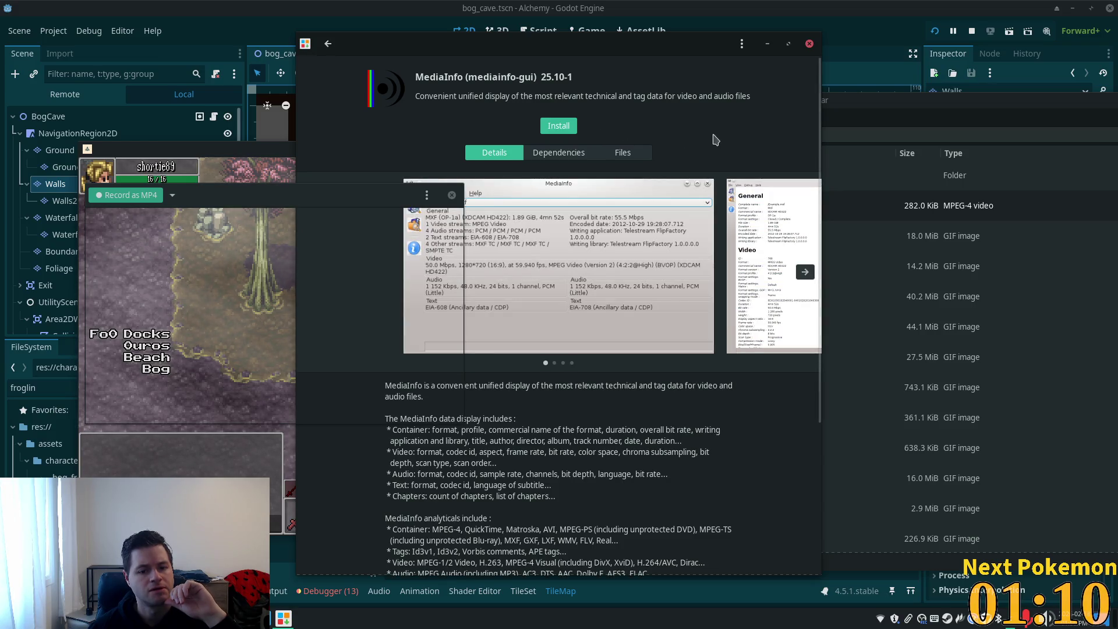
click(810, 44)
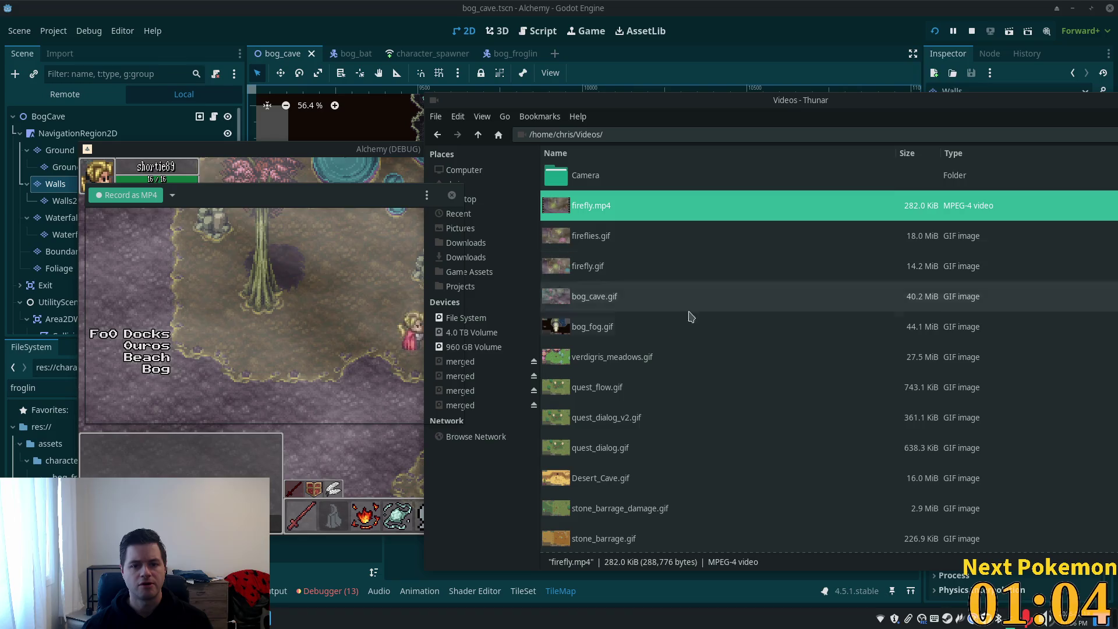
key(alt+Tab)
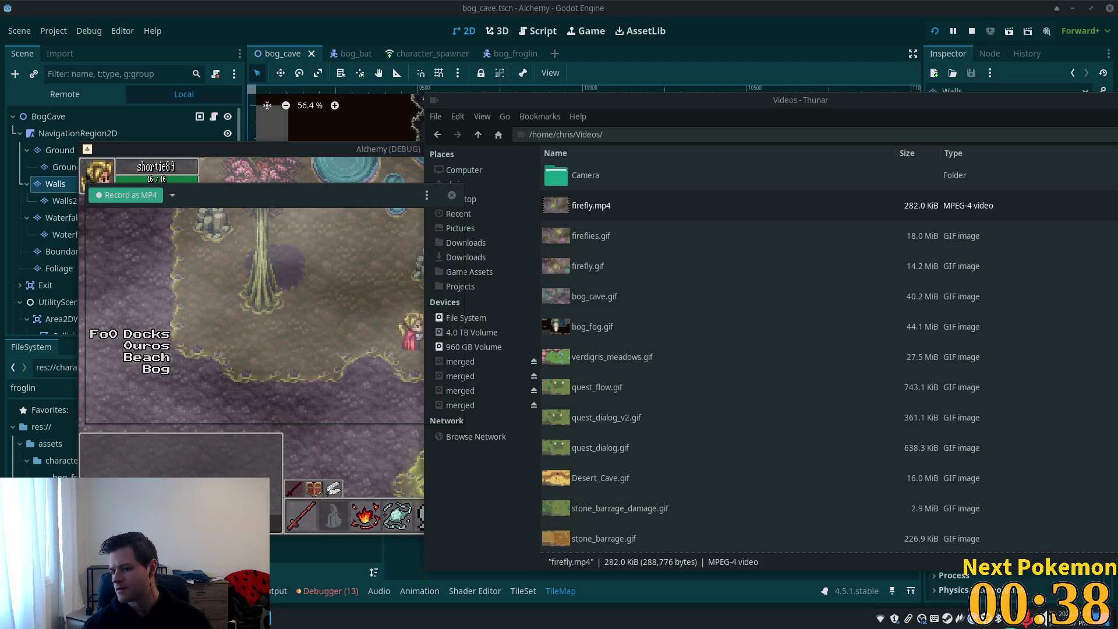
click(728, 205)
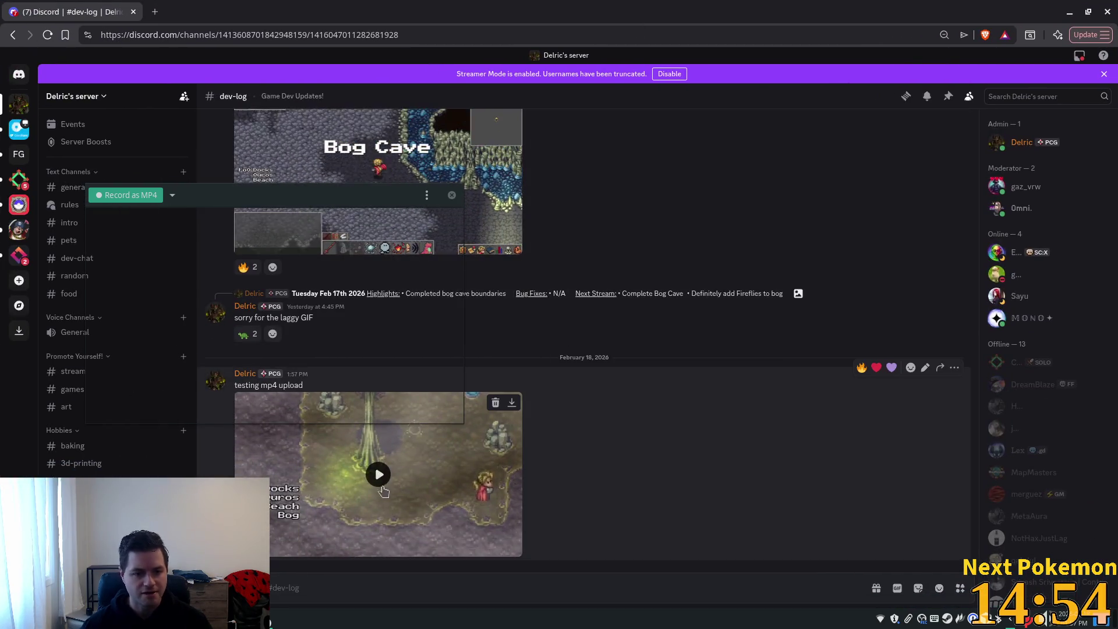
- Play the uploaded test MP4 clip full screen in Discord, then exit full screen
click(380, 499)
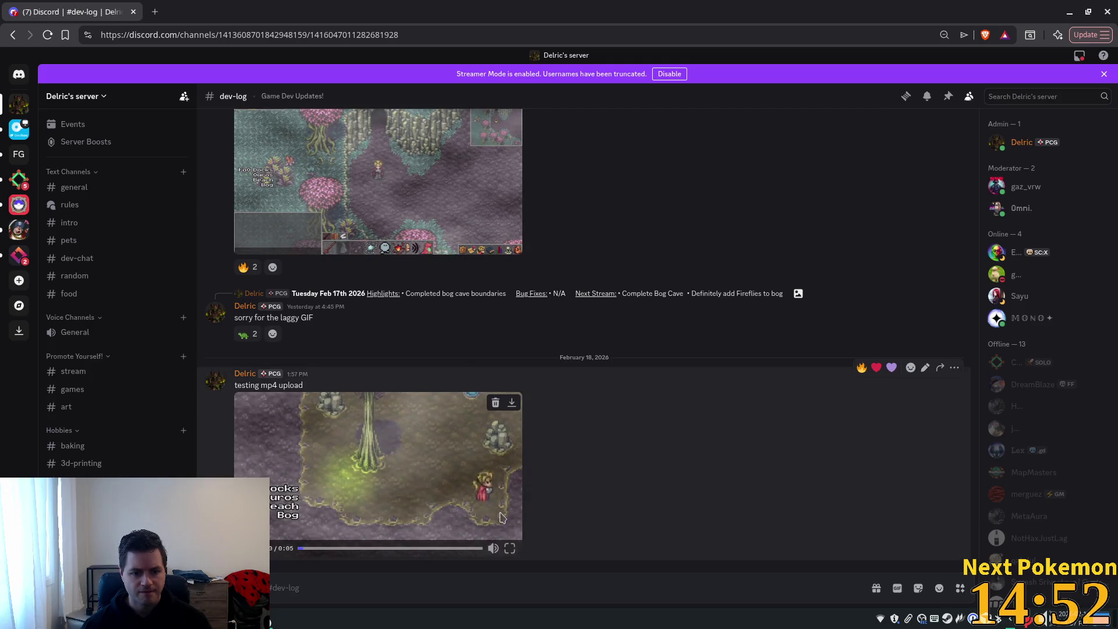
click(510, 548)
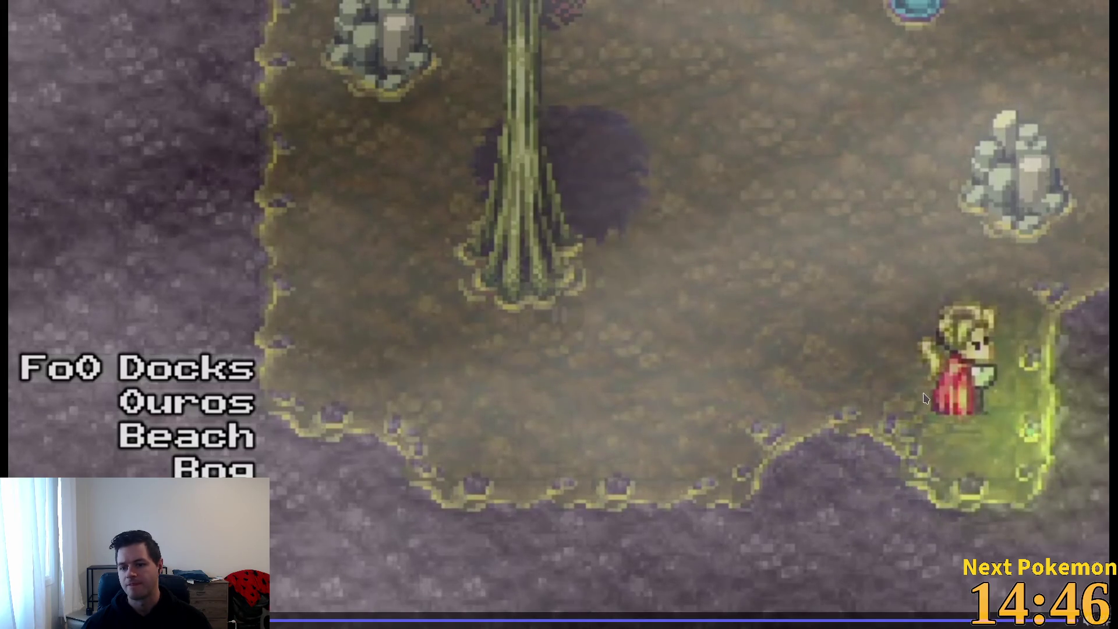
click(753, 454)
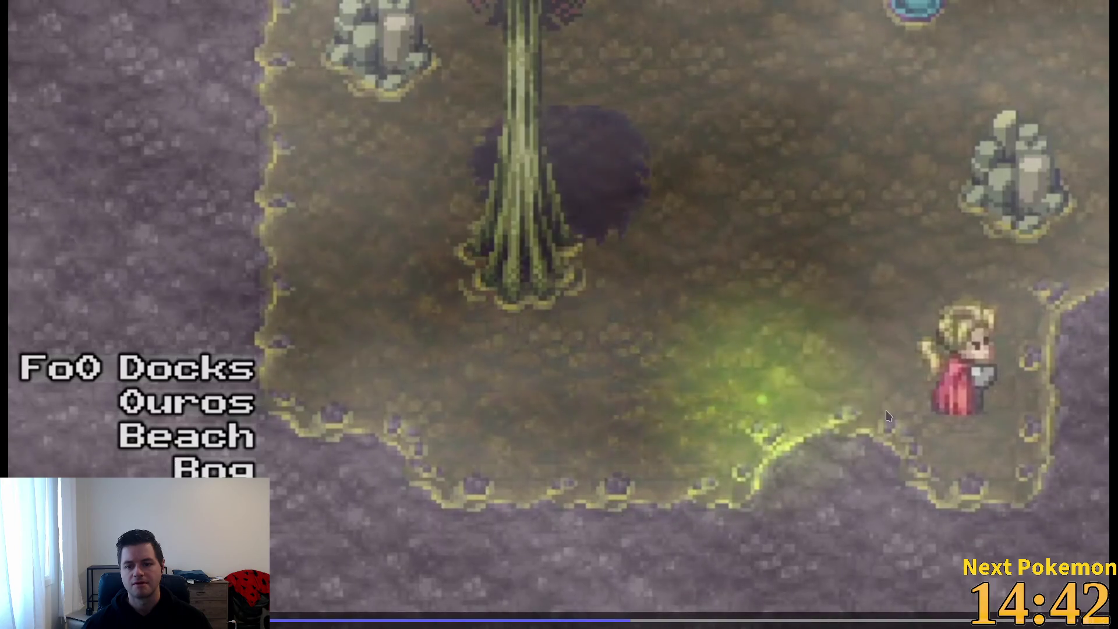
key(Escape)
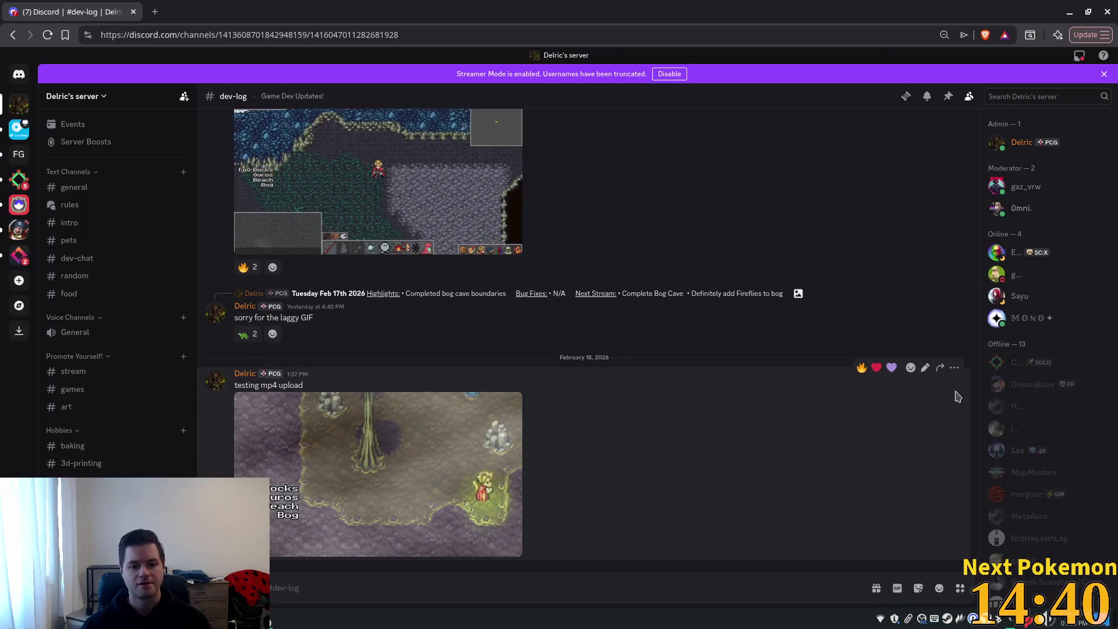
- Delete the 'testing mp4 upload' message from dev-log and close the Discord tab
click(955, 366)
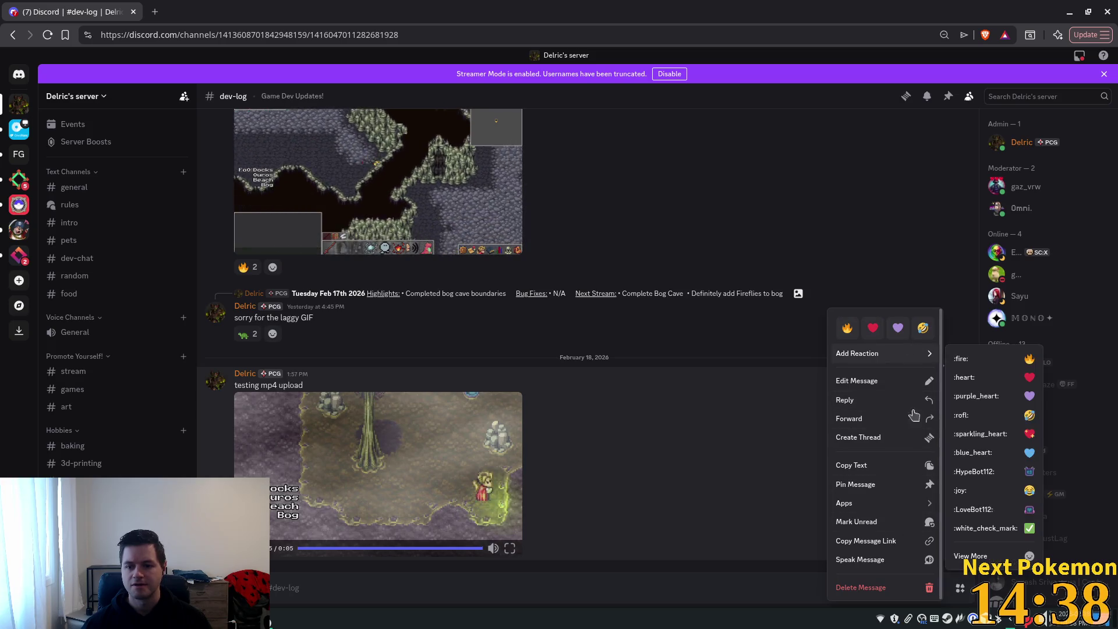
click(920, 587)
click(617, 454)
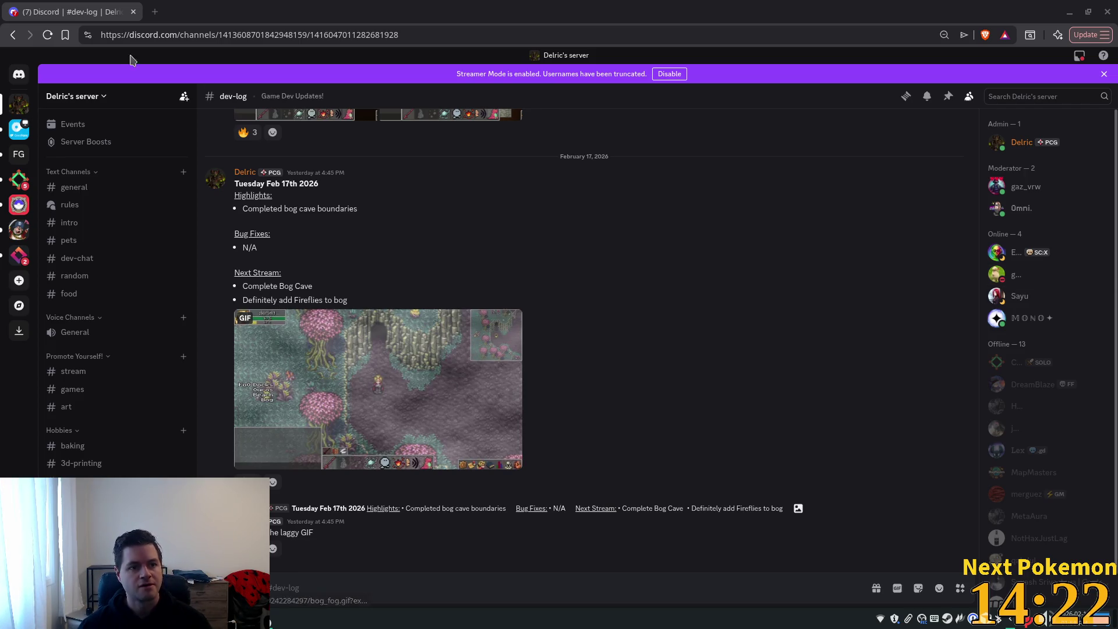
click(132, 12)
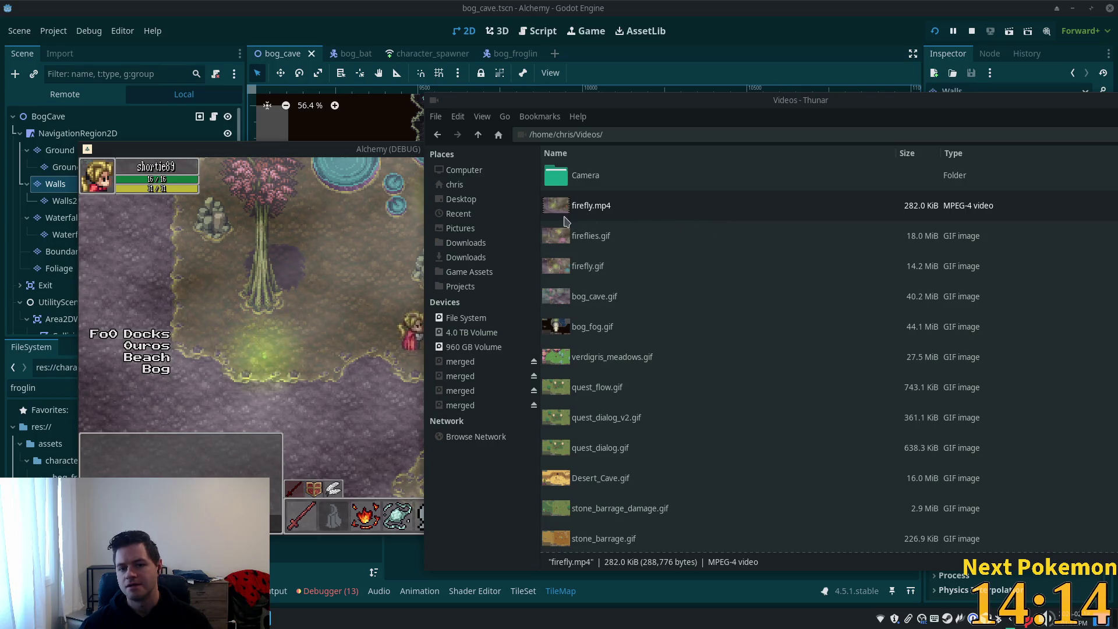
- Select firefly.mp4 in the Videos folder and bring the Godot editor back to the front
click(602, 218)
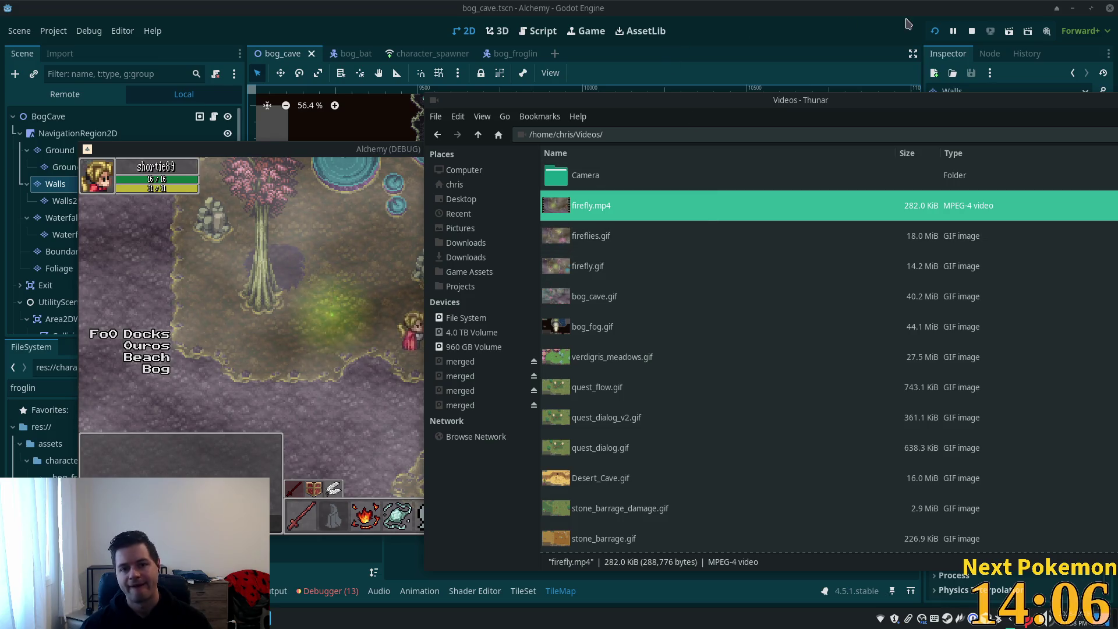
click(811, 11)
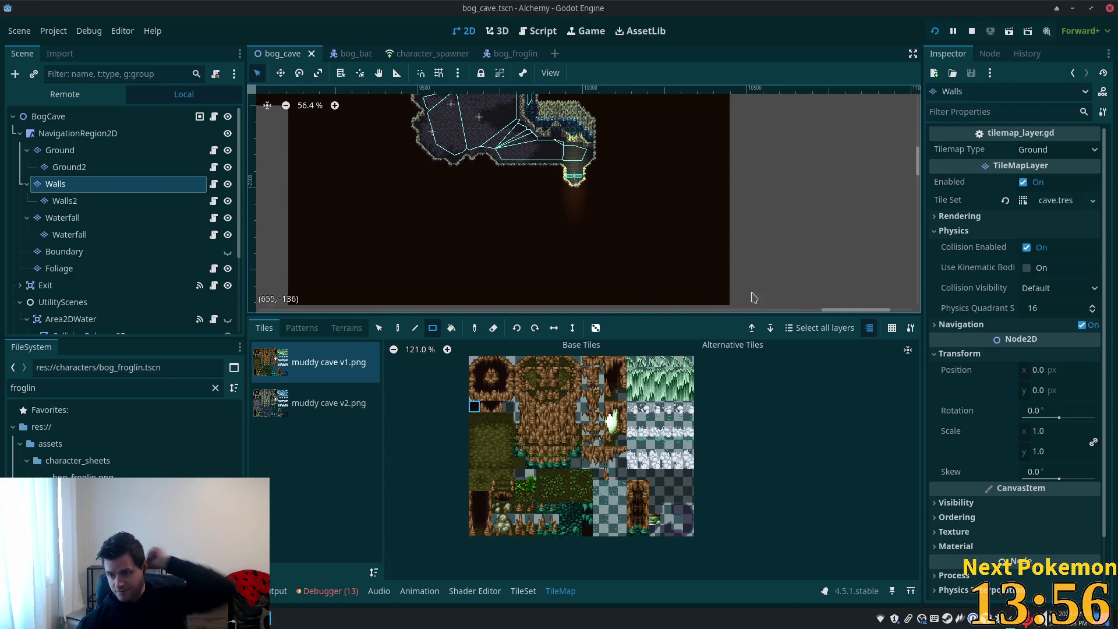
scroll(492, 246, down, 1)
scroll(492, 246, down, 1)
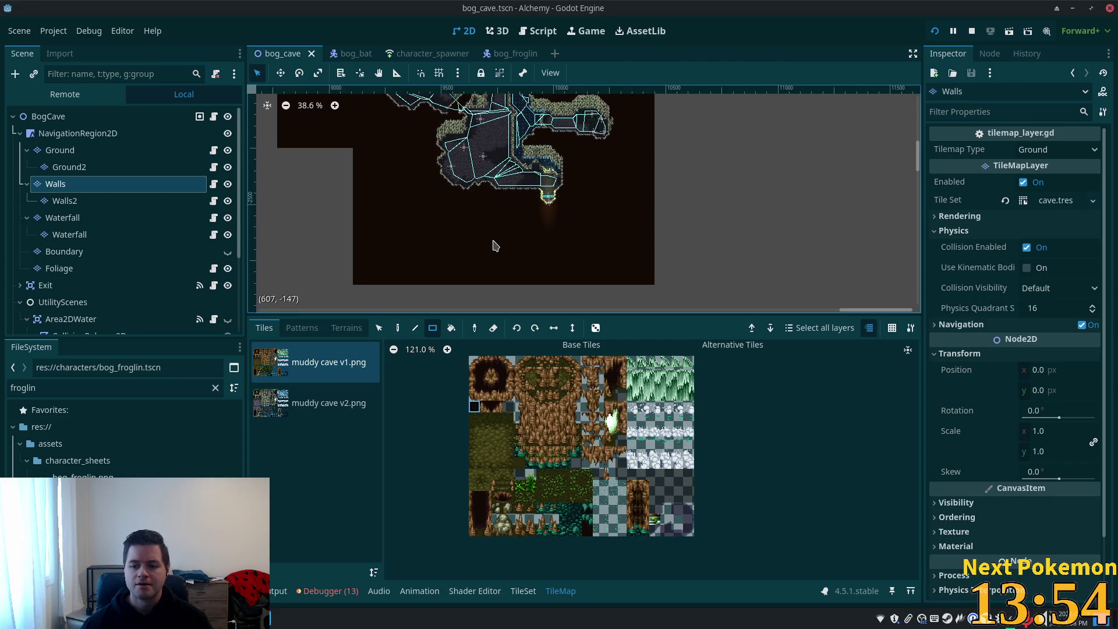
scroll(515, 234, up, 3)
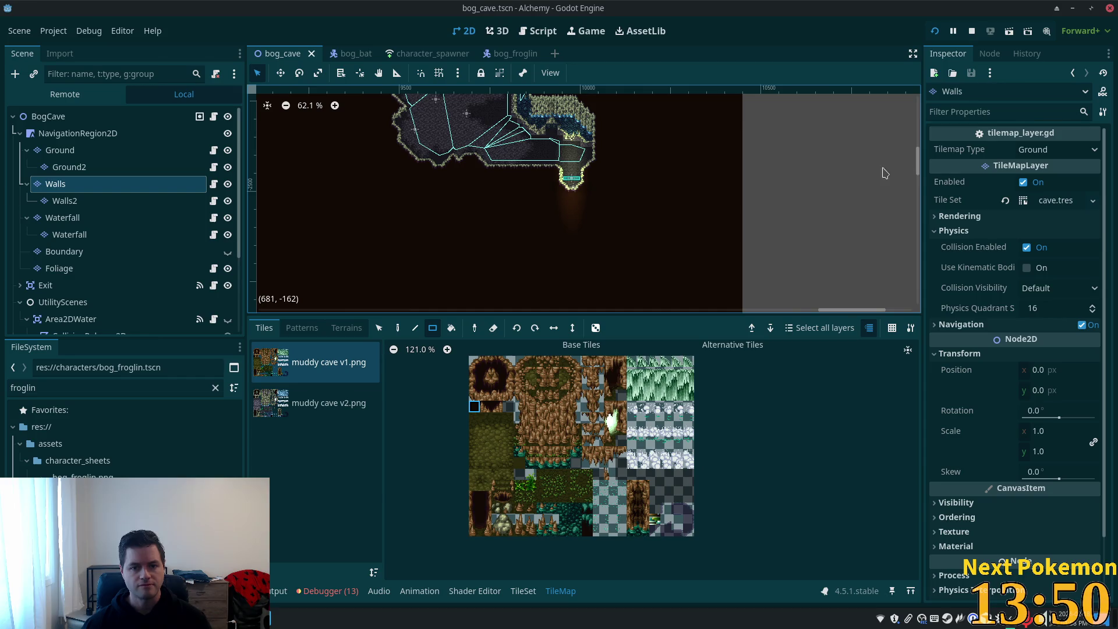
scroll(699, 182, down, 5)
scroll(757, 198, up, 3)
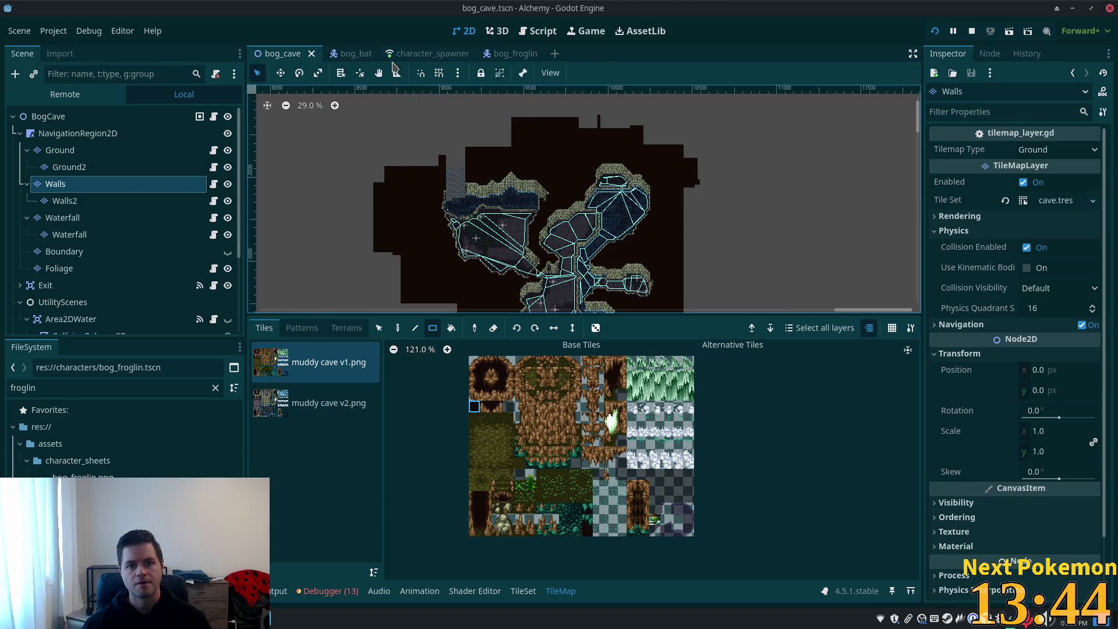
mouse_move(355, 58)
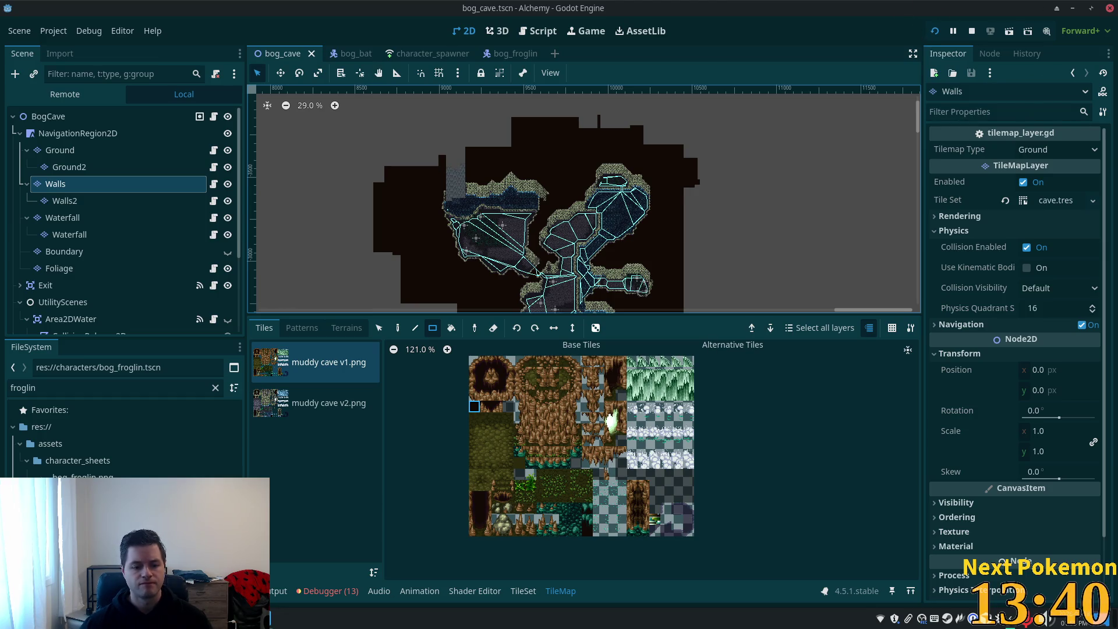
click(277, 617)
- In the running game, walk the player down to the cave entrance and up through Bog Cave
click(293, 549)
key(a)
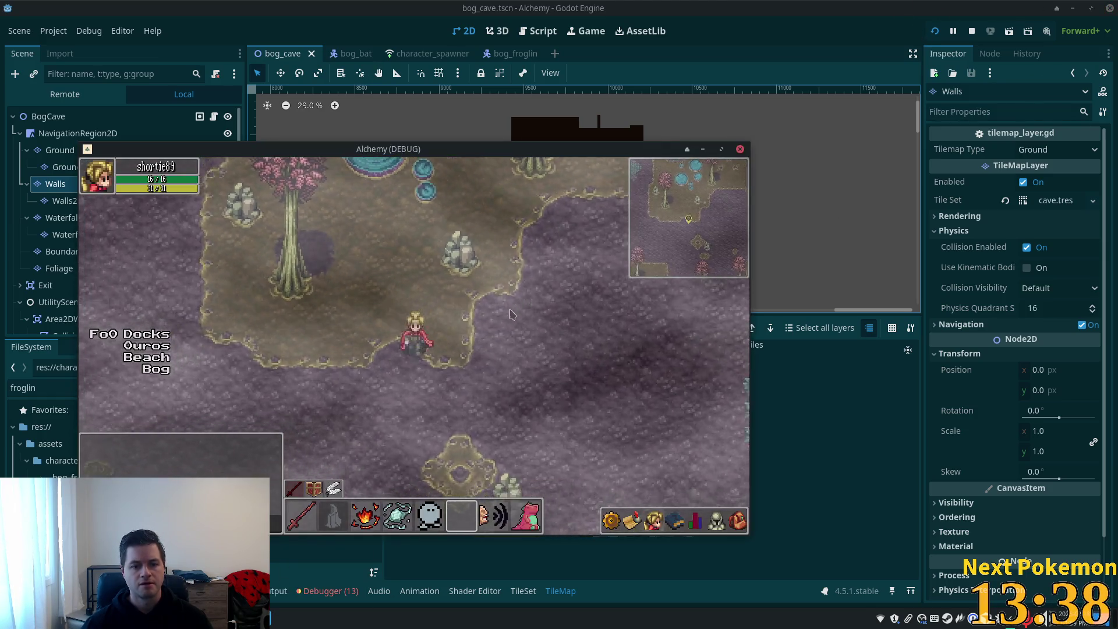
key(a)
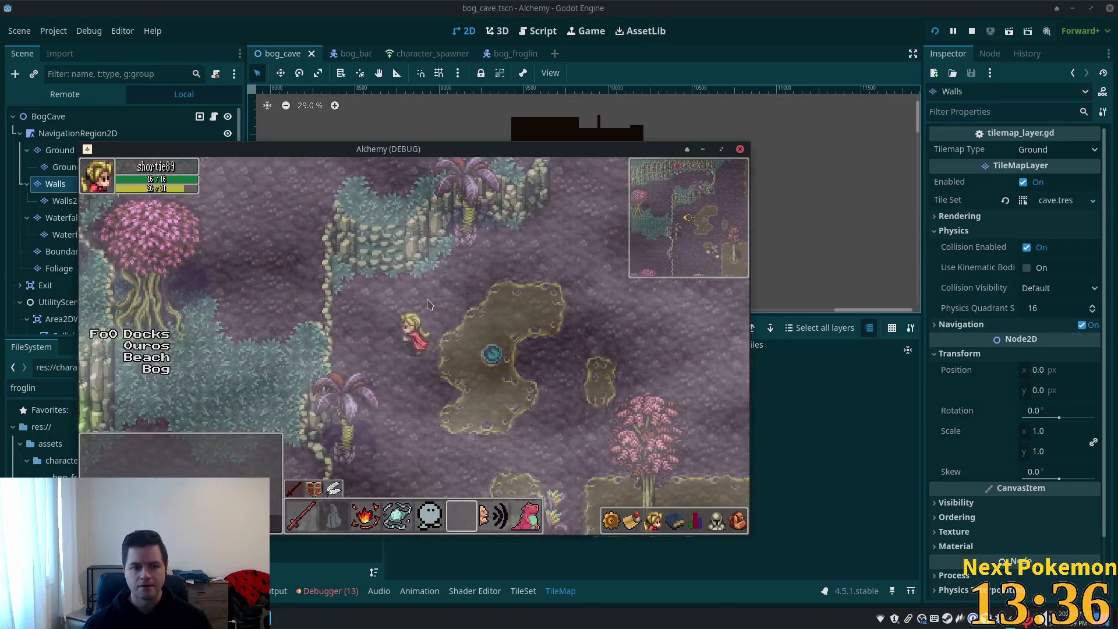
key(s)
key(s)
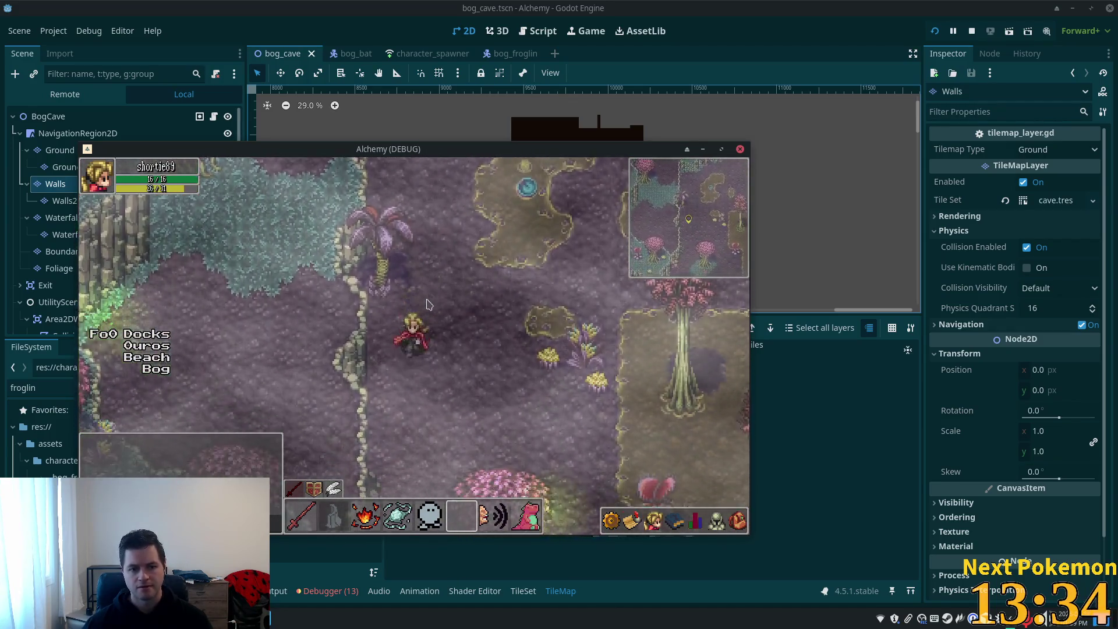
key(s)
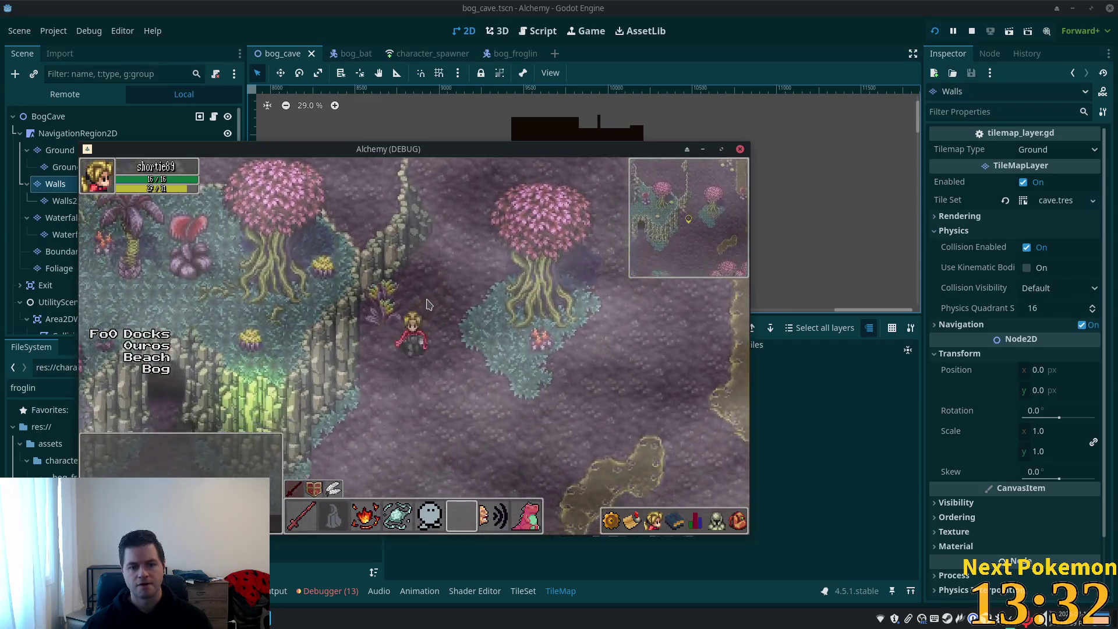
key(s)
key(a)
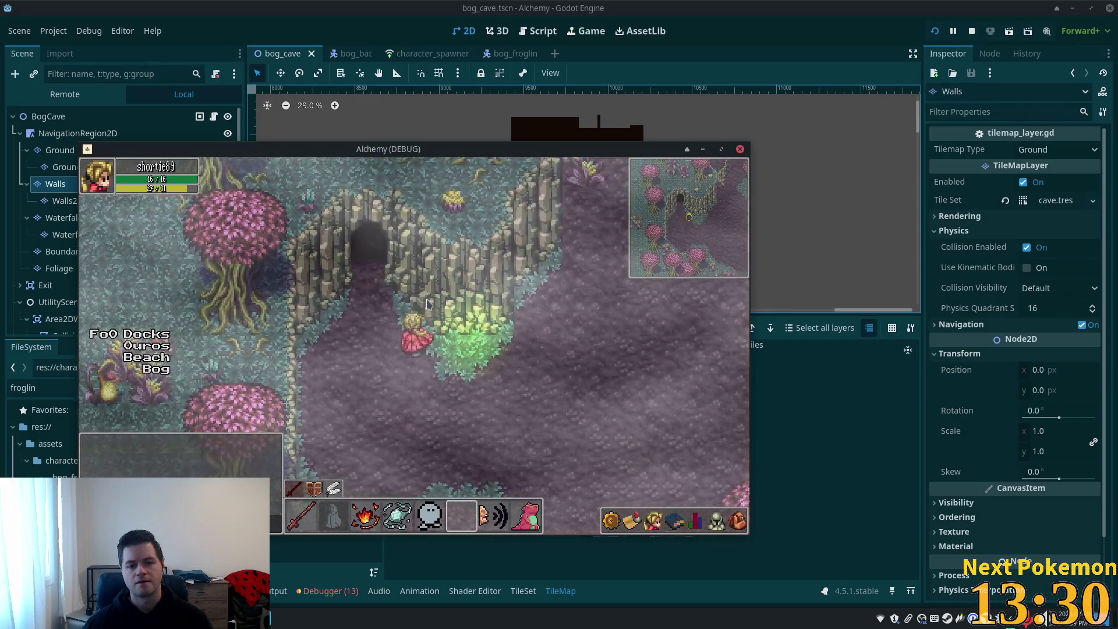
key(w)
key(a)
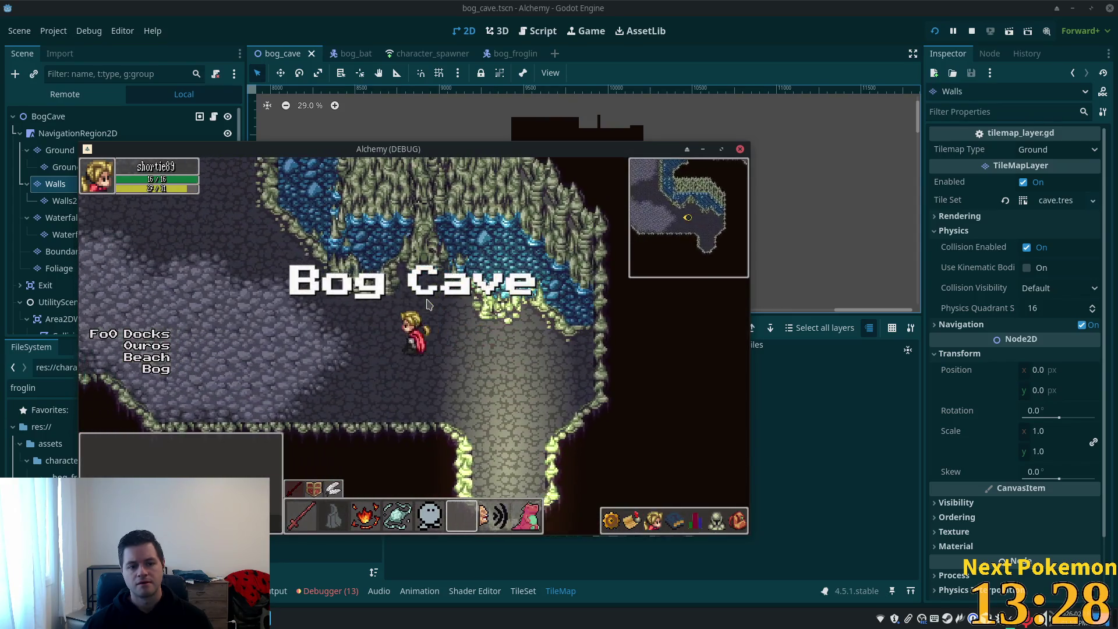
key(a)
key(w)
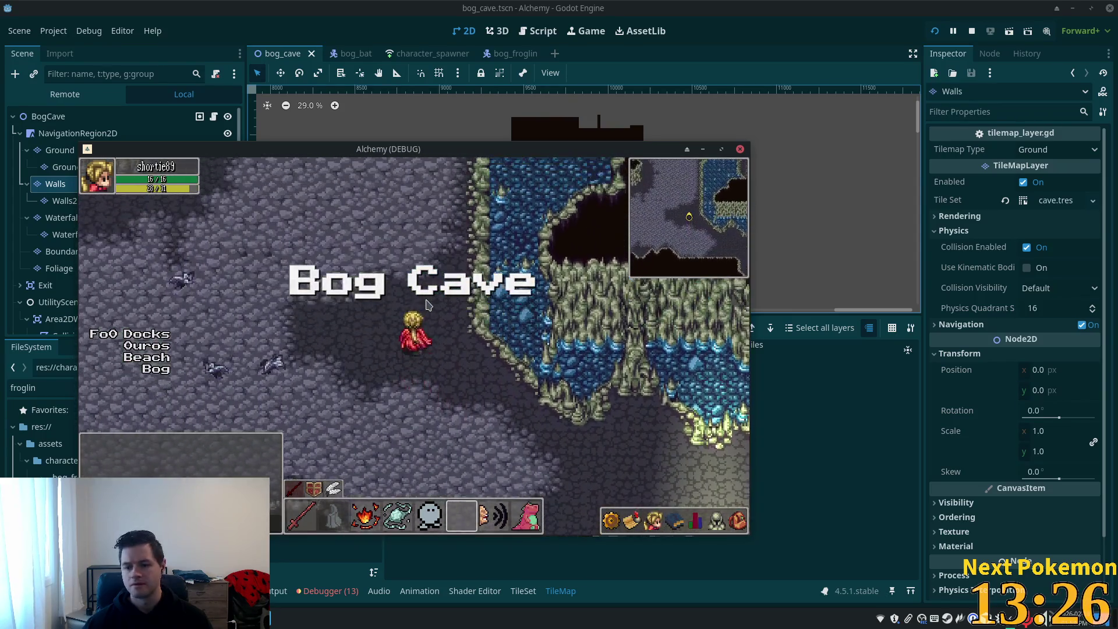
key(w)
key(w)
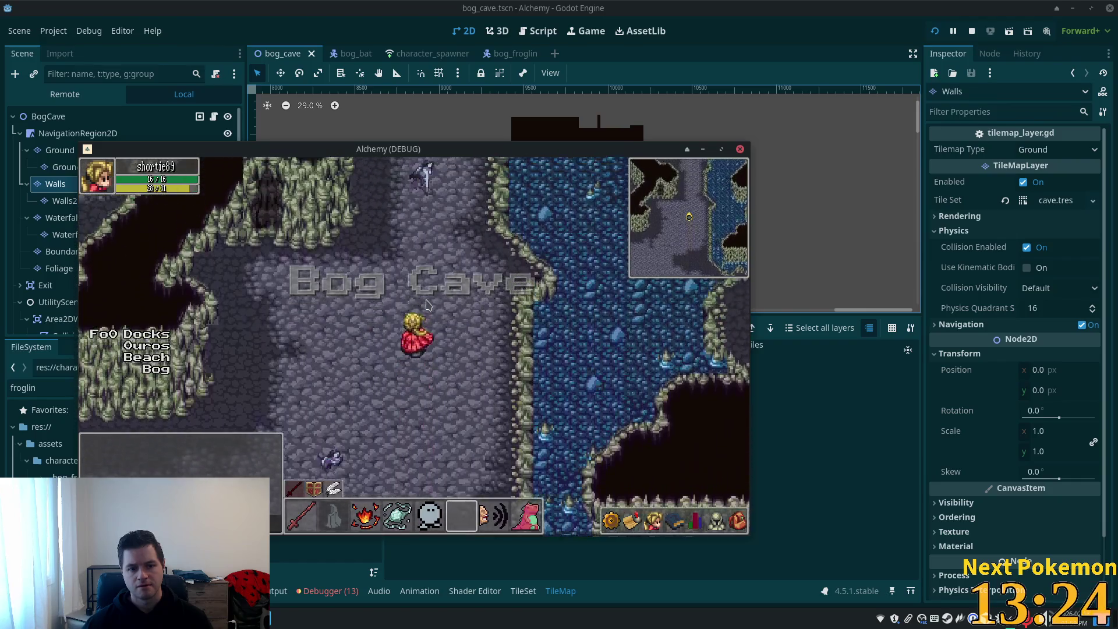
key(w)
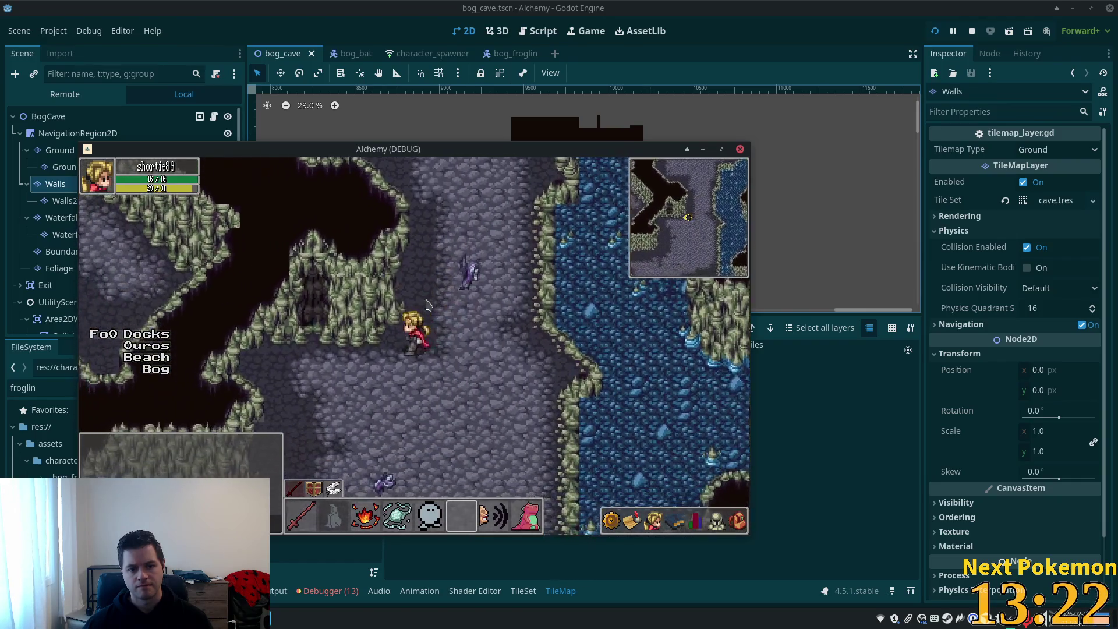
key(w)
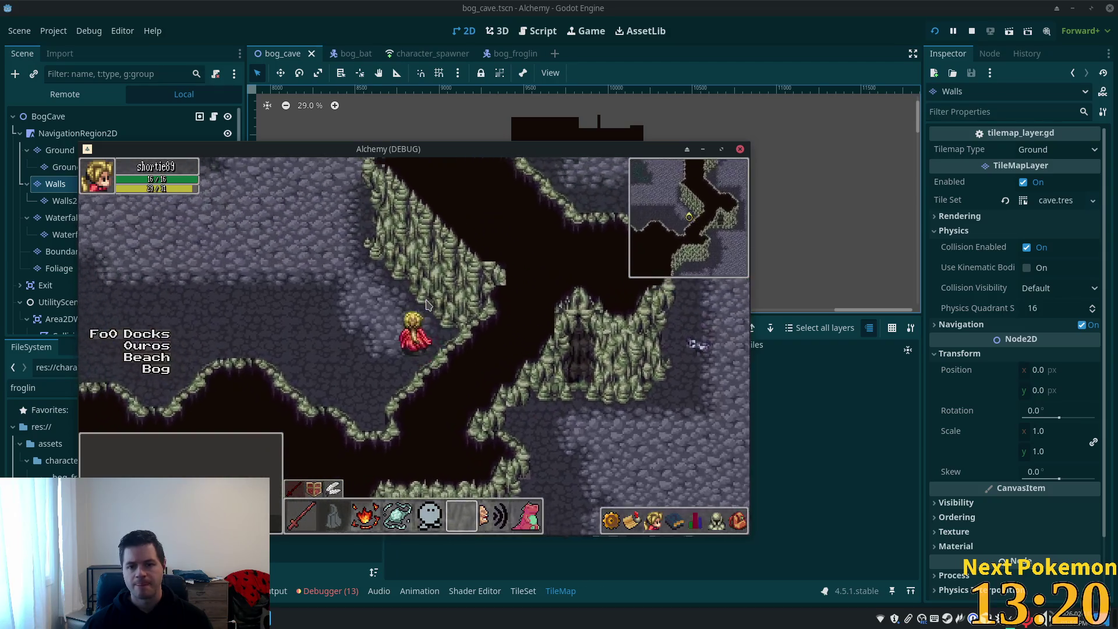
key(w)
key(a)
key(w)
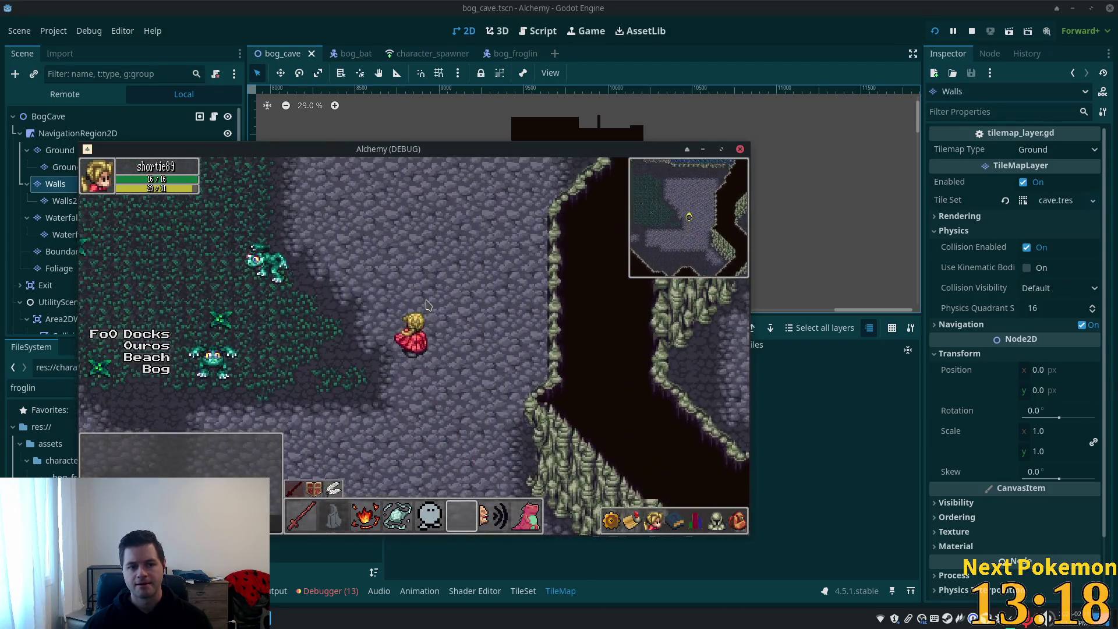
key(w)
- Walk past the froglins and along the river out into Indigo Bog, then close the game
key(a)
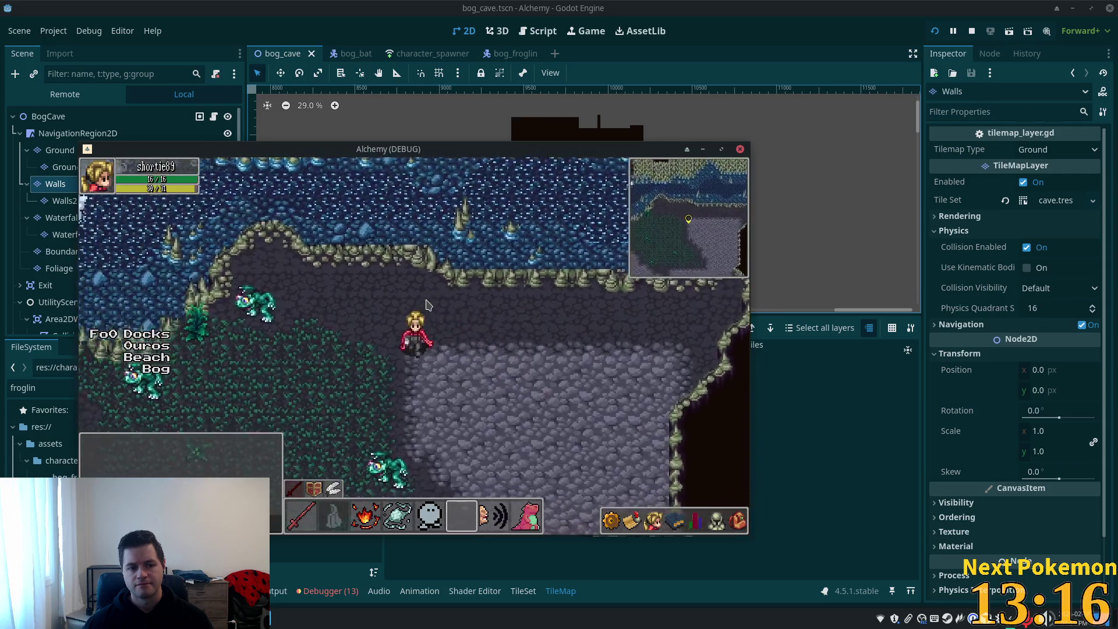
key(s)
key(s)
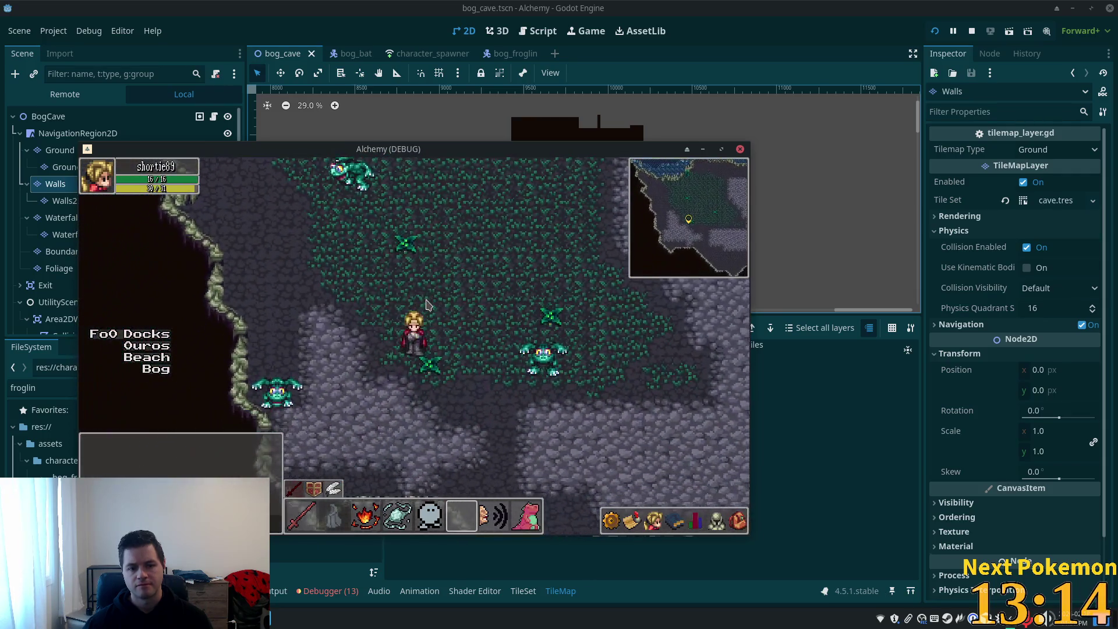
key(w)
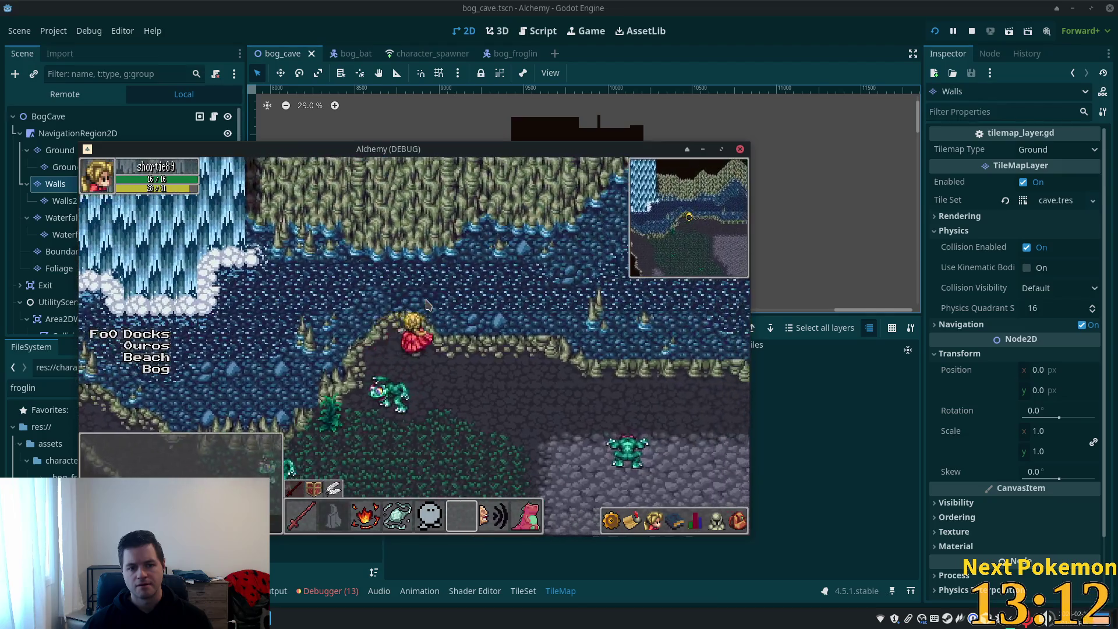
key(s)
key(d)
key(s)
key(d)
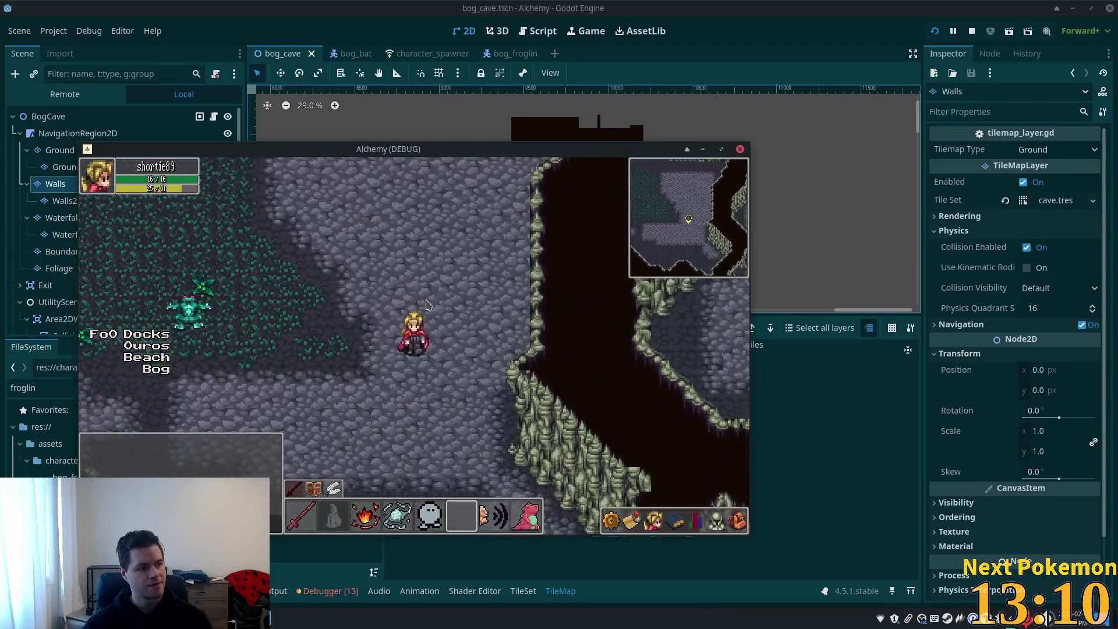
key(s)
key(d)
key(d)
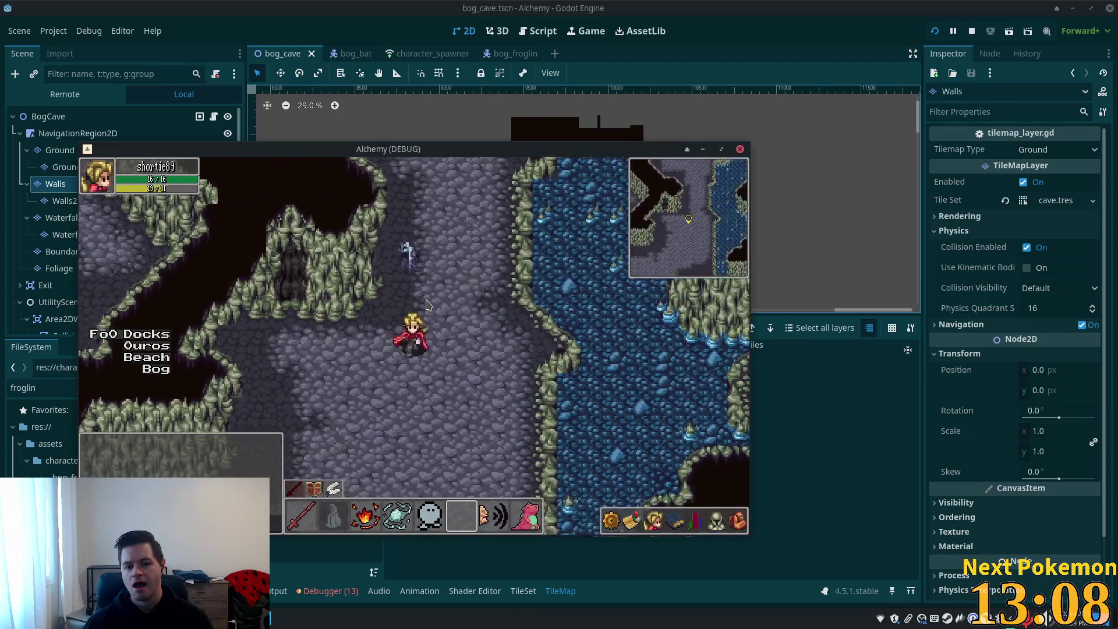
key(s)
key(d)
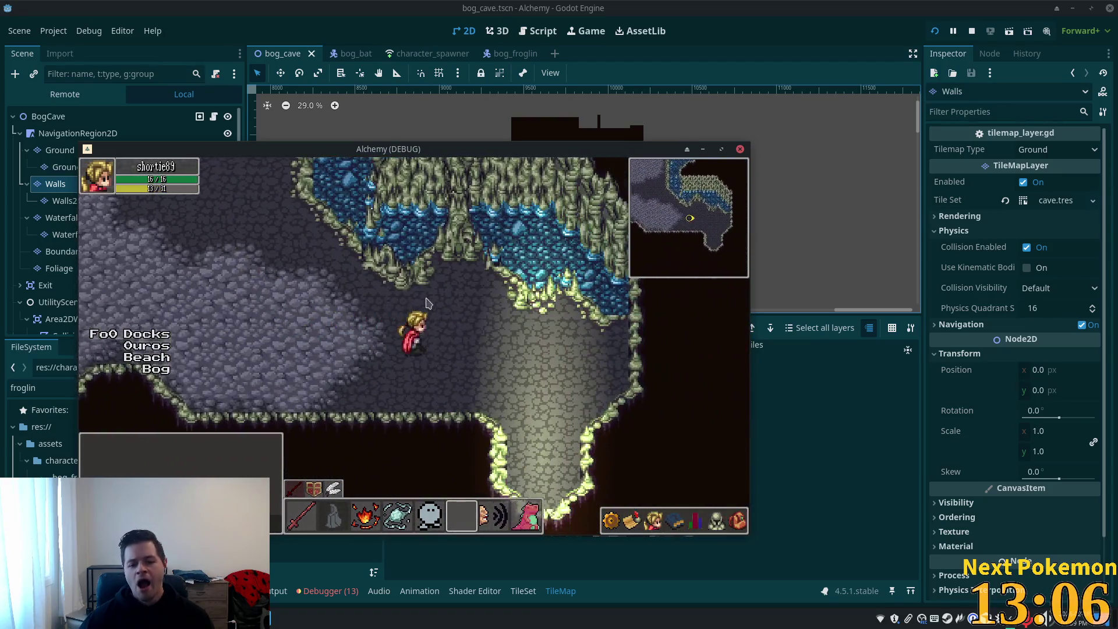
key(s)
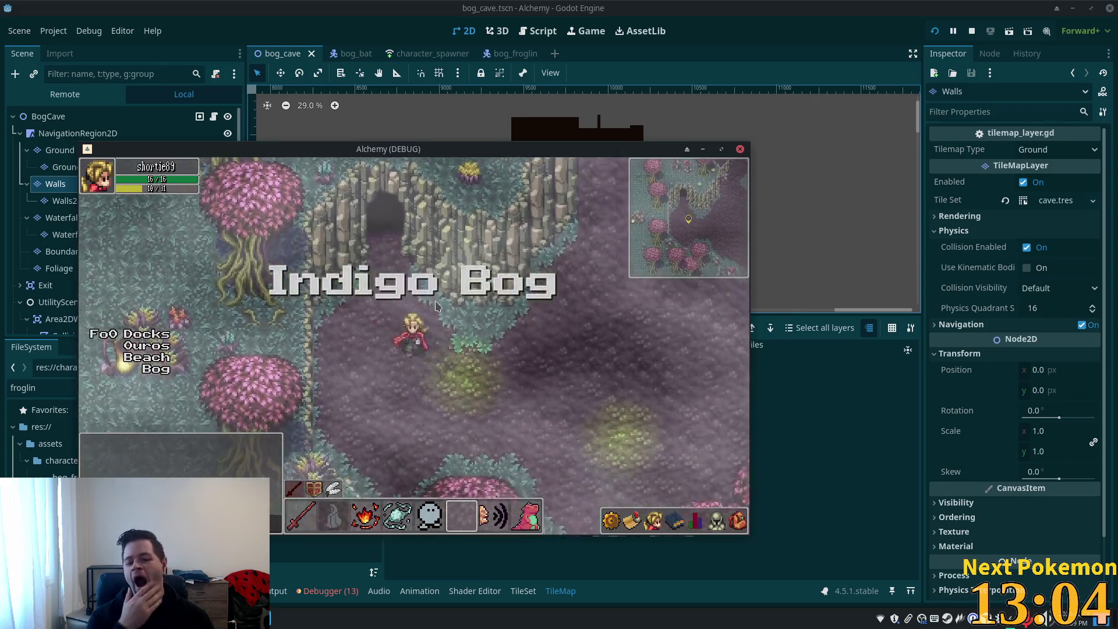
key(s)
key(d)
key(d)
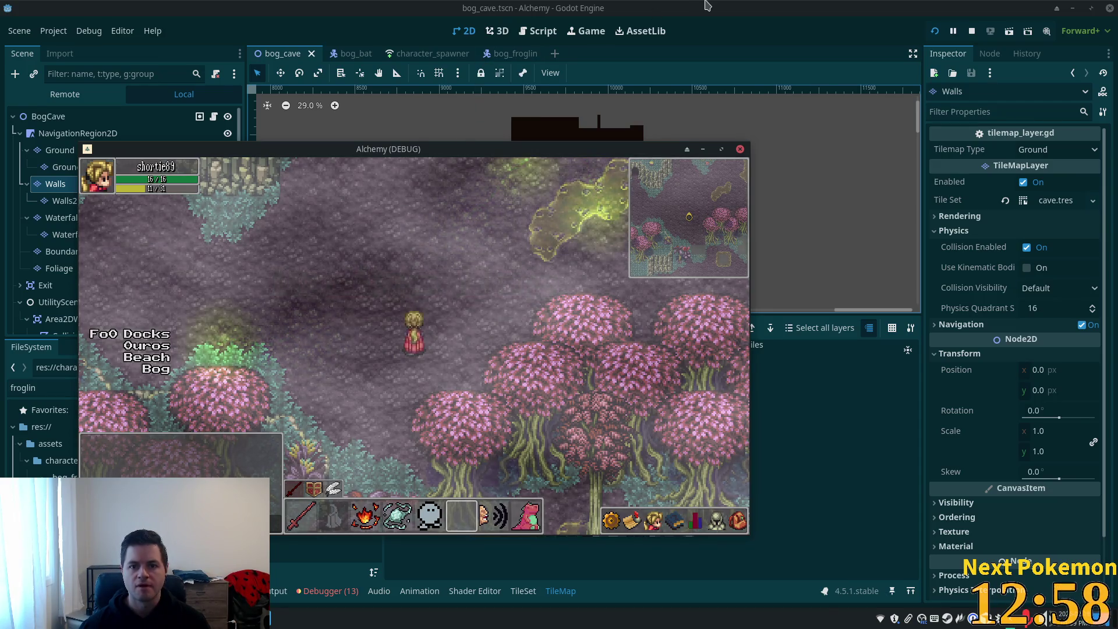
key(F8)
scroll(551, 251, up, 1)
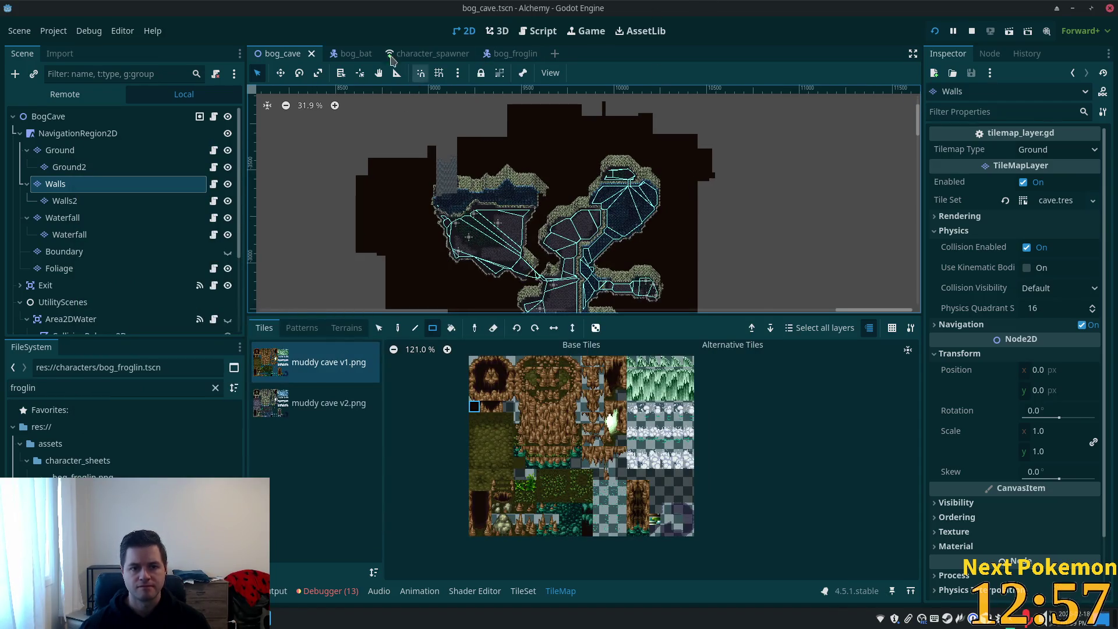
- Close the bog_cave, bog_bat and bog_froglin tabs and open indigo_bog.tscn via quick search
click(313, 54)
click(308, 54)
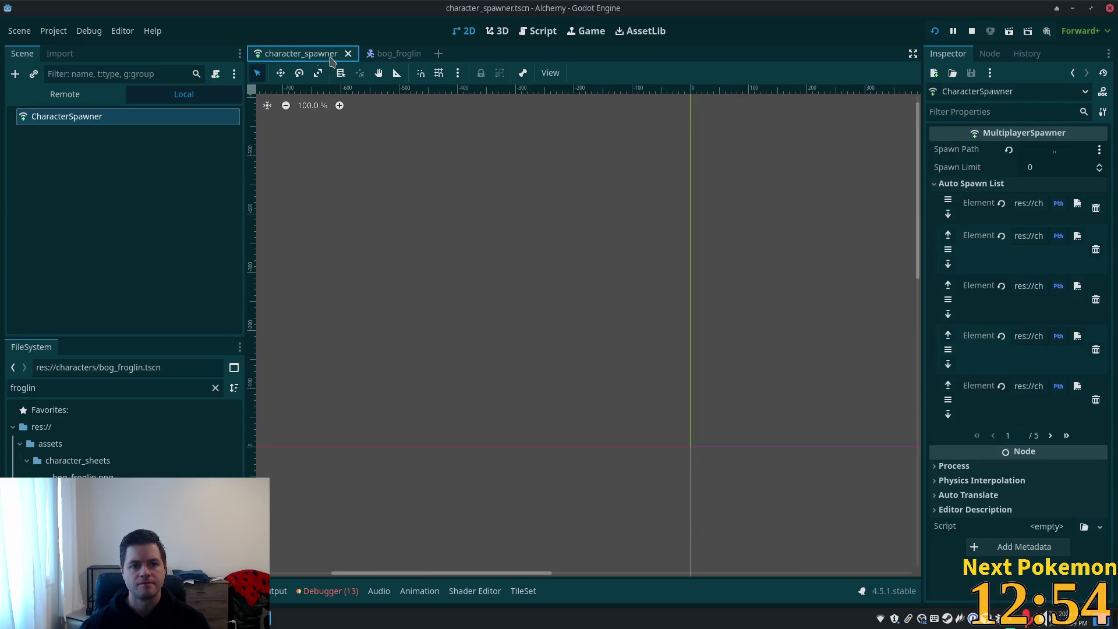
click(412, 54)
click(417, 54)
key(shift+alt+o)
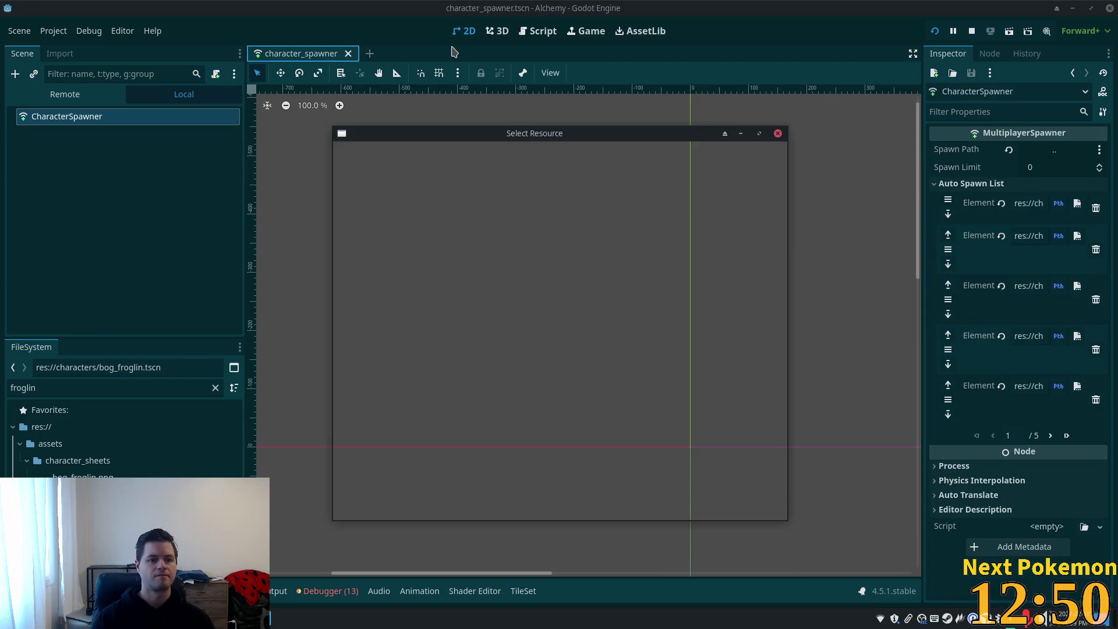
text(indig)
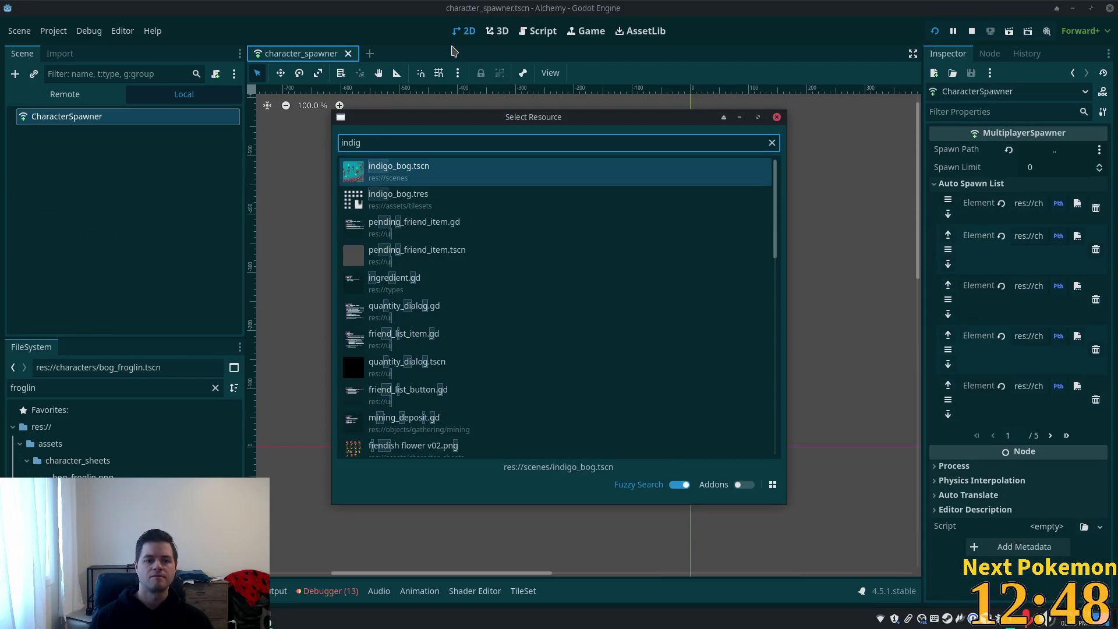
key(Return)
scroll(394, 474, up, 5)
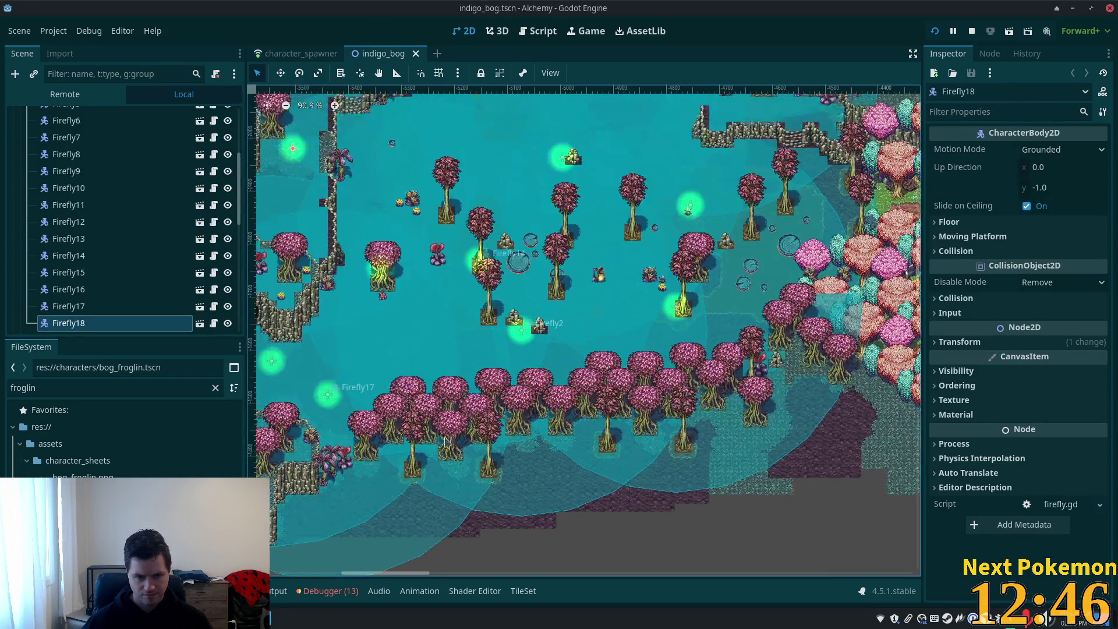
scroll(520, 371, down, 4)
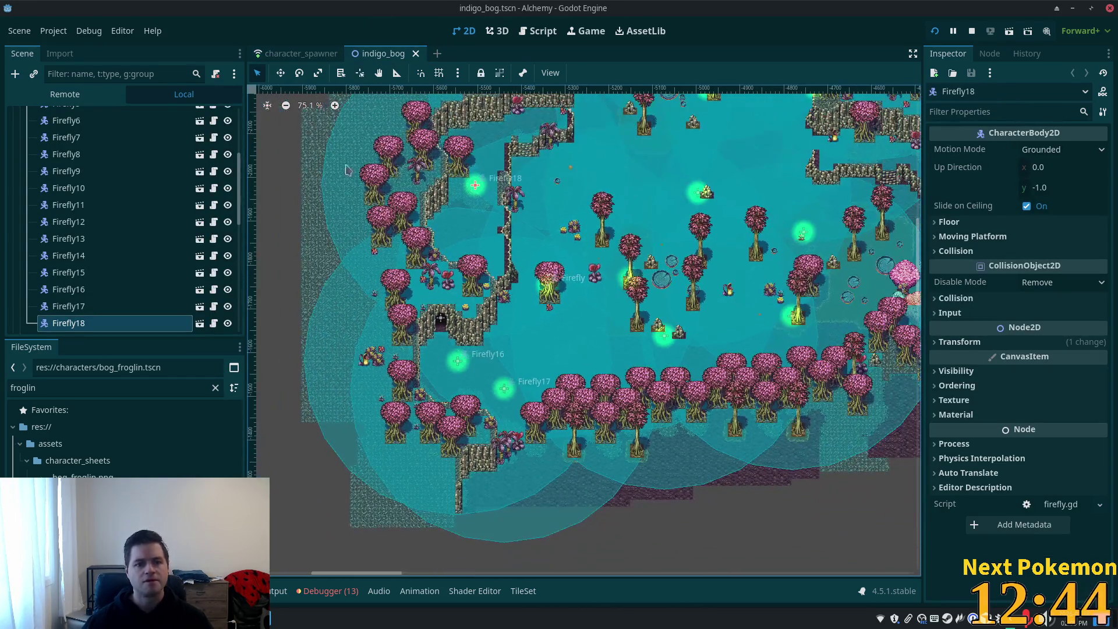
- Open the firefly scene from Firefly18, hide CollisionShape2DWander, and save it
click(199, 325)
click(200, 324)
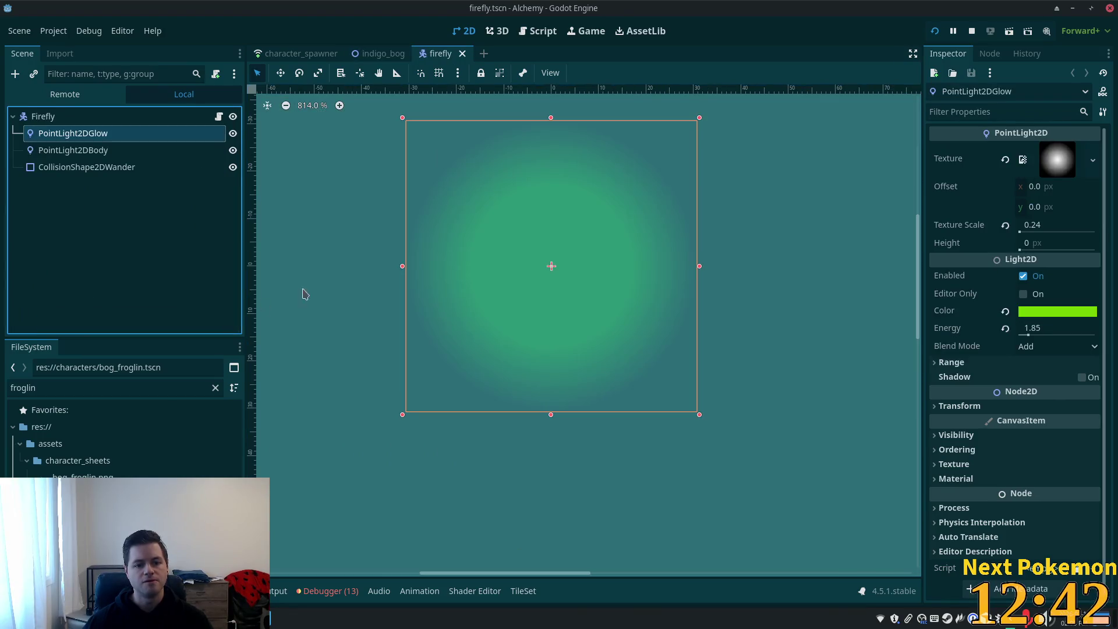
click(124, 168)
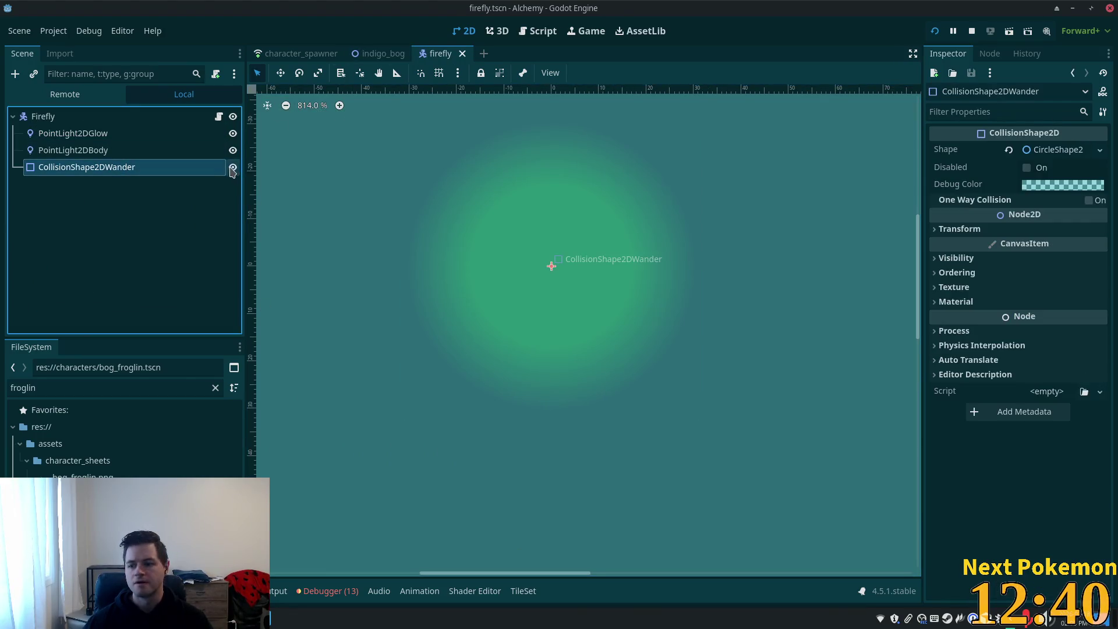
click(233, 167)
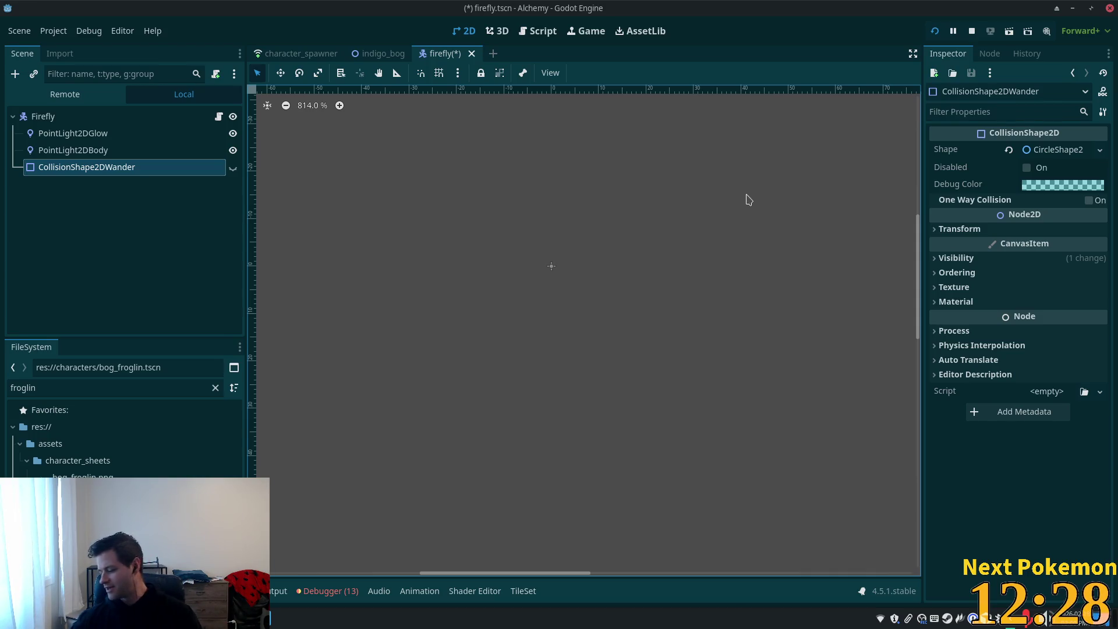
key(XF86AudioRaiseVolume)
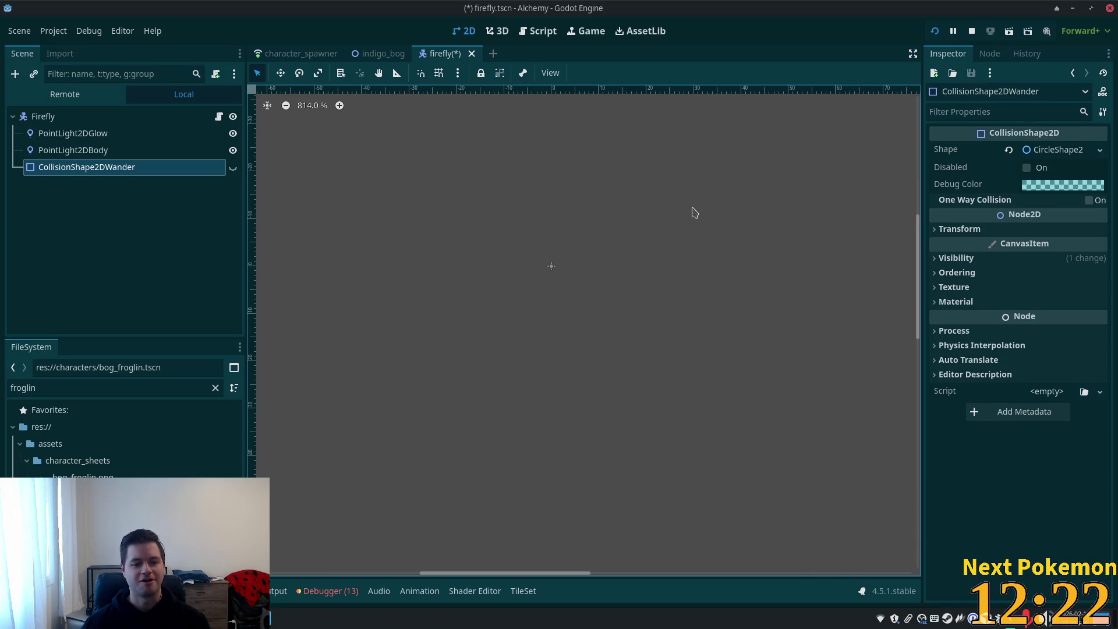
scroll(646, 244, down, 5)
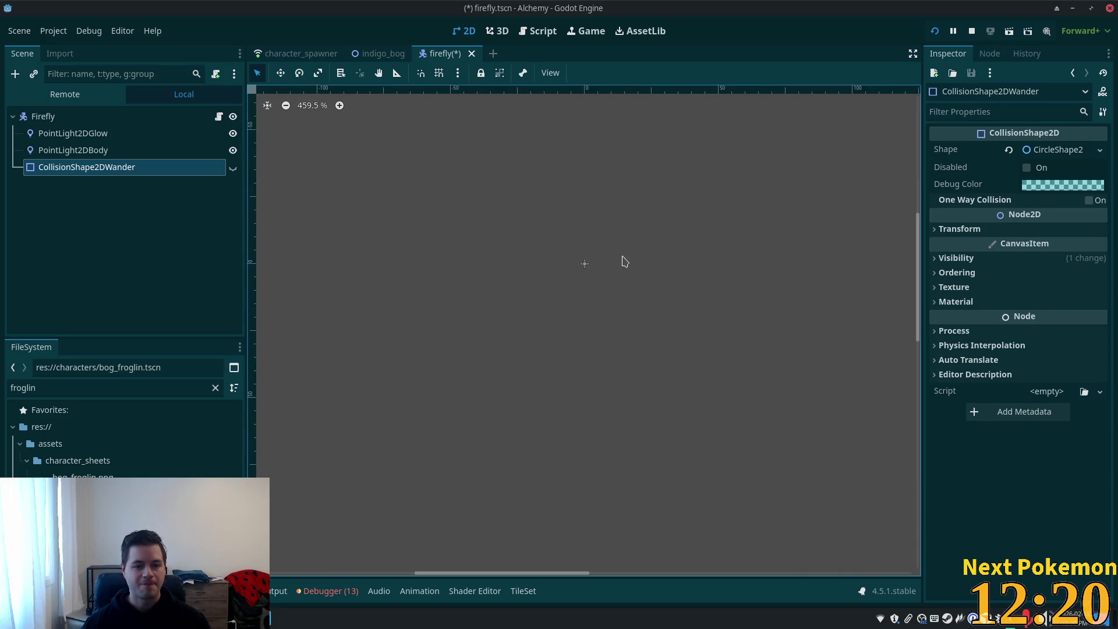
scroll(609, 269, down, 8)
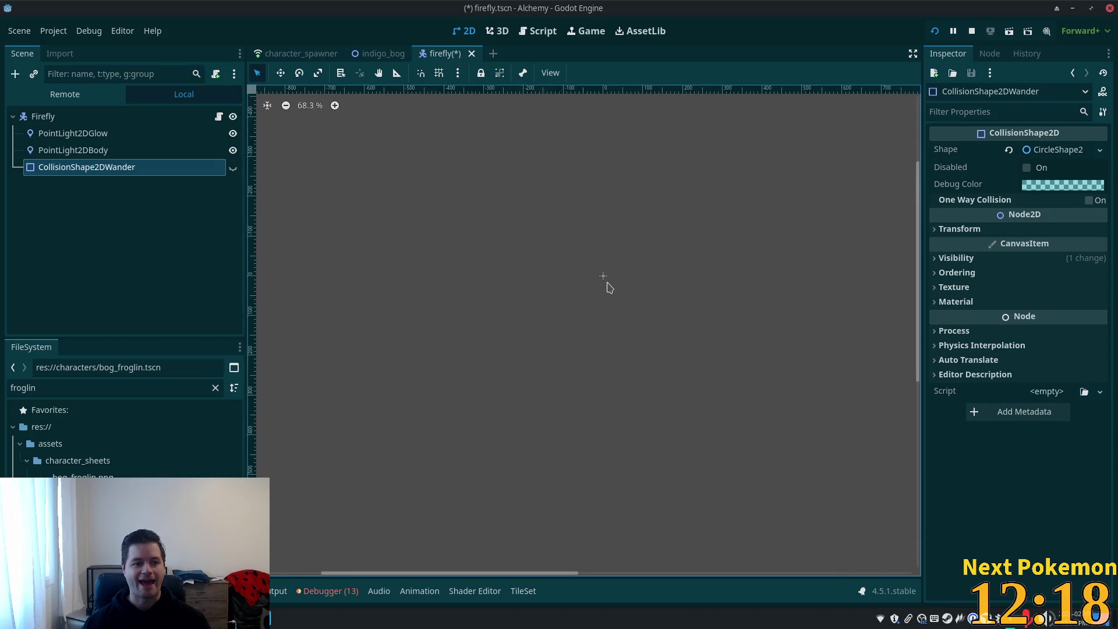
scroll(612, 269, down, 5)
key(ctrl+s)
- Back in indigo_bog, collapse Fireflies and NavigationRegion2D and select the IndigoBog root
click(378, 53)
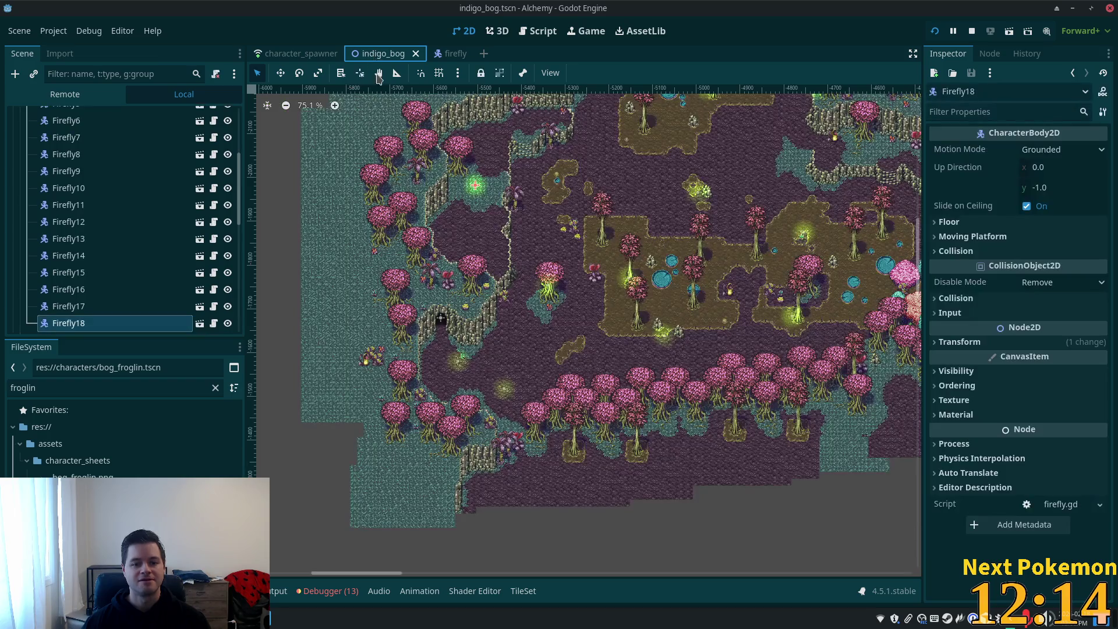
scroll(663, 336, up, 3)
scroll(590, 364, up, 3)
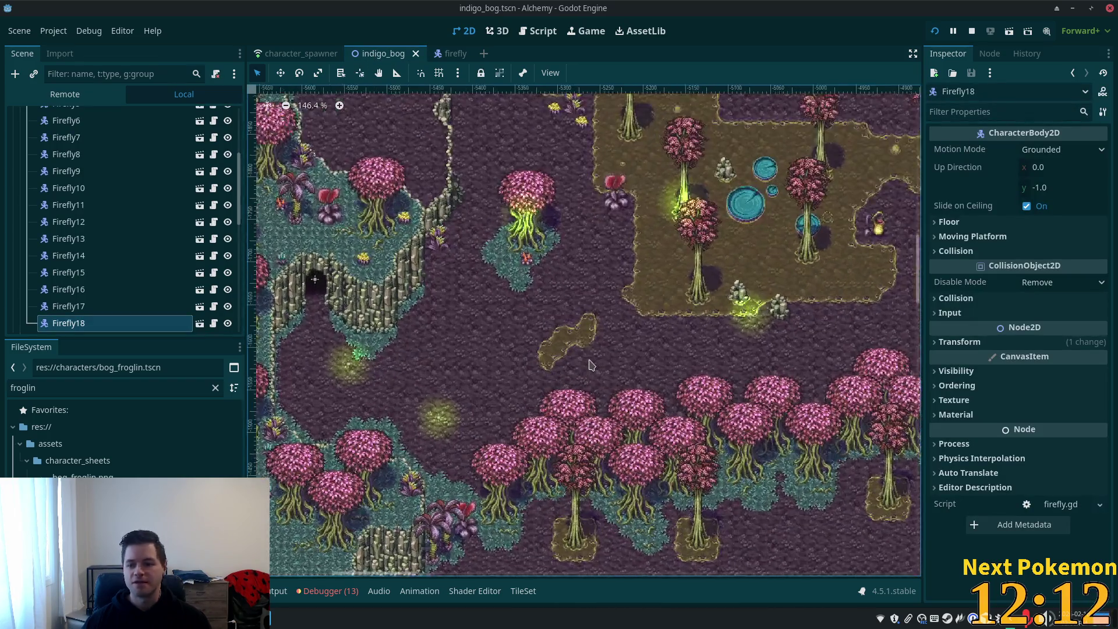
drag(453, 351, 691, 364)
scroll(691, 364, up, 3)
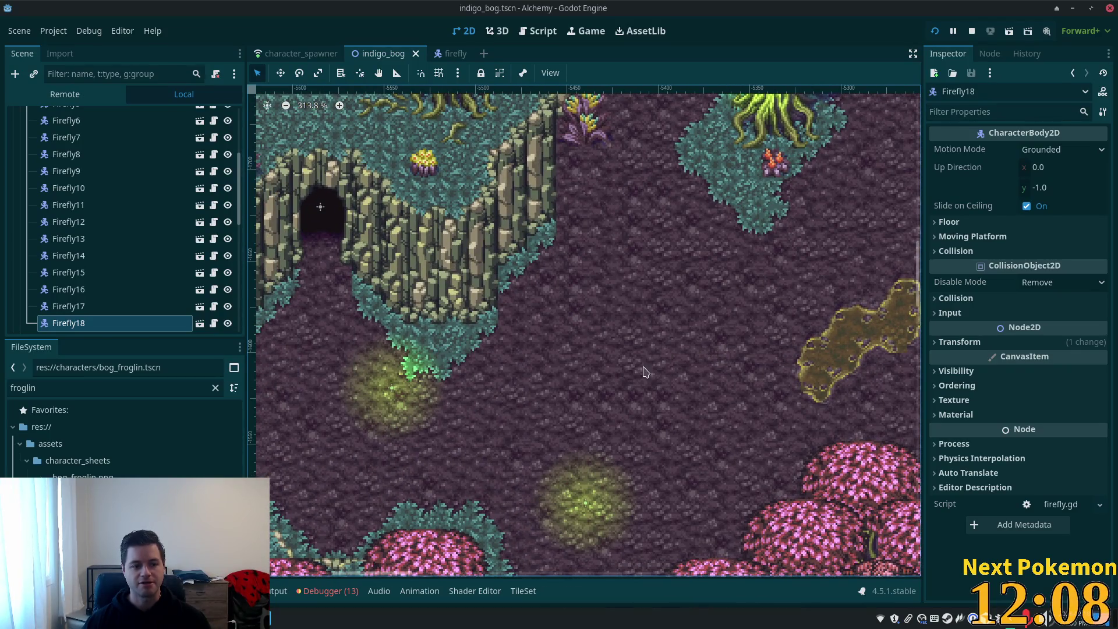
scroll(132, 257, up, 5)
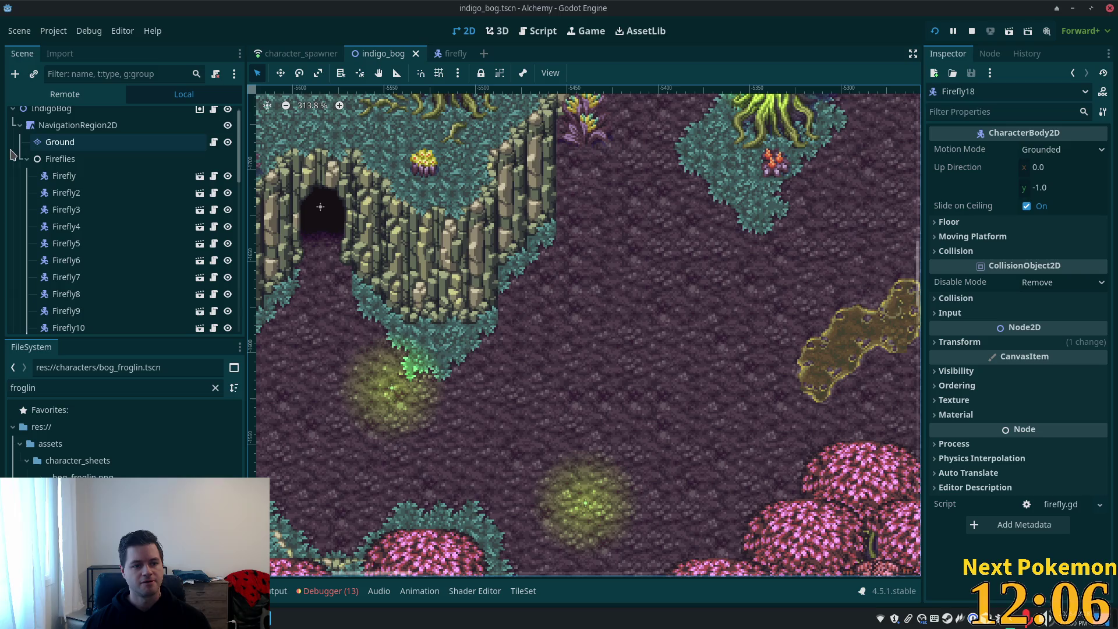
click(27, 160)
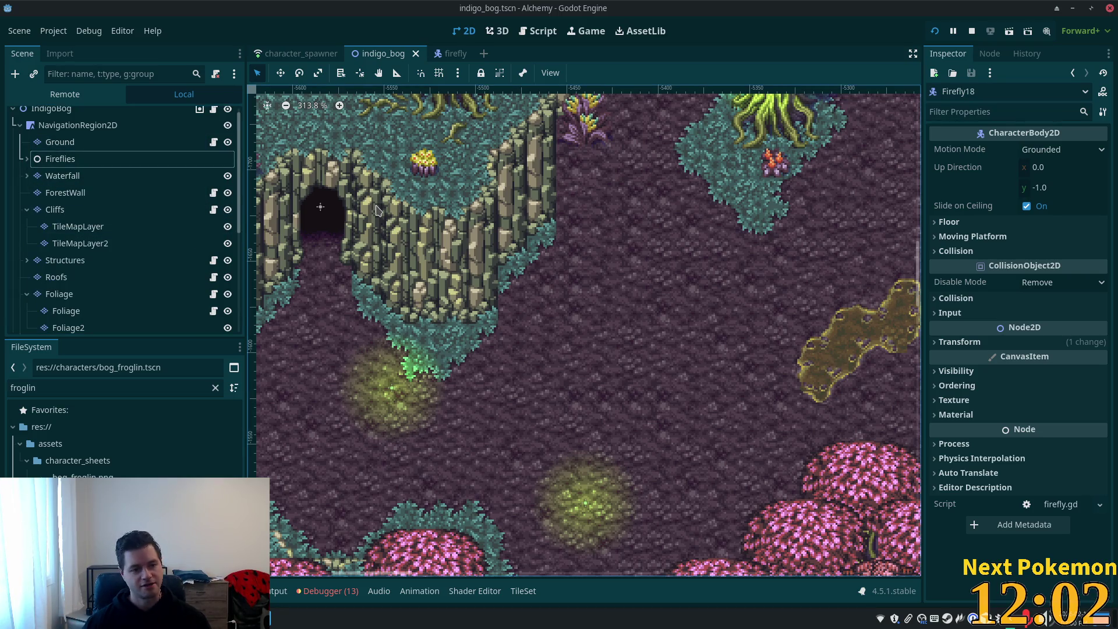
scroll(200, 250, up, 1)
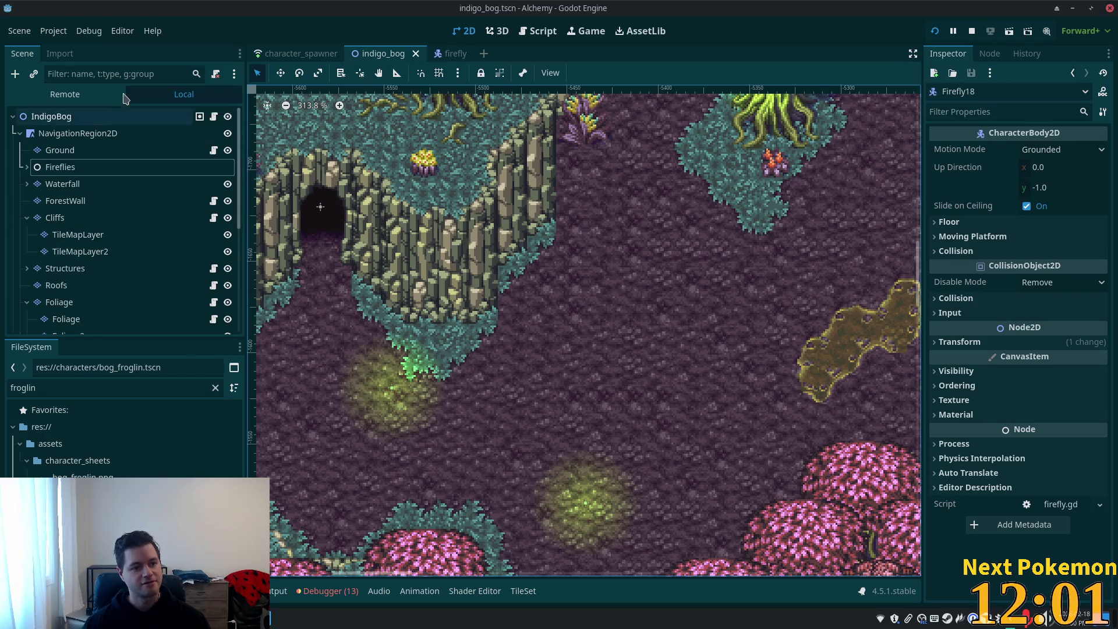
click(20, 133)
click(55, 116)
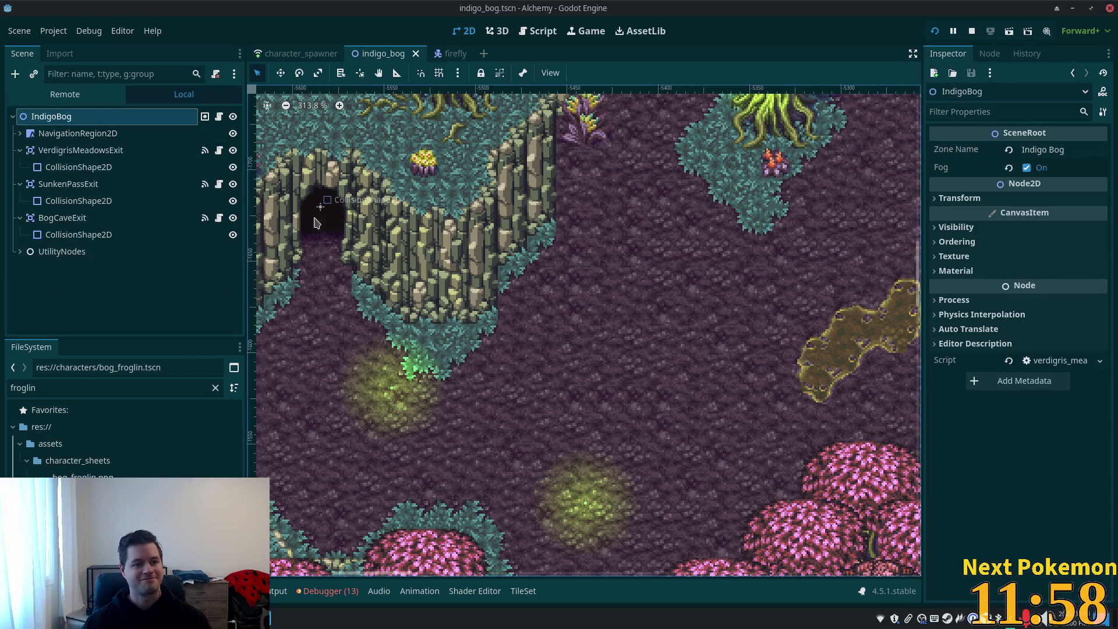
- Add a plain Node under IndigoBog and name it BogBats
key(ctrl+a)
double_click(428, 184)
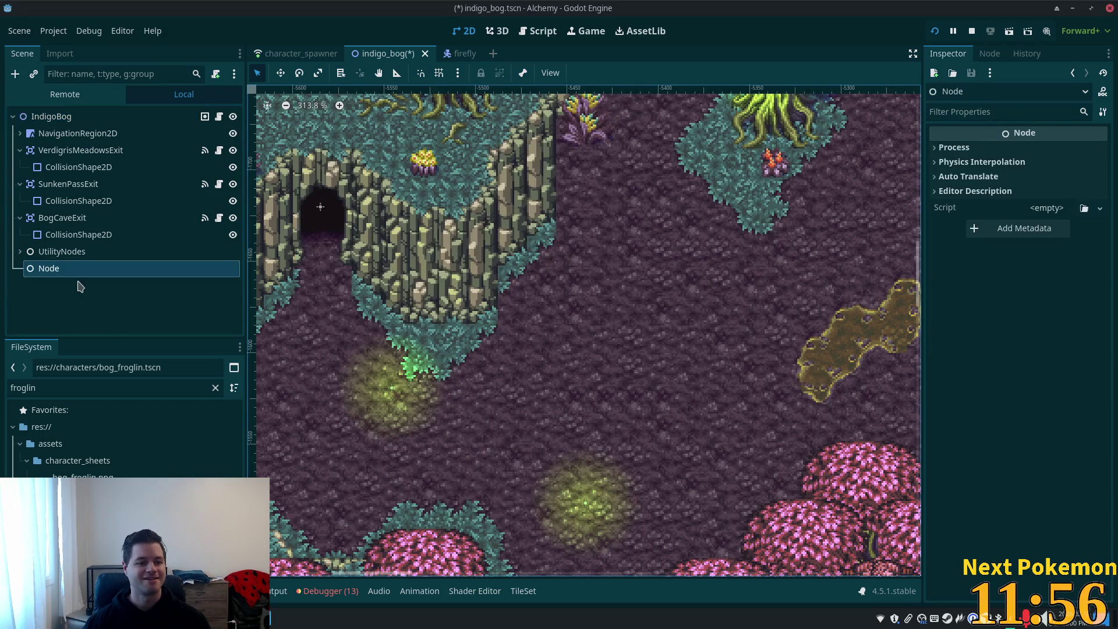
double_click(53, 268)
text(B)
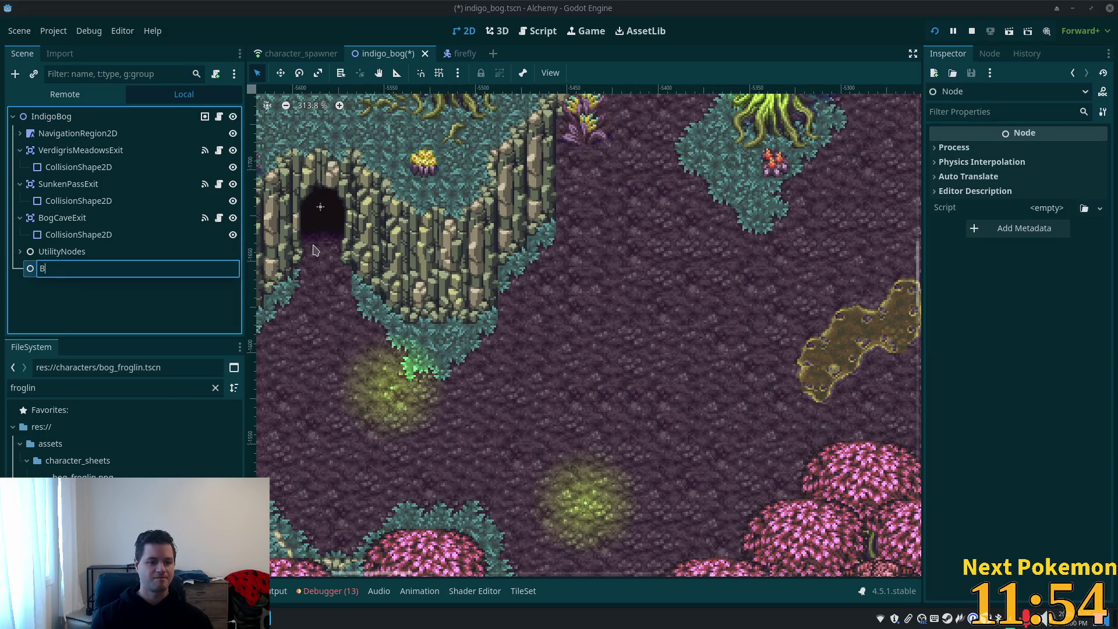
text(ogBoa)
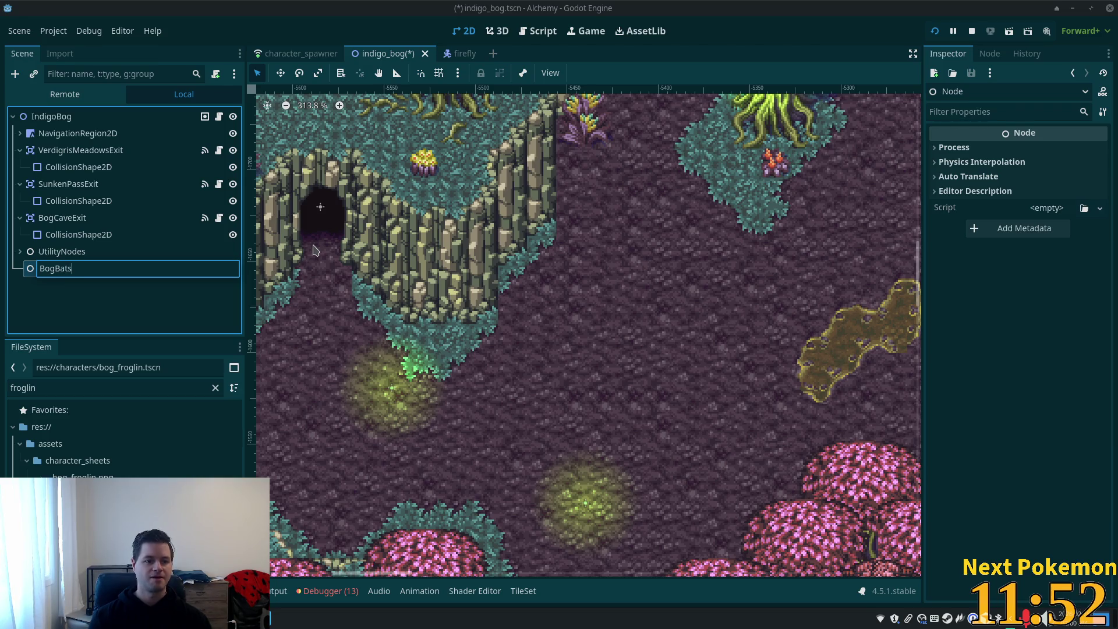
key(Return)
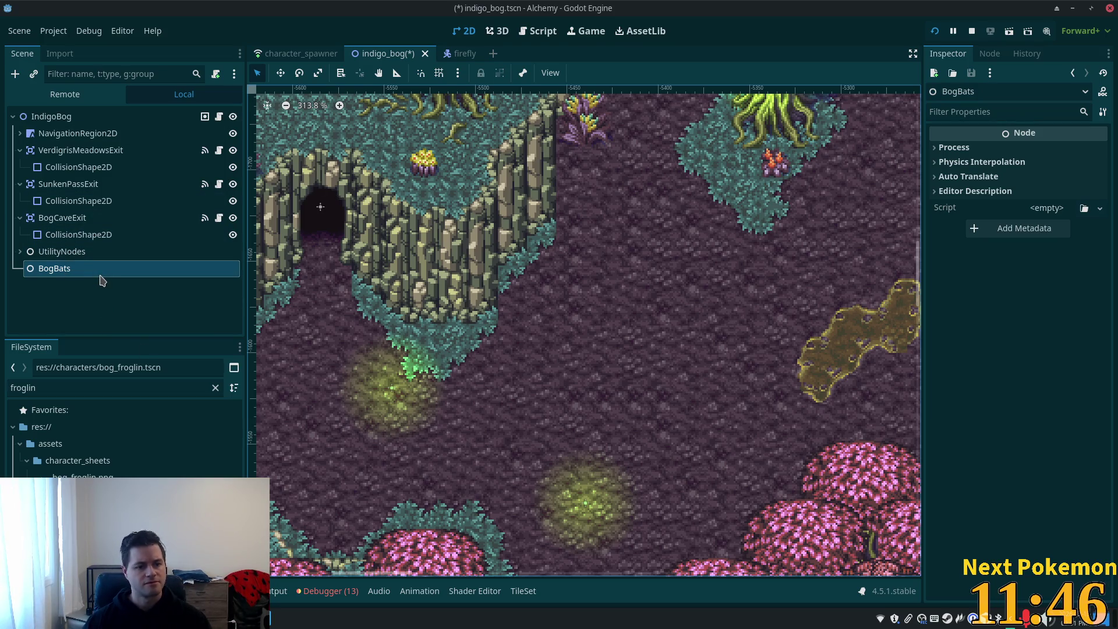
- Instance NpcSpawn under BogBats with bog_bat.tscn as Npc Asset and Respawn Time 35, then save
key(ctrl+shift+a)
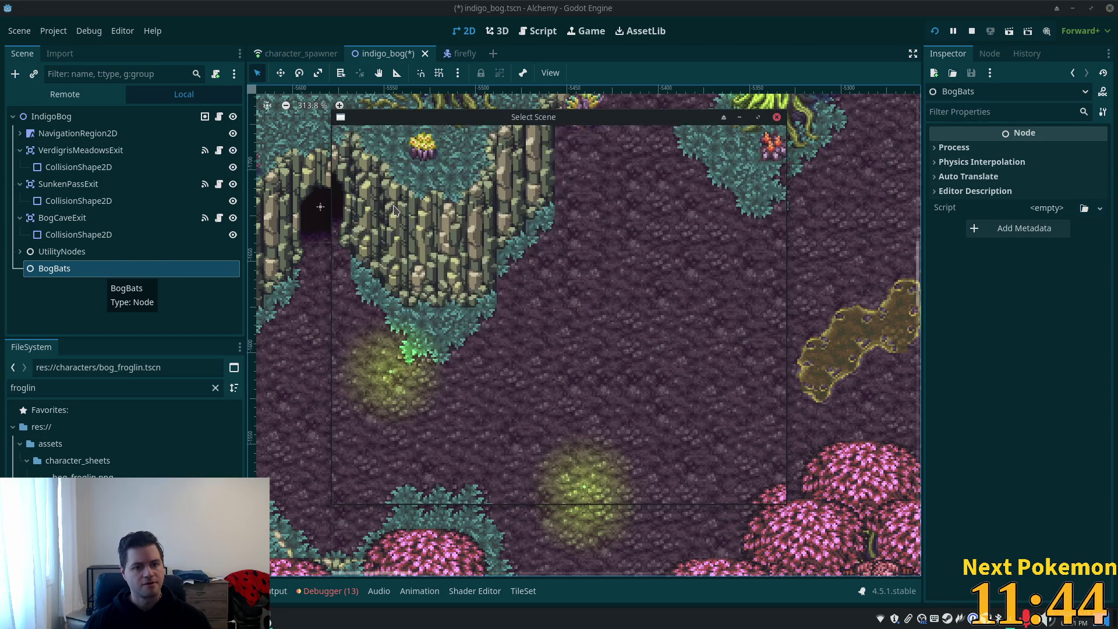
double_click(457, 176)
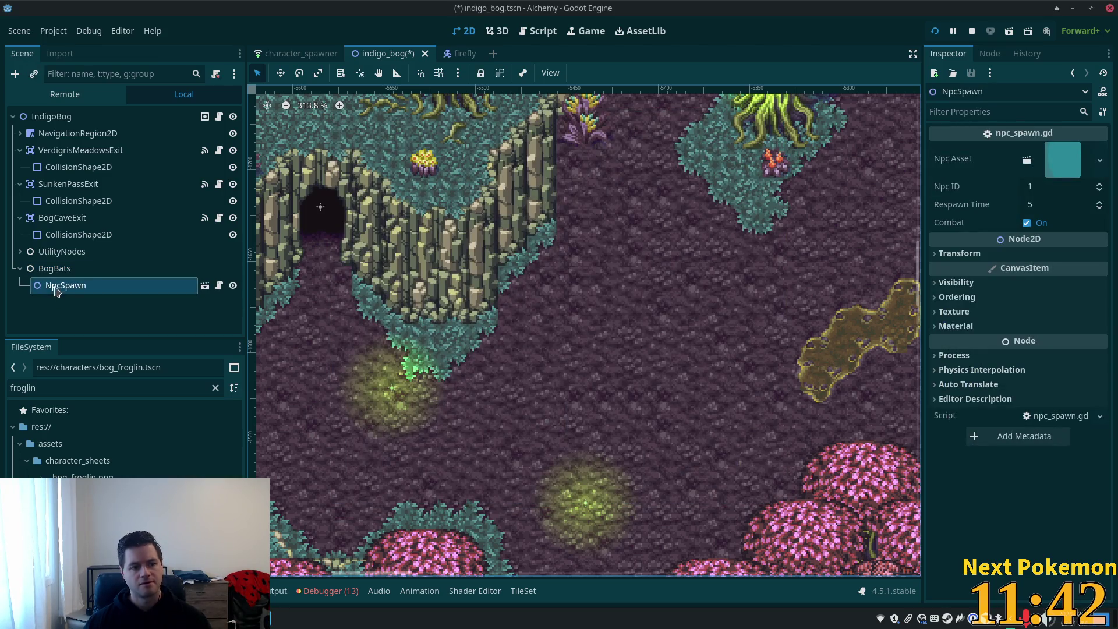
click(63, 391)
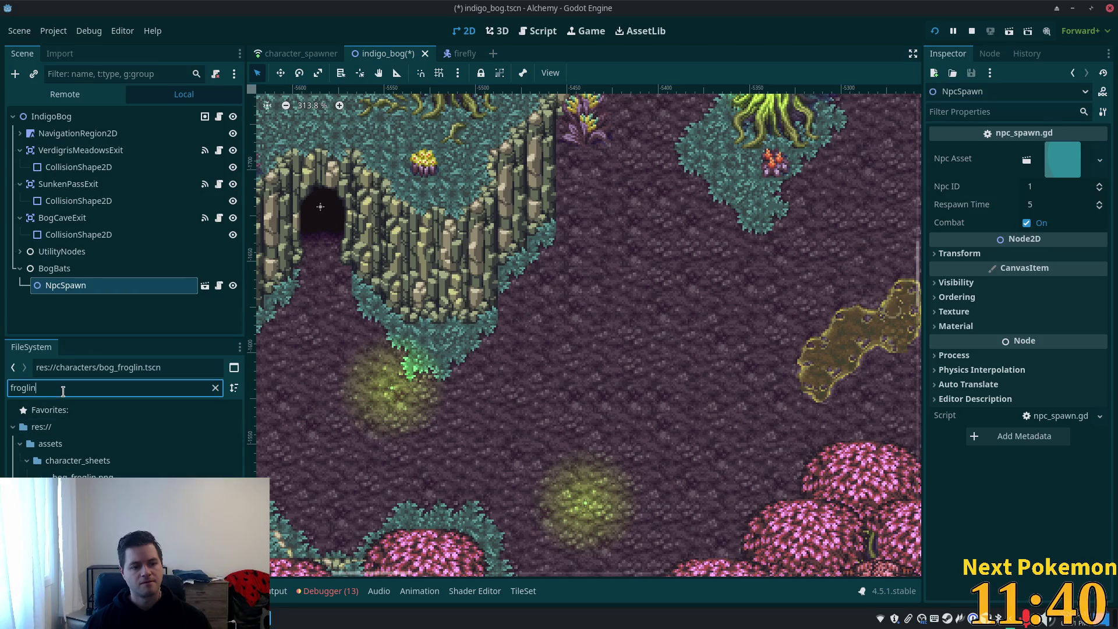
text(bog_)
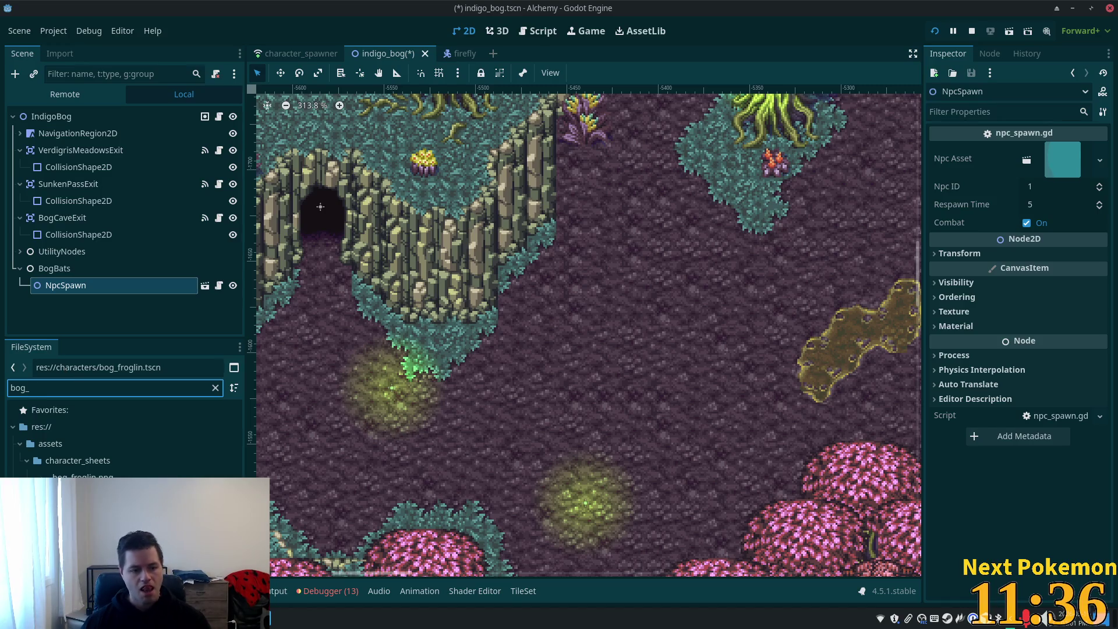
mouse_move(116, 495)
mouse_down()
mouse_move(511, 325)
mouse_move(990, 174)
mouse_move(1047, 168)
mouse_up()
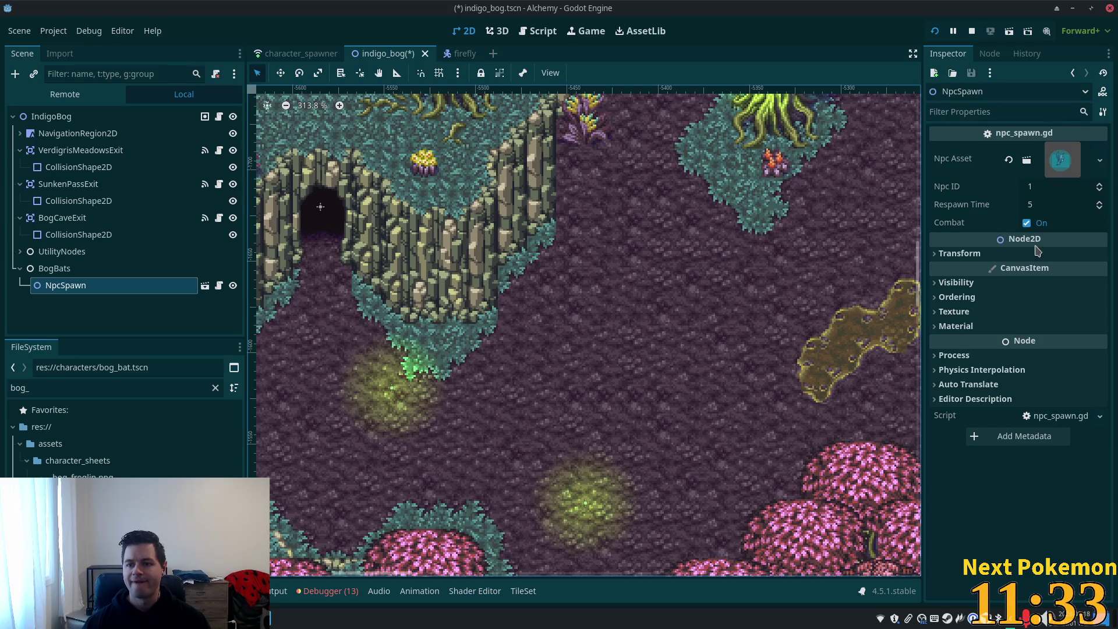
click(1040, 205)
key(Tab)
key(ctrl+s)
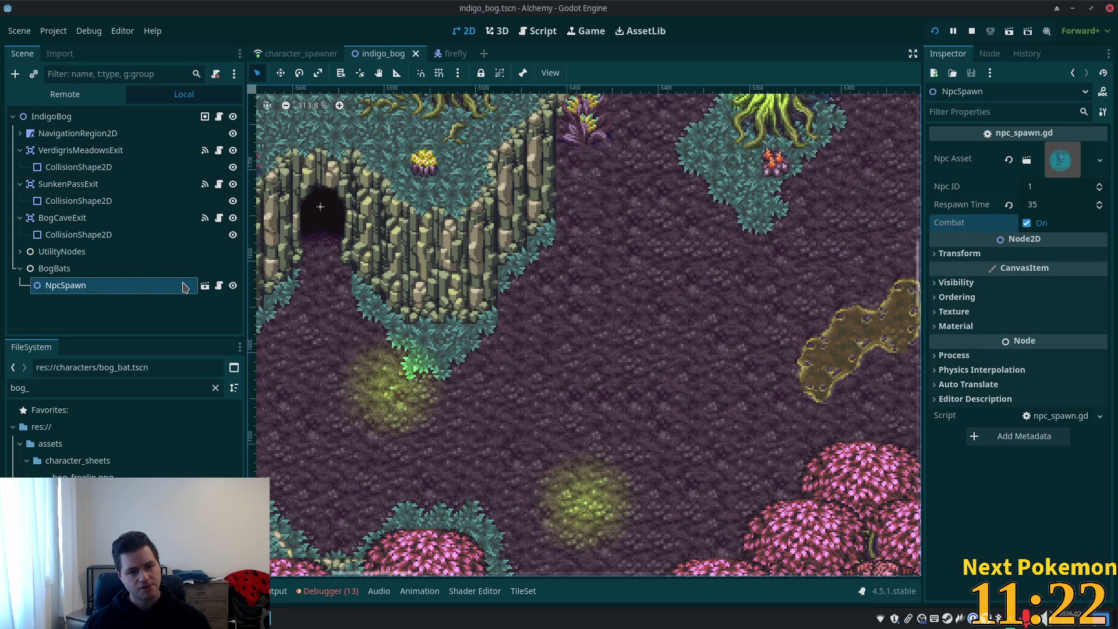
- Center the map and delete the old NpcSpawn node from BogBats
scroll(529, 332, down, 5)
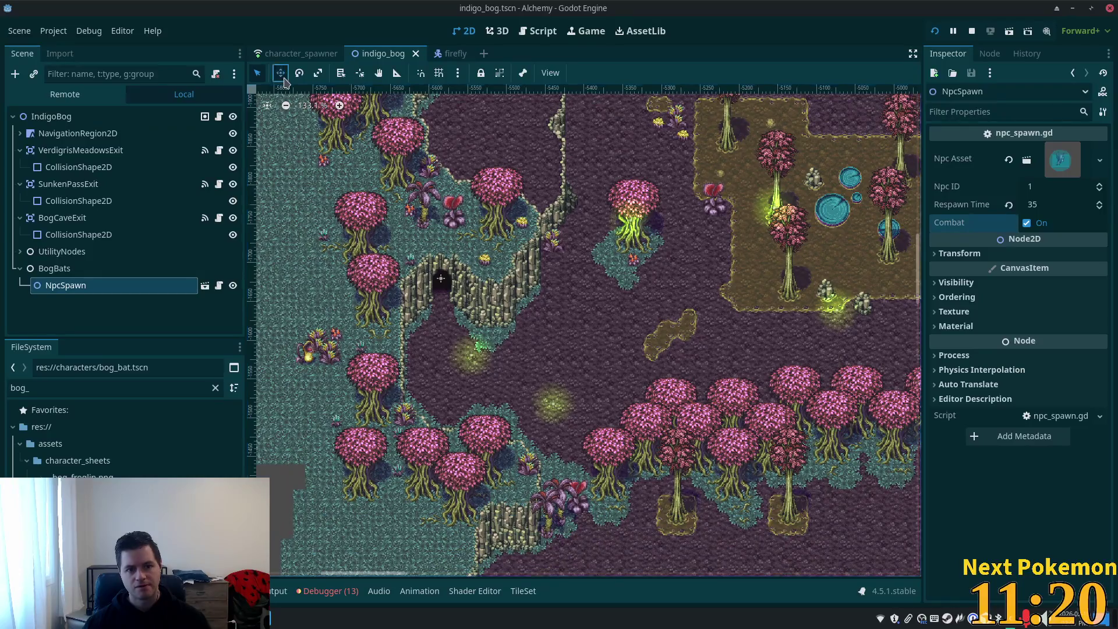
scroll(324, 272, down, 9)
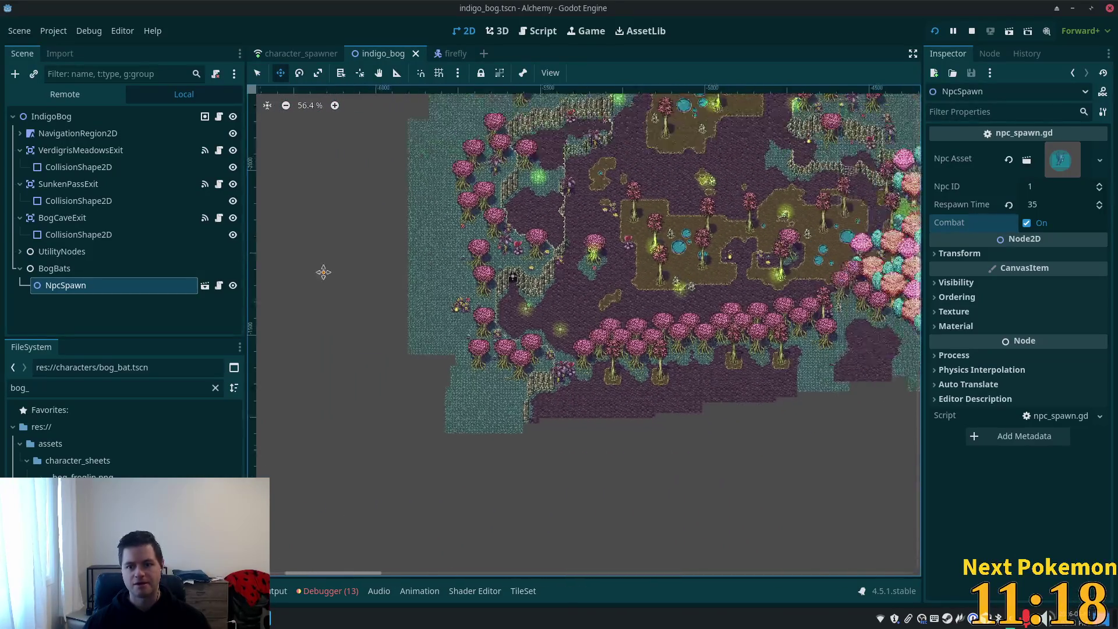
scroll(512, 212, right, 5)
scroll(636, 265, down, 5)
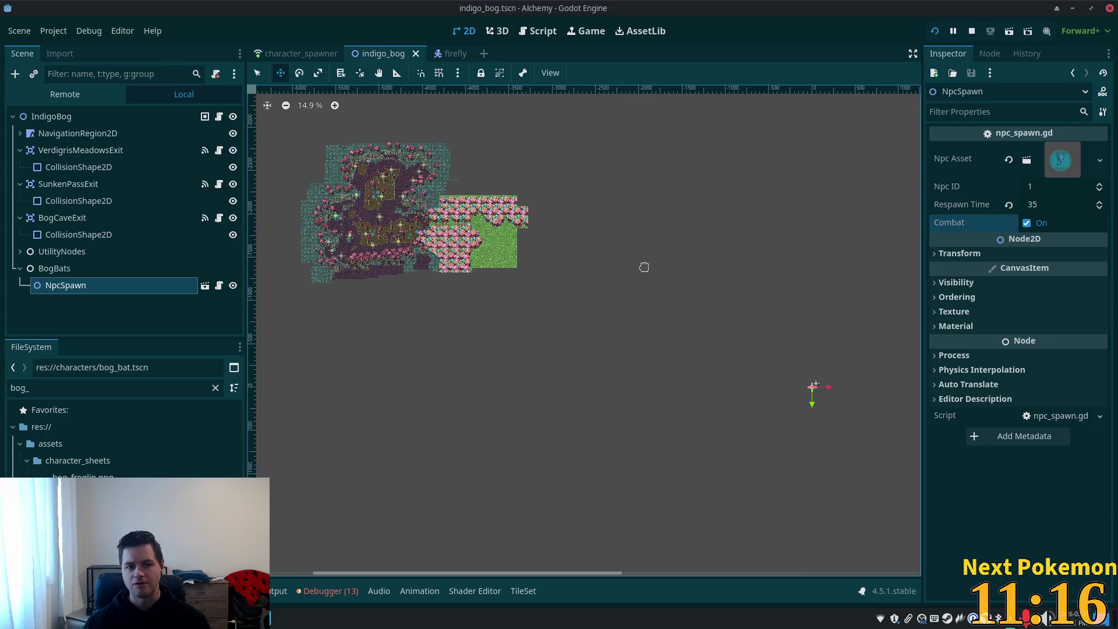
drag(619, 272, 834, 299)
click(83, 290)
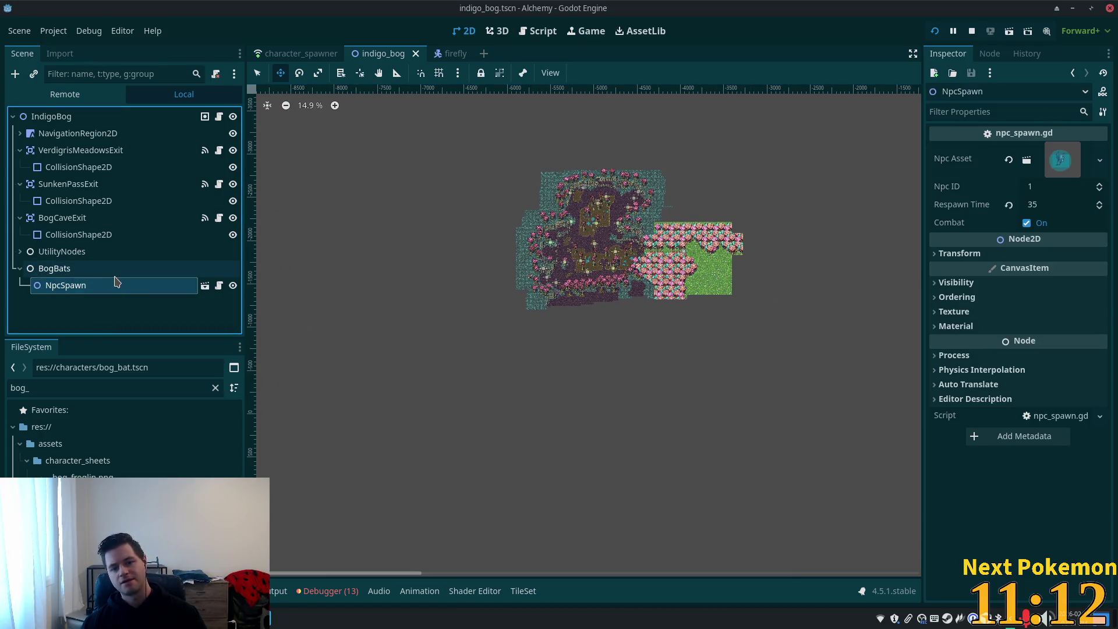
key(Delete)
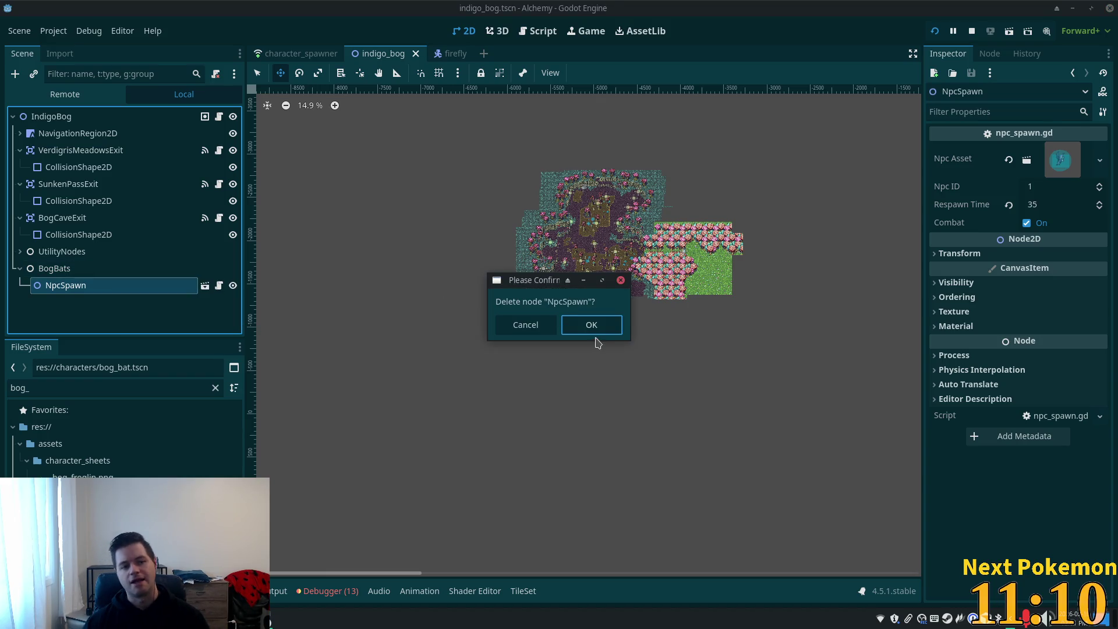
click(594, 329)
click(48, 116)
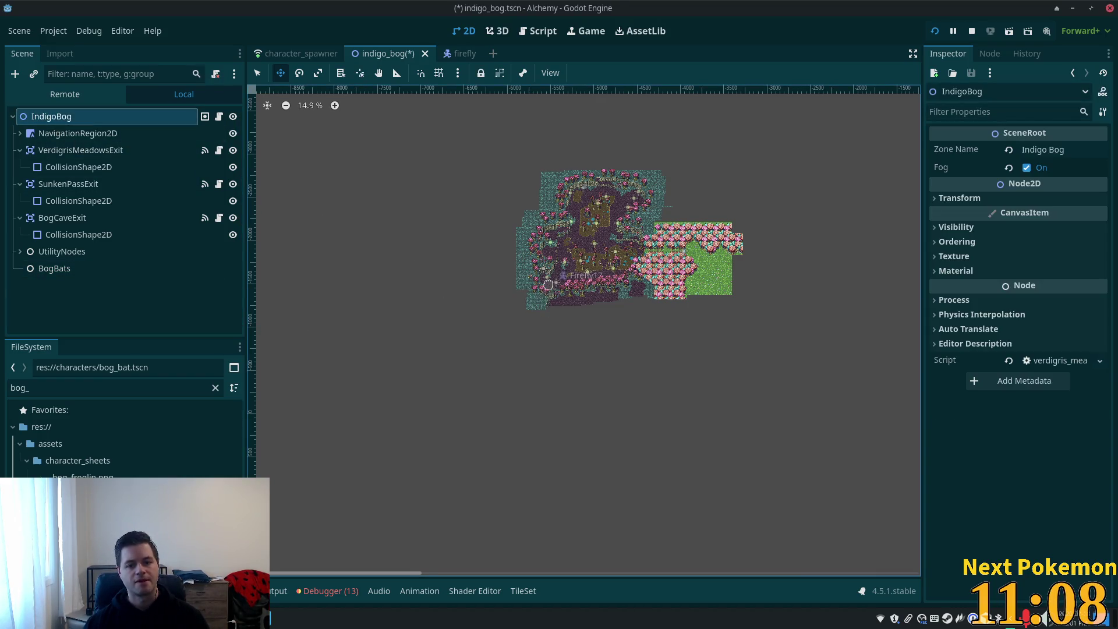
- Instantiate a new NpcSpawn scene at a spot in the bog clearing
scroll(548, 284, up, 10)
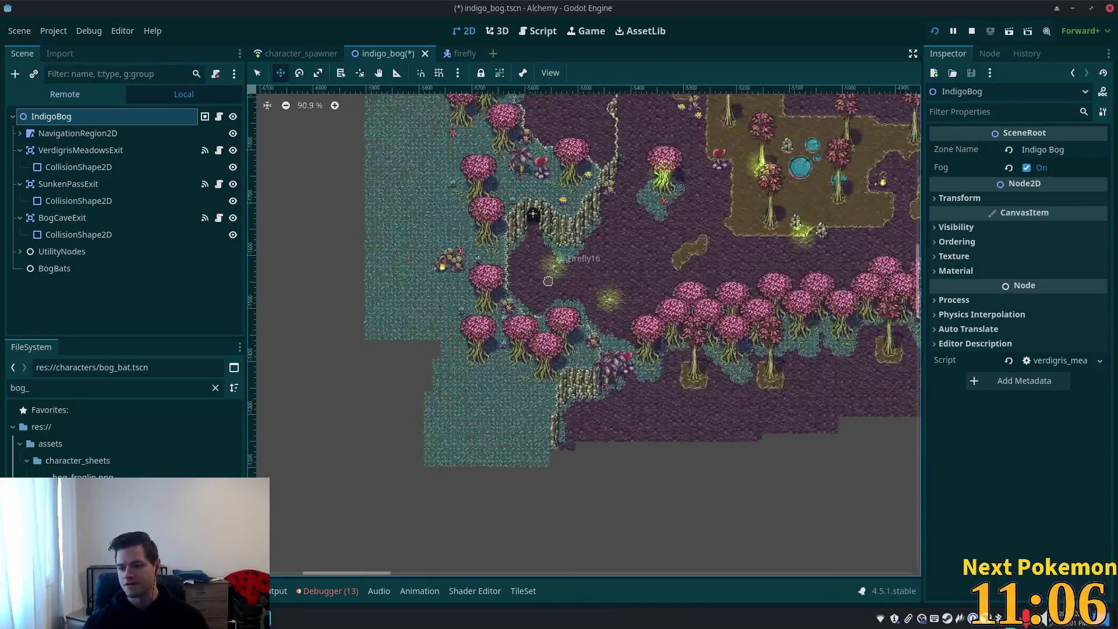
scroll(548, 281, up, 6)
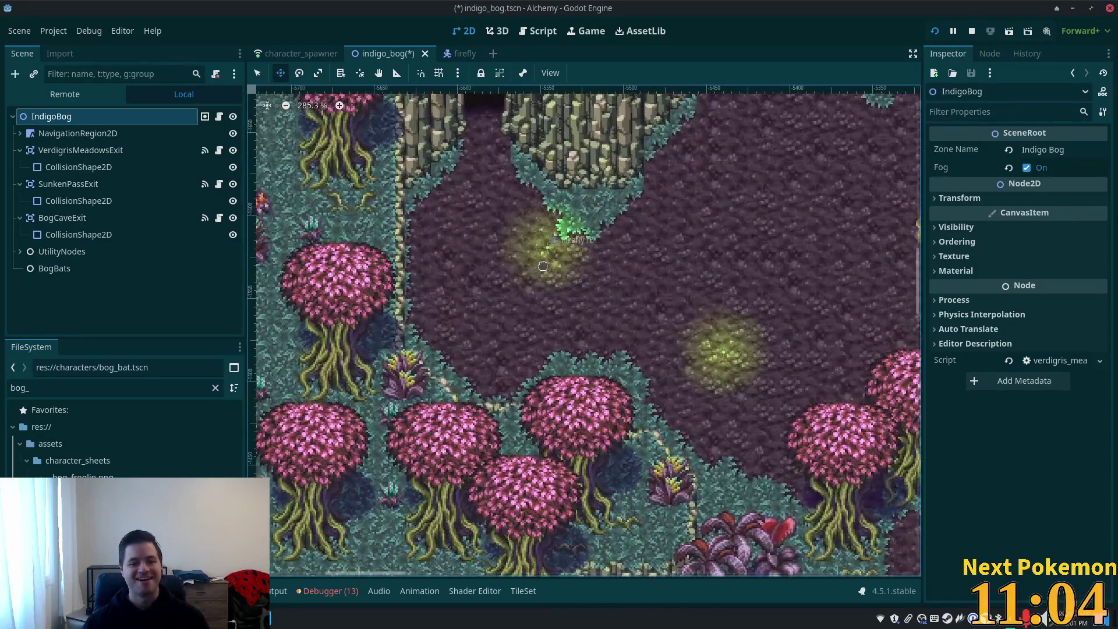
click(260, 76)
right_click(473, 190)
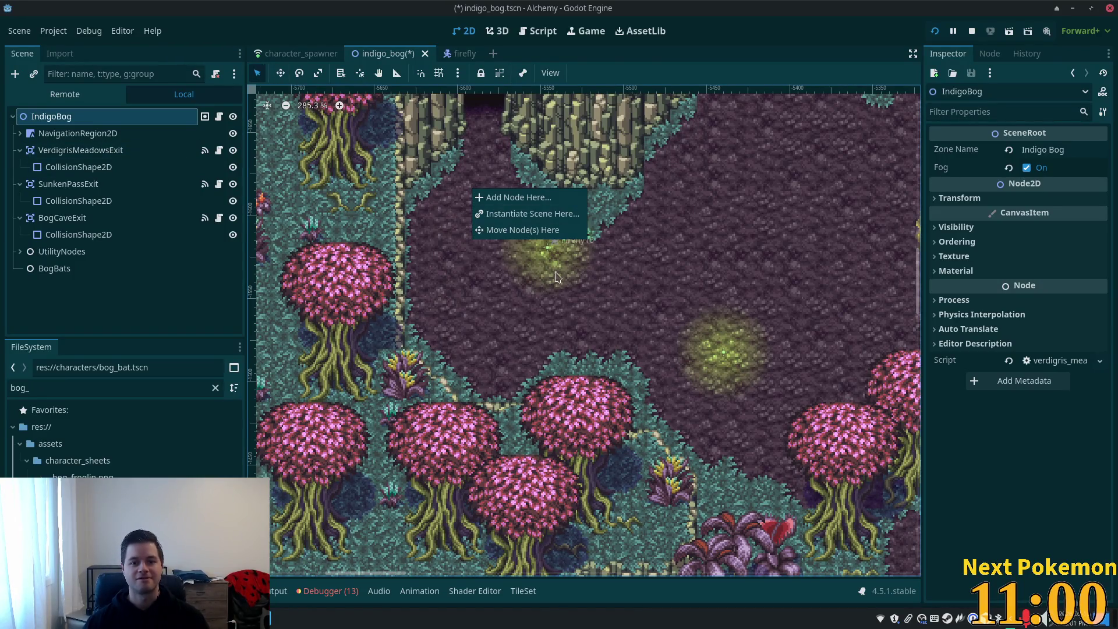
right_click(457, 257)
right_click(455, 257)
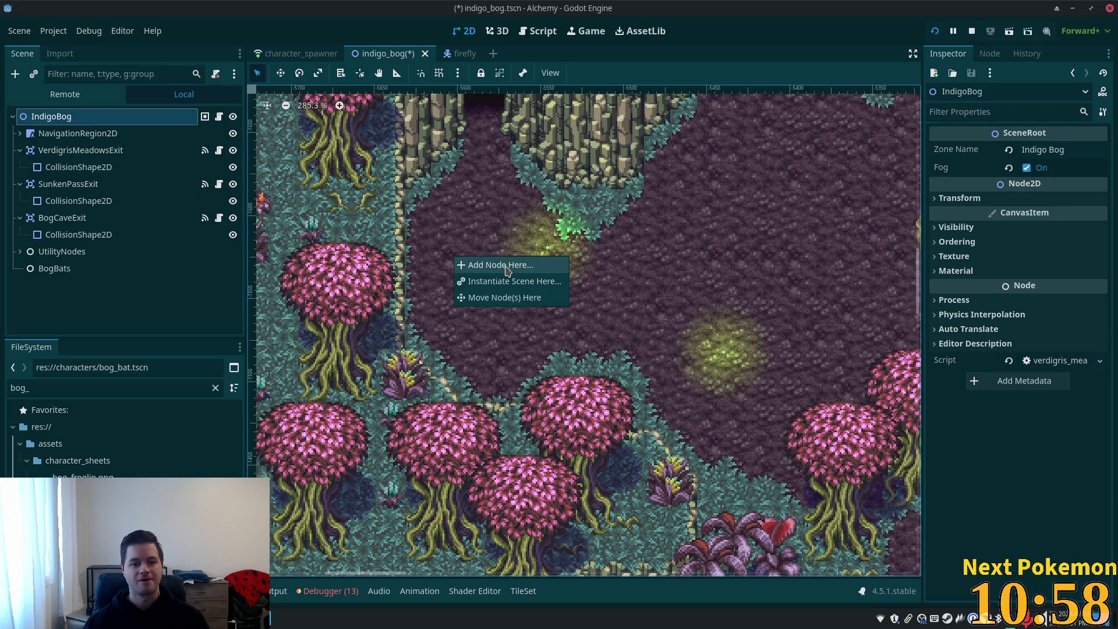
click(504, 285)
double_click(434, 170)
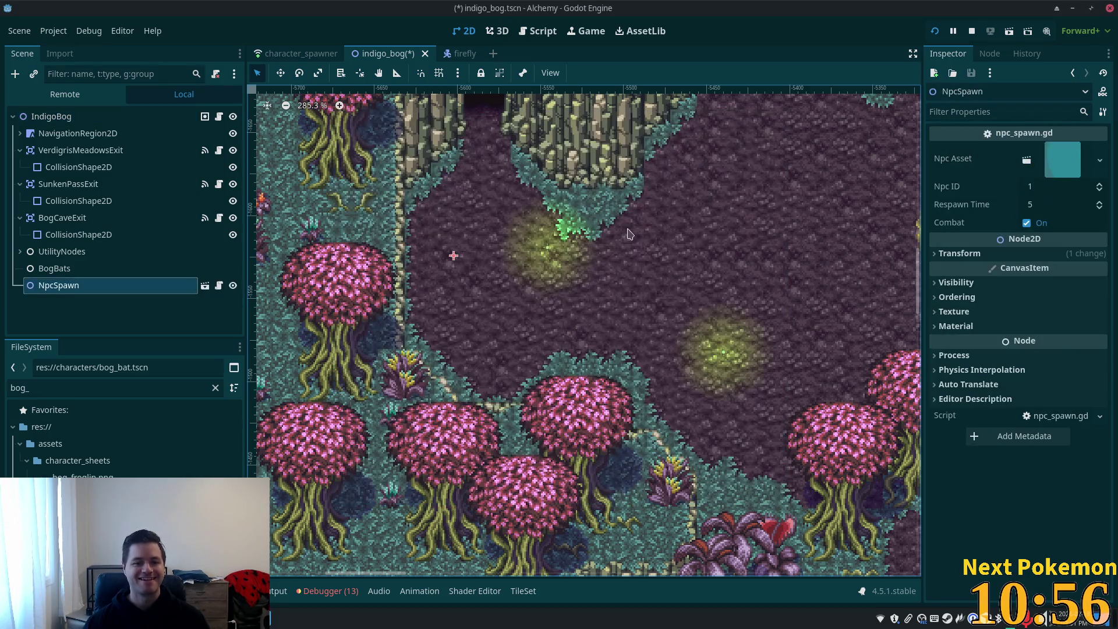
- Assign a creature as the spawn's Npc Asset, nest it under BogBats, and add NpcSpawn2 lower right
mouse_move(88, 495)
mouse_down()
mouse_move(524, 280)
mouse_move(1037, 181)
mouse_move(1061, 160)
mouse_up()
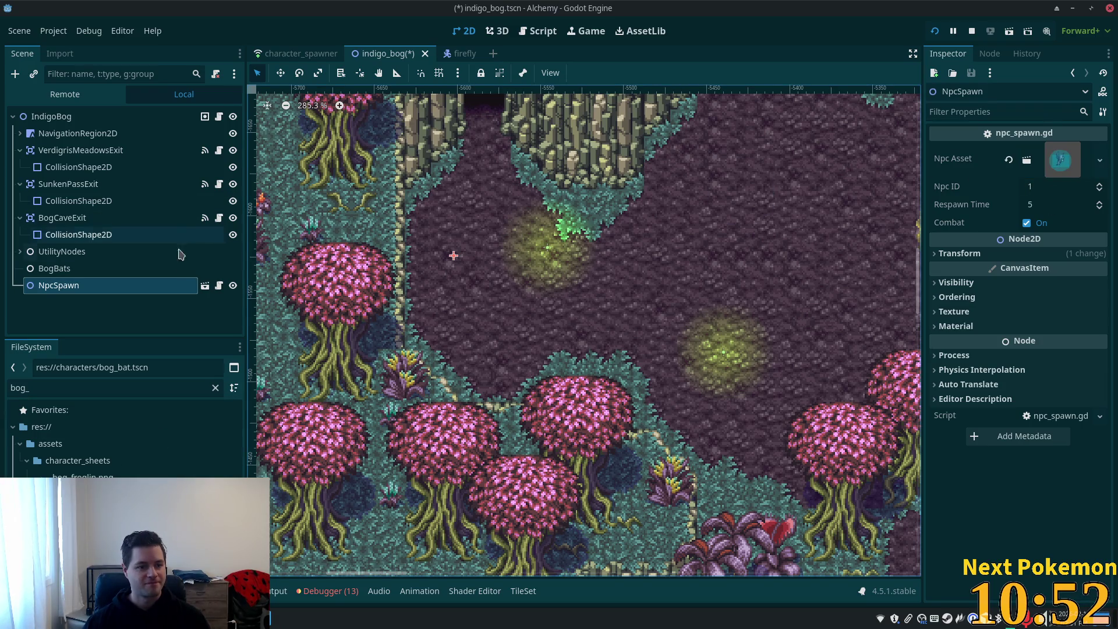
mouse_move(55, 285)
mouse_down()
mouse_move(58, 265)
mouse_move(64, 285)
mouse_up()
key(ctrl+d)
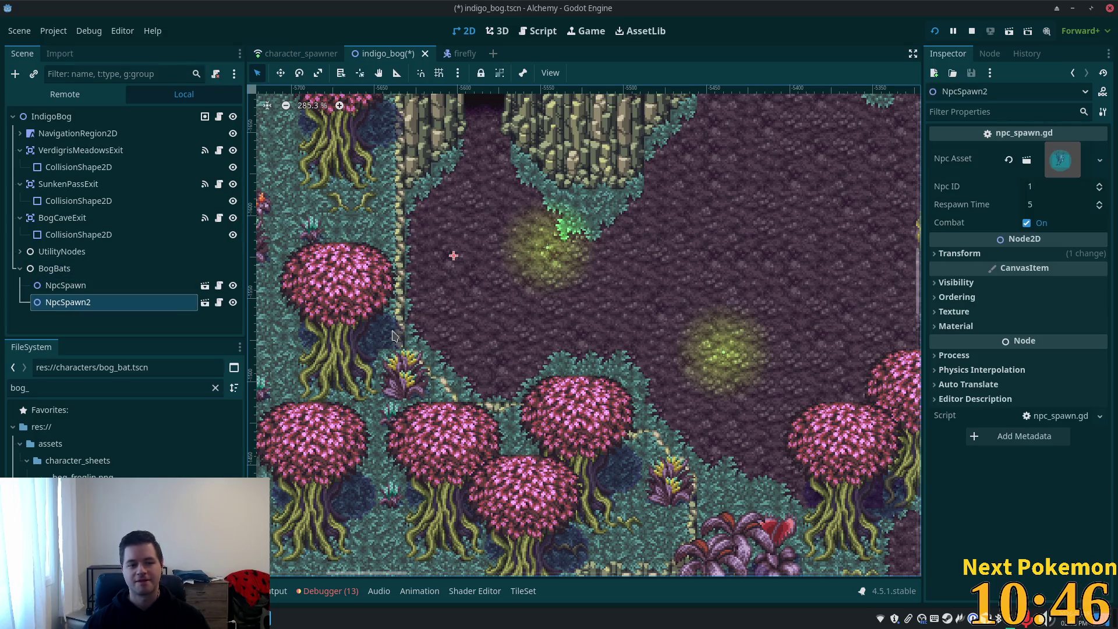
click(280, 72)
mouse_move(377, 201)
mouse_down()
mouse_move(690, 219)
mouse_move(578, 287)
mouse_move(585, 325)
mouse_up()
scroll(625, 308, right, 3)
scroll(627, 317, up, 2)
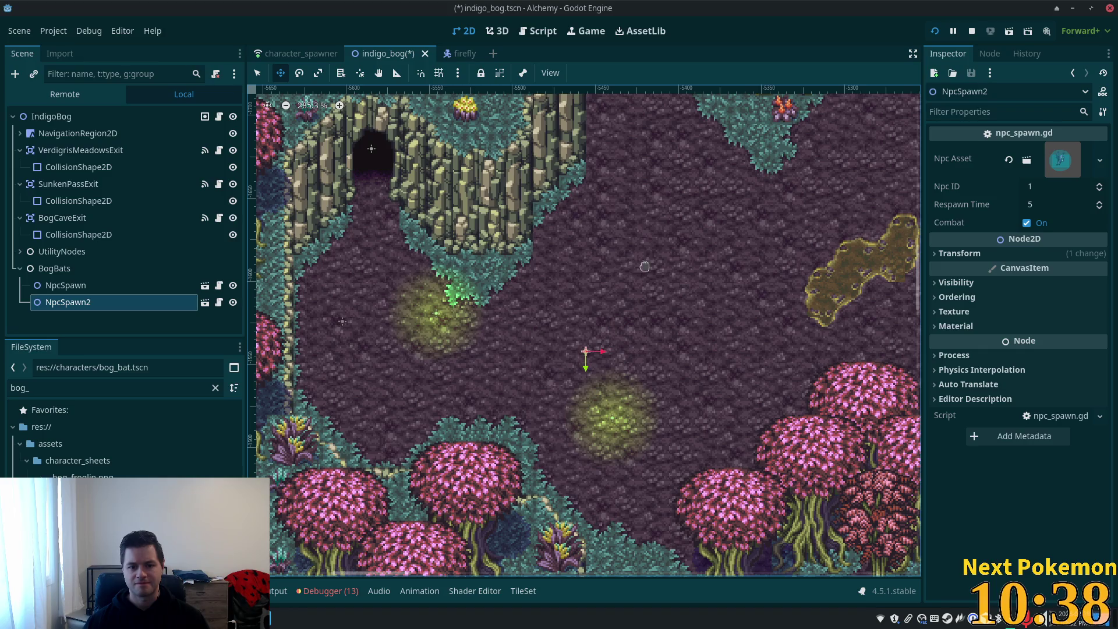
scroll(588, 204, up, 5)
scroll(536, 147, right, 2)
scroll(589, 203, up, 3)
scroll(589, 203, left, 1)
- Duplicate NpcSpawn3, NpcSpawn4 and NpcSpawn5 to other spots across the bog, then save the scene
key(ctrl+d)
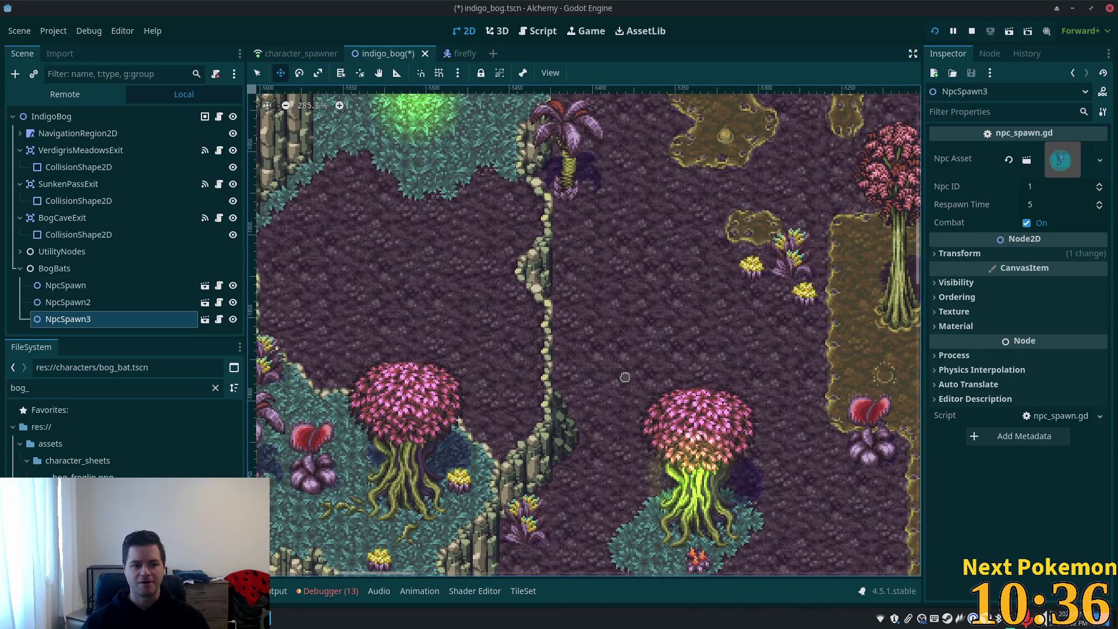
mouse_move(562, 297)
mouse_down()
mouse_move(513, 118)
mouse_move(483, 139)
mouse_up()
key(ctrl+d)
drag(421, 209, 576, 291)
scroll(668, 330, up, 1)
scroll(668, 330, up, 2)
scroll(668, 330, left, 3)
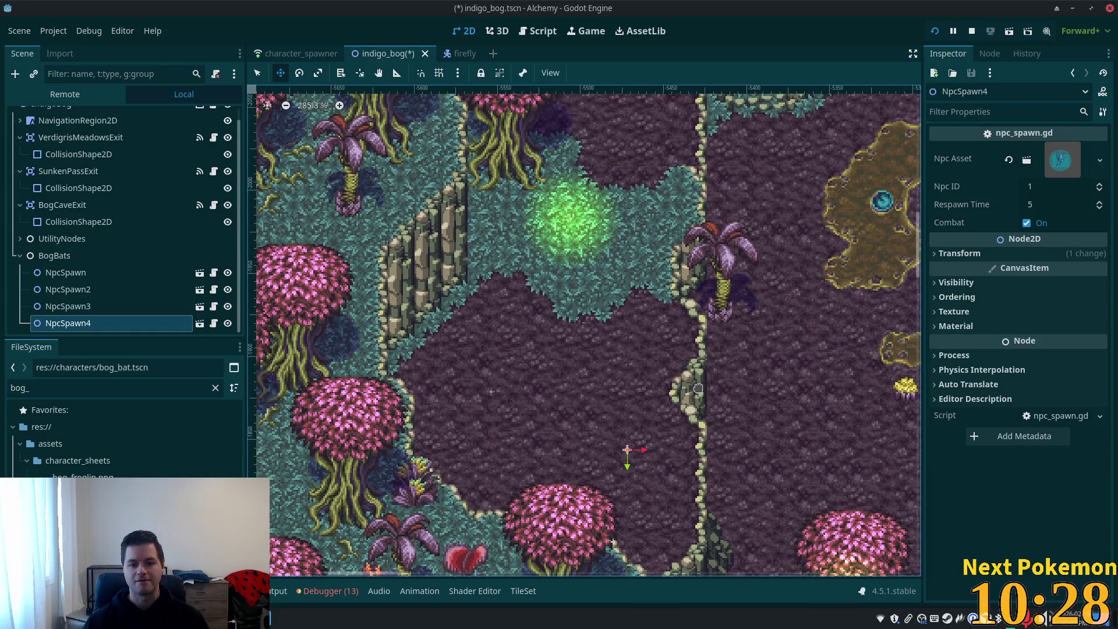
scroll(710, 396, up, 5)
scroll(696, 436, right, 1)
key(ctrl+d)
drag(623, 400, 600, 28)
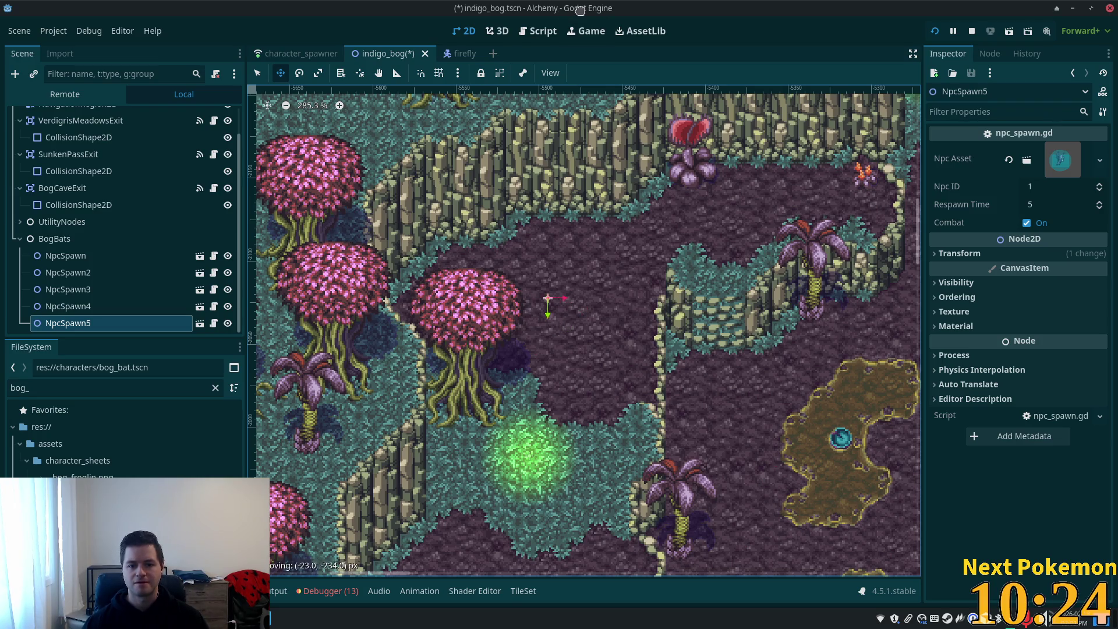
scroll(768, 350, down, 4)
scroll(781, 414, down, 8)
scroll(699, 396, right, 5)
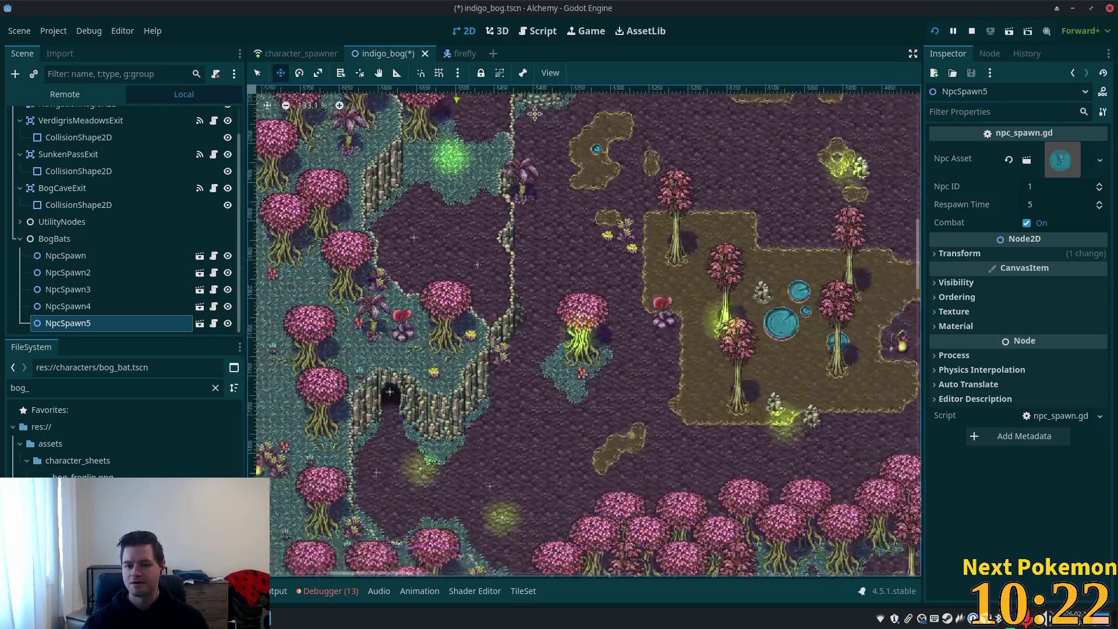
key(ctrl+s)
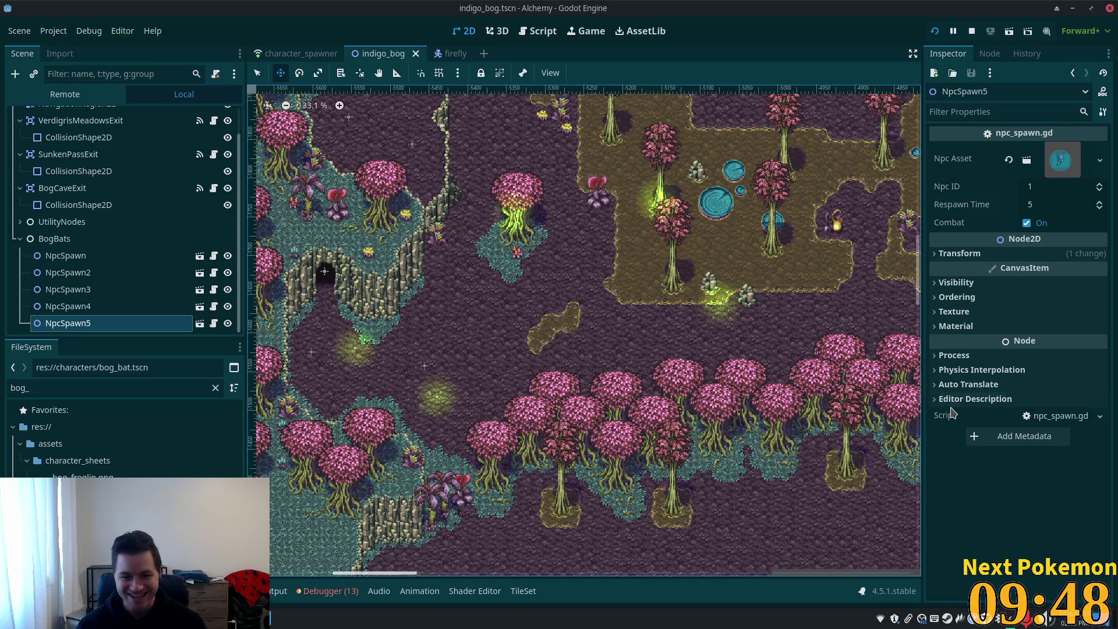
- Select the Ground tile layer and drag the splitter down to enlarge the map above the tile panel
scroll(611, 344, down, 1)
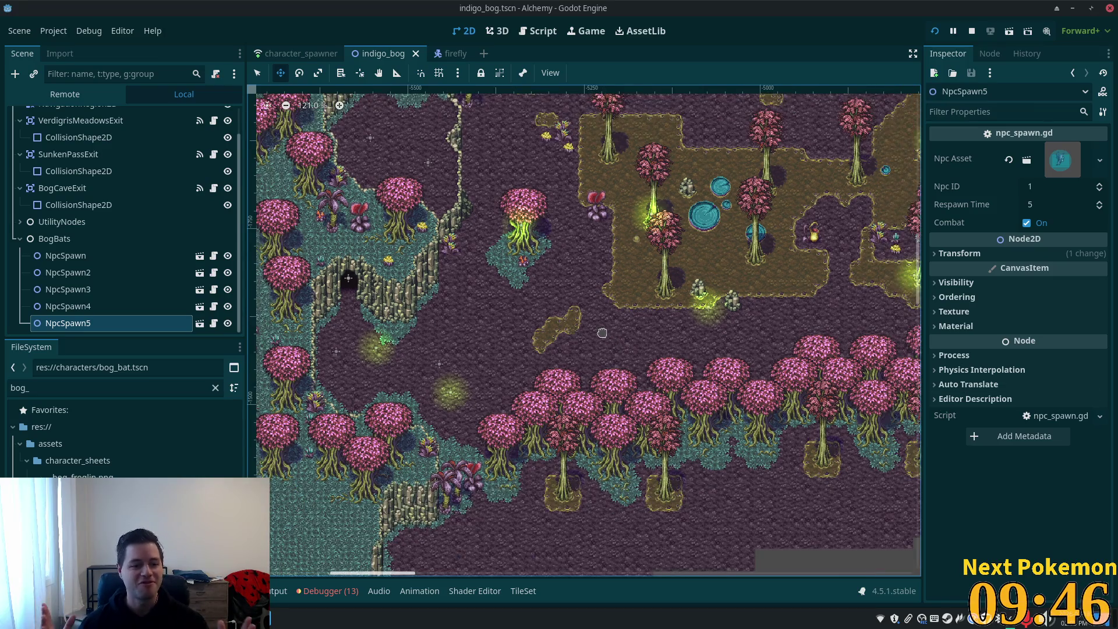
click(256, 74)
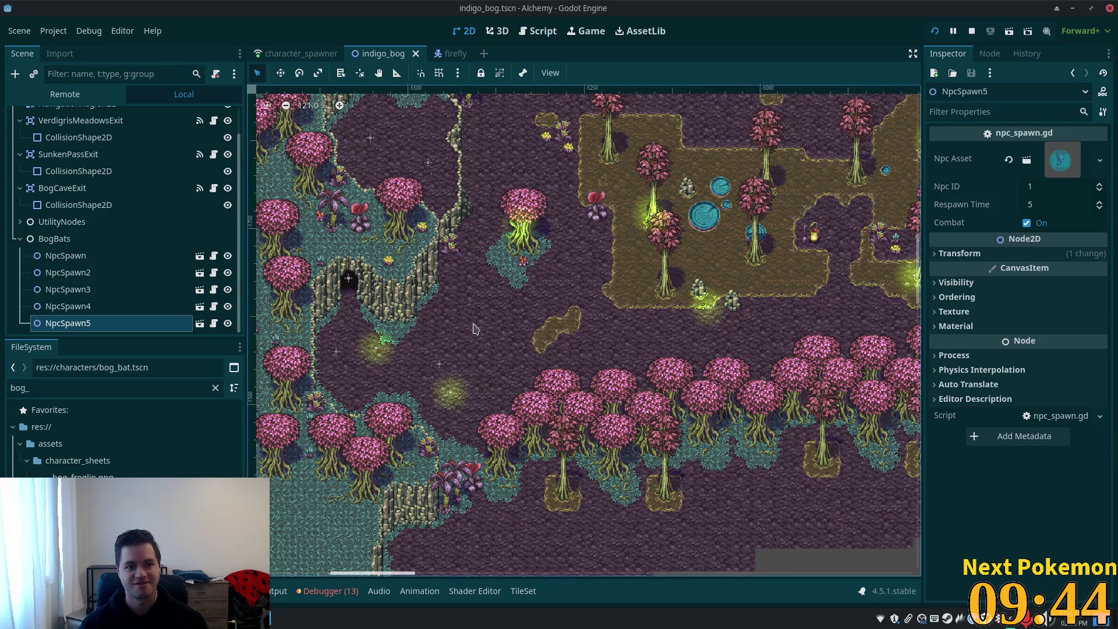
scroll(512, 314, down, 5)
scroll(508, 336, up, 9)
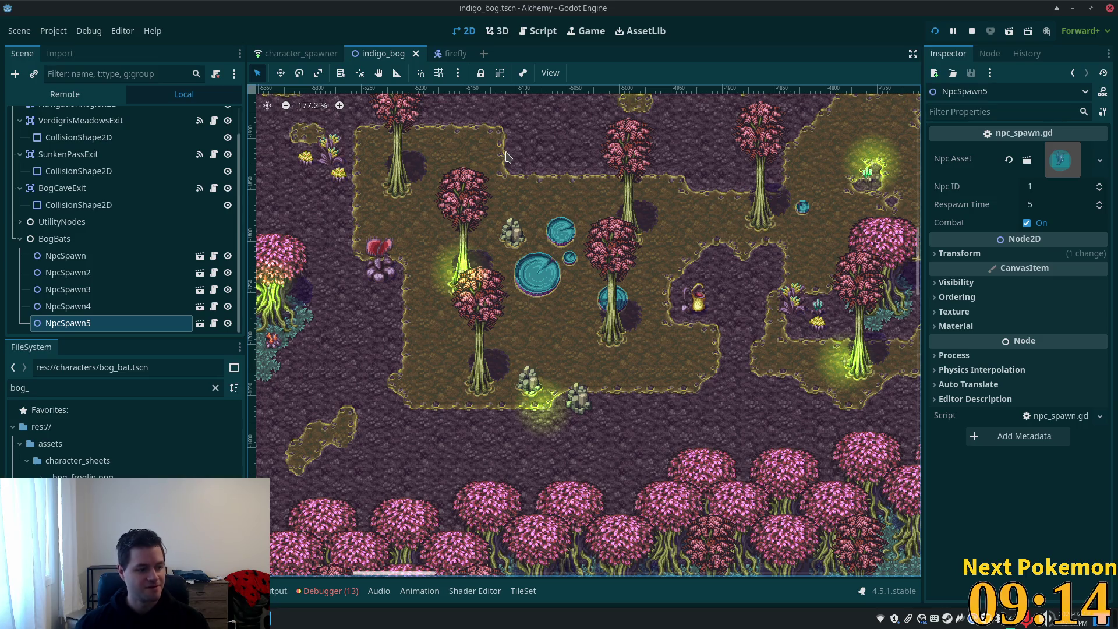
click(728, 300)
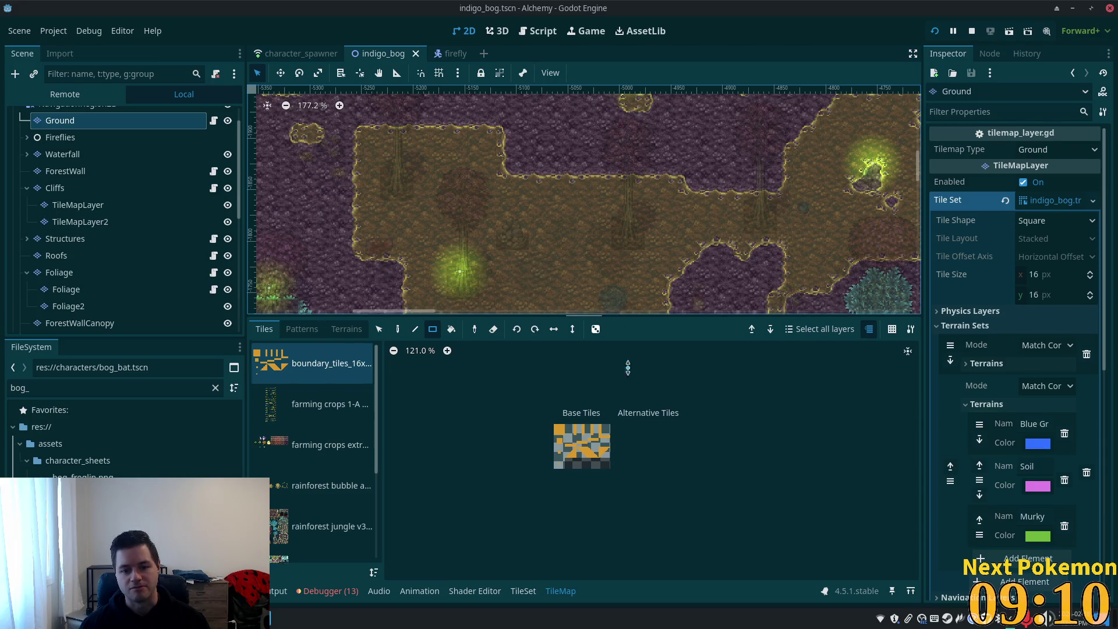
drag(619, 314, 634, 447)
scroll(528, 347, down, 5)
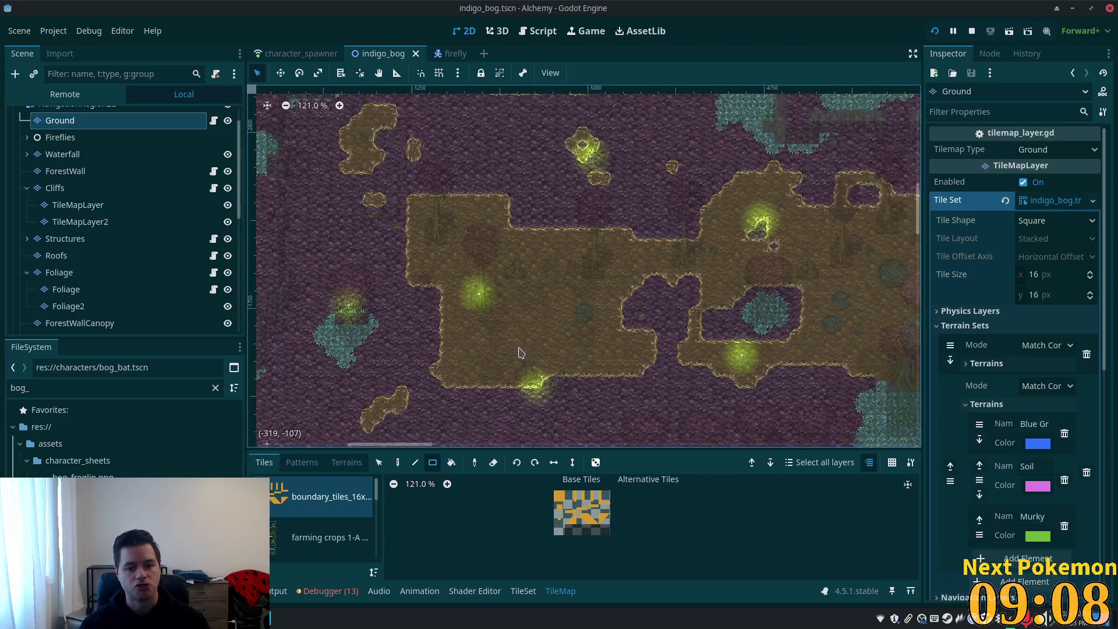
double_click(70, 390)
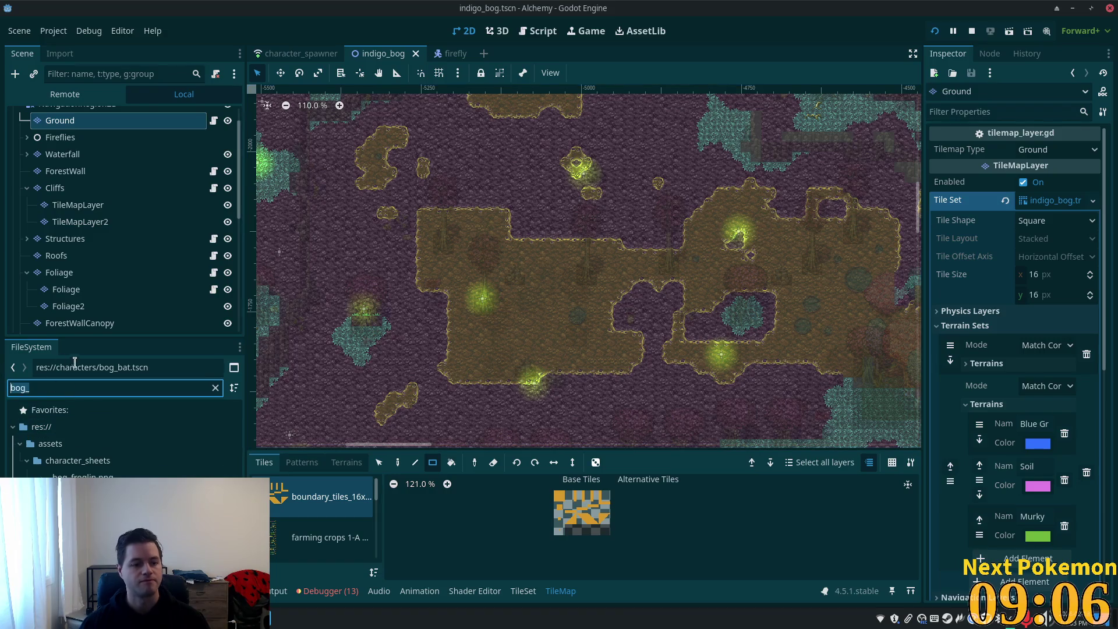
- Filter project files for 'sli' and open the forest_slime scene
text(slime)
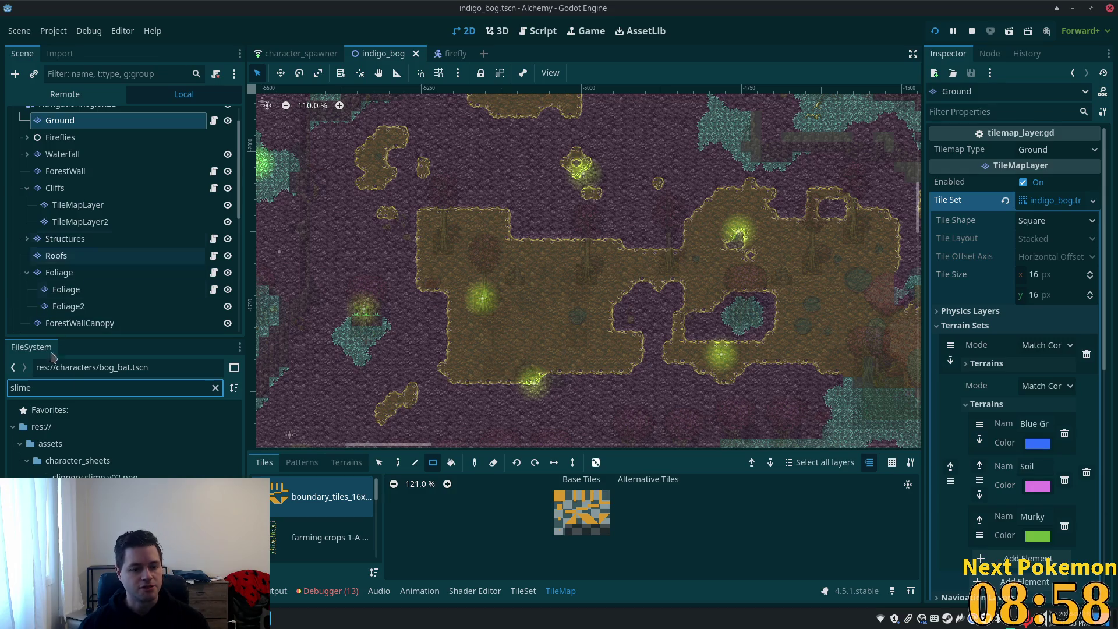
double_click(116, 507)
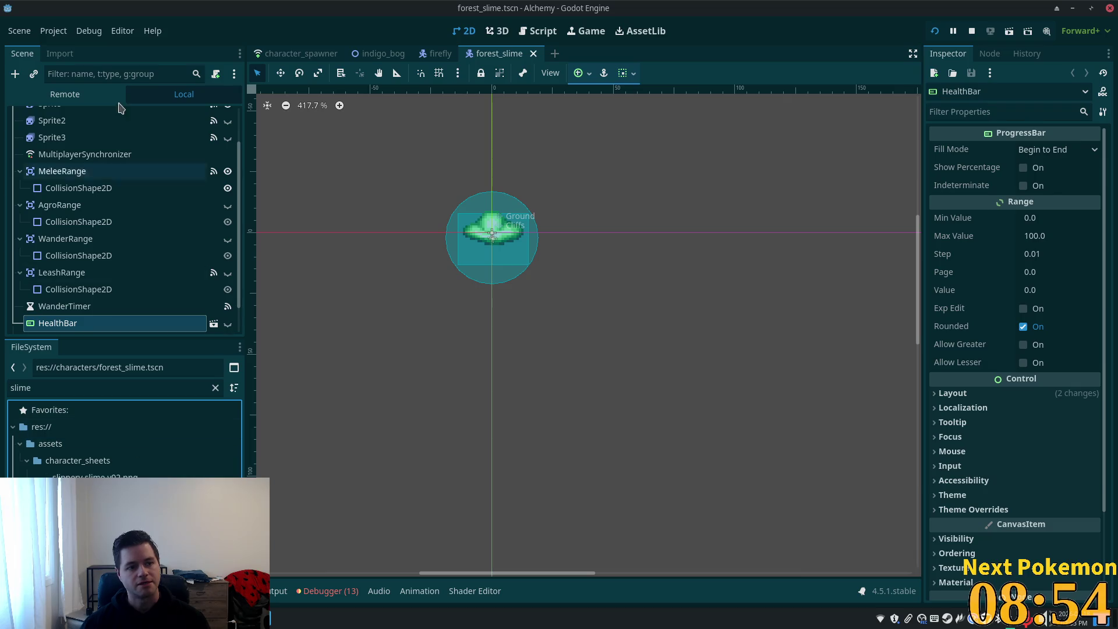
scroll(88, 171, up, 3)
click(70, 116)
- Duplicate the forest_slime file as bog_slime.tscn
click(110, 490)
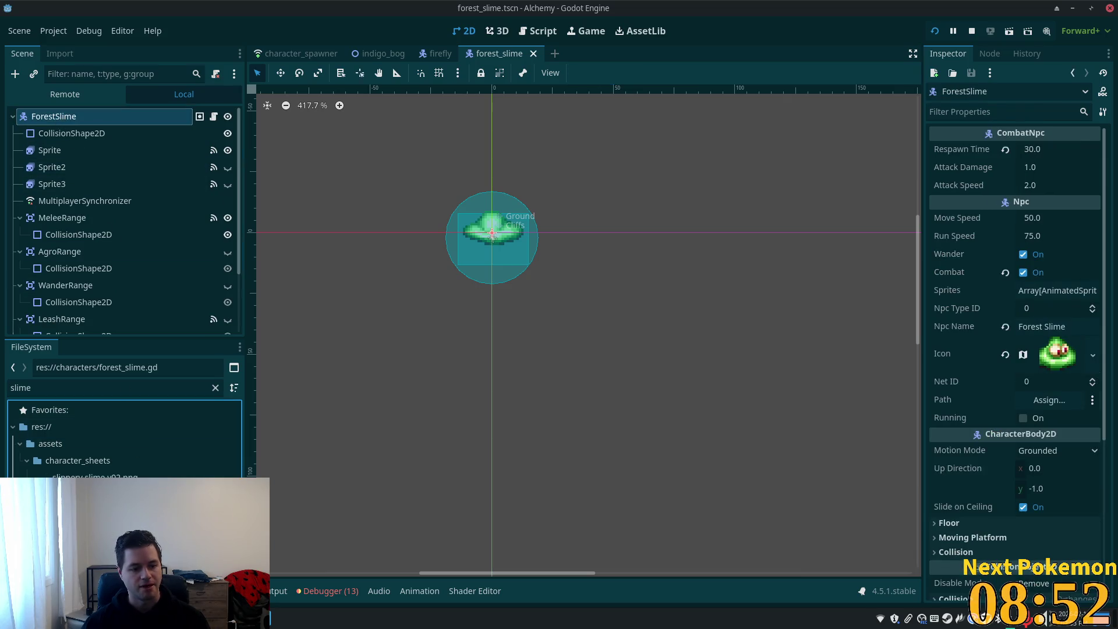
key(ctrl+d)
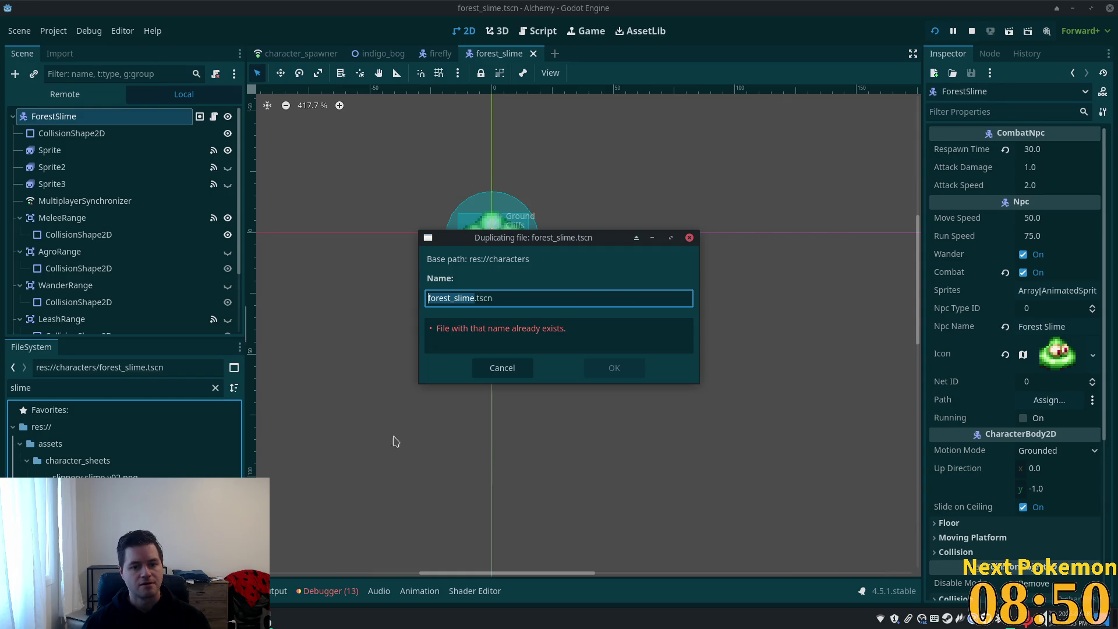
key(Left)
key(Right)
key(Right)
key(Right)
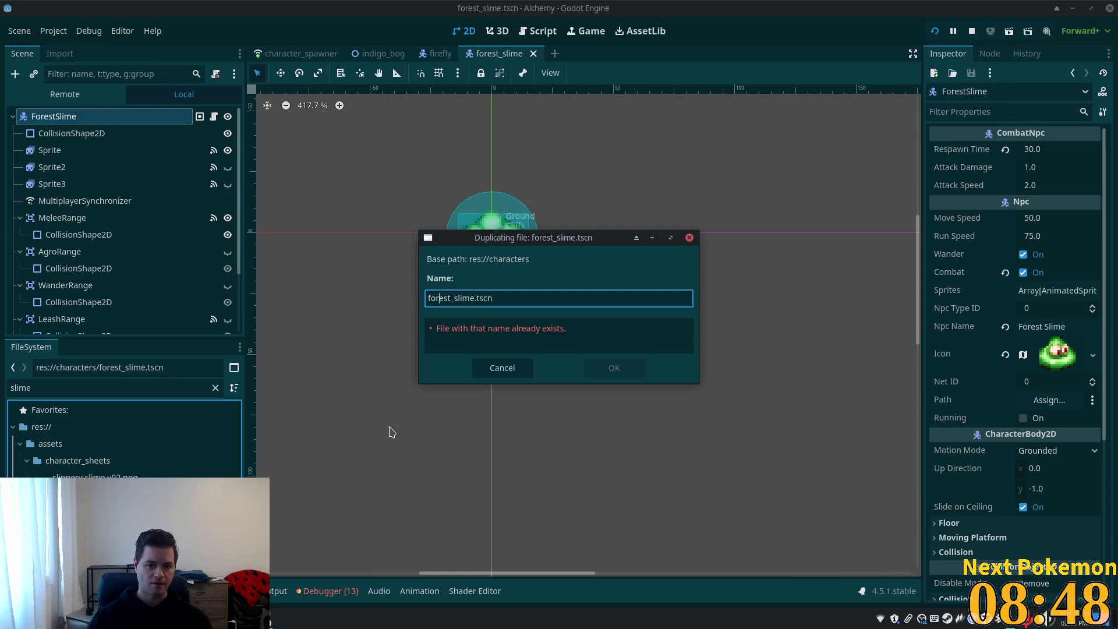
key(shift+Home)
text(bog)
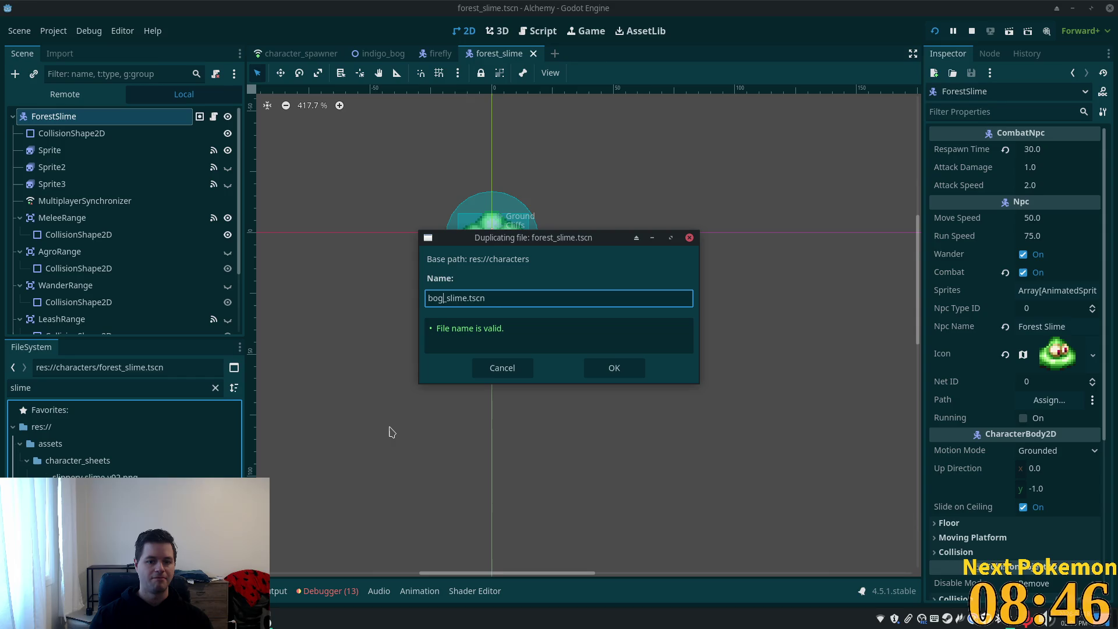
click(607, 368)
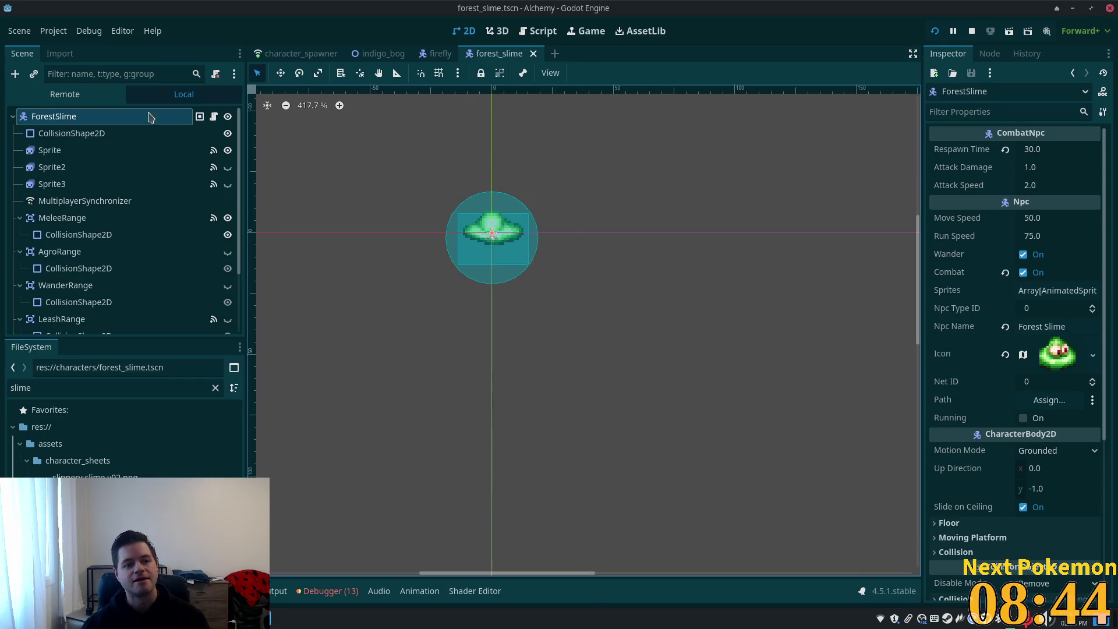
- Open the Slippery Slime 2.0 folder from Game Assets in the file manager
mouse_move(256, 619)
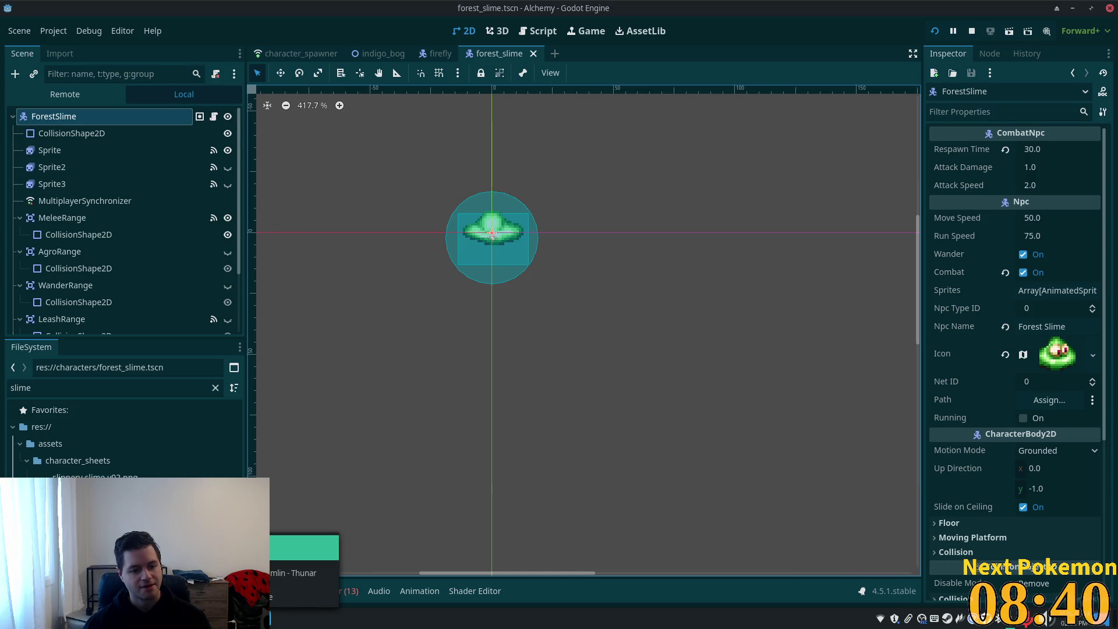
click(273, 574)
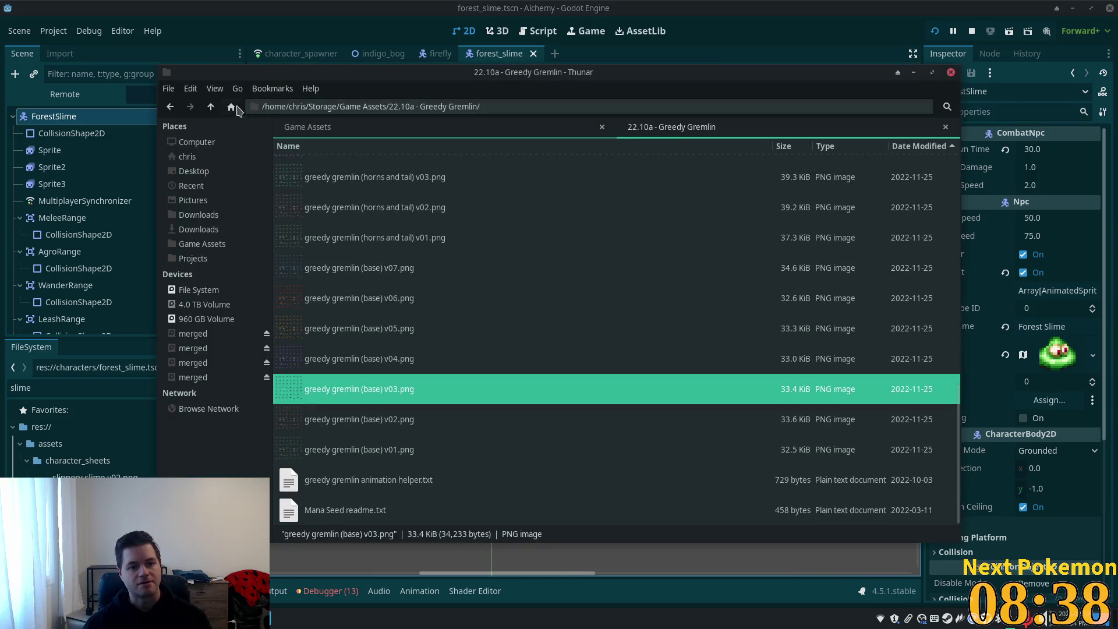
click(215, 107)
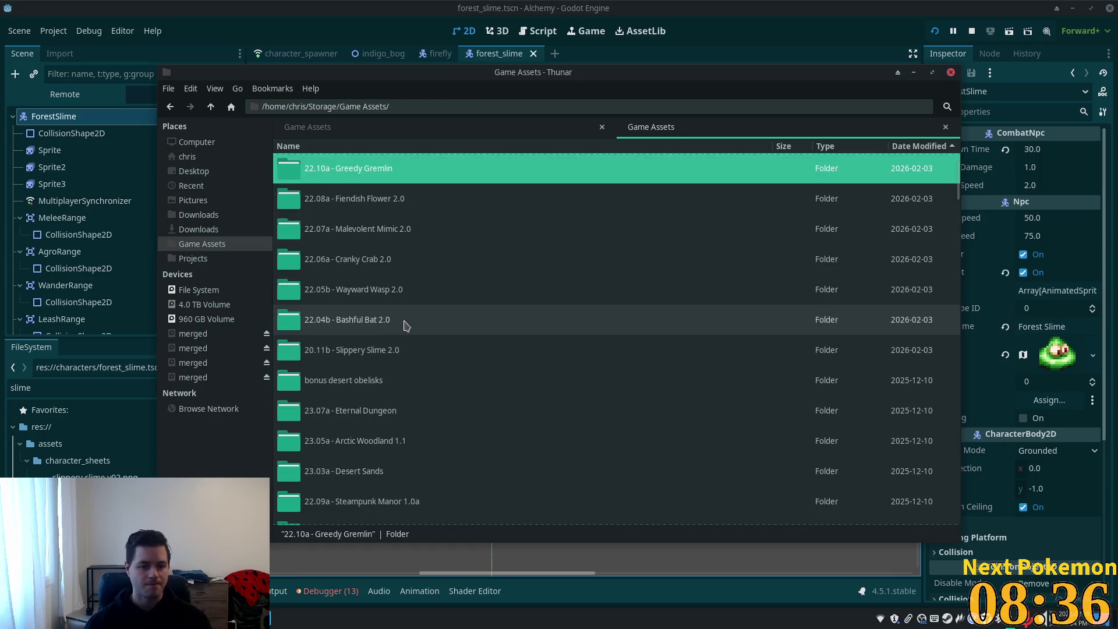
double_click(413, 355)
- Preview the eyeless v10 slime sheet and its blue v08 and pink v07 variants, then return to Godot
click(330, 169)
double_click(330, 169)
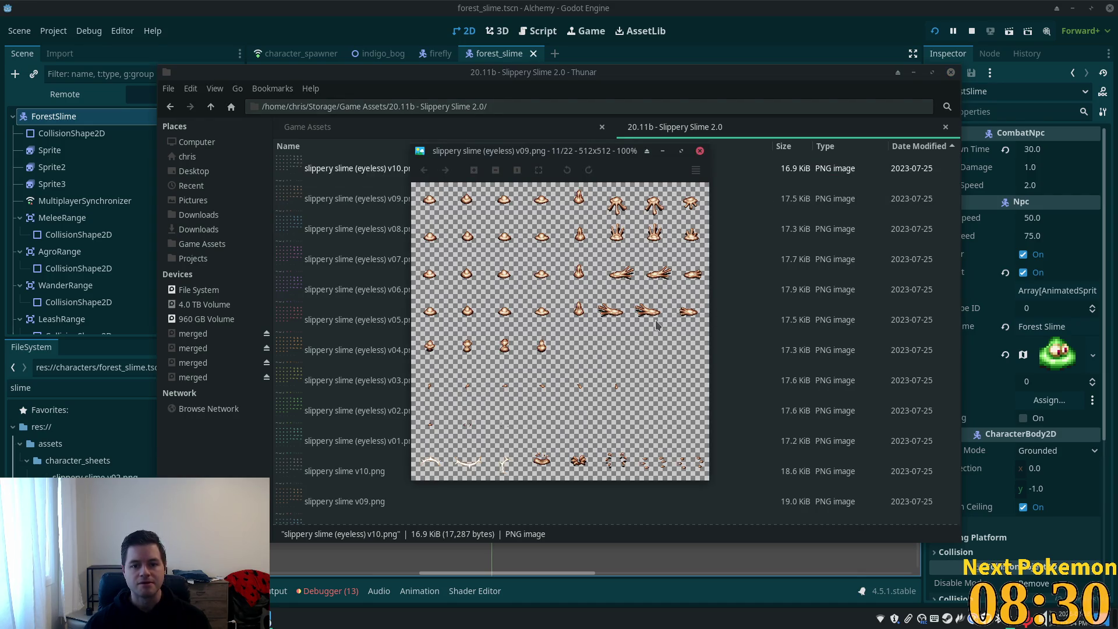
key(Left)
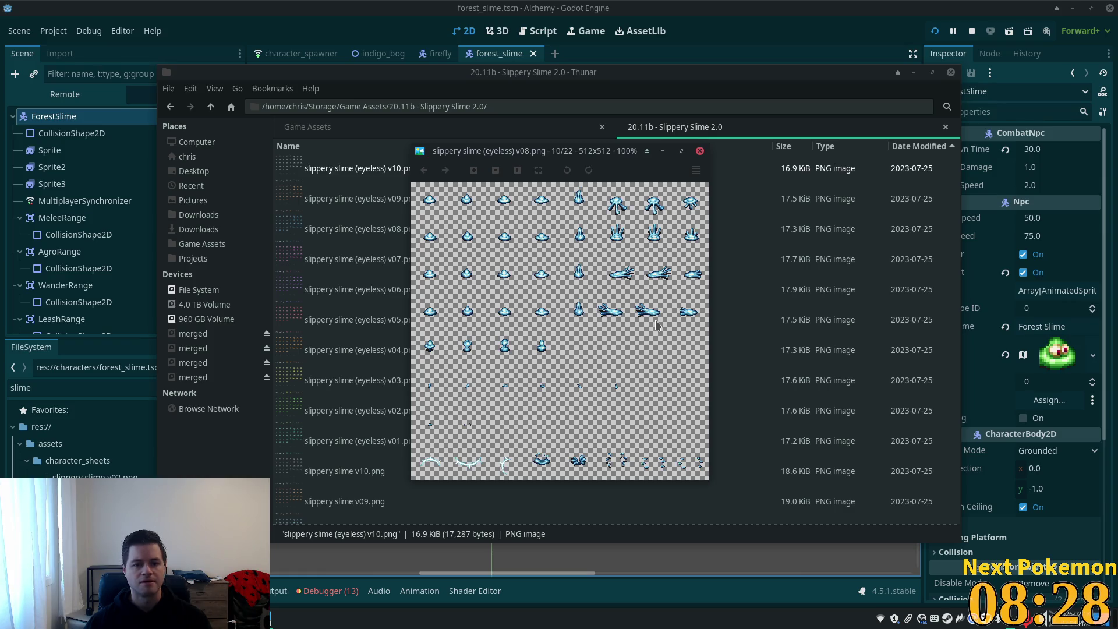
key(Left)
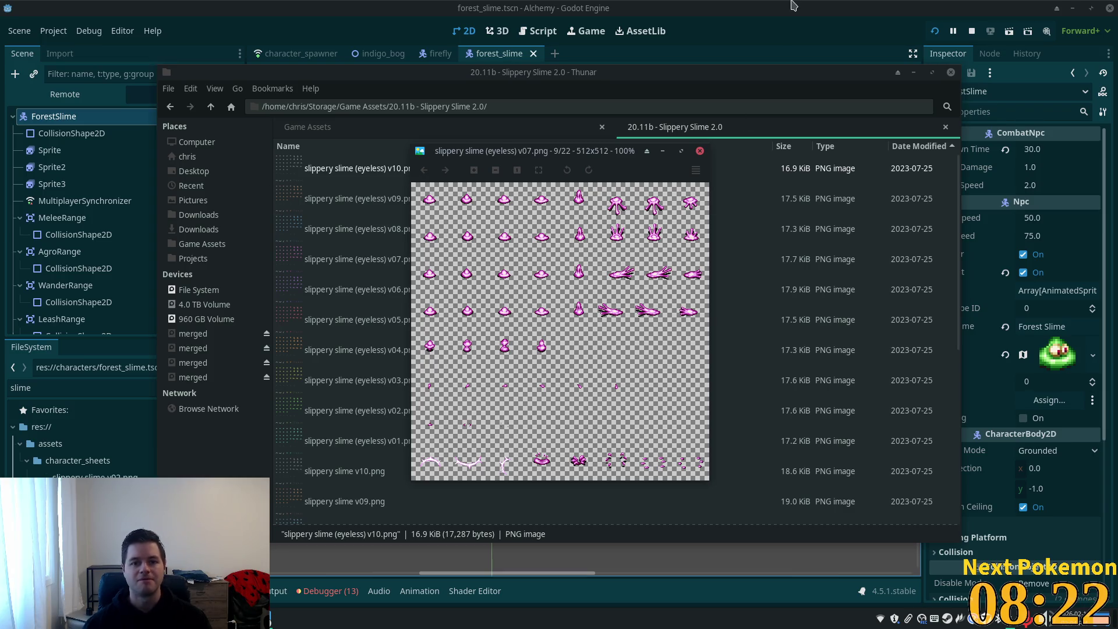
click(378, 53)
scroll(608, 337, down, 4)
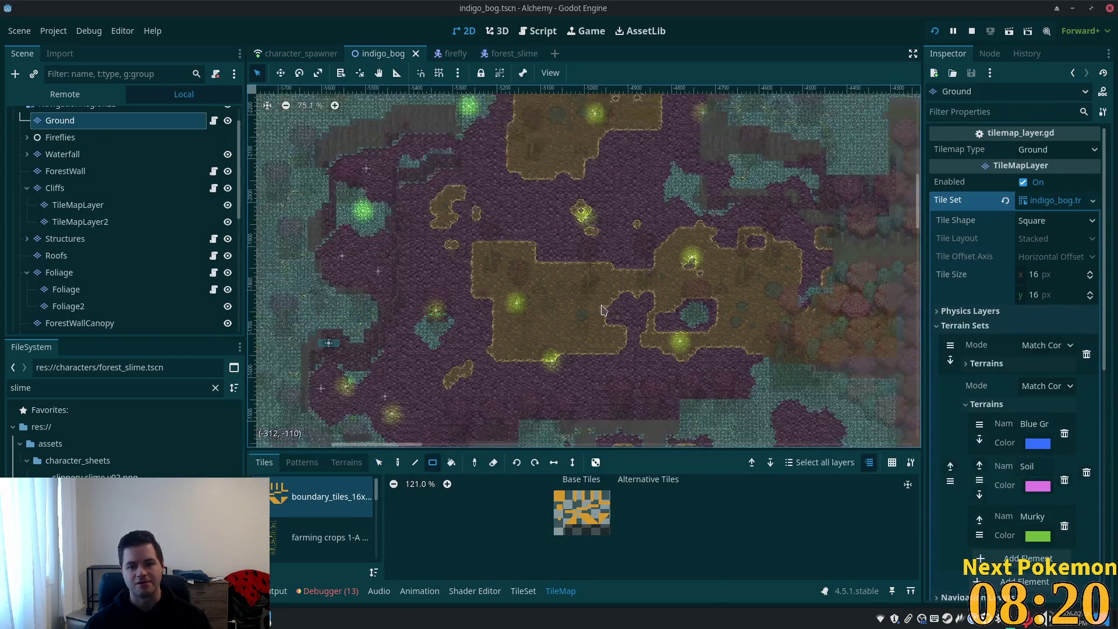
- Select the IndigoBog root, shift the bog view, and move the sprite preview to the lower right
scroll(76, 163, up, 2)
click(74, 119)
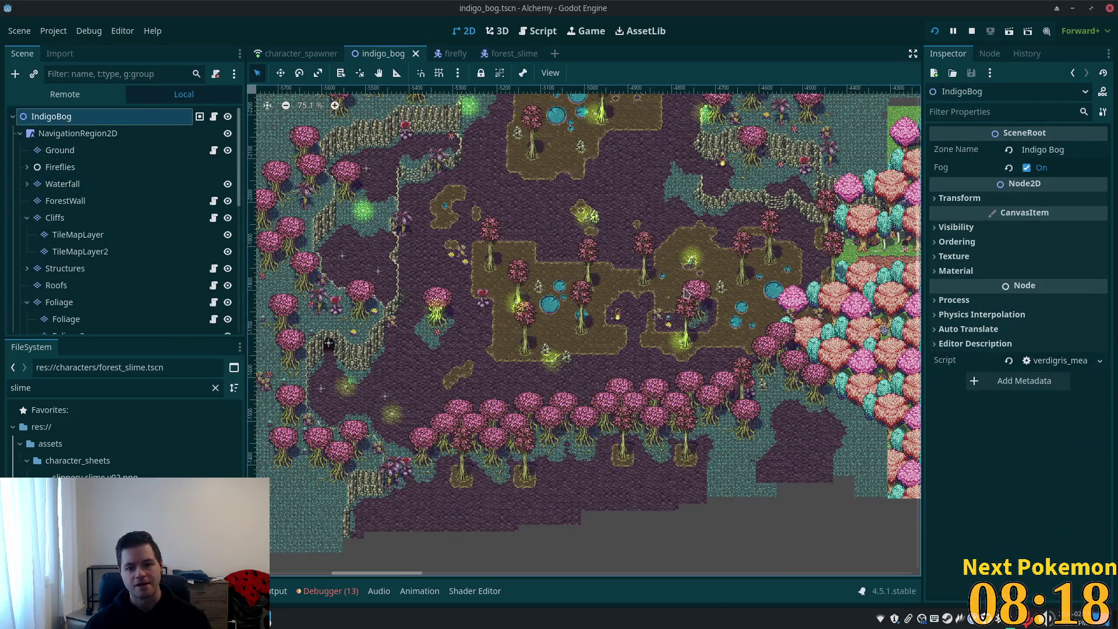
scroll(618, 291, up, 4)
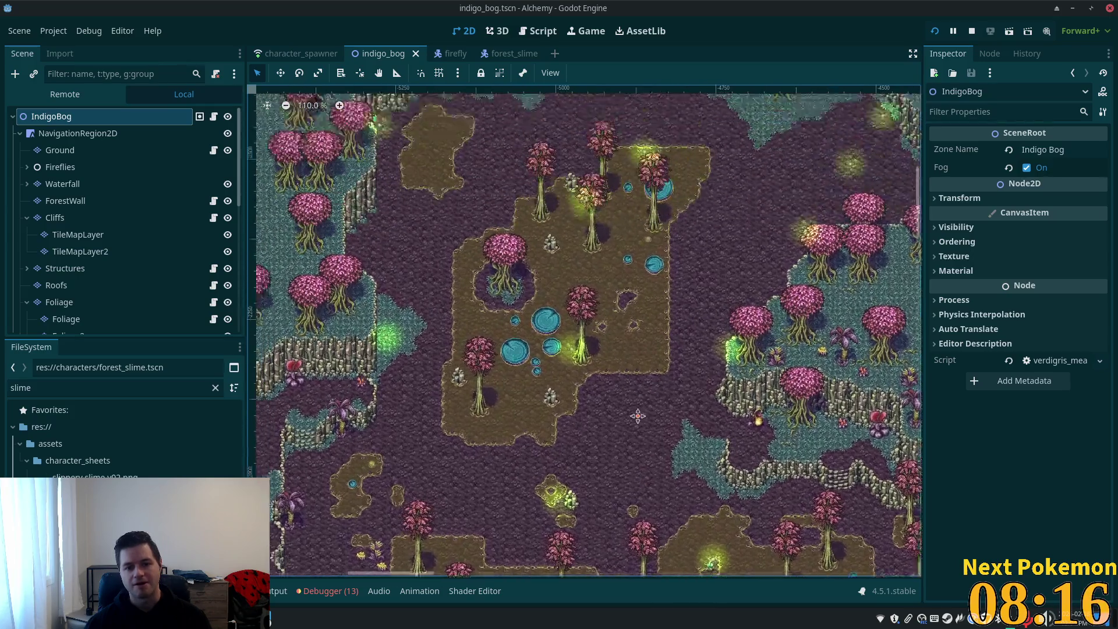
mouse_move(619, 357)
mouse_down()
mouse_move(639, 433)
mouse_move(620, 410)
mouse_move(620, 326)
mouse_up()
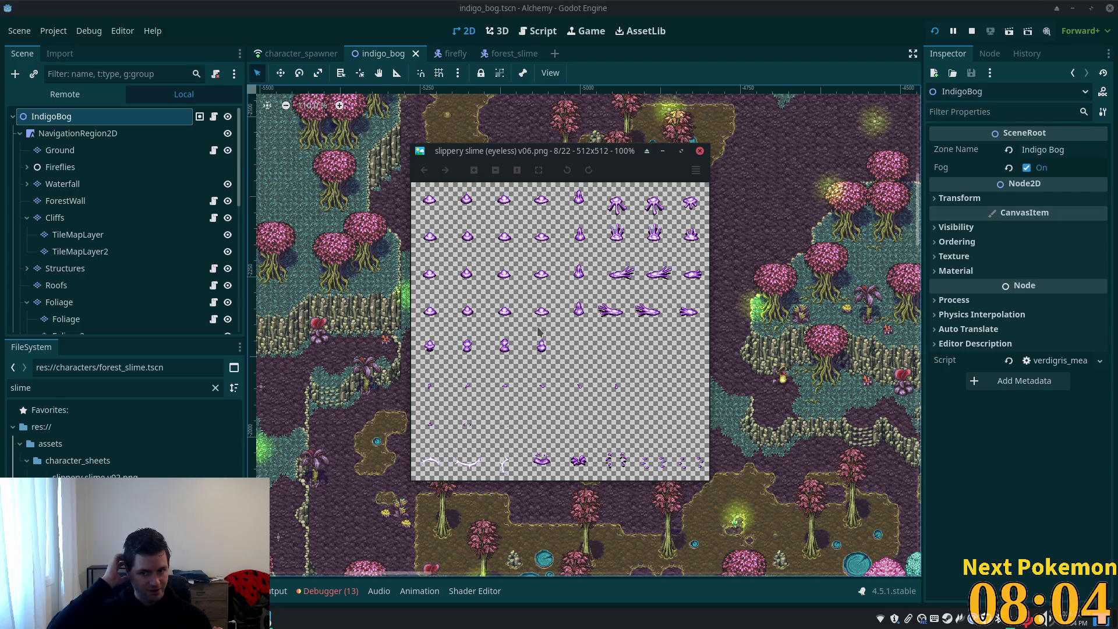
mouse_move(589, 151)
mouse_down()
mouse_move(815, 235)
mouse_move(796, 241)
mouse_up()
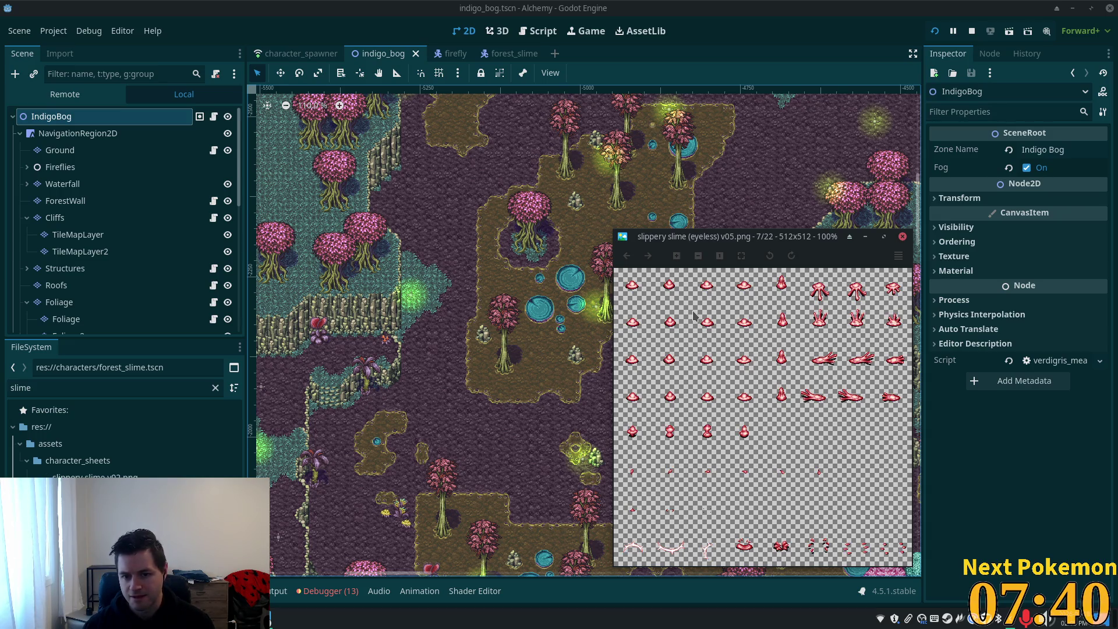
- Cycle through the yellow v03, teal v01, animation samples, v10 and brown v09 sheets to pink v07
key(Left)
key(Left)
key(Left)
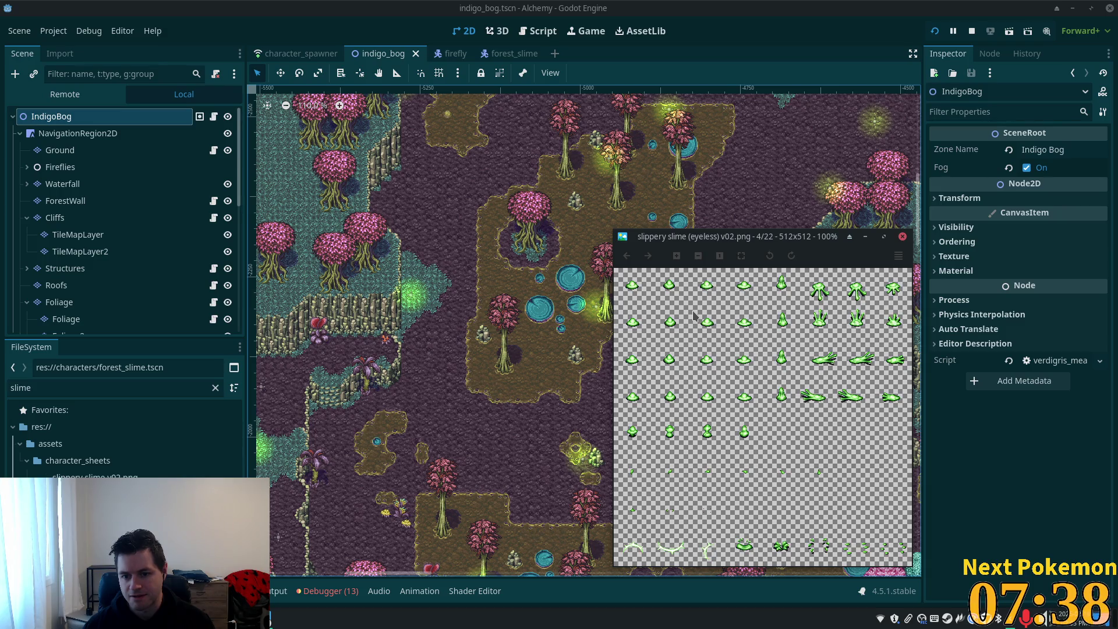
key(Right)
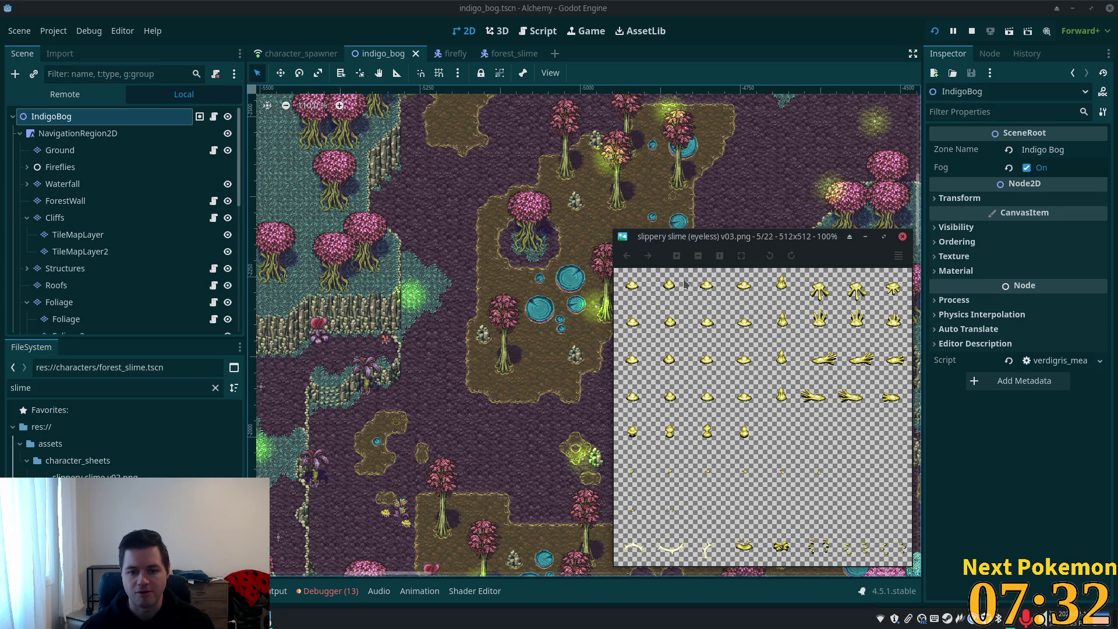
key(Left)
key(Left)
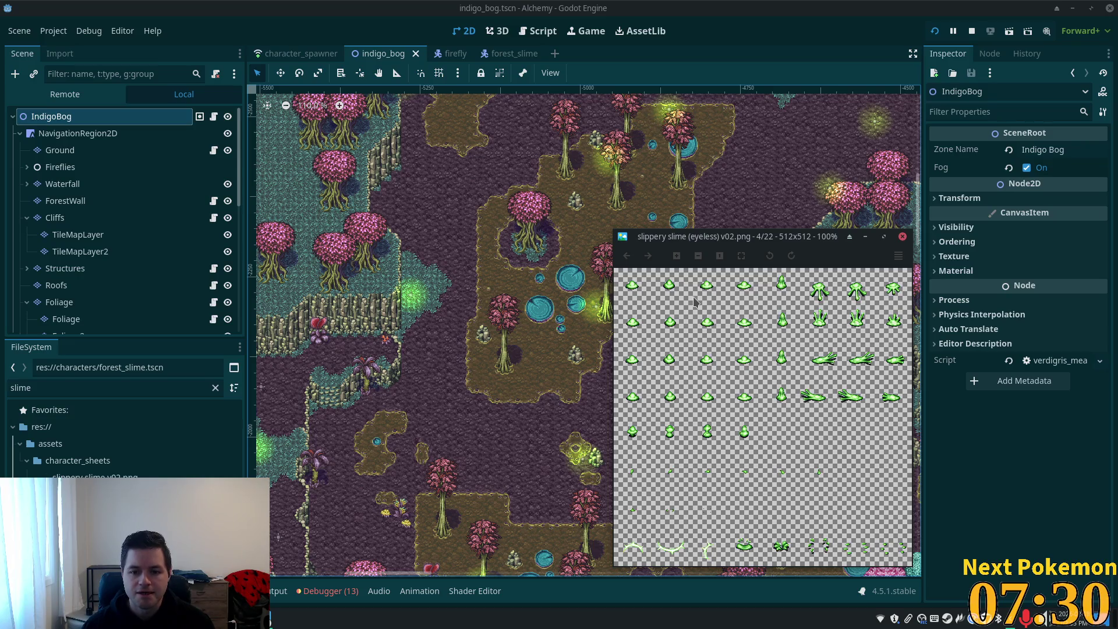
key(Left)
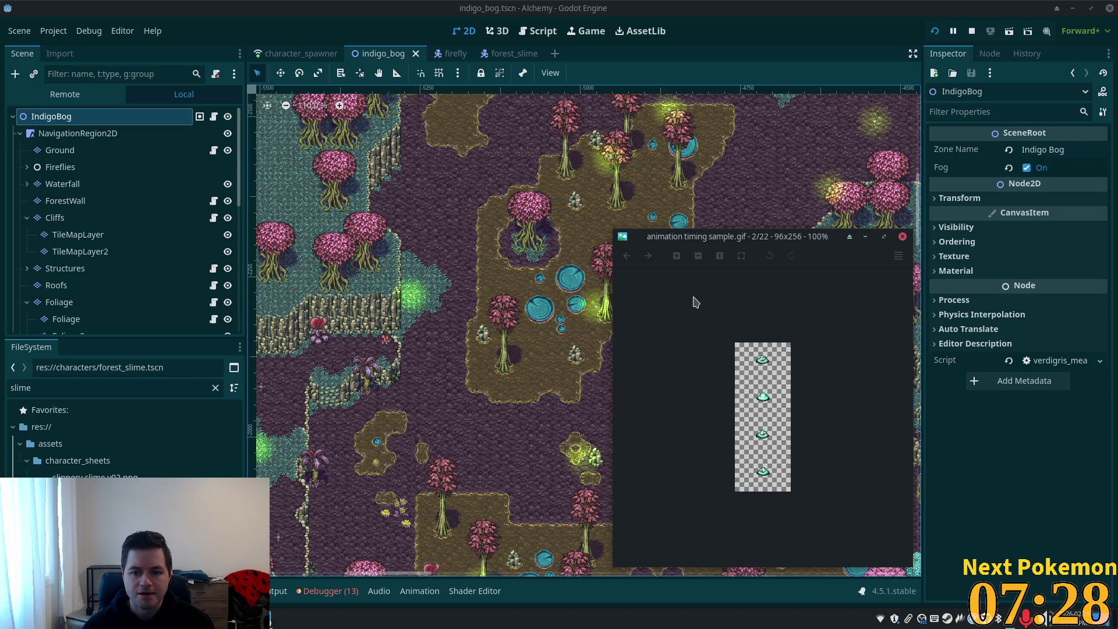
key(Left)
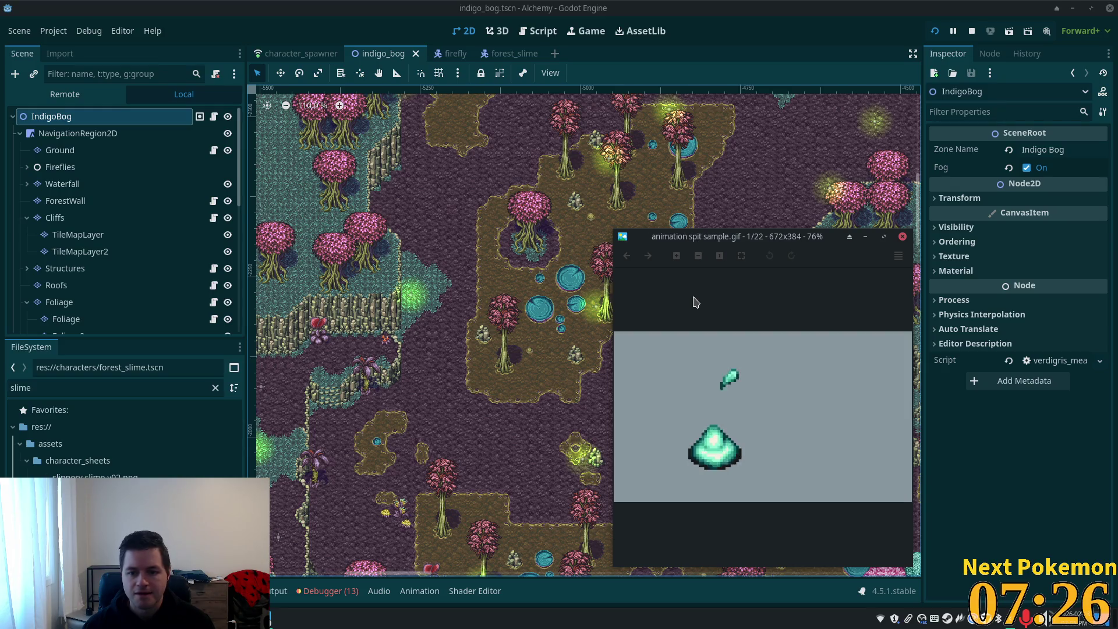
key(Left)
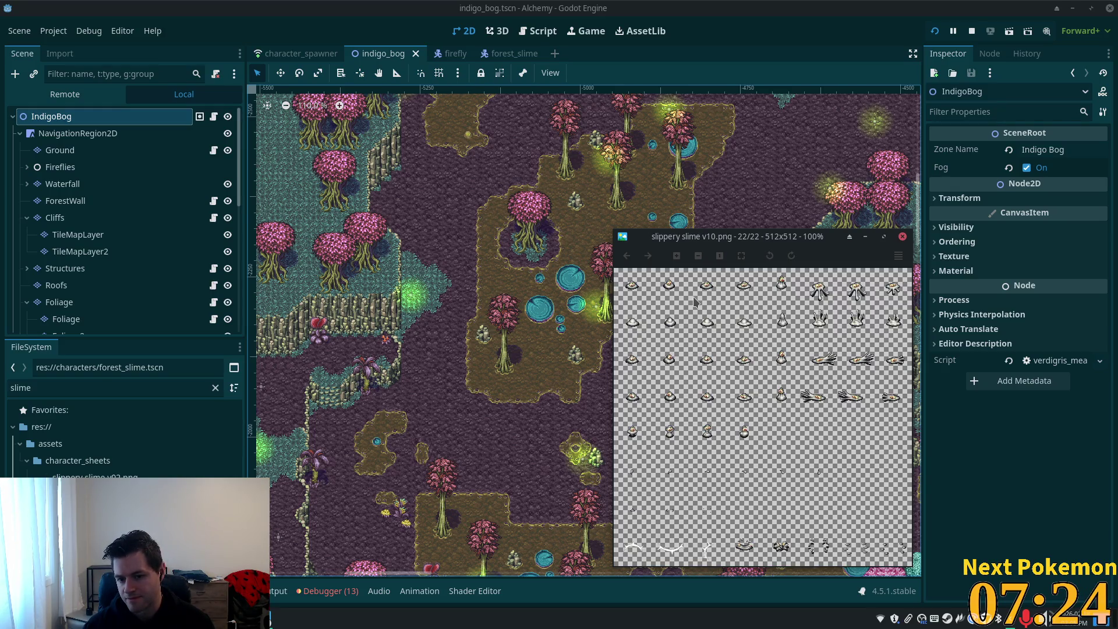
key(Left)
key(Left)
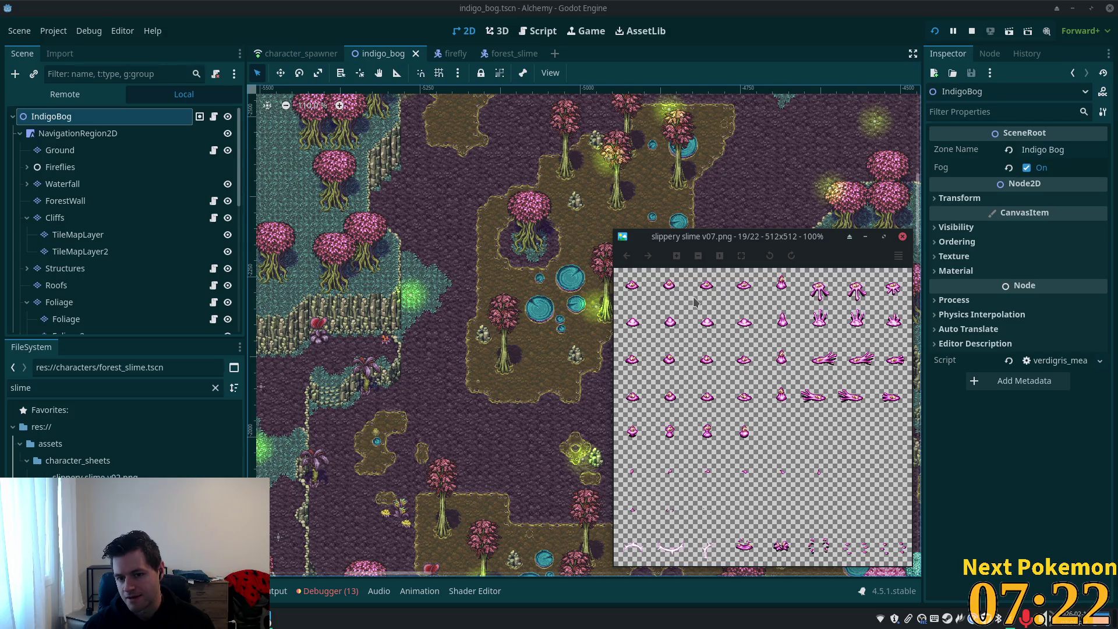
key(Left)
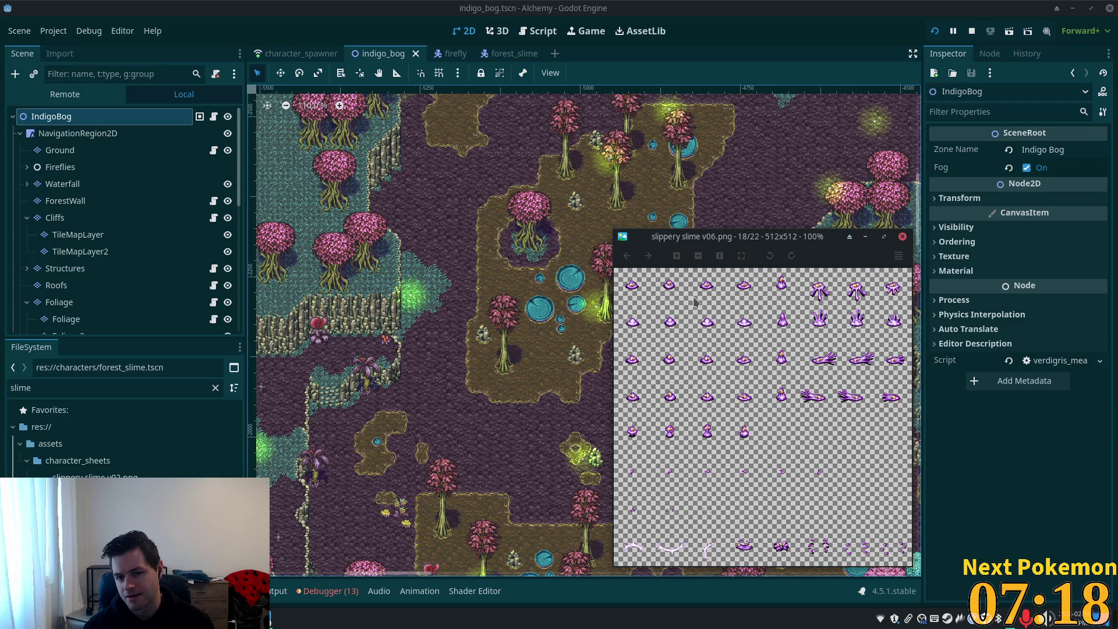
- Compare the v06, v03 and v01 sheets again, settling on the pink v07 sheet
key(Left)
key(Left)
key(Left)
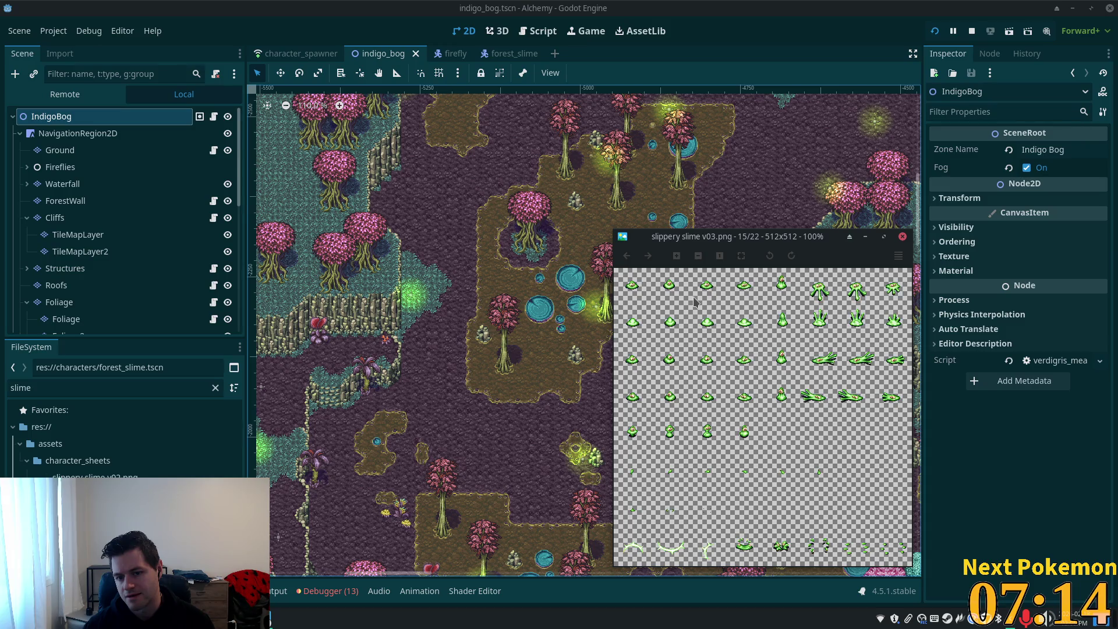
key(Left)
key(Right)
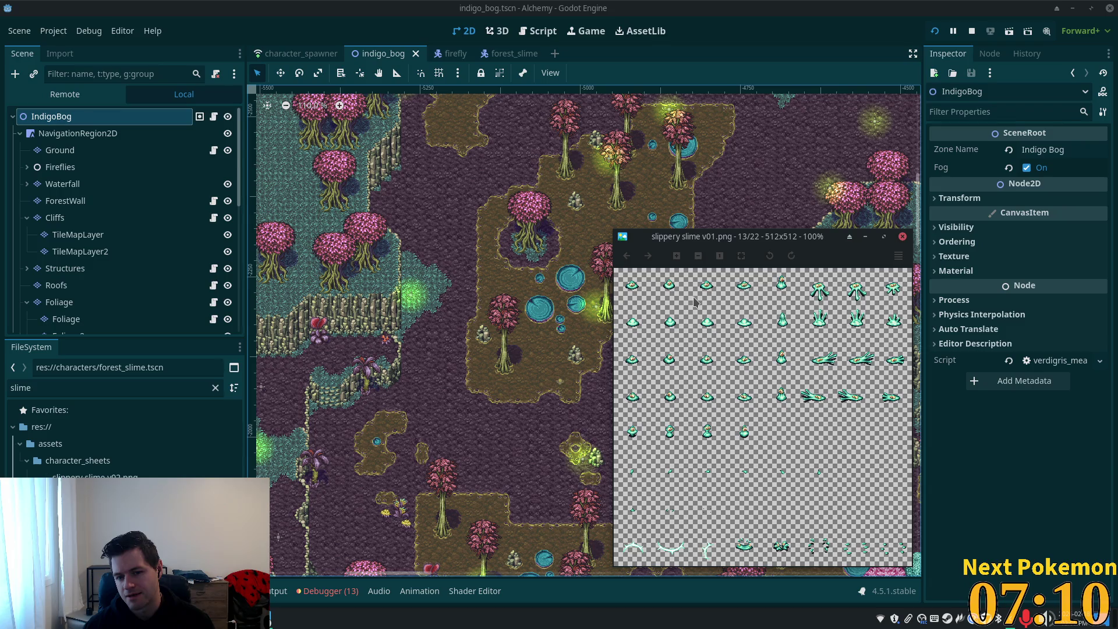
key(Right)
key(Right)
key(Right)
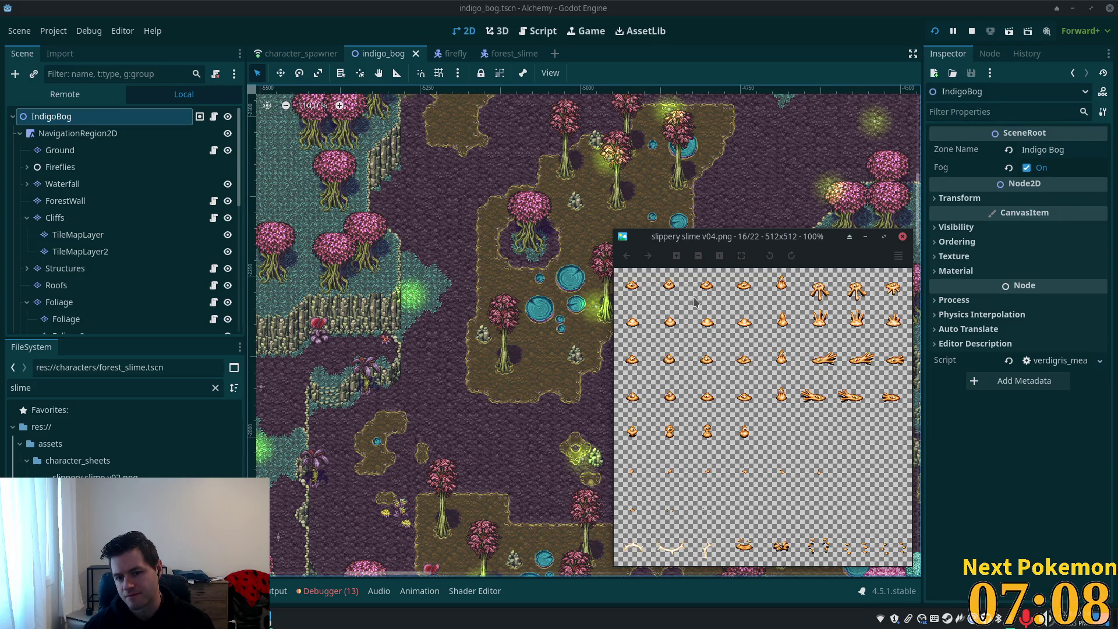
key(Right)
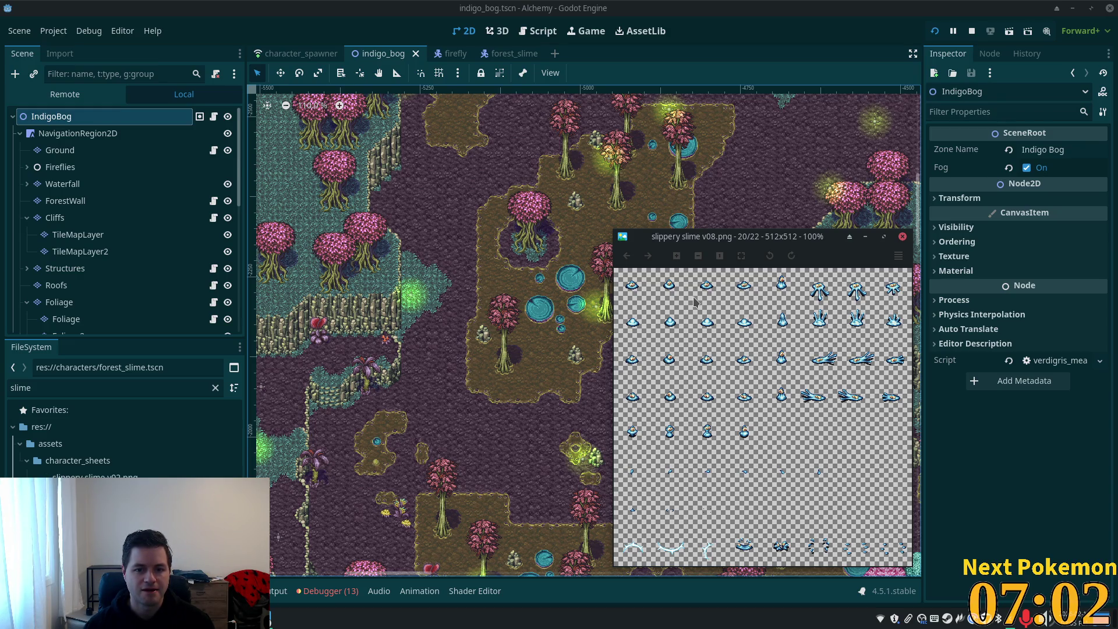
scroll(694, 301, up, 3)
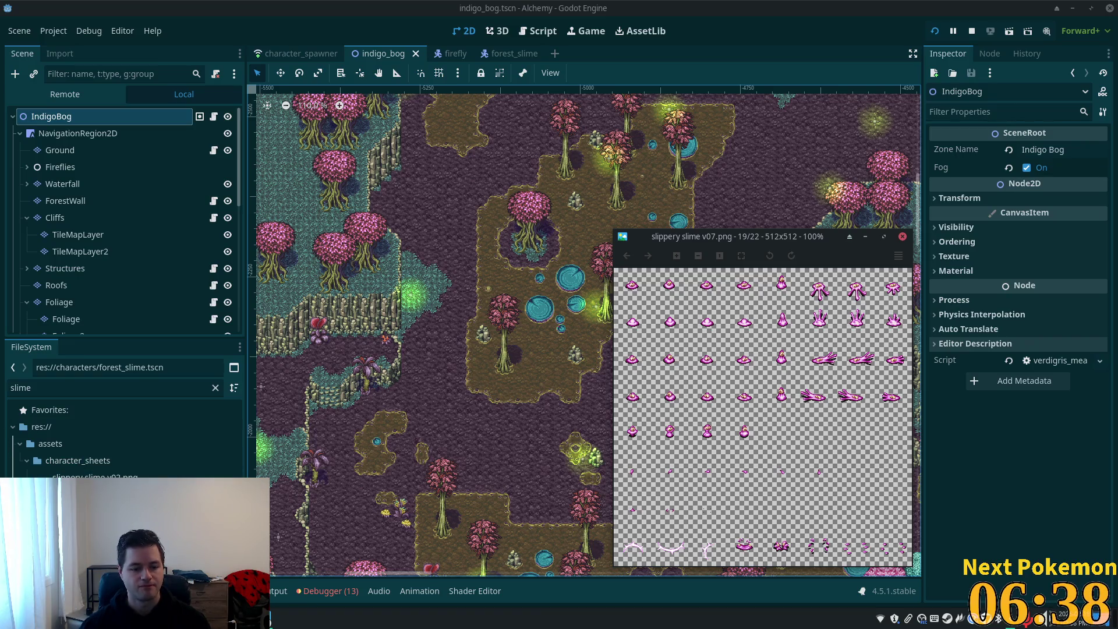
click(245, 619)
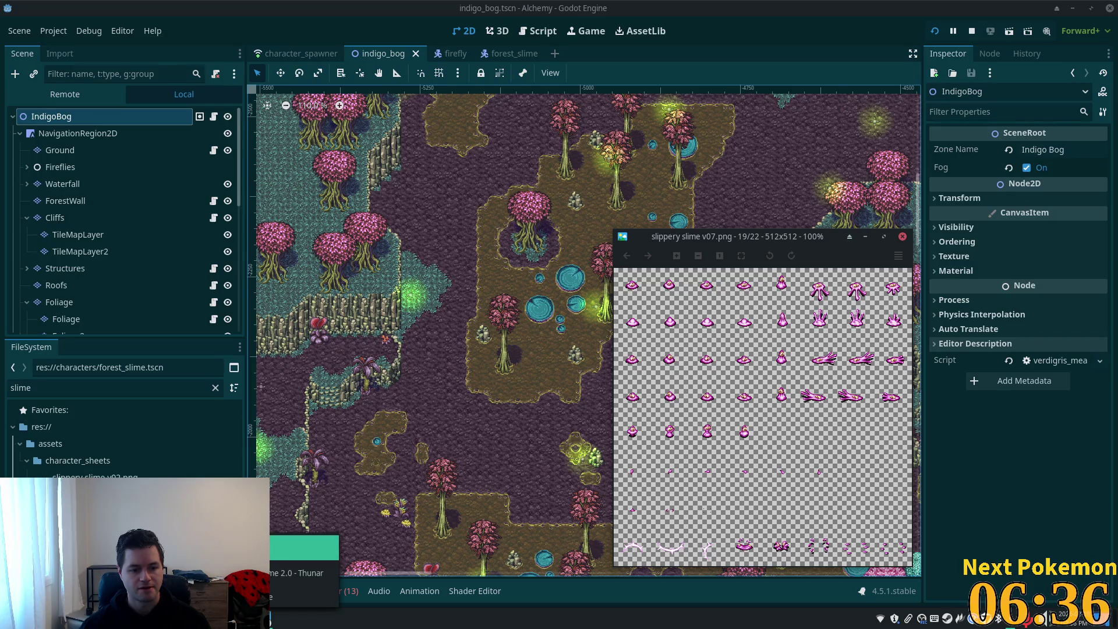
- Drag slippery slime v07.png from the file manager into Godot's character_sheets folder
click(303, 573)
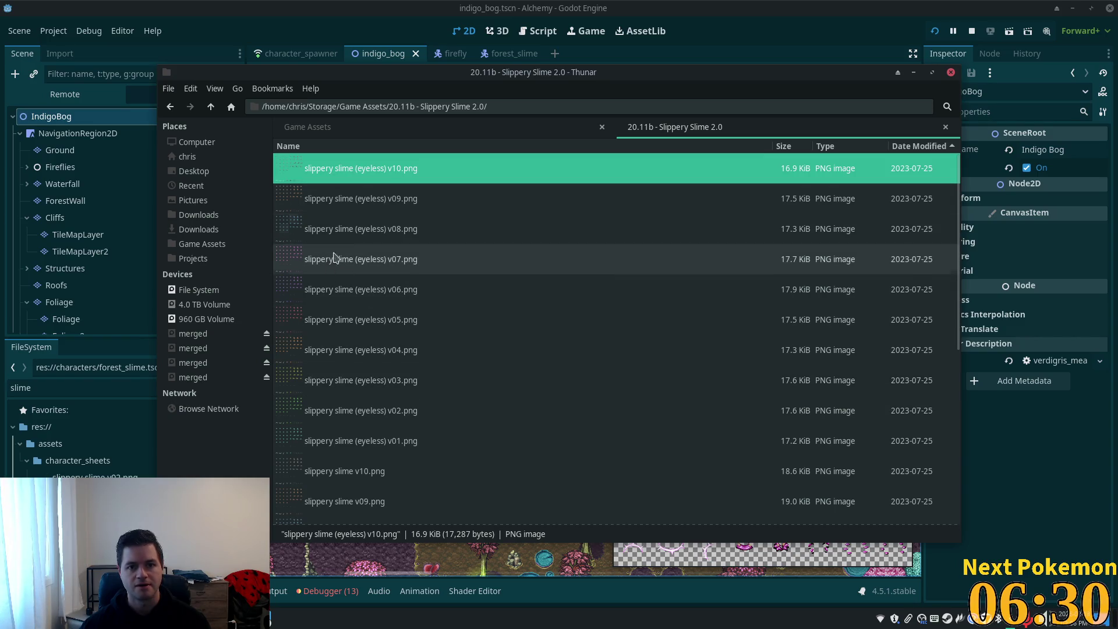
mouse_move(451, 85)
mouse_down()
mouse_move(469, 125)
mouse_move(644, 331)
mouse_move(653, 357)
mouse_move(468, 77)
mouse_up()
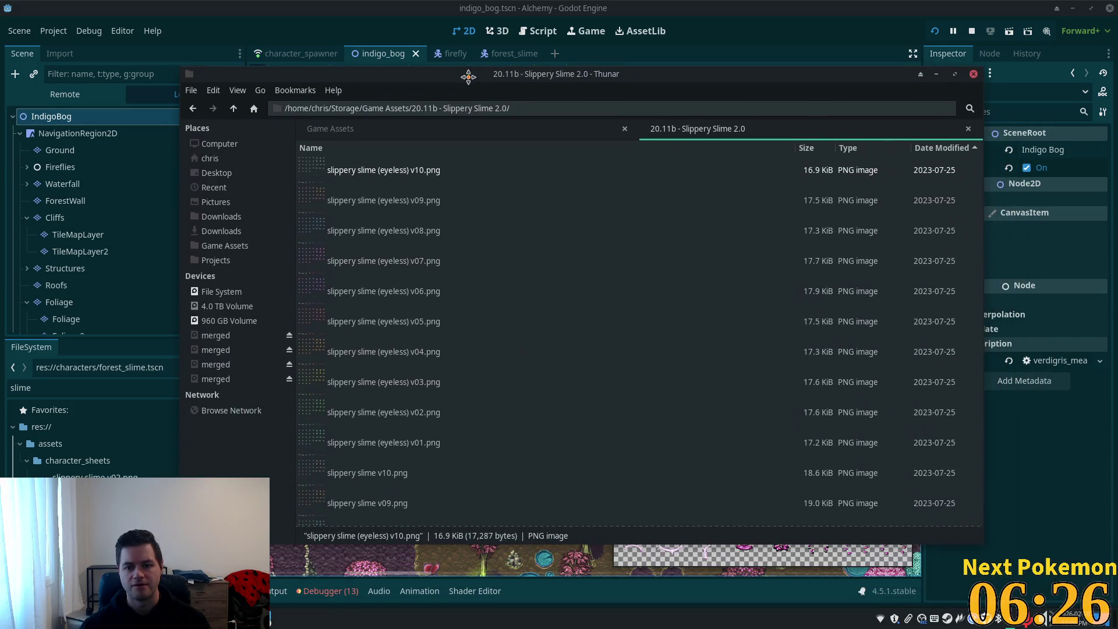
scroll(468, 256, down, 3)
click(355, 391)
drag(356, 391, 67, 464)
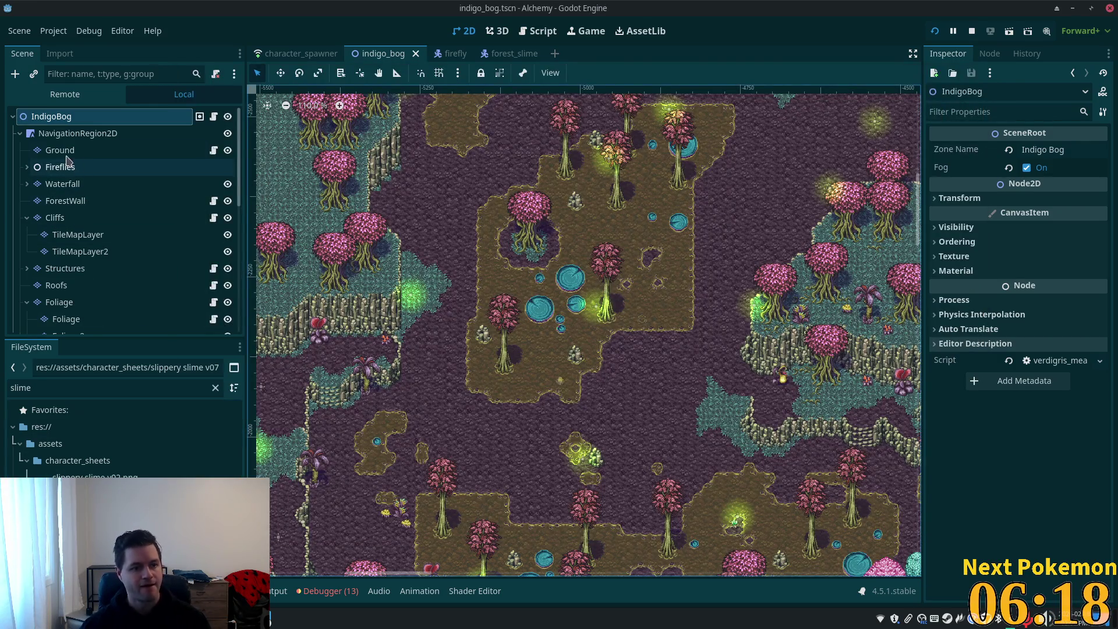
- Switch to the forest_slime tab and open bog_slime.tscn from the FileSystem dock
click(85, 150)
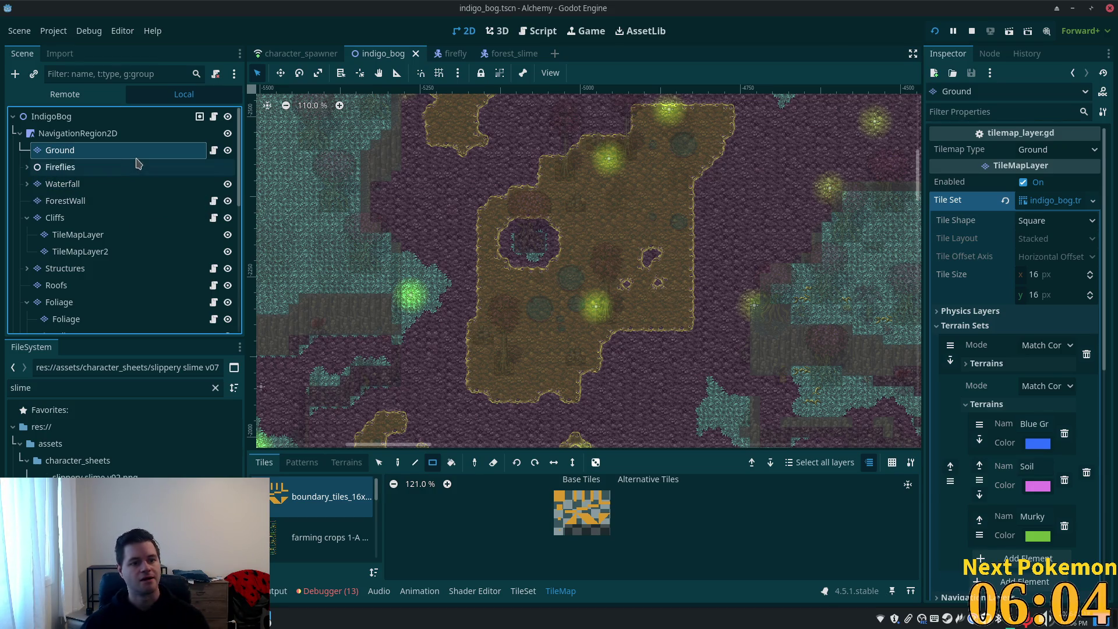
click(500, 56)
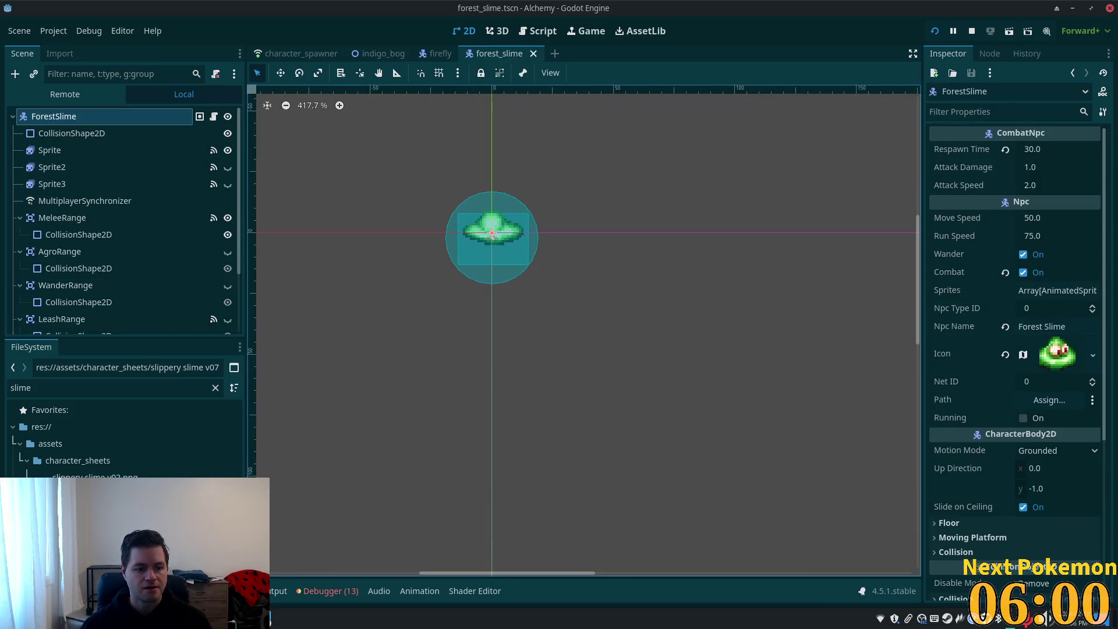
double_click(94, 512)
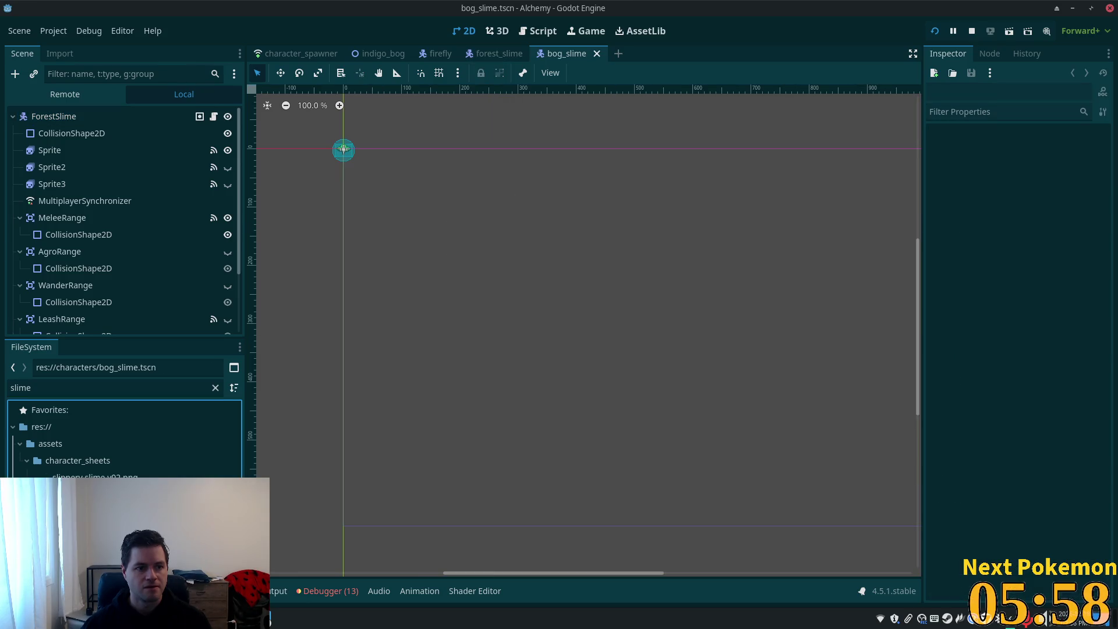